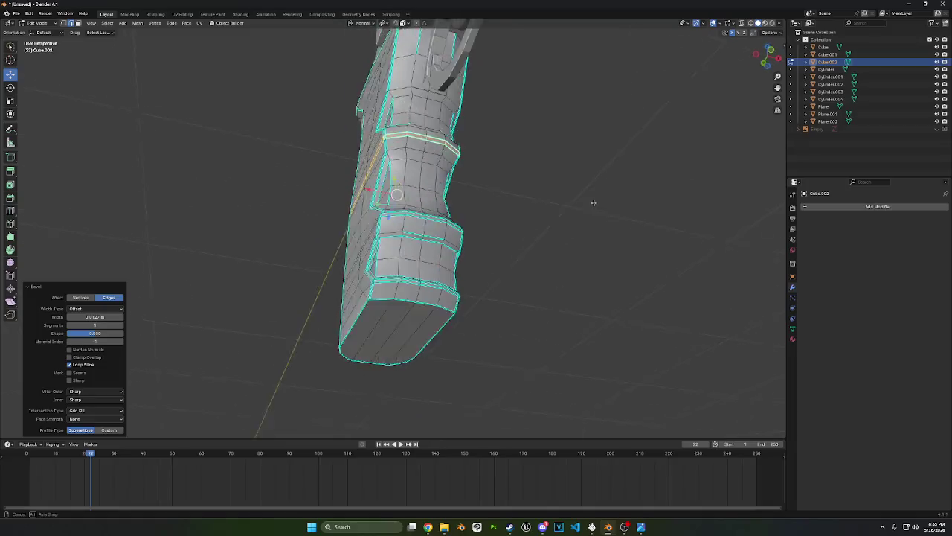
Mark all of the grip mesh's edges sharp
{"action": "key", "text": "a"}
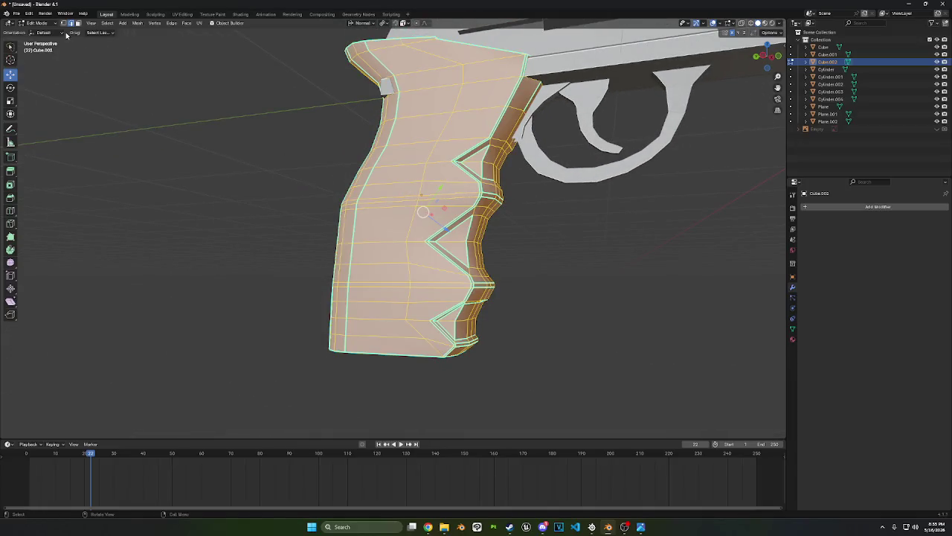
{"action": "key", "text": "ctrl+e"}
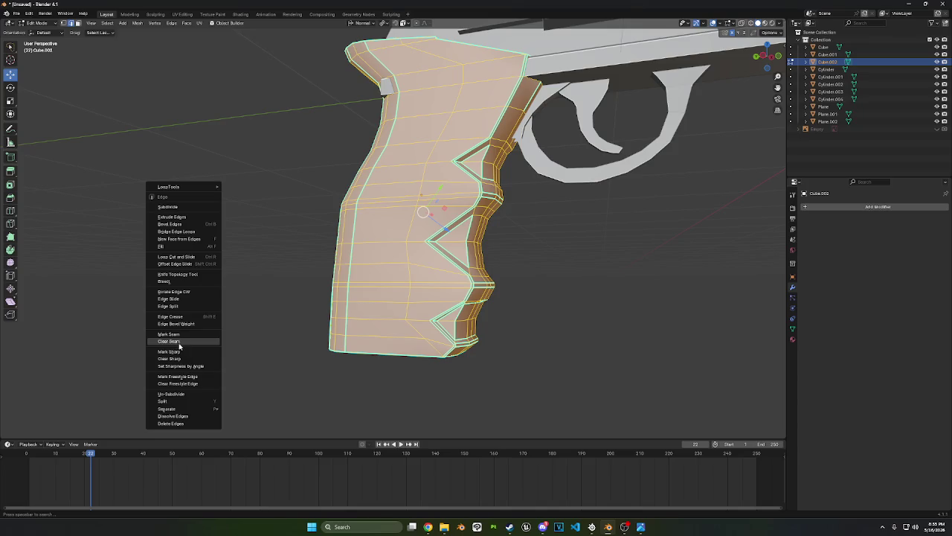
{"action": "left_click", "coordinate": [182, 353]}
{"action": "mouse_move", "coordinate": [182, 354]}
{"action": "middle_mouse_down"}
{"action": "mouse_move", "coordinate": [303, 308]}
{"action": "mouse_move", "coordinate": [270, 305]}
{"action": "mouse_move", "coordinate": [310, 311]}
{"action": "mouse_move", "coordinate": [287, 293]}
{"action": "middle_mouse_up"}
Move the grip's front edge path about -0.0049 m along Y, then return to Object Mode
{"action": "left_click", "coordinate": [412, 342]}
{"action": "middle_click_drag", "start_coordinate": [412, 342], "coordinate": [458, 208]}
{"action": "left_click", "coordinate": [466, 154], "text": "ctrl"}
{"action": "mouse_move", "coordinate": [469, 149]}
{"action": "middle_mouse_down"}
{"action": "mouse_move", "coordinate": [510, 137]}
{"action": "mouse_move", "coordinate": [498, 297]}
{"action": "middle_mouse_up"}
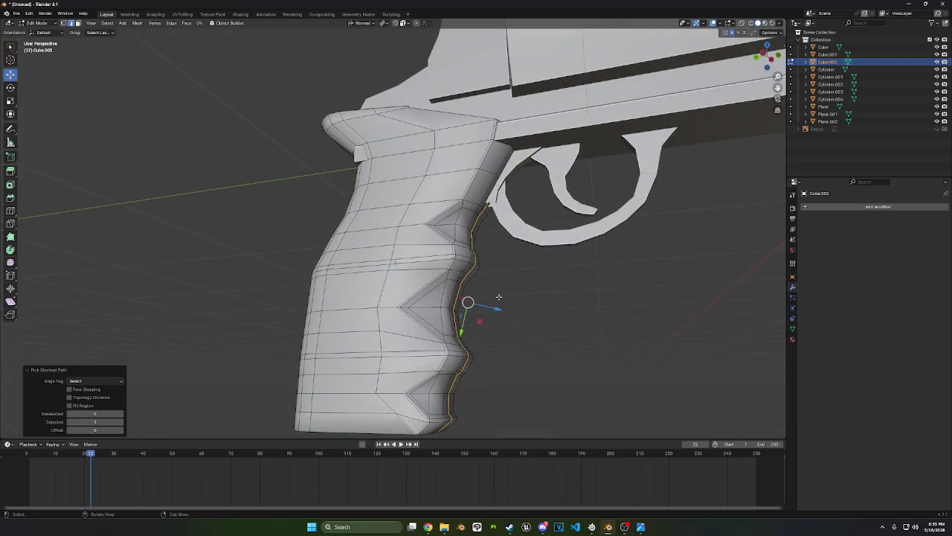
{"action": "key", "text": "g"}
{"action": "key", "text": "y"}
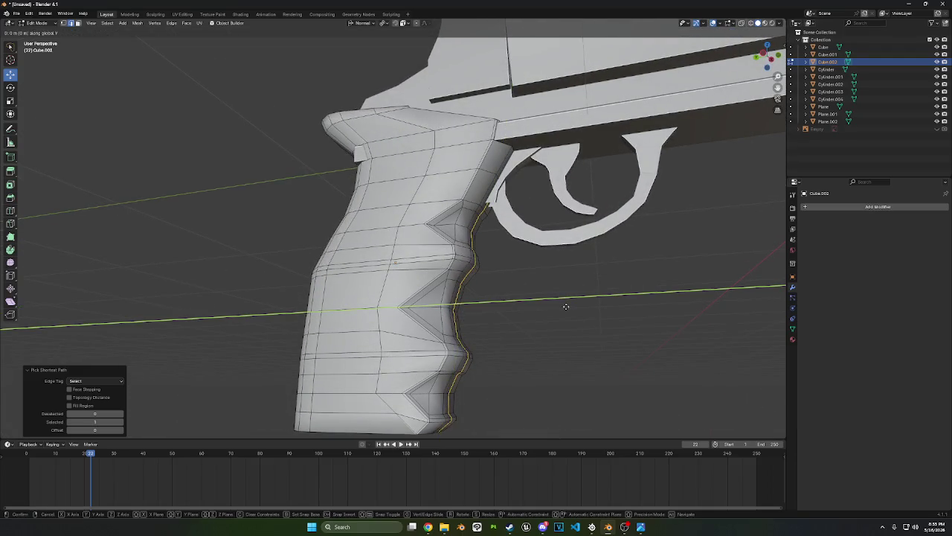
{"action": "left_click", "coordinate": [467, 304]}
{"action": "scroll", "coordinate": [541, 372], "scroll_direction": "up", "scroll_amount": 3}
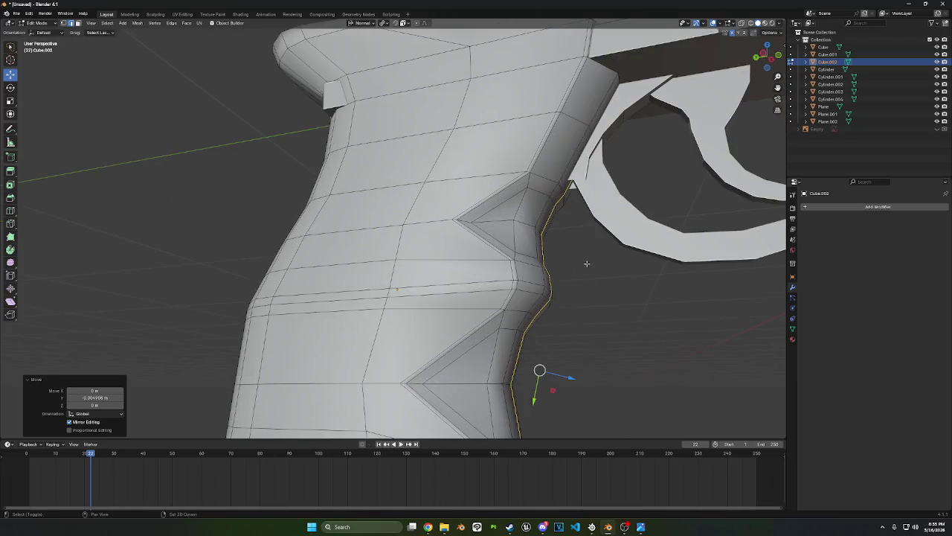
{"action": "scroll", "coordinate": [471, 387], "scroll_direction": "up", "scroll_amount": 2}
{"action": "scroll", "coordinate": [545, 261], "scroll_direction": "up", "scroll_amount": 3}
{"action": "middle_click_drag", "start_coordinate": [545, 262], "coordinate": [423, 253], "text": "shift"}
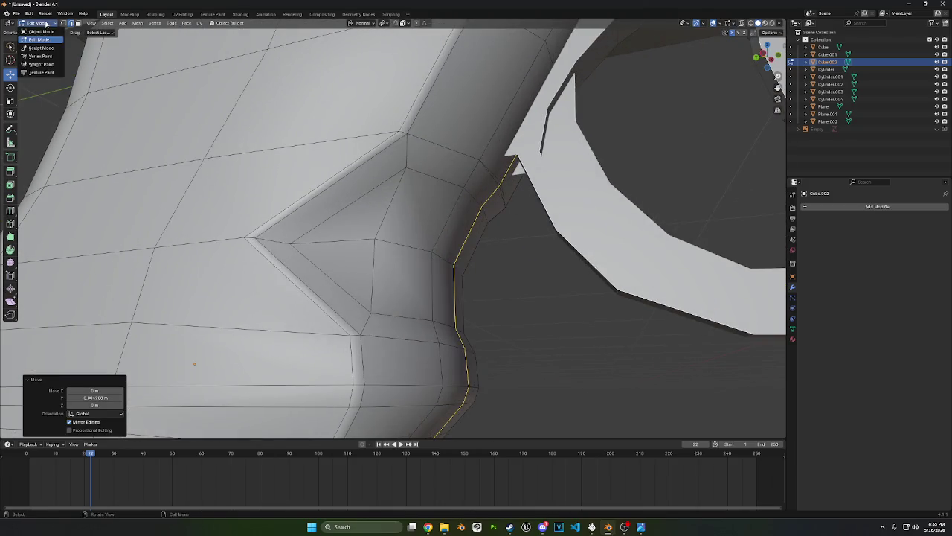
{"action": "key", "text": "Tab"}
Edit the trigger guard ring (Cube.001) and rotate its end vertex in a side view
{"action": "left_click", "coordinate": [524, 142]}
{"action": "key", "text": "Tab"}
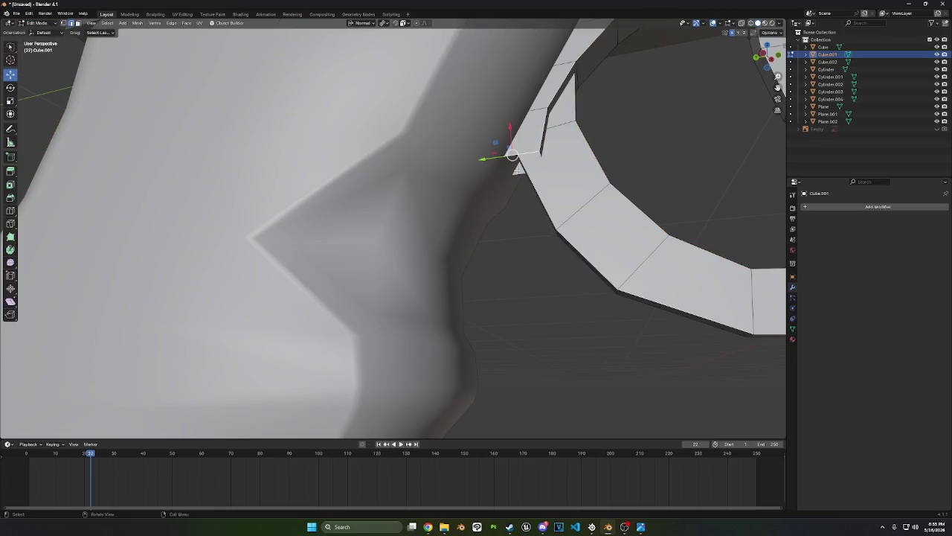
{"action": "scroll", "coordinate": [545, 182], "scroll_direction": "down", "scroll_amount": 5}
{"action": "mouse_move", "coordinate": [537, 212]}
{"action": "middle_mouse_down"}
{"action": "mouse_move", "coordinate": [489, 205]}
{"action": "mouse_move", "coordinate": [521, 149]}
{"action": "middle_mouse_up"}
{"action": "scroll", "coordinate": [529, 138], "scroll_direction": "up", "scroll_amount": 2}
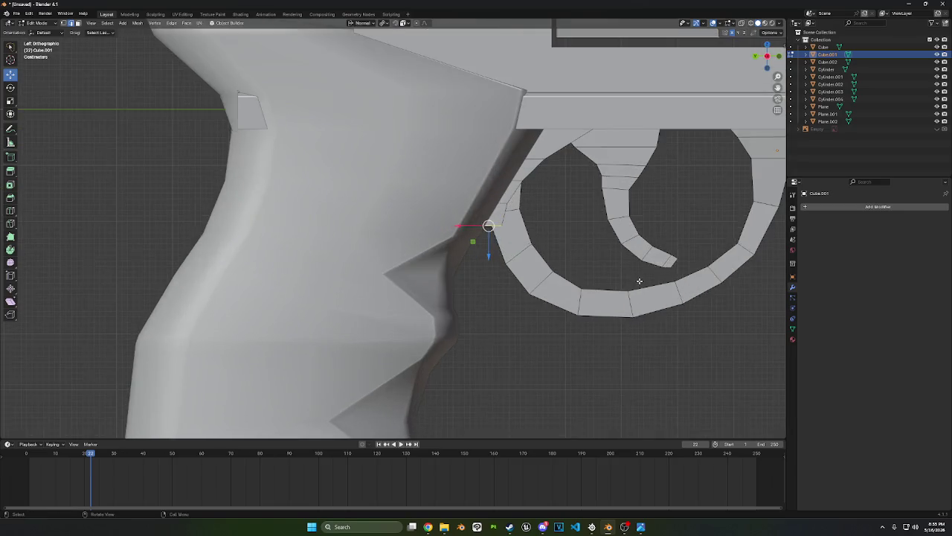
{"action": "scroll", "coordinate": [534, 129], "scroll_direction": "up", "scroll_amount": 2}
{"action": "key", "text": "r"}
{"action": "left_click", "coordinate": [518, 169]}
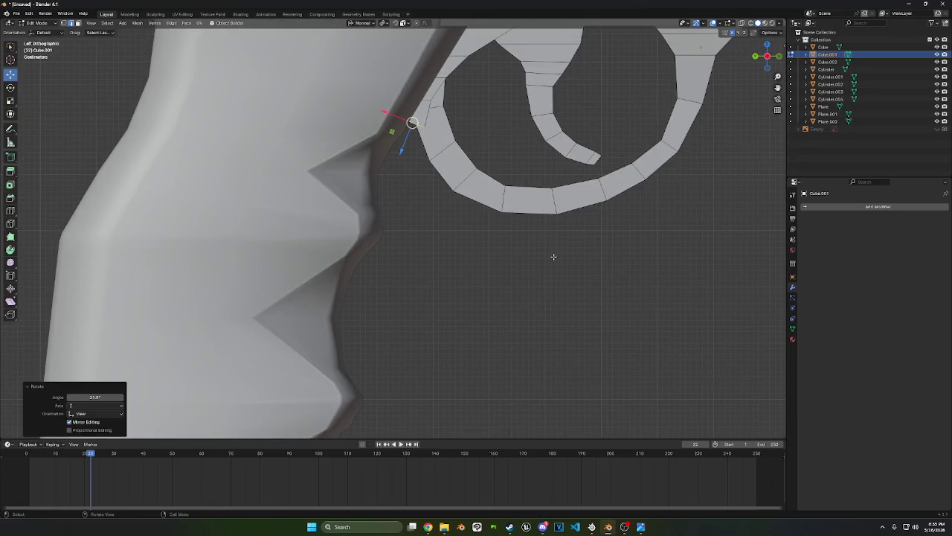
Extrude the ring's end, then rotate and reposition the new extension
{"action": "key", "text": "e"}
{"action": "key", "text": "r"}
{"action": "left_click", "coordinate": [540, 275]}
{"action": "key", "text": "g"}
{"action": "left_click", "coordinate": [528, 267]}
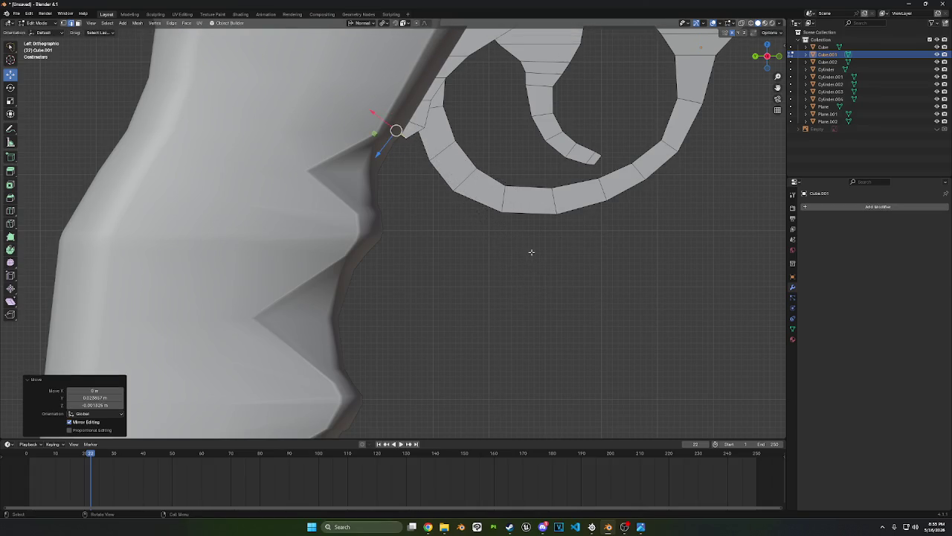
{"action": "key", "text": "e"}
{"action": "right_click", "coordinate": [517, 266]}
Extrude a final end section and angle it to follow the grip's front
{"action": "key", "text": "e"}
{"action": "left_click", "coordinate": [549, 246]}
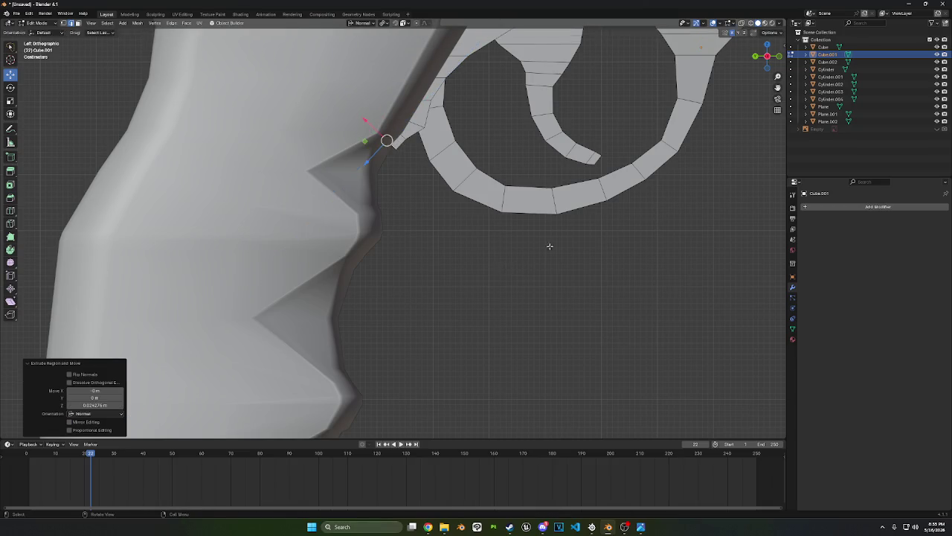
{"action": "key", "text": "r"}
{"action": "left_click", "coordinate": [481, 269]}
{"action": "key", "text": "g"}
{"action": "left_click", "coordinate": [479, 266]}
{"action": "right_click", "coordinate": [485, 268]}
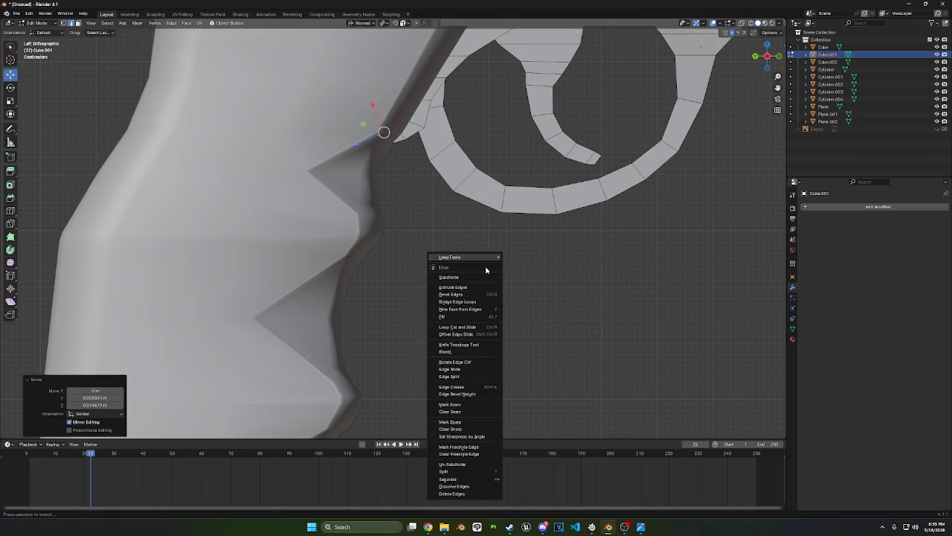
{"action": "left_click", "coordinate": [452, 493]}
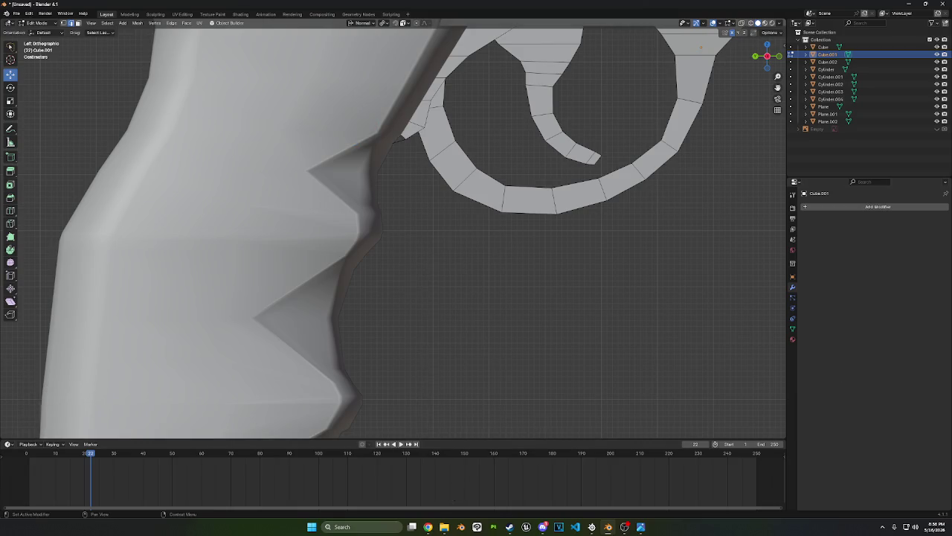
{"action": "scroll", "coordinate": [590, 230], "scroll_direction": "down", "scroll_amount": 5}
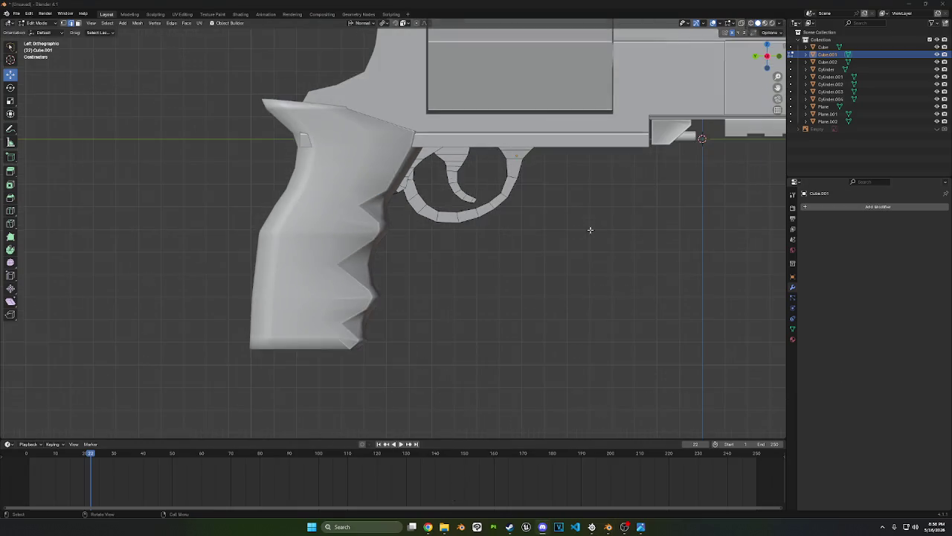
{"action": "middle_click_drag", "start_coordinate": [557, 258], "coordinate": [501, 264]}
Recalculate the trigger guard's normals to point outside
{"action": "key", "text": "l"}
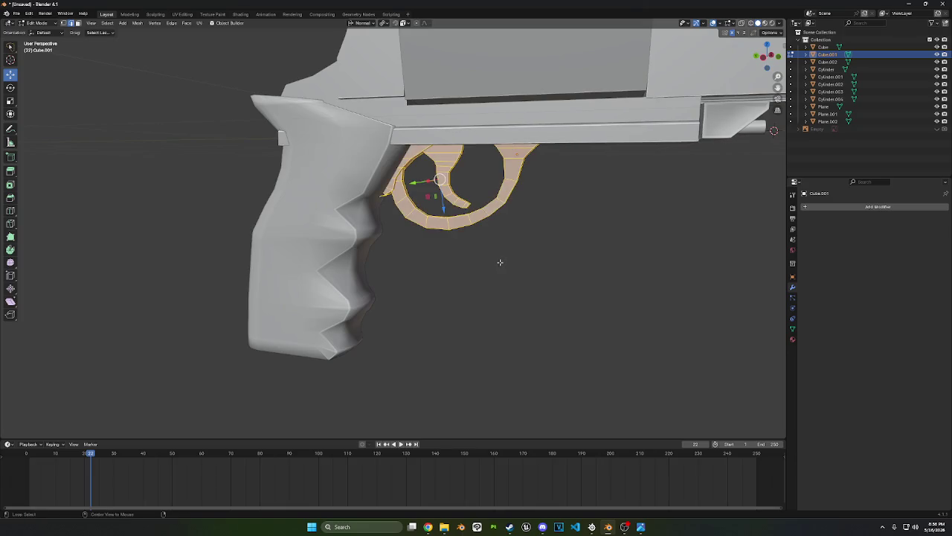
{"action": "key", "text": "alt+n"}
{"action": "left_click", "coordinate": [497, 245]}
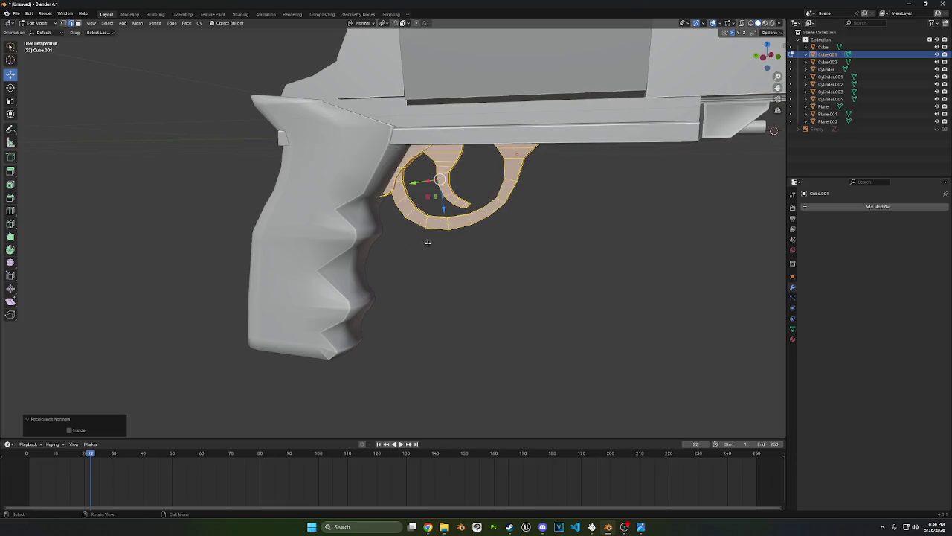
{"action": "scroll", "coordinate": [427, 240], "scroll_direction": "up", "scroll_amount": 6}
Delete the stray face on the trigger guard's end using face select mode
{"action": "left_click", "coordinate": [388, 189]}
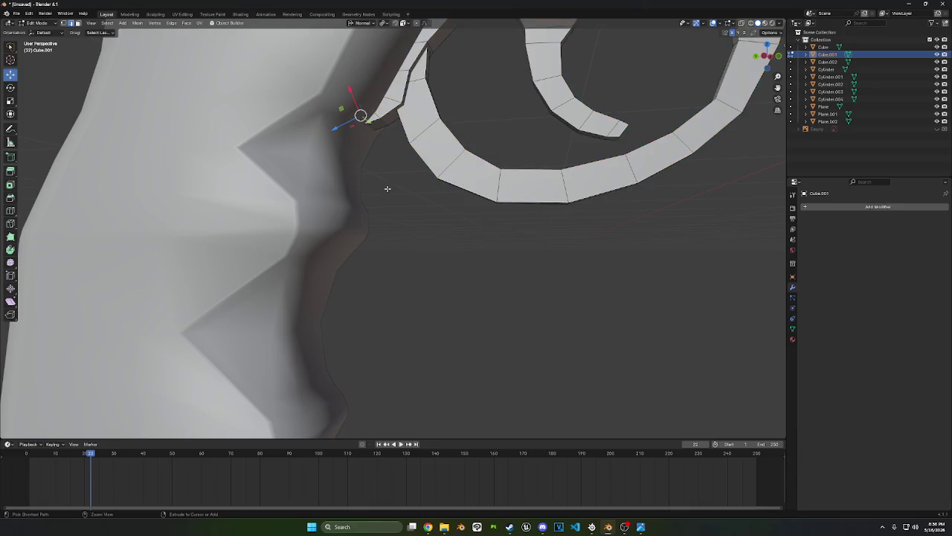
{"action": "mouse_move", "coordinate": [387, 188]}
{"action": "middle_mouse_down"}
{"action": "mouse_move", "coordinate": [487, 223]}
{"action": "mouse_move", "coordinate": [412, 254]}
{"action": "middle_mouse_up"}
{"action": "right_click", "coordinate": [412, 254]}
{"action": "left_click", "coordinate": [412, 255]}
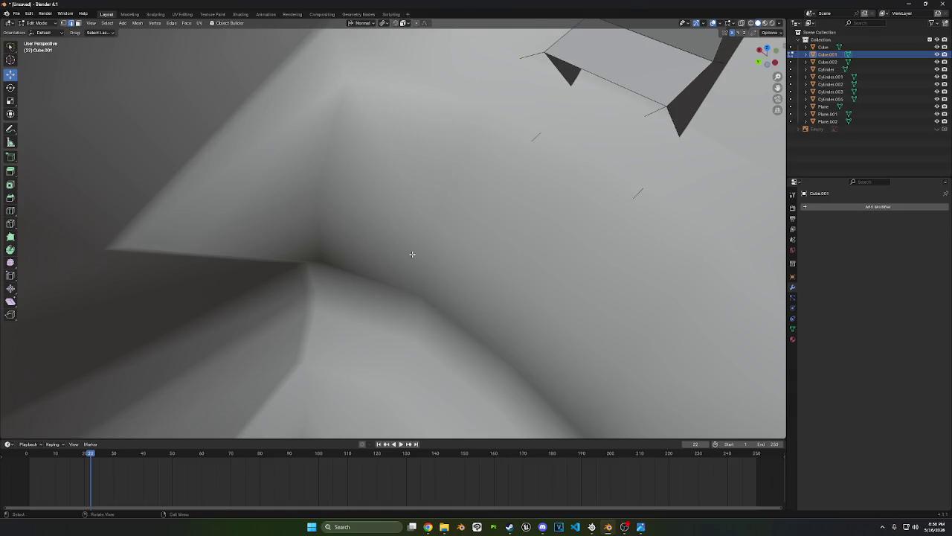
{"action": "key", "text": "ctrl+z"}
{"action": "middle_click_drag", "start_coordinate": [493, 212], "coordinate": [463, 296]}
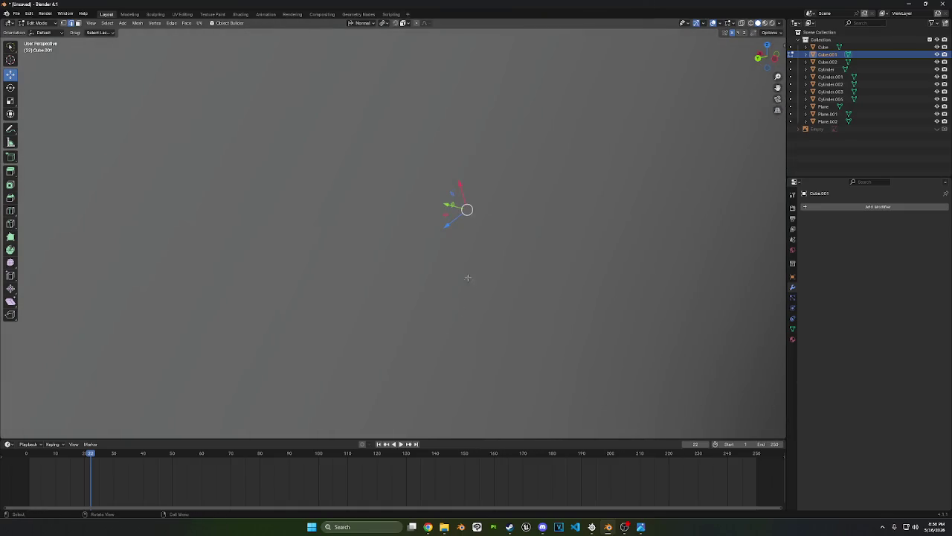
{"action": "scroll", "coordinate": [467, 277], "scroll_direction": "down", "scroll_amount": 5}
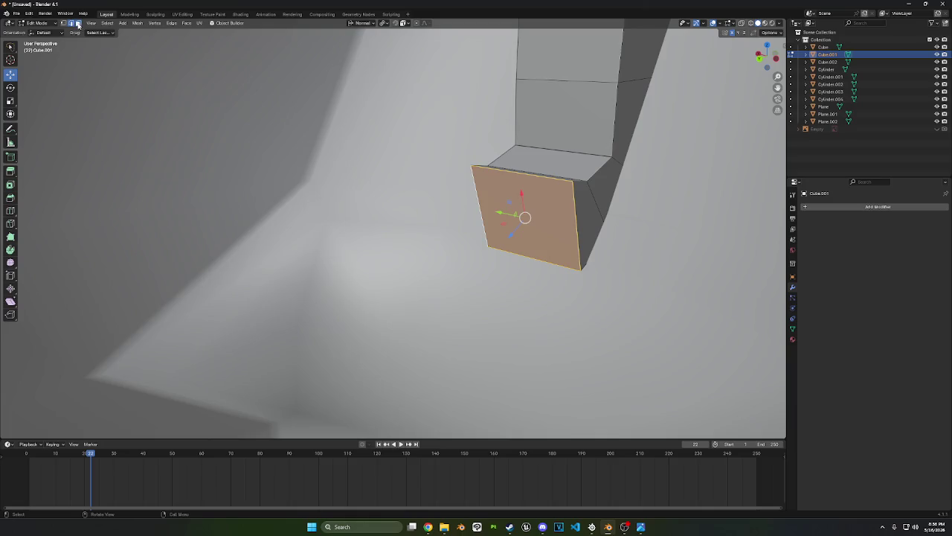
{"action": "left_click", "coordinate": [78, 24]}
{"action": "right_click", "coordinate": [294, 249]}
{"action": "left_click", "coordinate": [285, 351]}
{"action": "mouse_move", "coordinate": [285, 352]}
{"action": "middle_mouse_down"}
{"action": "mouse_move", "coordinate": [441, 245]}
{"action": "mouse_move", "coordinate": [504, 264]}
{"action": "mouse_move", "coordinate": [581, 245]}
{"action": "mouse_move", "coordinate": [470, 163]}
{"action": "middle_mouse_up"}
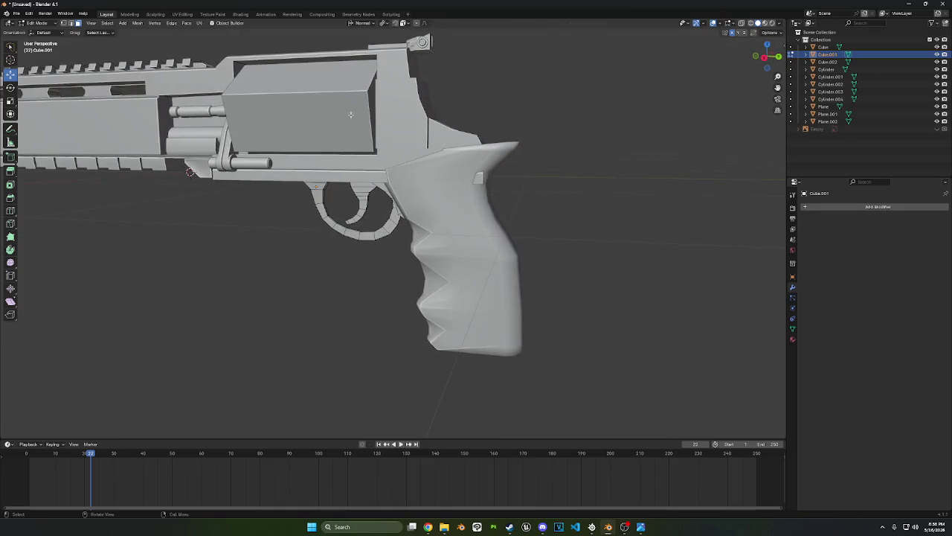
{"action": "left_click", "coordinate": [46, 24]}
Edit the frame object Plane and select its rear faces with X-ray enabled
{"action": "left_click", "coordinate": [41, 32]}
{"action": "left_click", "coordinate": [482, 182]}
{"action": "key", "text": "Tab"}
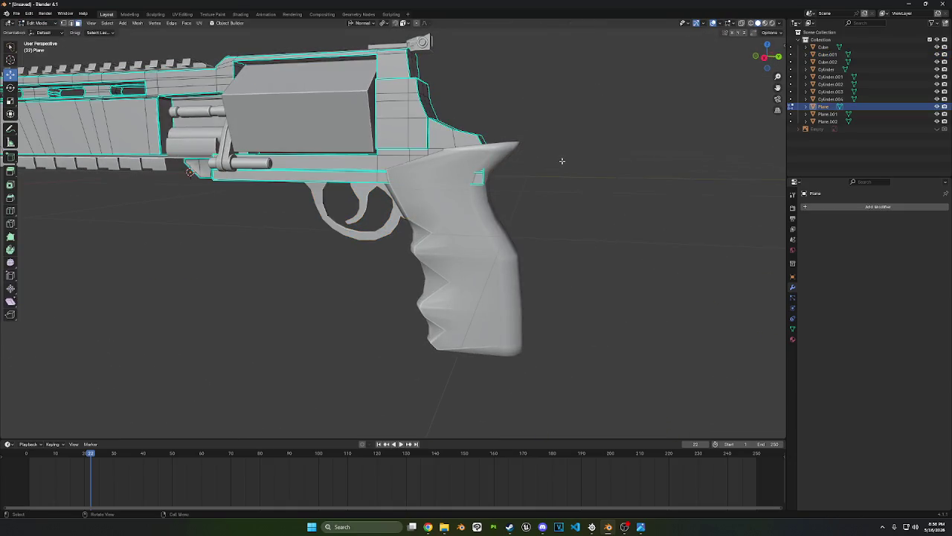
{"action": "middle_click_drag", "start_coordinate": [558, 159], "coordinate": [434, 219], "text": "shift"}
{"action": "scroll", "coordinate": [487, 198], "scroll_direction": "up", "scroll_amount": 2}
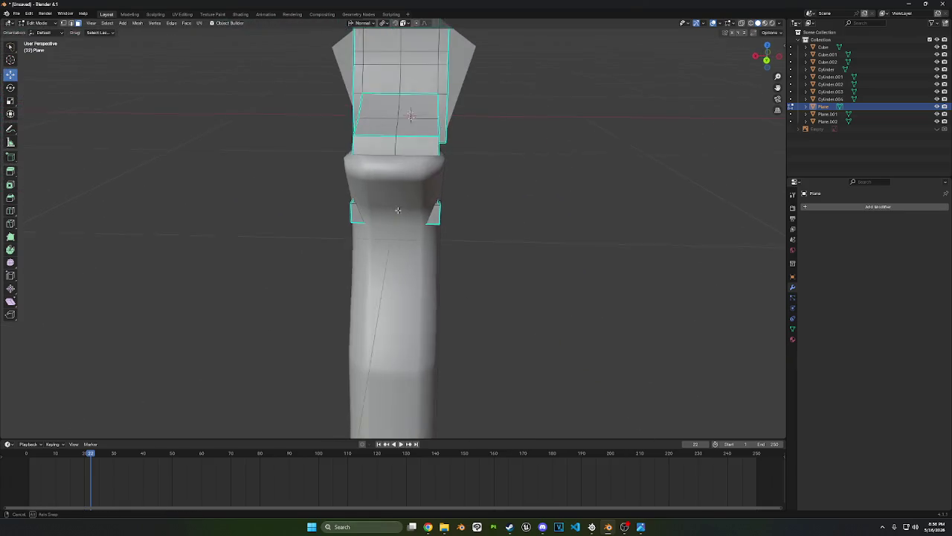
{"action": "left_click", "coordinate": [354, 215], "text": "ctrl"}
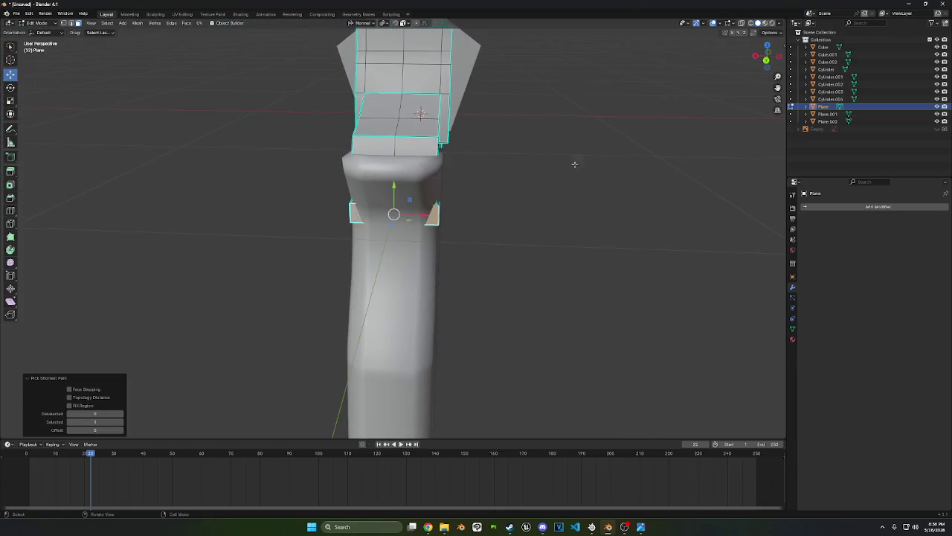
{"action": "left_click", "coordinate": [746, 25]}
{"action": "mouse_move", "coordinate": [467, 164]}
{"action": "middle_mouse_down"}
{"action": "mouse_move", "coordinate": [540, 157]}
{"action": "mouse_move", "coordinate": [491, 219]}
{"action": "mouse_move", "coordinate": [440, 338]}
{"action": "middle_mouse_up"}
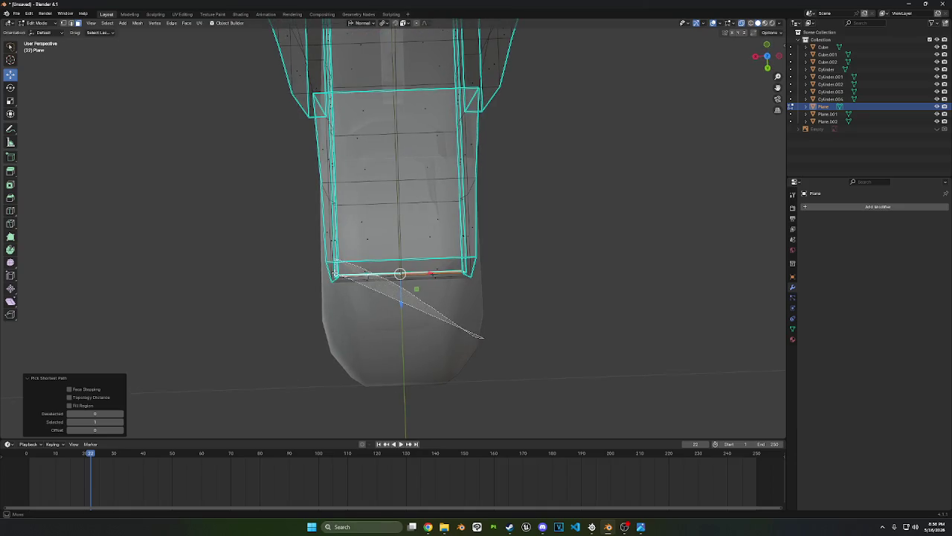
{"action": "key", "text": "ctrl+z"}
{"action": "mouse_move", "coordinate": [381, 263]}
{"action": "middle_mouse_down"}
{"action": "mouse_move", "coordinate": [612, 270]}
{"action": "mouse_move", "coordinate": [516, 191]}
{"action": "mouse_move", "coordinate": [521, 178]}
{"action": "mouse_move", "coordinate": [531, 207]}
{"action": "mouse_move", "coordinate": [561, 193]}
{"action": "mouse_move", "coordinate": [523, 179]}
{"action": "mouse_move", "coordinate": [553, 205]}
{"action": "mouse_move", "coordinate": [584, 184]}
{"action": "mouse_move", "coordinate": [601, 196]}
{"action": "mouse_move", "coordinate": [502, 275]}
{"action": "mouse_move", "coordinate": [549, 239]}
{"action": "mouse_move", "coordinate": [510, 272]}
{"action": "mouse_move", "coordinate": [464, 243]}
{"action": "middle_mouse_up"}
Scale the rear faces along X to 0.726, then refine to 0.972
{"action": "key", "text": "s"}
{"action": "key", "text": "x"}
{"action": "left_click", "coordinate": [510, 203]}
{"action": "key", "text": "s"}
{"action": "key", "text": "x"}
{"action": "left_click", "coordinate": [547, 204]}
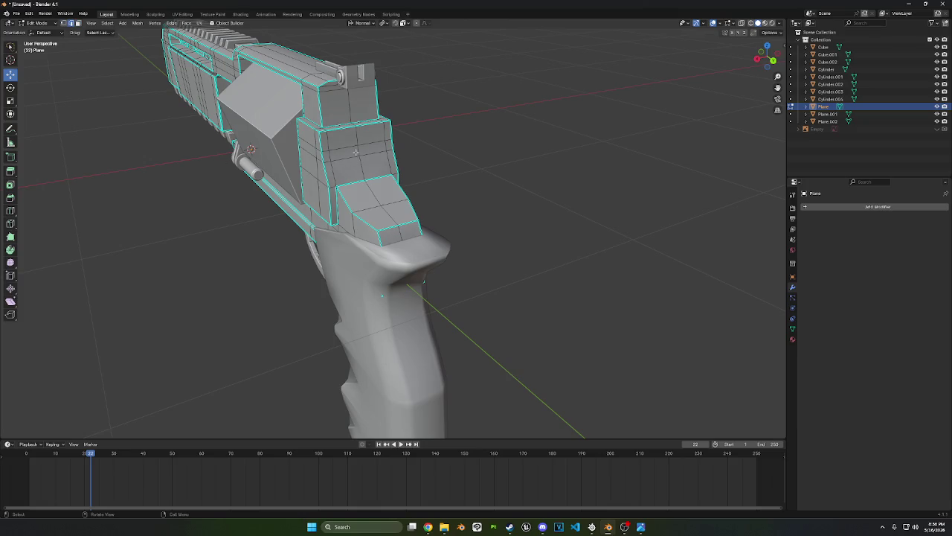
Bevel the frame's side edge loop, inset it and extrude it inward as a slot
{"action": "left_click", "coordinate": [372, 193], "text": "ctrl"}
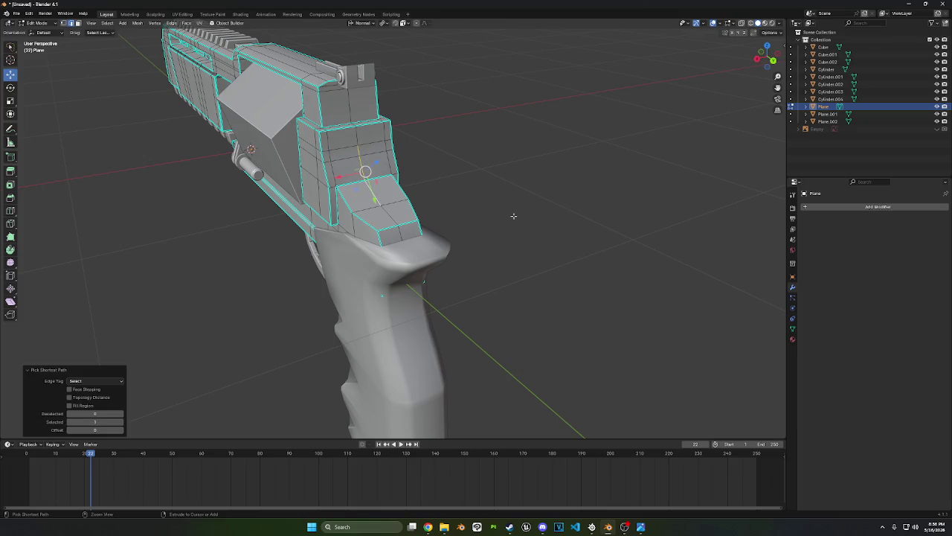
{"action": "key", "text": "ctrl+b"}
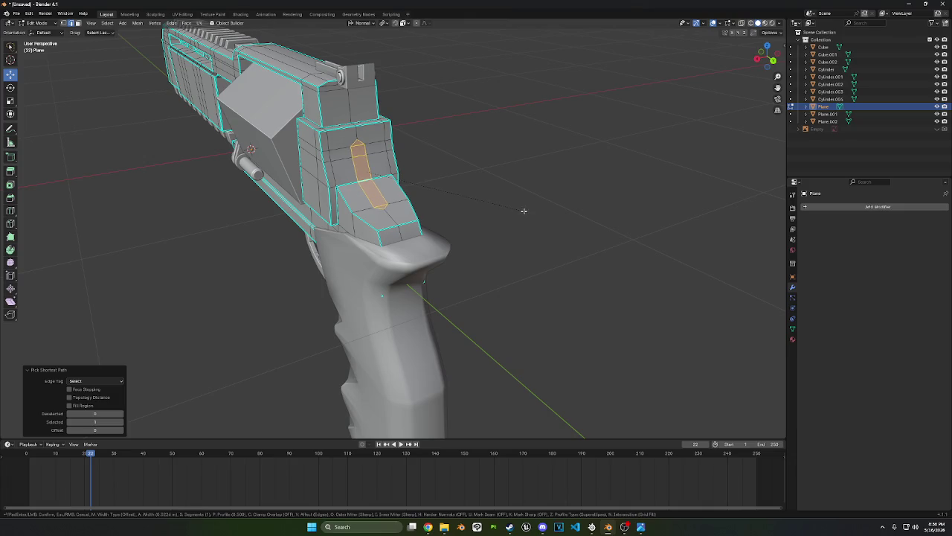
{"action": "left_click", "coordinate": [526, 211]}
{"action": "mouse_move", "coordinate": [528, 209]}
{"action": "middle_mouse_down"}
{"action": "mouse_move", "coordinate": [564, 214]}
{"action": "mouse_move", "coordinate": [592, 202]}
{"action": "mouse_move", "coordinate": [496, 225]}
{"action": "mouse_move", "coordinate": [489, 214]}
{"action": "mouse_move", "coordinate": [546, 206]}
{"action": "mouse_move", "coordinate": [548, 191]}
{"action": "mouse_move", "coordinate": [513, 201]}
{"action": "middle_mouse_up"}
{"action": "key", "text": "i"}
{"action": "left_click", "coordinate": [563, 214]}
{"action": "key", "text": "e"}
{"action": "left_click", "coordinate": [577, 206]}
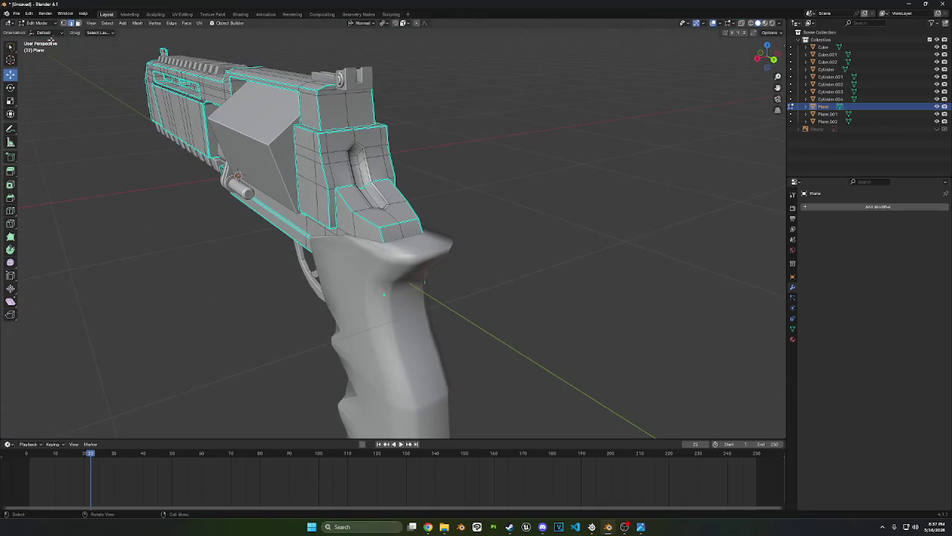
{"action": "left_click", "coordinate": [39, 23]}
Apply Shade Smooth by Angle to all objects
{"action": "left_click", "coordinate": [43, 31]}
{"action": "key", "text": "a"}
{"action": "right_click", "coordinate": [177, 157]}
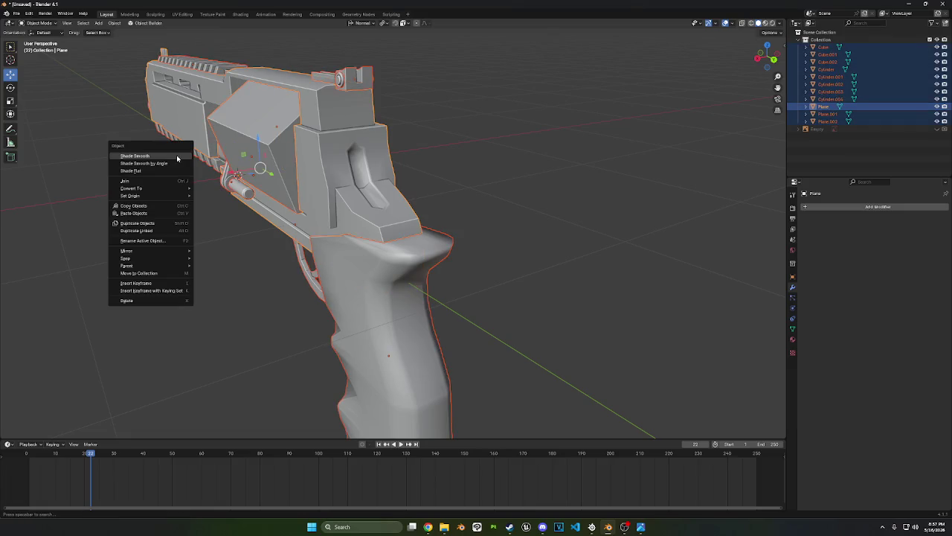
{"action": "left_click", "coordinate": [158, 167]}
{"action": "mouse_move", "coordinate": [158, 167]}
{"action": "middle_mouse_down"}
{"action": "mouse_move", "coordinate": [360, 283]}
{"action": "mouse_move", "coordinate": [459, 153]}
{"action": "mouse_move", "coordinate": [523, 129]}
{"action": "mouse_move", "coordinate": [589, 149]}
{"action": "mouse_move", "coordinate": [578, 176]}
{"action": "mouse_move", "coordinate": [376, 175]}
{"action": "middle_mouse_up"}
Smooth a grip notch vertex with the Smooth Vertices tool
{"action": "key", "text": "Tab"}
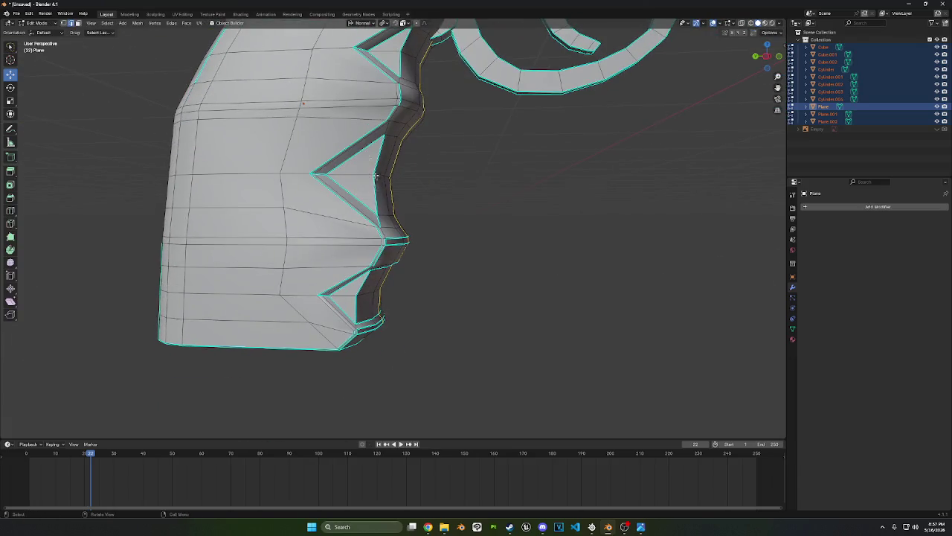
{"action": "left_click", "coordinate": [328, 189], "text": "ctrl"}
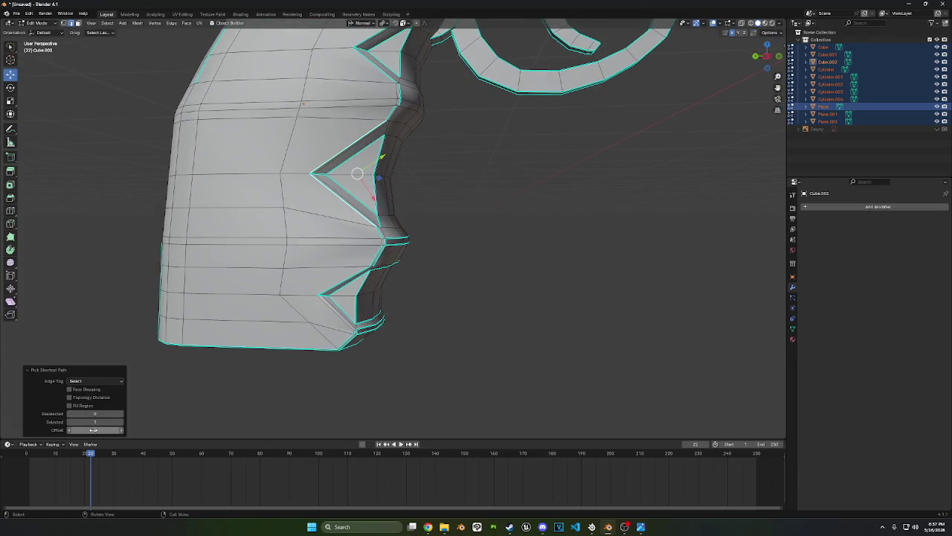
{"action": "left_click", "coordinate": [11, 262]}
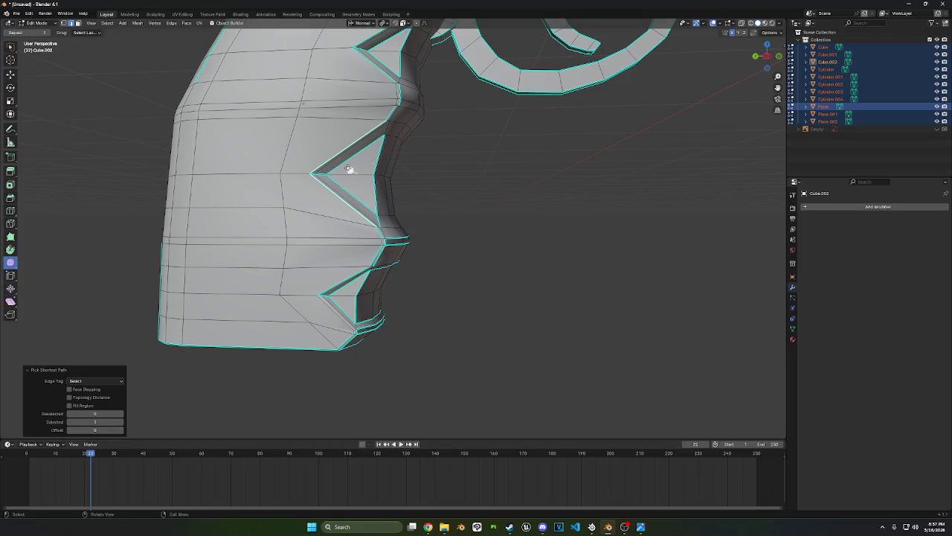
{"action": "left_click_drag", "start_coordinate": [348, 169], "coordinate": [398, 176]}
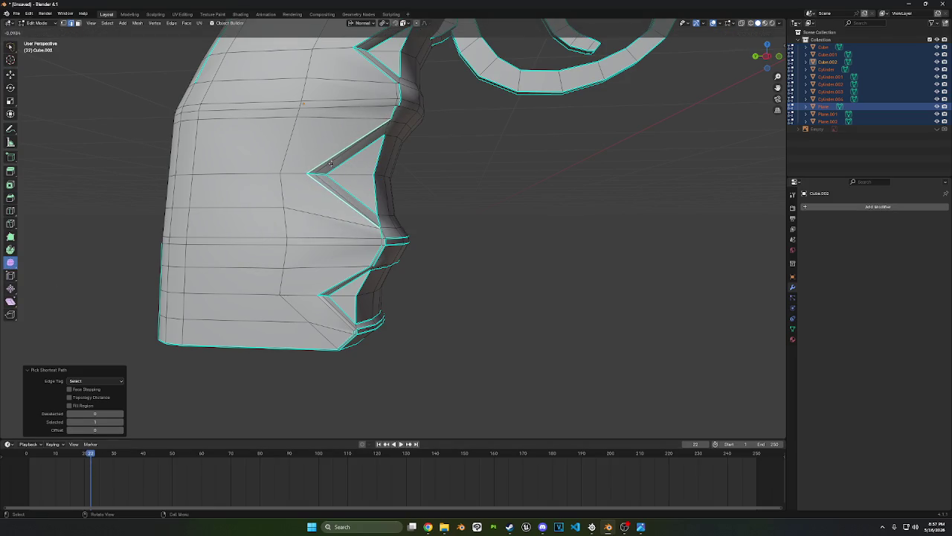
{"action": "left_click_drag", "start_coordinate": [331, 163], "coordinate": [341, 162]}
{"action": "mouse_move", "coordinate": [491, 221]}
{"action": "middle_mouse_down"}
{"action": "mouse_move", "coordinate": [465, 230]}
{"action": "mouse_move", "coordinate": [493, 230]}
{"action": "middle_mouse_up"}
Slide several grip notch vertices along their edges to reshape the notches
{"action": "key", "text": "g"}
{"action": "key", "text": "g"}
{"action": "left_click", "coordinate": [511, 242]}
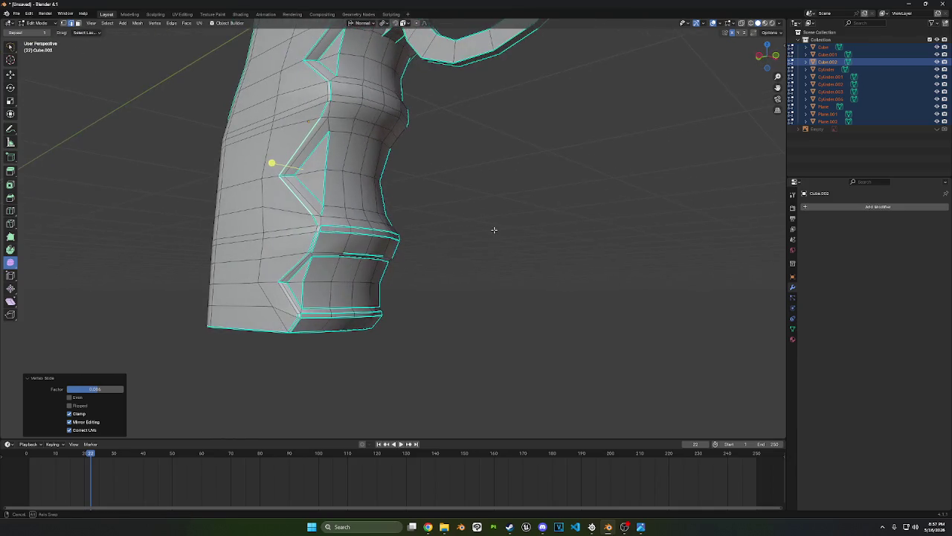
{"action": "left_click_drag", "start_coordinate": [299, 263], "coordinate": [300, 258]}
{"action": "mouse_move", "coordinate": [507, 312]}
{"action": "middle_mouse_down"}
{"action": "mouse_move", "coordinate": [559, 334]}
{"action": "mouse_move", "coordinate": [516, 327]}
{"action": "mouse_move", "coordinate": [523, 289]}
{"action": "mouse_move", "coordinate": [566, 336]}
{"action": "mouse_move", "coordinate": [529, 265]}
{"action": "mouse_move", "coordinate": [447, 290]}
{"action": "mouse_move", "coordinate": [325, 276]}
{"action": "mouse_move", "coordinate": [337, 287]}
{"action": "mouse_move", "coordinate": [383, 167]}
{"action": "middle_mouse_up"}
{"action": "key", "text": "g"}
{"action": "key", "text": "g"}
{"action": "left_click", "coordinate": [555, 334]}
{"action": "left_click", "coordinate": [384, 167], "text": "shift"}
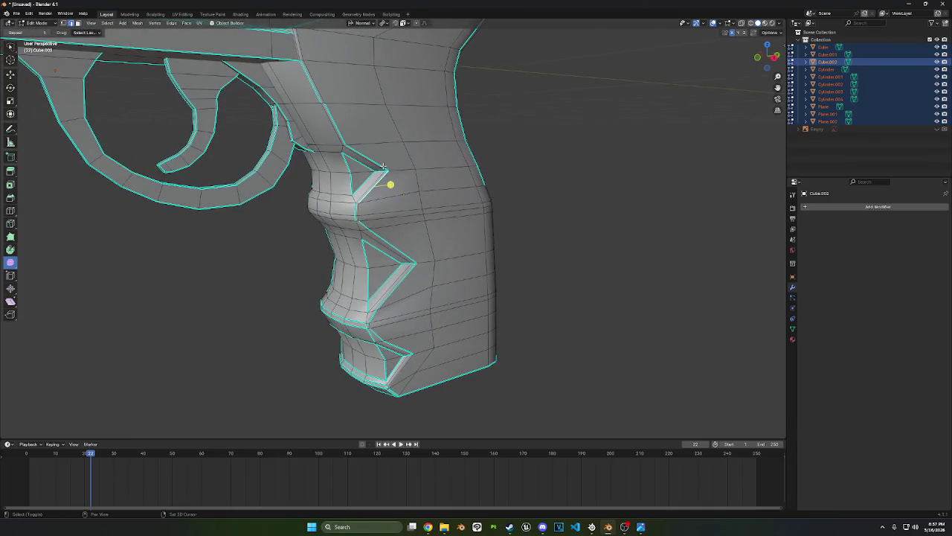
{"action": "key", "text": "shift+v"}
{"action": "left_click", "coordinate": [511, 196]}
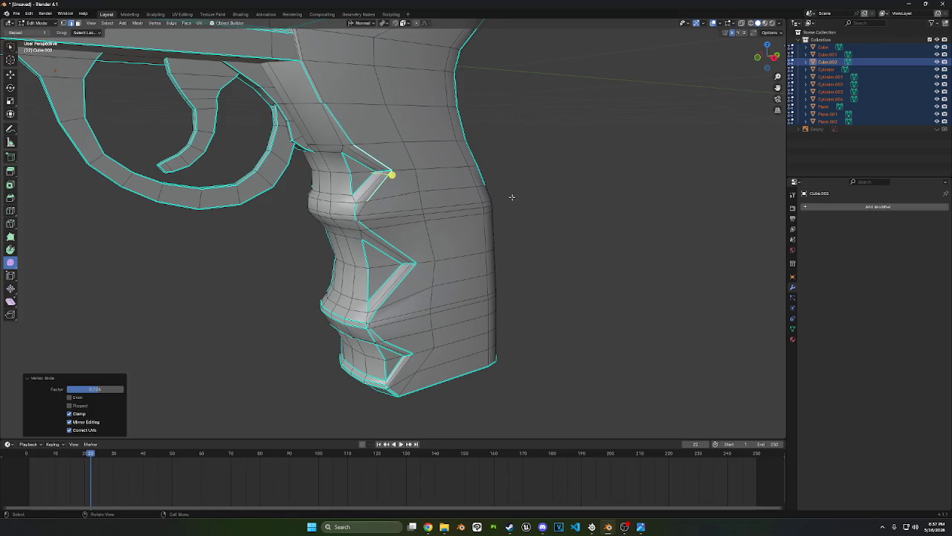
Bevel an edge loop around the trigger guard by about 0.131 m
{"action": "key", "text": "a"}
{"action": "right_click", "coordinate": [331, 229]}
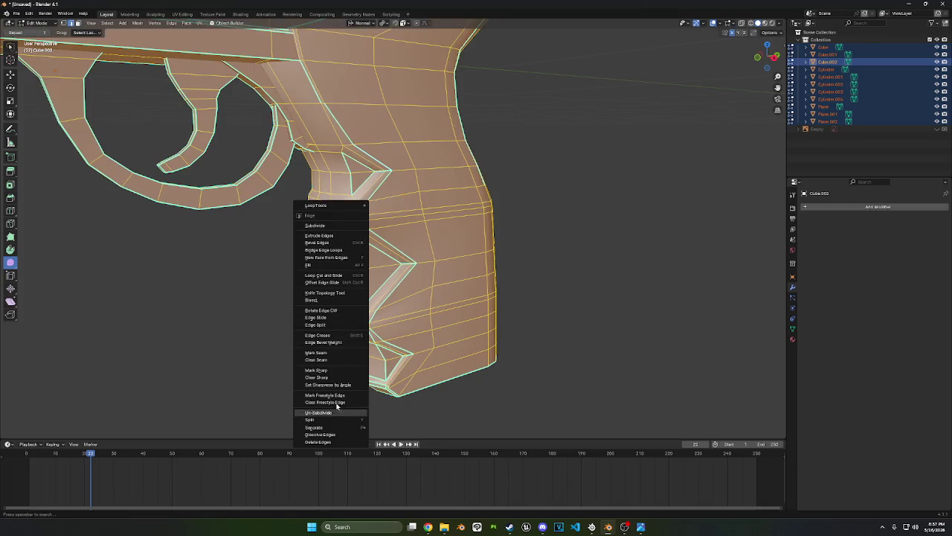
{"action": "left_click", "coordinate": [334, 377]}
{"action": "mouse_move", "coordinate": [334, 377]}
{"action": "middle_mouse_down"}
{"action": "mouse_move", "coordinate": [404, 265]}
{"action": "mouse_move", "coordinate": [329, 238]}
{"action": "middle_mouse_up"}
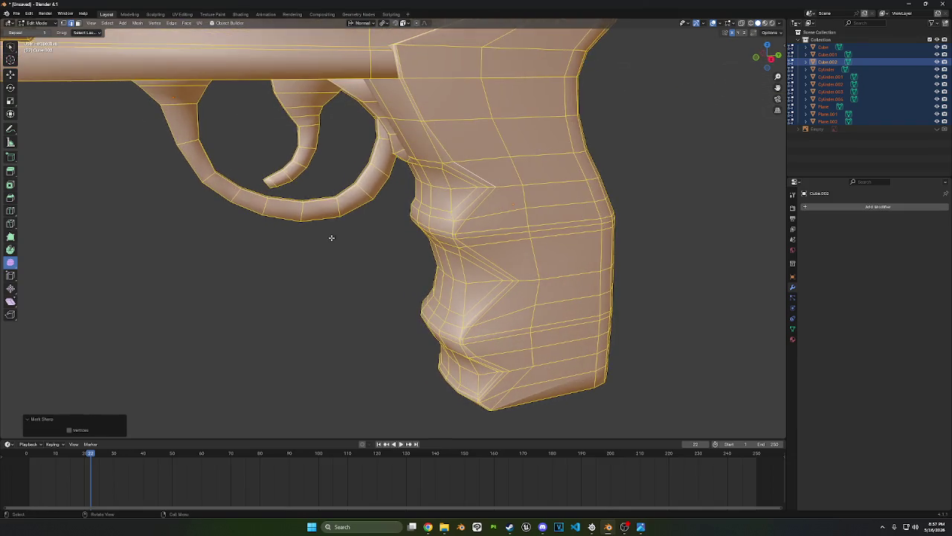
{"action": "left_click", "coordinate": [325, 209], "text": "alt"}
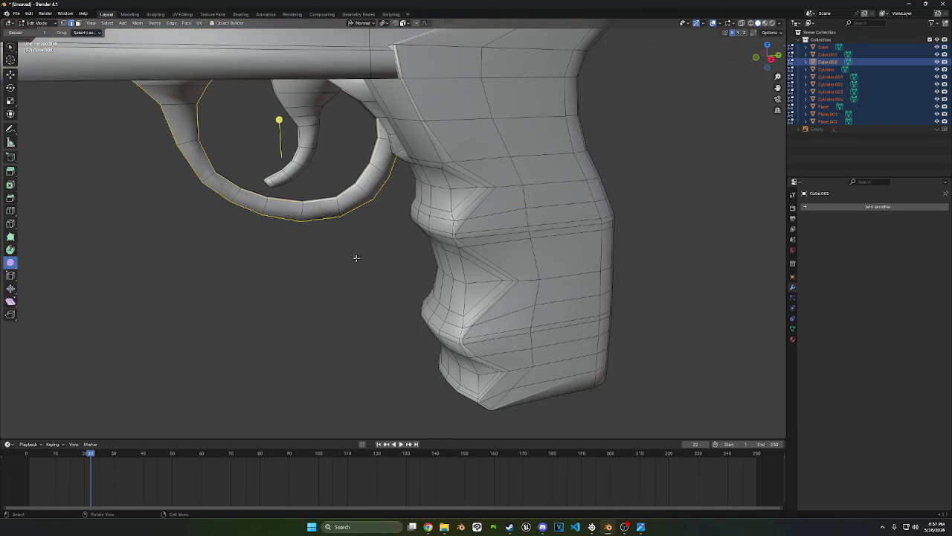
{"action": "key", "text": "ctrl+b"}
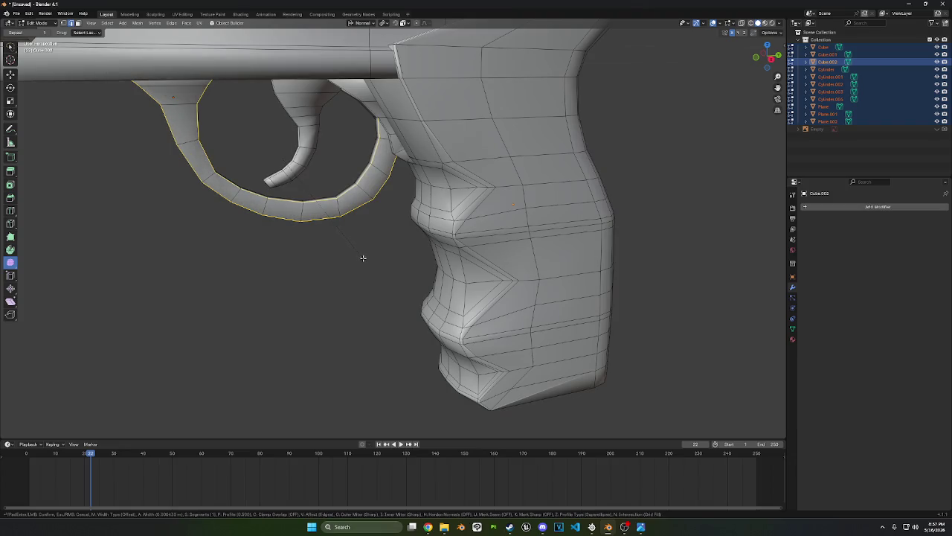
{"action": "left_click", "coordinate": [389, 313]}
{"action": "mouse_move", "coordinate": [386, 315]}
{"action": "middle_mouse_down"}
{"action": "mouse_move", "coordinate": [392, 273]}
{"action": "mouse_move", "coordinate": [436, 268]}
{"action": "mouse_move", "coordinate": [342, 251]}
{"action": "middle_mouse_up"}
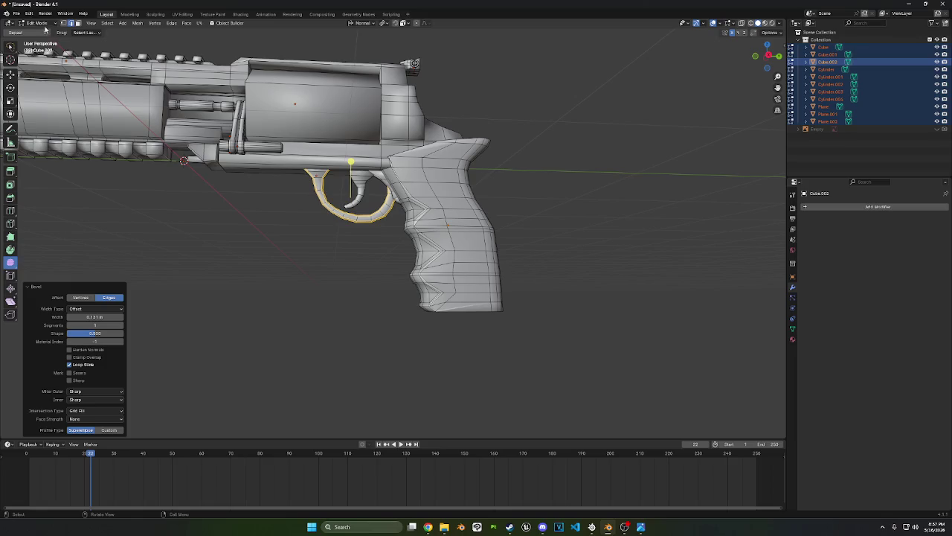
Symmetrize the trigger guard mesh Cube.001 from +X to -X
{"action": "left_click", "coordinate": [45, 29]}
{"action": "left_click", "coordinate": [43, 34]}
{"action": "scroll", "coordinate": [268, 191], "scroll_direction": "up", "scroll_amount": 2}
{"action": "left_click", "coordinate": [352, 220]}
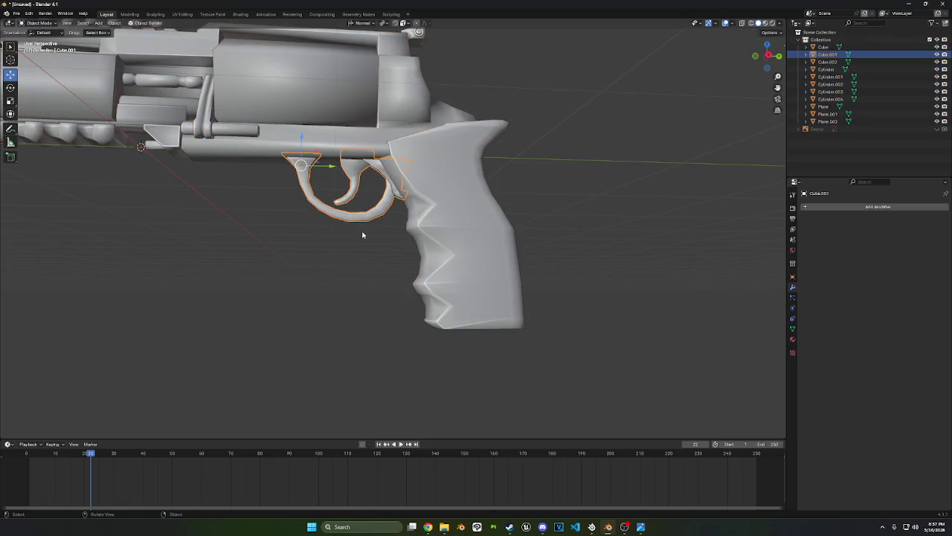
{"action": "key", "text": "Tab"}
{"action": "mouse_move", "coordinate": [374, 230]}
{"action": "middle_mouse_down"}
{"action": "mouse_move", "coordinate": [436, 248]}
{"action": "mouse_move", "coordinate": [414, 241]}
{"action": "middle_mouse_up"}
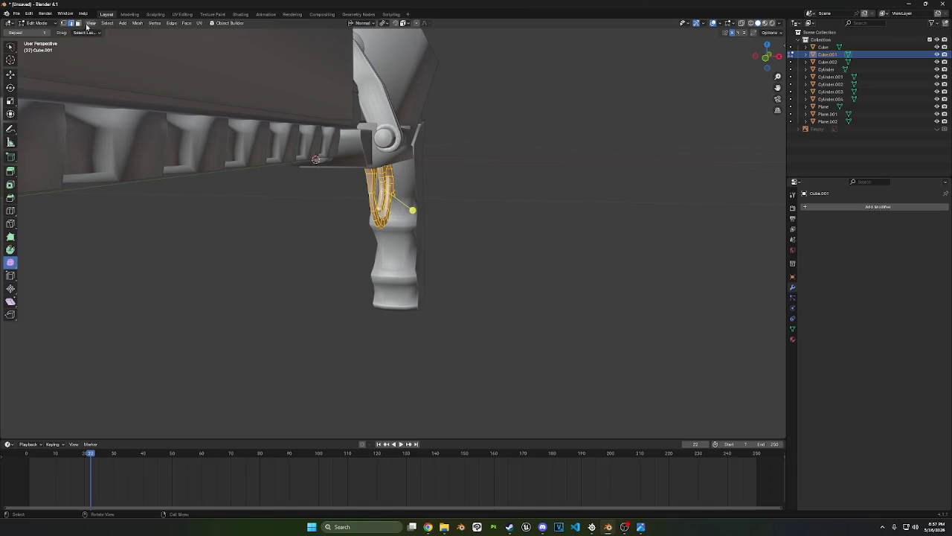
{"action": "left_click", "coordinate": [140, 23]}
{"action": "left_click", "coordinate": [168, 141]}
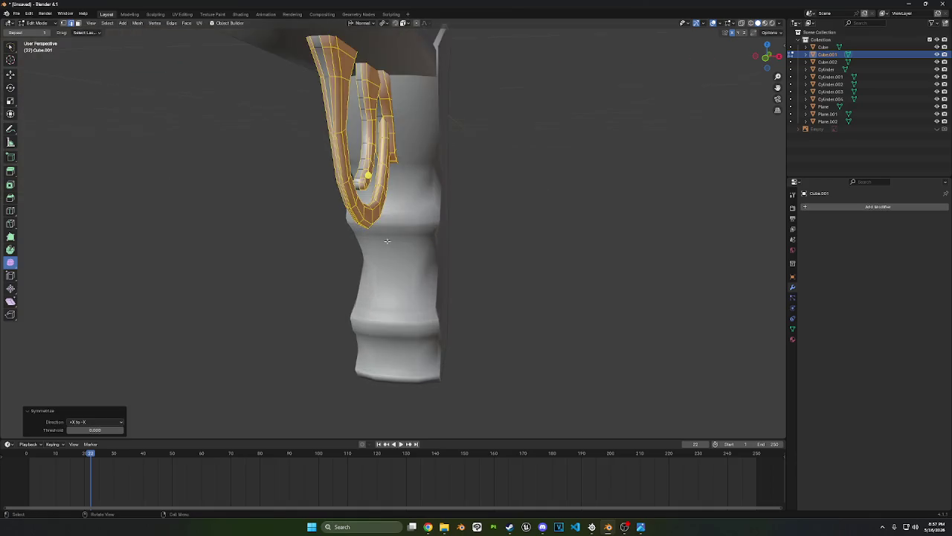
Add a loop cut to the frame Plane above the trigger
{"action": "mouse_move", "coordinate": [168, 147]}
{"action": "middle_mouse_down"}
{"action": "mouse_move", "coordinate": [347, 270]}
{"action": "mouse_move", "coordinate": [318, 176]}
{"action": "mouse_move", "coordinate": [246, 127]}
{"action": "middle_mouse_up"}
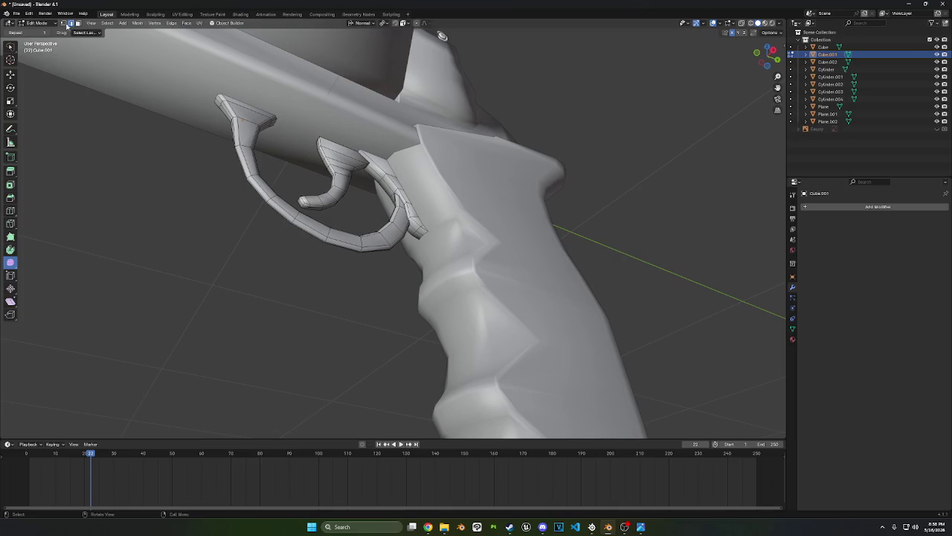
{"action": "left_click", "coordinate": [49, 25]}
{"action": "left_click", "coordinate": [47, 31]}
{"action": "left_click", "coordinate": [308, 110]}
{"action": "key", "text": "Tab"}
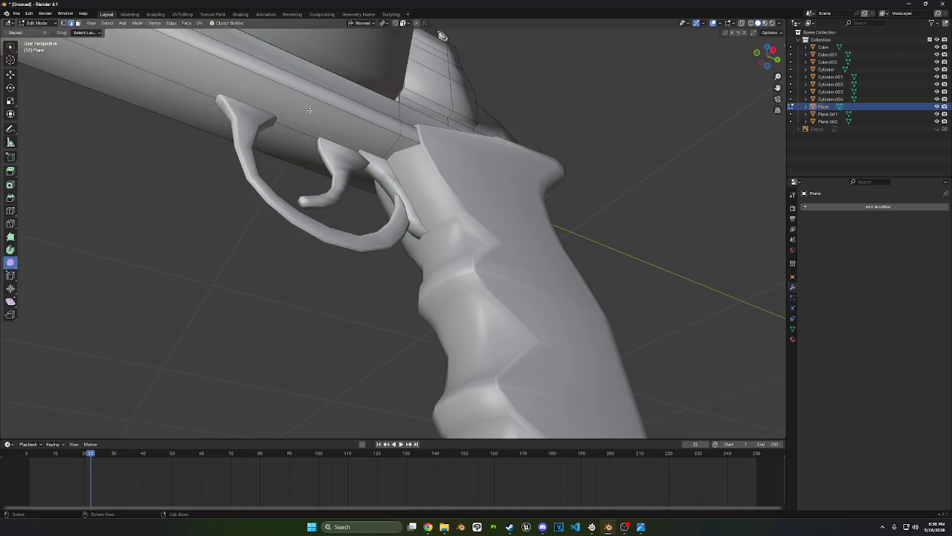
{"action": "left_click", "coordinate": [11, 212]}
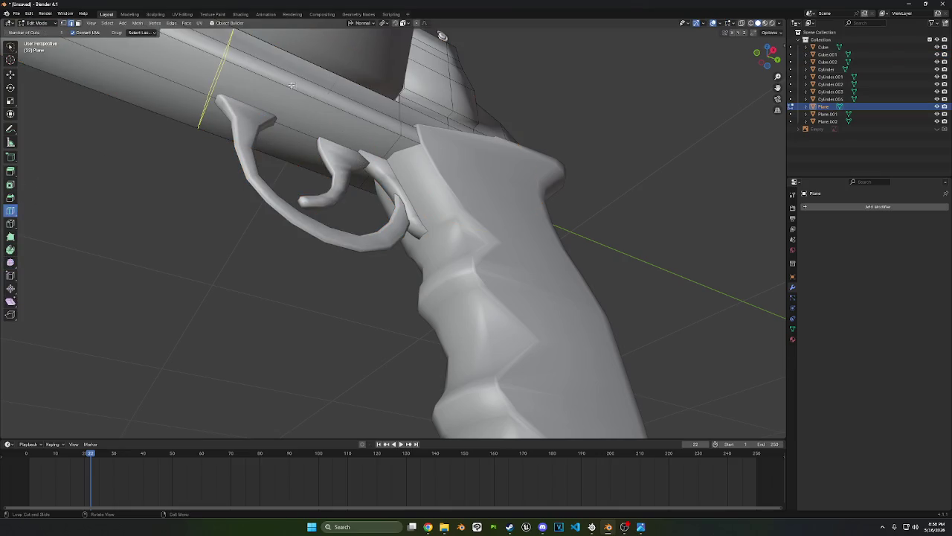
{"action": "left_click_drag", "start_coordinate": [232, 82], "coordinate": [274, 92]}
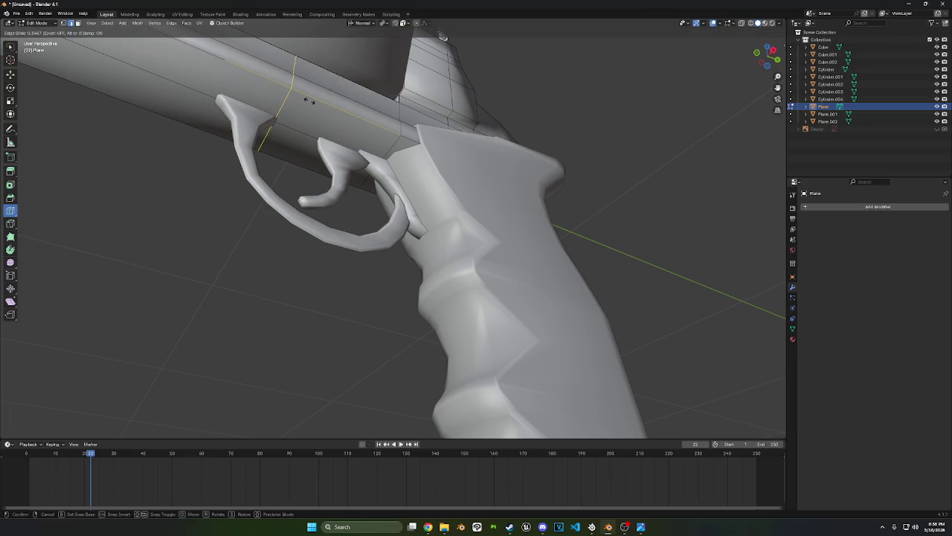
{"action": "left_click", "coordinate": [309, 101]}
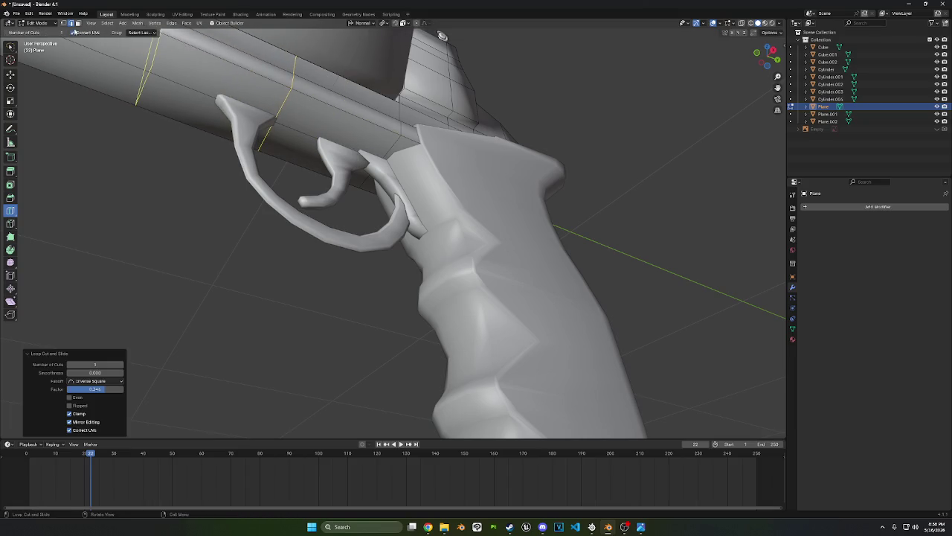
Bevel a frame edge into a strip and extrude it down about 0.021 m as a trigger mount
{"action": "mouse_move", "coordinate": [340, 135]}
{"action": "middle_mouse_down"}
{"action": "mouse_move", "coordinate": [302, 159]}
{"action": "mouse_move", "coordinate": [317, 168]}
{"action": "middle_mouse_up"}
{"action": "middle_click_drag", "start_coordinate": [303, 133], "coordinate": [80, 35]}
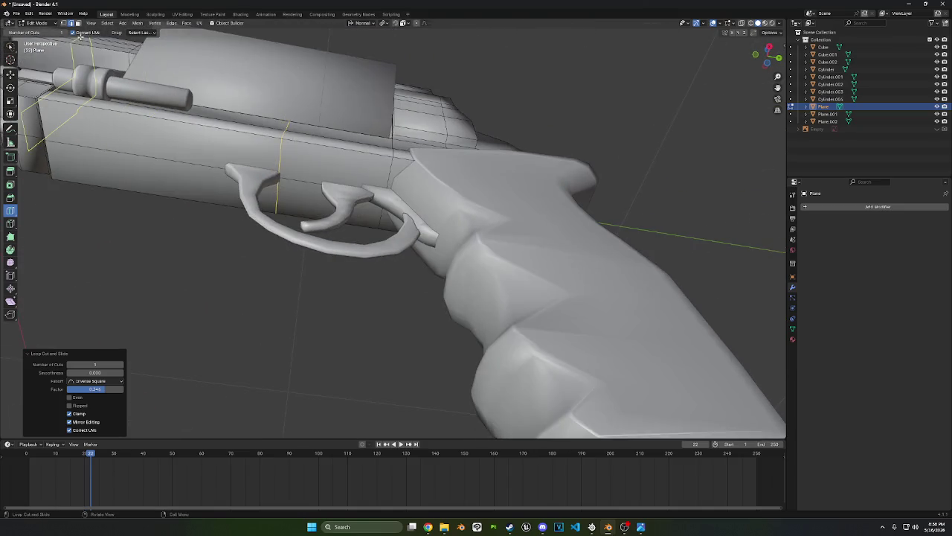
{"action": "left_click", "coordinate": [10, 74]}
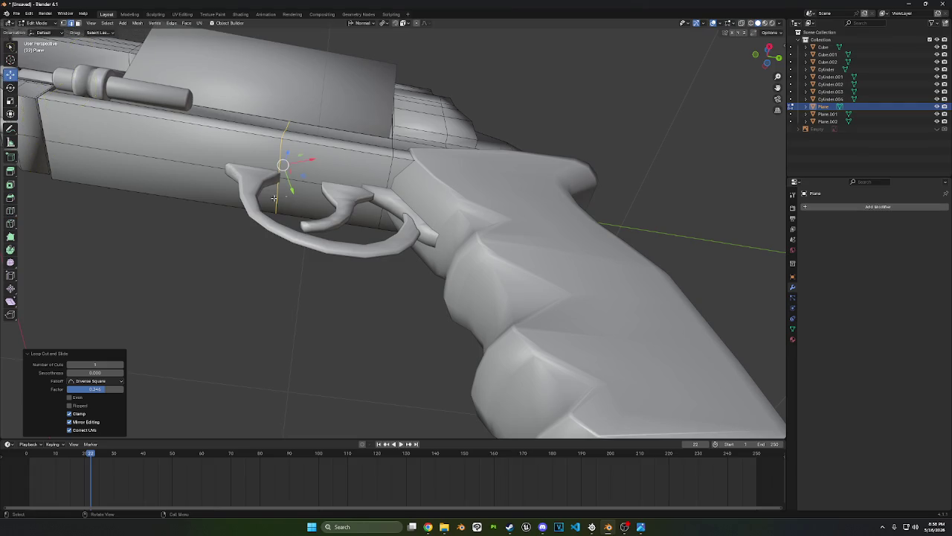
{"action": "left_click", "coordinate": [299, 182]}
{"action": "key", "text": "ctrl+b"}
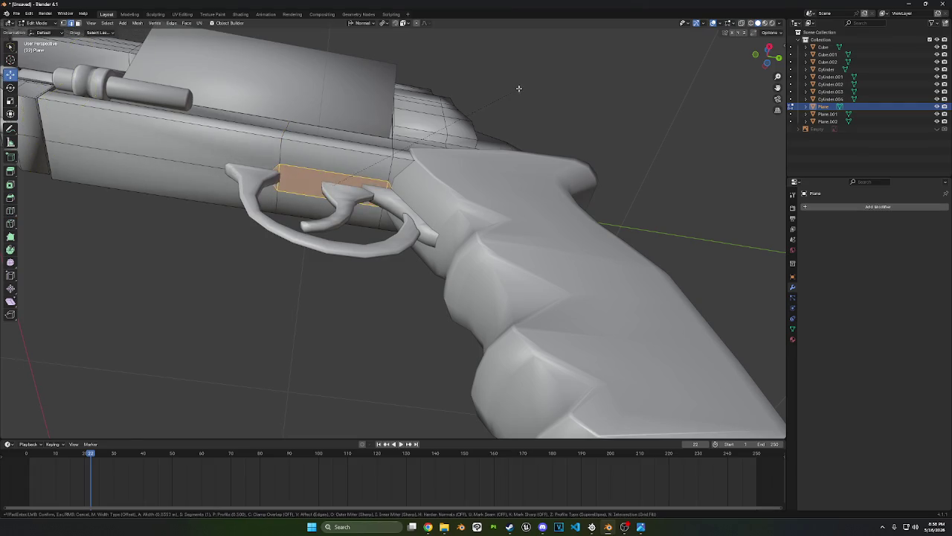
{"action": "left_click", "coordinate": [512, 92]}
{"action": "mouse_move", "coordinate": [512, 92]}
{"action": "middle_mouse_down"}
{"action": "mouse_move", "coordinate": [521, 145]}
{"action": "mouse_move", "coordinate": [539, 154]}
{"action": "mouse_move", "coordinate": [386, 170]}
{"action": "mouse_move", "coordinate": [238, 103]}
{"action": "middle_mouse_up"}
{"action": "key", "text": "g"}
{"action": "key", "text": "z"}
{"action": "left_click", "coordinate": [476, 152]}
{"action": "scroll", "coordinate": [377, 166], "scroll_direction": "up", "scroll_amount": 3}
{"action": "left_click", "coordinate": [36, 28]}
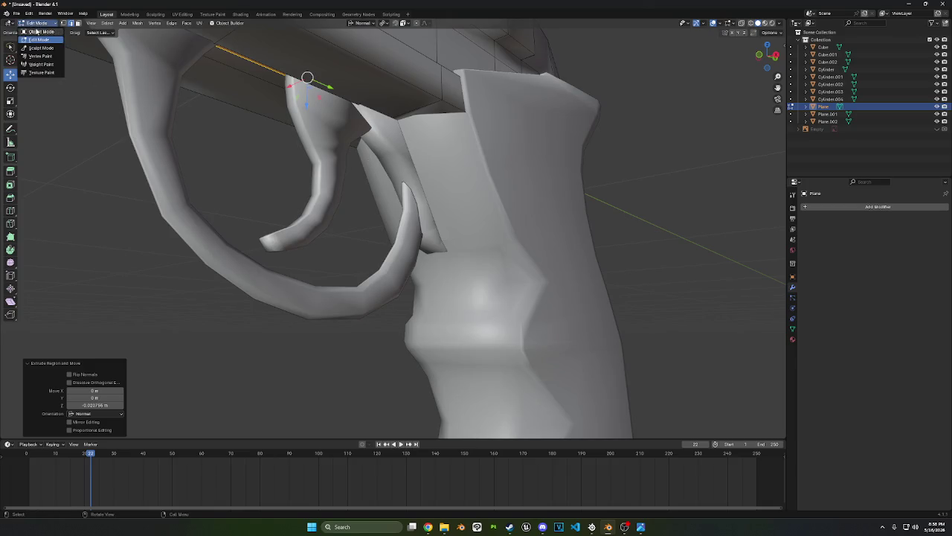
Select the trigger guard and widen the trigger along X to about 1.231
{"action": "left_click", "coordinate": [39, 35]}
{"action": "left_click", "coordinate": [315, 139]}
{"action": "key", "text": "Tab"}
{"action": "key", "text": "l"}
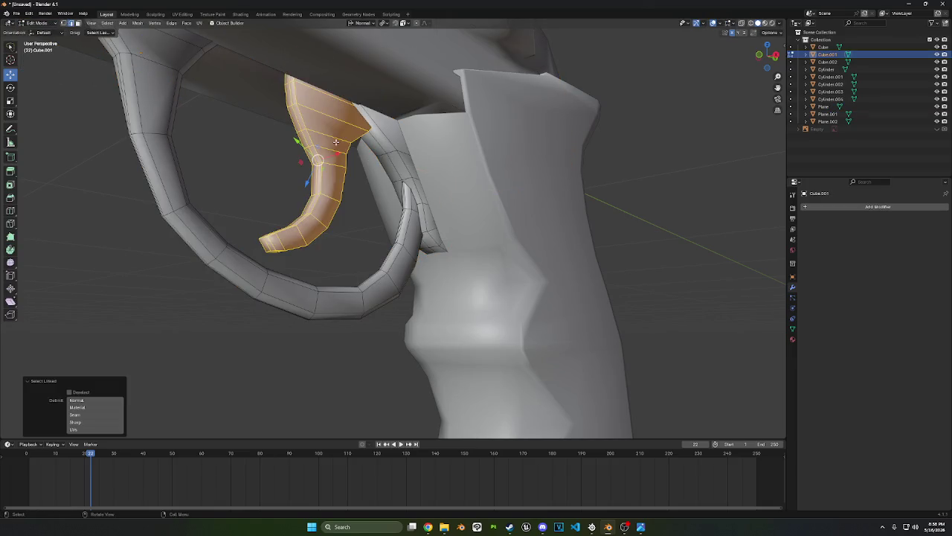
{"action": "key", "text": "s"}
{"action": "key", "text": "x"}
{"action": "left_click", "coordinate": [474, 141]}
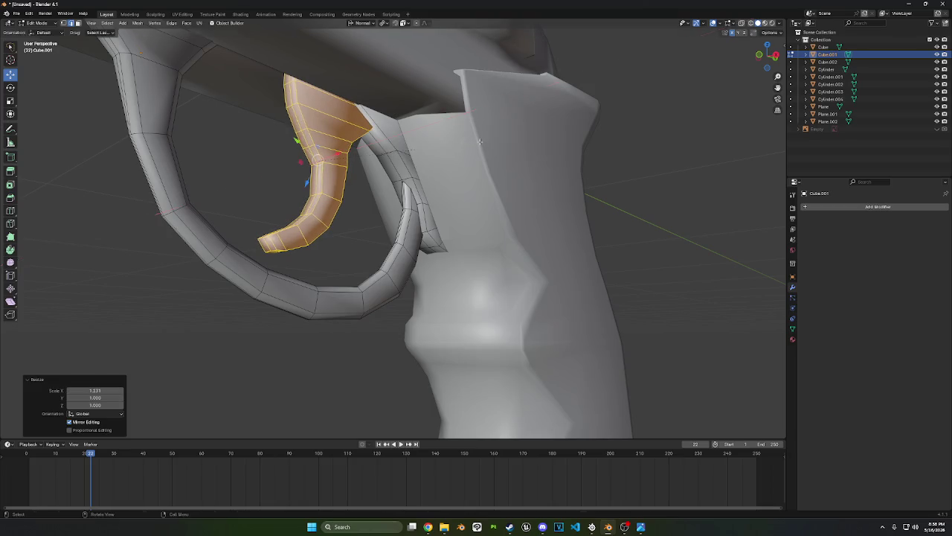
Bevel an edge loop along the trigger's curved front by about 0.13 m
{"action": "middle_click_drag", "start_coordinate": [377, 160], "coordinate": [377, 231]}
{"action": "key", "text": "alt+a"}
{"action": "middle_click_drag", "start_coordinate": [319, 250], "coordinate": [316, 151]}
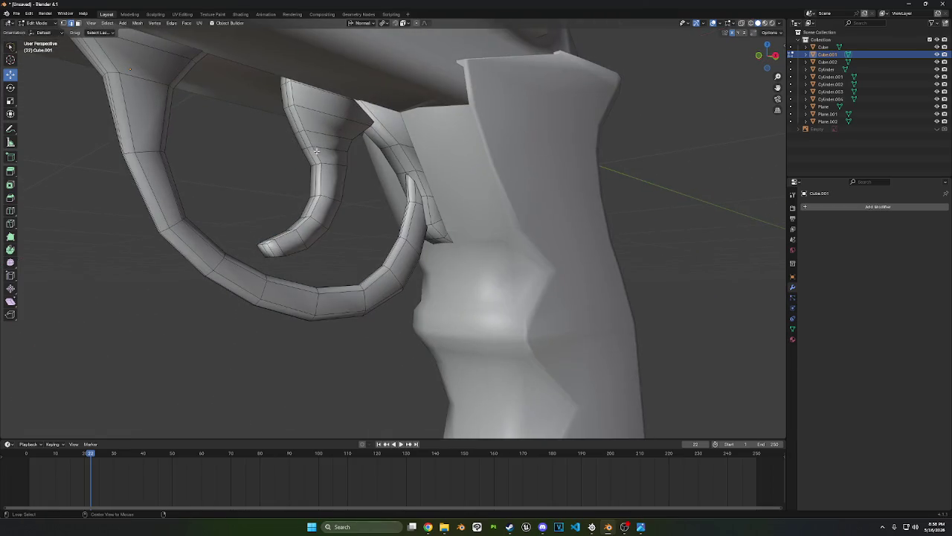
{"action": "middle_click_drag", "start_coordinate": [326, 209], "coordinate": [338, 226]}
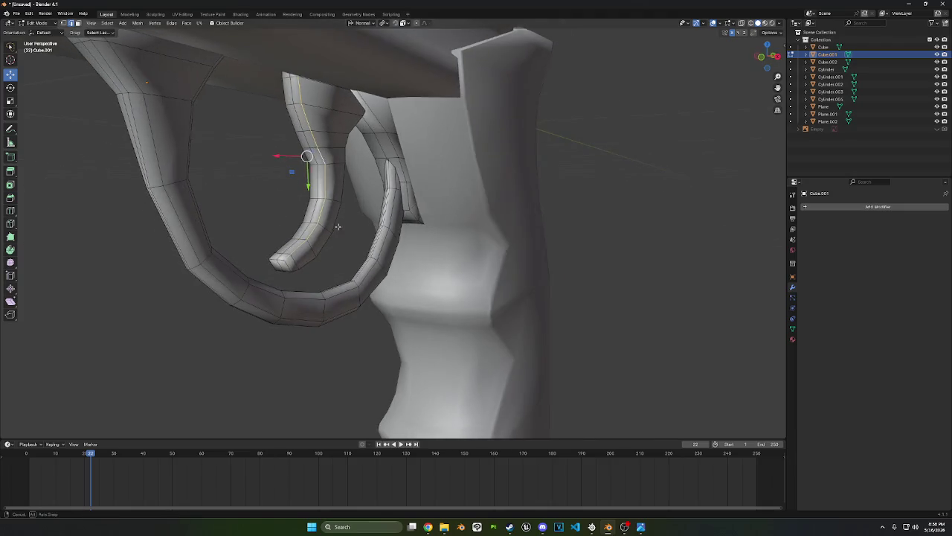
{"action": "left_click", "coordinate": [305, 211], "text": "alt+shift"}
{"action": "key", "text": "ctrl+b"}
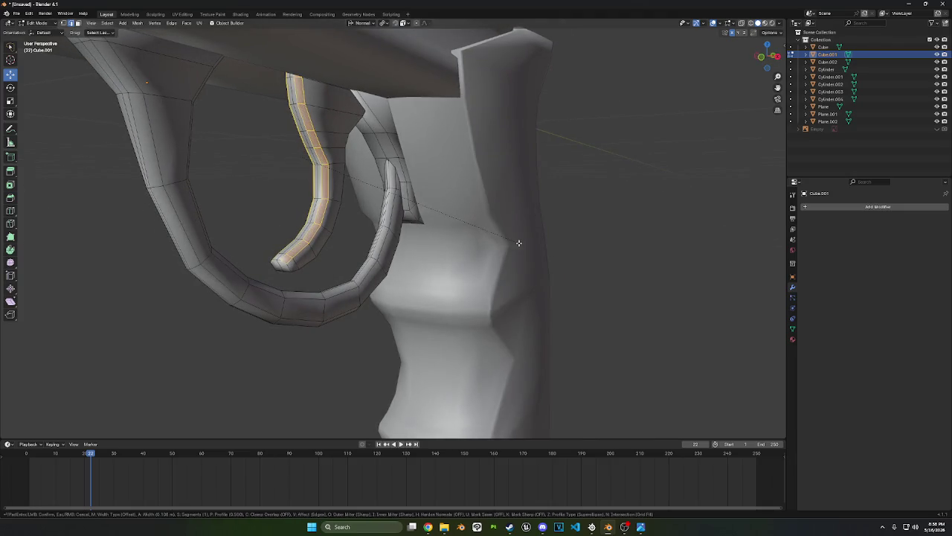
{"action": "left_click", "coordinate": [519, 242]}
Bring the whole grip and trigger into view and return to Object Mode
{"action": "middle_click_drag", "start_coordinate": [516, 242], "coordinate": [533, 223]}
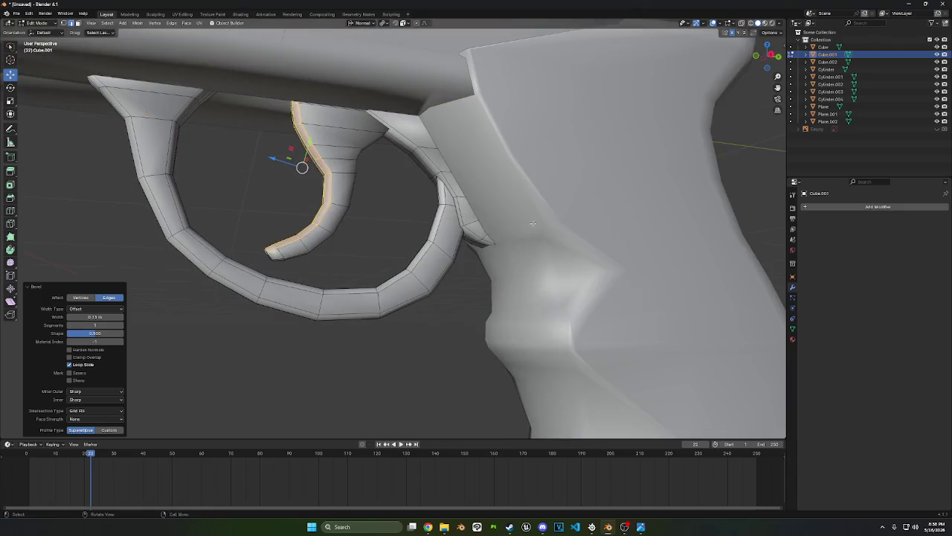
{"action": "scroll", "coordinate": [362, 227], "scroll_direction": "down", "scroll_amount": 4}
{"action": "middle_click_drag", "start_coordinate": [362, 227], "coordinate": [350, 215]}
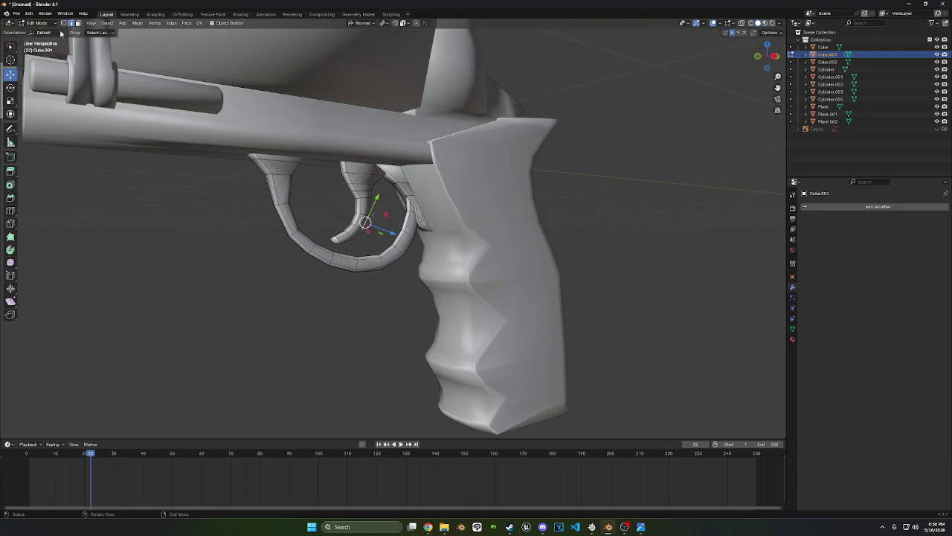
{"action": "left_click", "coordinate": [41, 24]}
{"action": "left_click", "coordinate": [38, 33]}
Apply smooth-by-angle shading to the trigger and the grip
{"action": "right_click", "coordinate": [323, 239]}
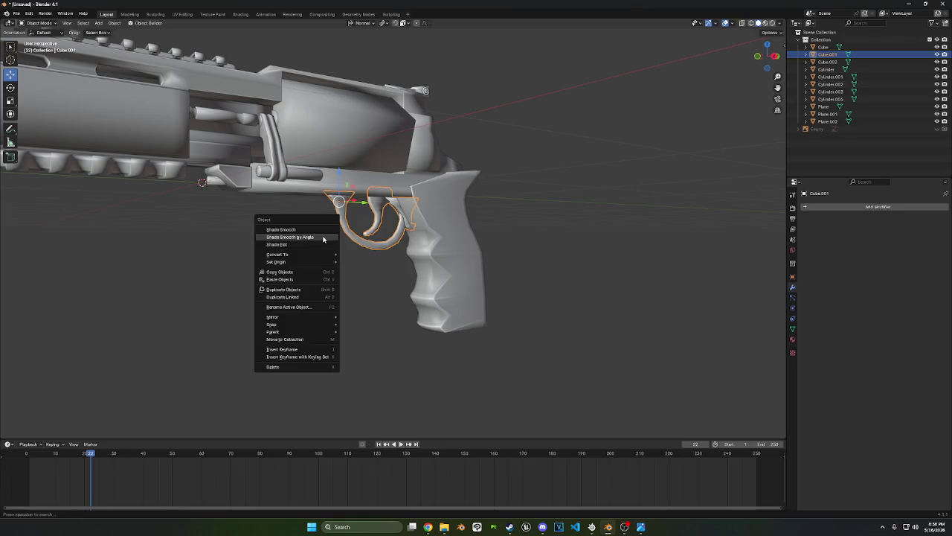
{"action": "left_click", "coordinate": [297, 239]}
{"action": "scroll", "coordinate": [389, 256], "scroll_direction": "up", "scroll_amount": 5}
{"action": "left_click", "coordinate": [559, 285]}
{"action": "right_click", "coordinate": [559, 285]}
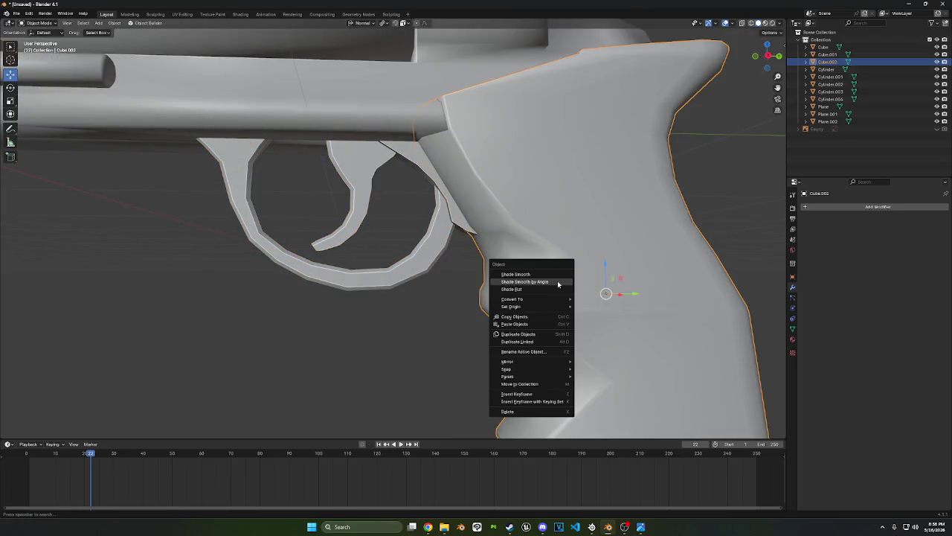
{"action": "left_click", "coordinate": [559, 284]}
{"action": "scroll", "coordinate": [521, 298], "scroll_direction": "down", "scroll_amount": 4}
{"action": "mouse_move", "coordinate": [519, 299]}
{"action": "middle_mouse_down"}
{"action": "mouse_move", "coordinate": [565, 297]}
{"action": "mouse_move", "coordinate": [512, 303]}
{"action": "mouse_move", "coordinate": [507, 285]}
{"action": "middle_mouse_up"}
Undo and reapply the grip's smooth shading, then smooth the frame by angle
{"action": "key", "text": "ctrl+z"}
{"action": "right_click", "coordinate": [513, 294]}
{"action": "left_click", "coordinate": [476, 285]}
{"action": "scroll", "coordinate": [480, 285], "scroll_direction": "down", "scroll_amount": 3}
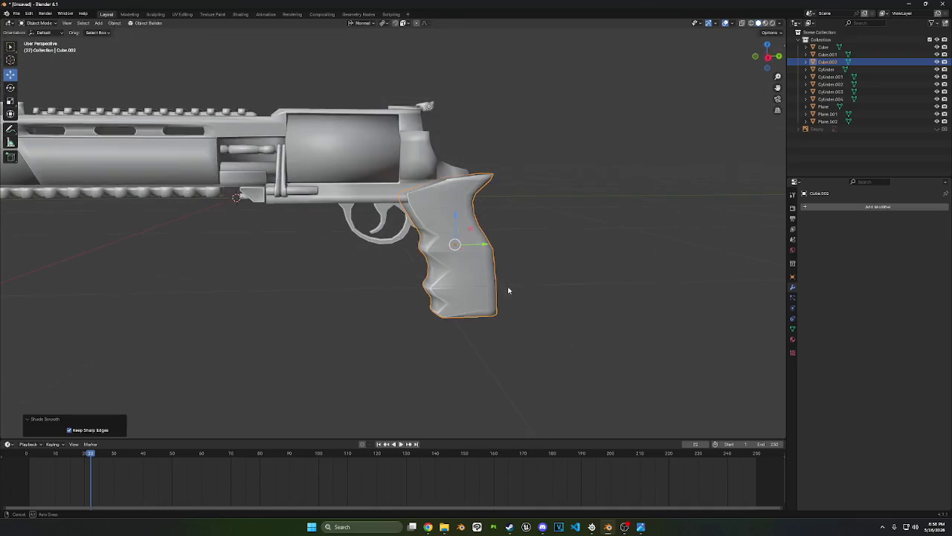
{"action": "left_click", "coordinate": [376, 199]}
{"action": "right_click", "coordinate": [376, 200]}
{"action": "left_click", "coordinate": [347, 206]}
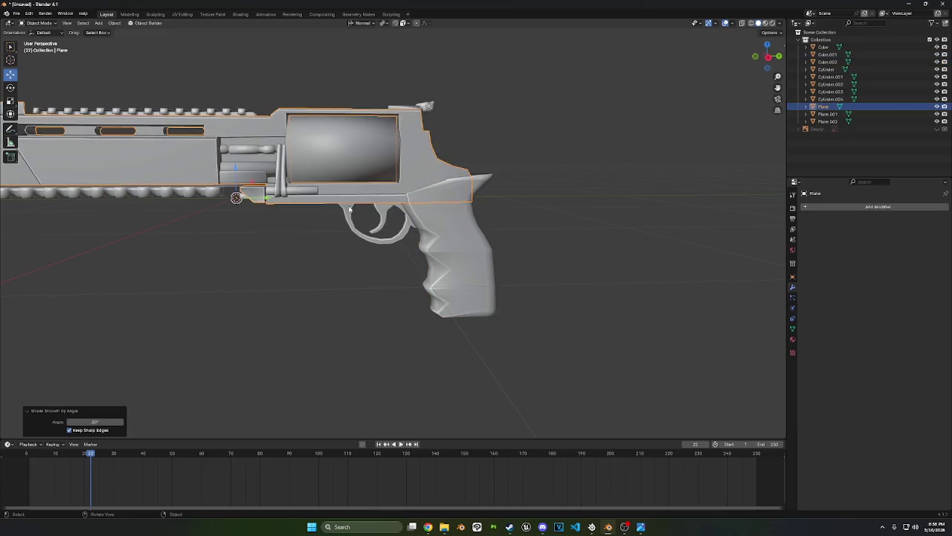
{"action": "middle_click_drag", "start_coordinate": [296, 209], "coordinate": [327, 211], "text": "shift"}
Select every revolver part, shade them smooth by angle at 30°, then deselect
{"action": "key", "text": "a"}
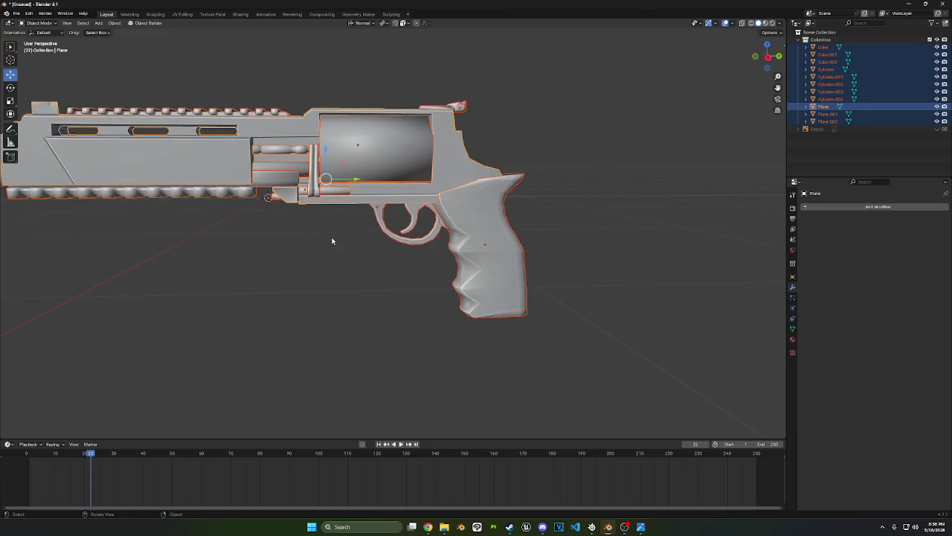
{"action": "left_click", "coordinate": [334, 242]}
{"action": "left_click", "coordinate": [450, 216]}
{"action": "key", "text": "a"}
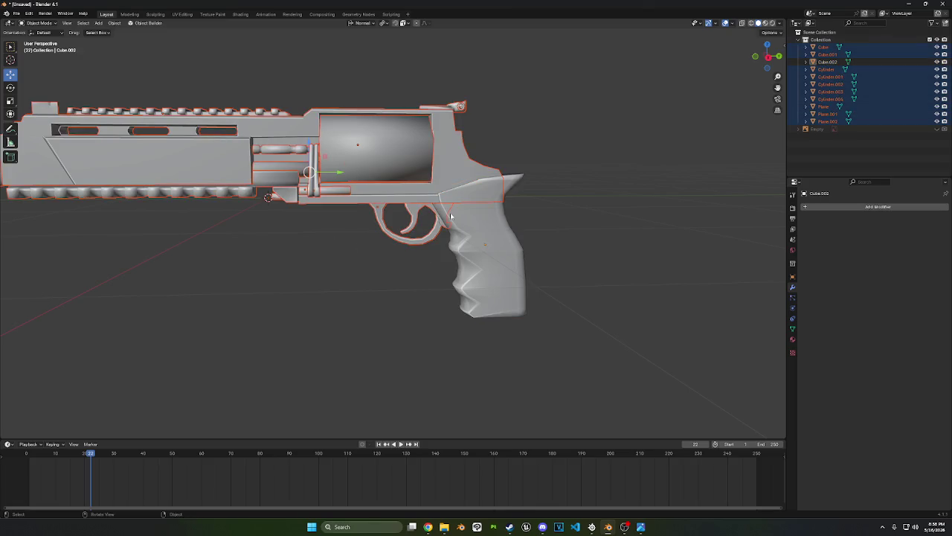
{"action": "right_click", "coordinate": [313, 172]}
{"action": "left_click", "coordinate": [314, 178]}
{"action": "mouse_move", "coordinate": [319, 193]}
{"action": "middle_mouse_down"}
{"action": "mouse_move", "coordinate": [379, 282]}
{"action": "mouse_move", "coordinate": [357, 261]}
{"action": "mouse_move", "coordinate": [389, 240]}
{"action": "mouse_move", "coordinate": [408, 253]}
{"action": "mouse_move", "coordinate": [403, 244]}
{"action": "middle_mouse_up"}
{"action": "left_click", "coordinate": [368, 289]}
Zoom in on the revolver and snip a screenshot of the region around it
{"action": "scroll", "coordinate": [416, 240], "scroll_direction": "up", "scroll_amount": 5}
{"action": "scroll", "coordinate": [426, 237], "scroll_direction": "up", "scroll_amount": 1}
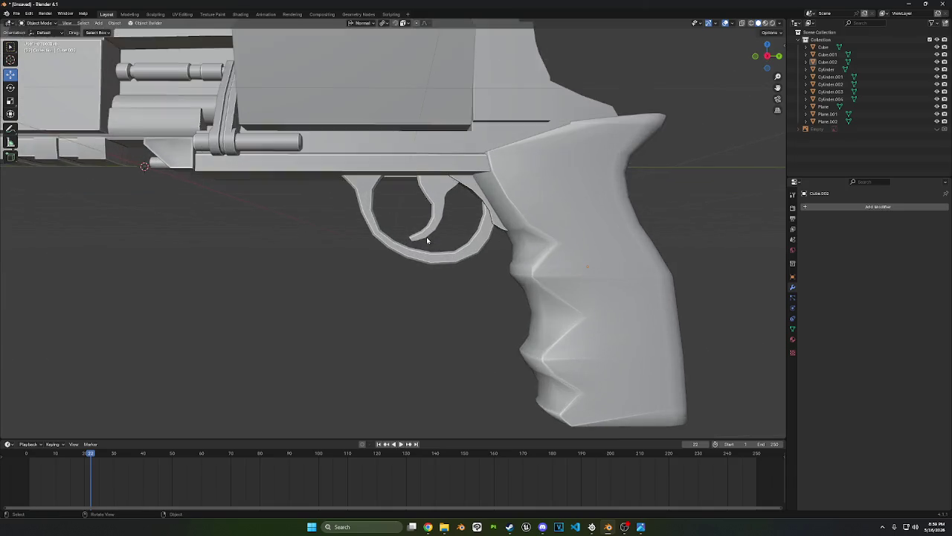
{"action": "scroll", "coordinate": [426, 236], "scroll_direction": "up", "scroll_amount": 2}
{"action": "scroll", "coordinate": [426, 240], "scroll_direction": "down", "scroll_amount": 3}
{"action": "scroll", "coordinate": [427, 240], "scroll_direction": "down", "scroll_amount": 3}
{"action": "middle_click_drag", "start_coordinate": [392, 261], "coordinate": [398, 268]}
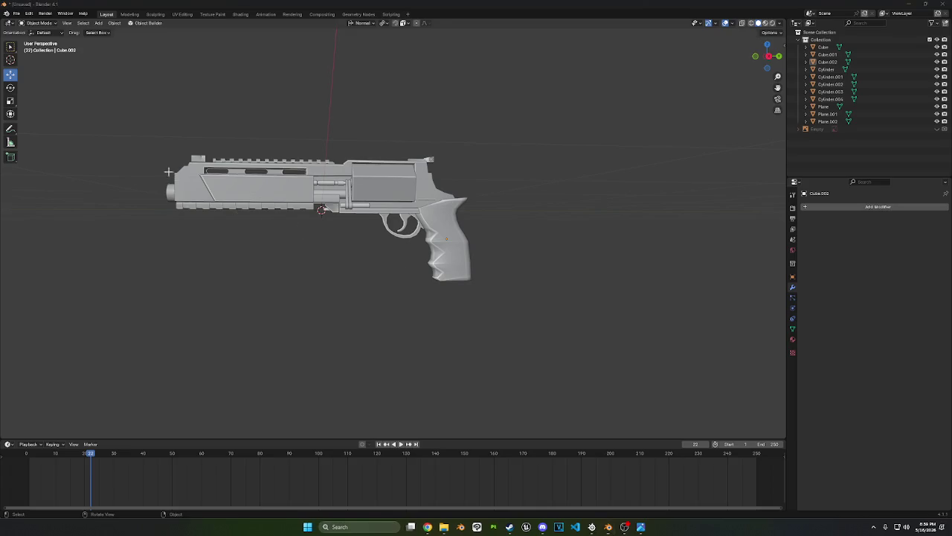
{"action": "key", "text": "super+shift+s"}
{"action": "left_click_drag", "start_coordinate": [118, 112], "coordinate": [532, 330]}
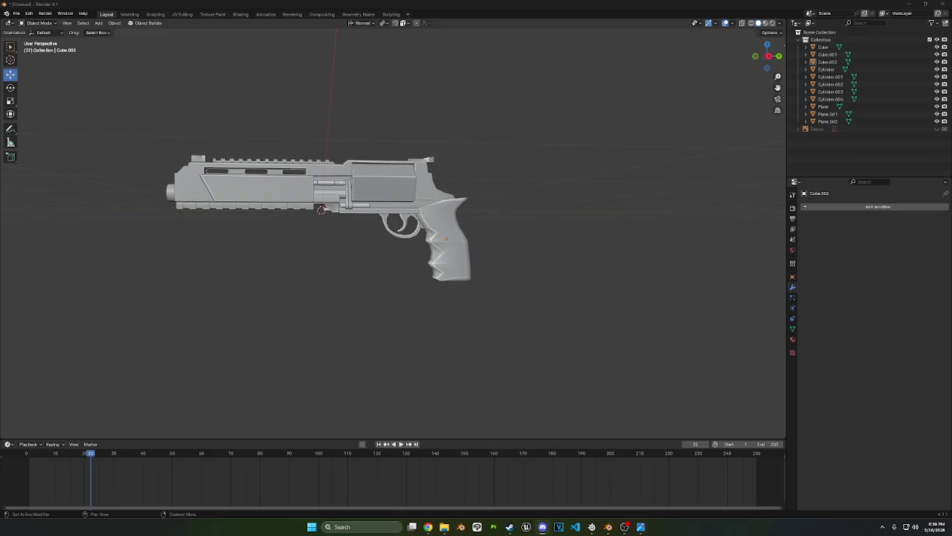
Orbit to view the revolver's other side and a side view, then select the grip
{"action": "middle_click_drag", "start_coordinate": [151, 314], "coordinate": [565, 184]}
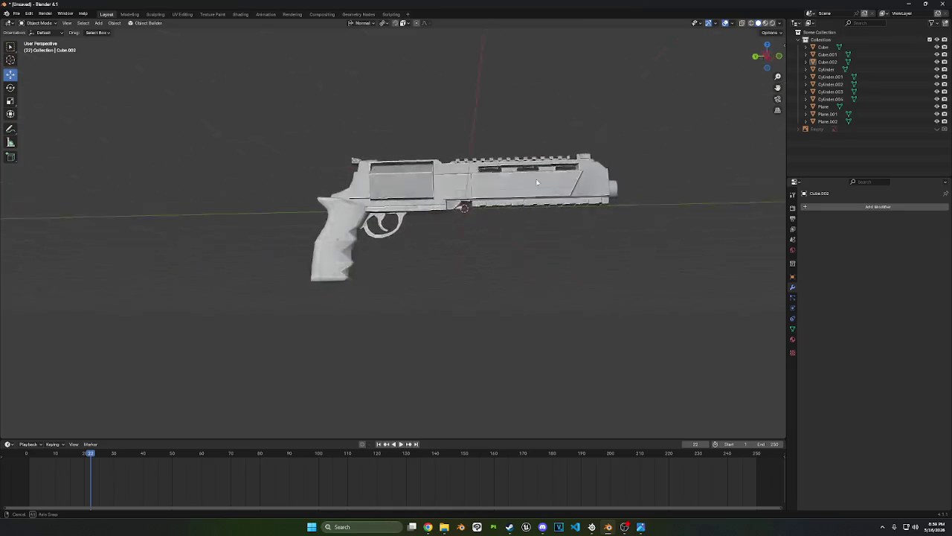
{"action": "scroll", "coordinate": [564, 184], "scroll_direction": "up", "scroll_amount": 2}
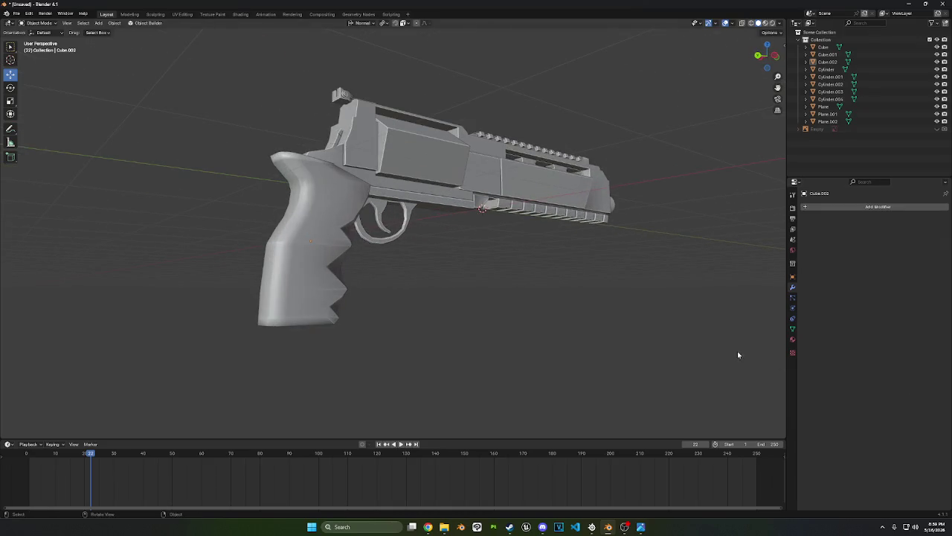
{"action": "middle_click_drag", "start_coordinate": [446, 238], "coordinate": [534, 236]}
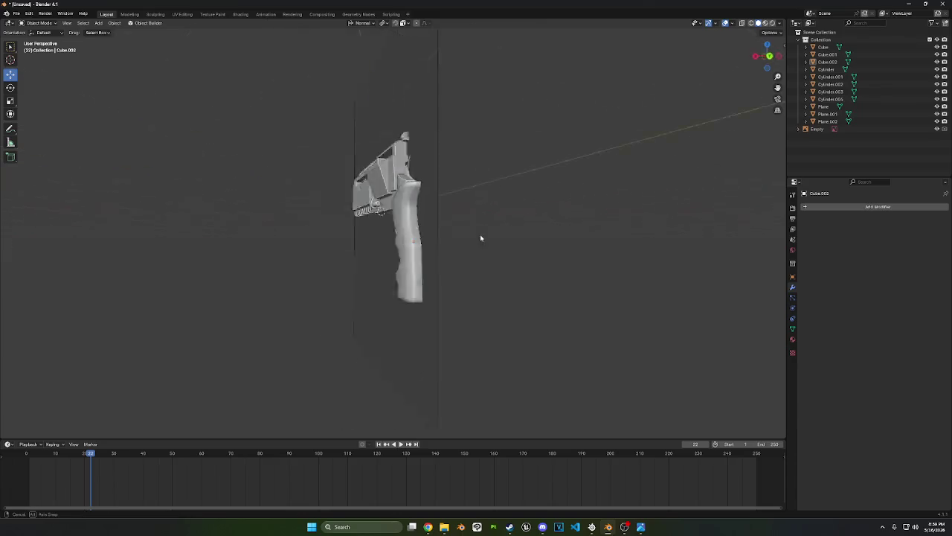
{"action": "left_click", "coordinate": [483, 249]}
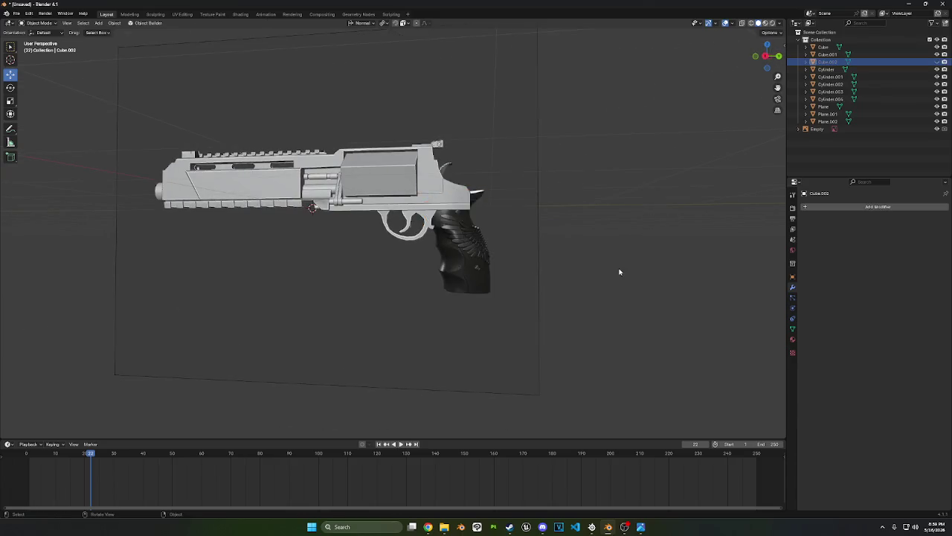
{"action": "scroll", "coordinate": [618, 270], "scroll_direction": "up", "scroll_amount": 2}
Frame the grip, inspect its mesh in Right Orthographic Edit Mode, then return to Object Mode
{"action": "key", "text": "KP_Decimal"}
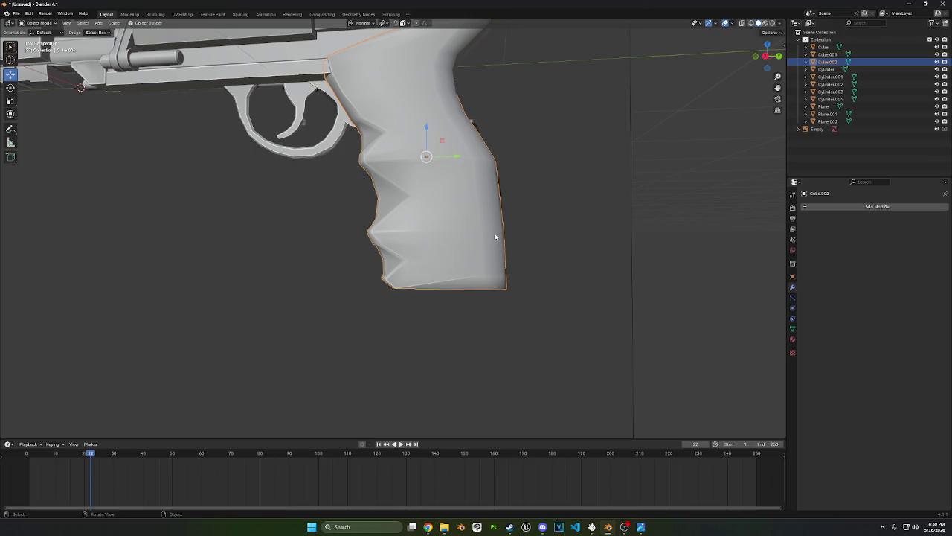
{"action": "key", "text": "Tab"}
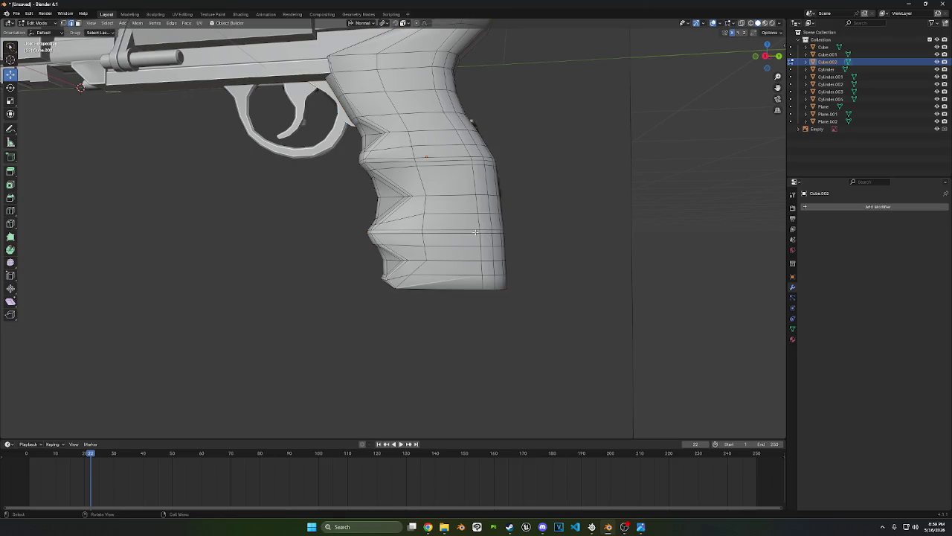
{"action": "mouse_move", "coordinate": [475, 232]}
{"action": "middle_mouse_down"}
{"action": "mouse_move", "coordinate": [425, 247]}
{"action": "mouse_move", "coordinate": [478, 242]}
{"action": "mouse_move", "coordinate": [357, 235]}
{"action": "mouse_move", "coordinate": [353, 257]}
{"action": "mouse_move", "coordinate": [697, 85]}
{"action": "middle_mouse_up"}
{"action": "left_click", "coordinate": [770, 60]}
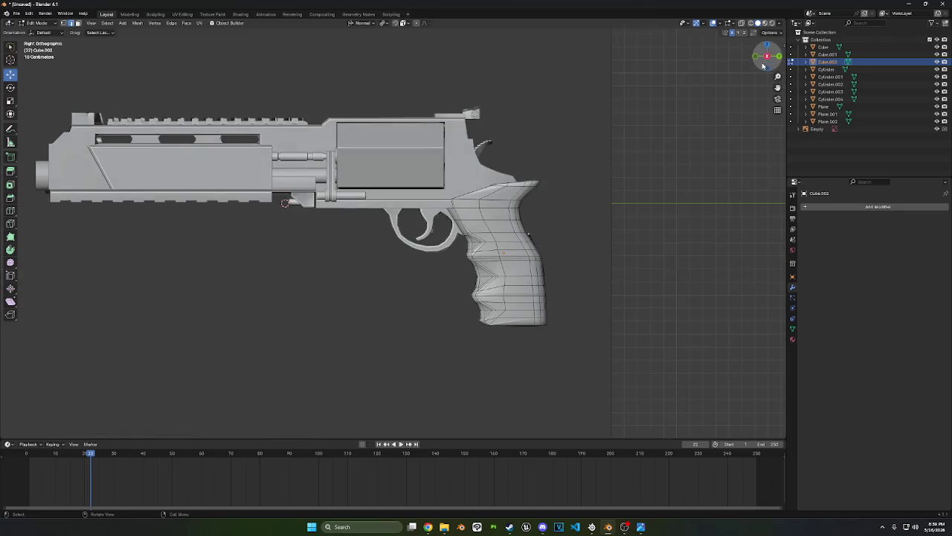
{"action": "scroll", "coordinate": [414, 208], "scroll_direction": "up", "scroll_amount": 2}
{"action": "scroll", "coordinate": [414, 209], "scroll_direction": "up", "scroll_amount": 2}
{"action": "scroll", "coordinate": [471, 206], "scroll_direction": "up", "scroll_amount": 2}
{"action": "scroll", "coordinate": [471, 206], "scroll_direction": "down", "scroll_amount": 4}
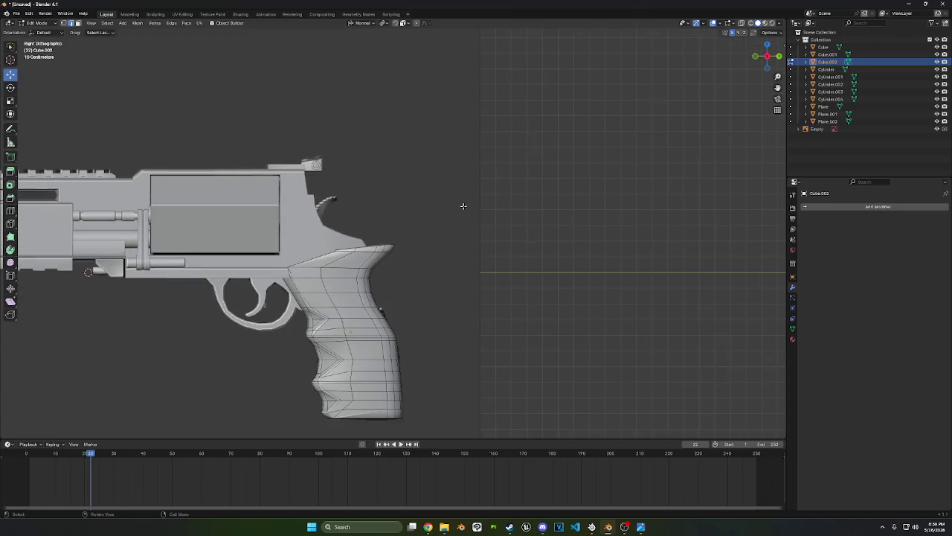
{"action": "mouse_move", "coordinate": [464, 206]}
{"action": "middle_mouse_down"}
{"action": "mouse_move", "coordinate": [505, 224]}
{"action": "mouse_move", "coordinate": [291, 140]}
{"action": "middle_mouse_up"}
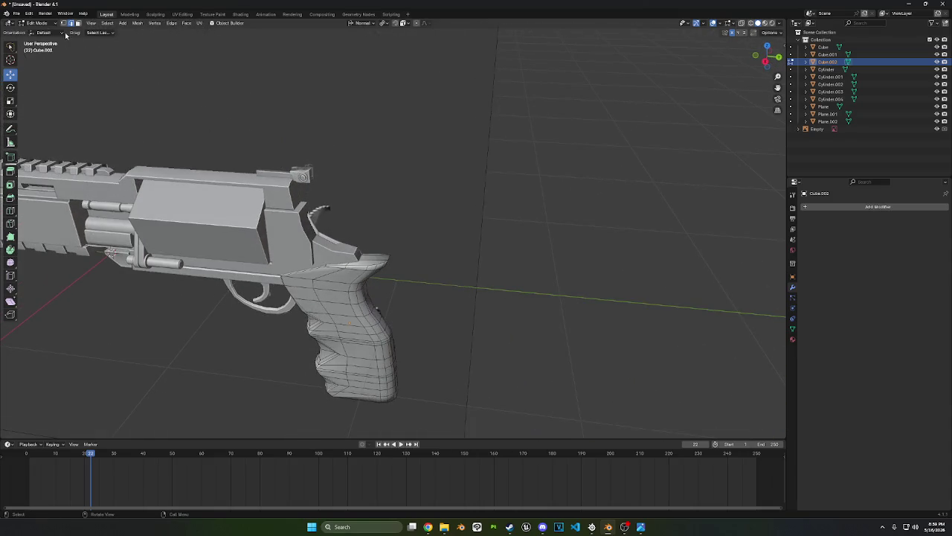
{"action": "left_click", "coordinate": [37, 23]}
{"action": "left_click", "coordinate": [37, 34]}
In the frame's face mode, extrude the face at the bottom of the slot
{"action": "scroll", "coordinate": [237, 247], "scroll_direction": "up", "scroll_amount": 3}
{"action": "left_click", "coordinate": [236, 248]}
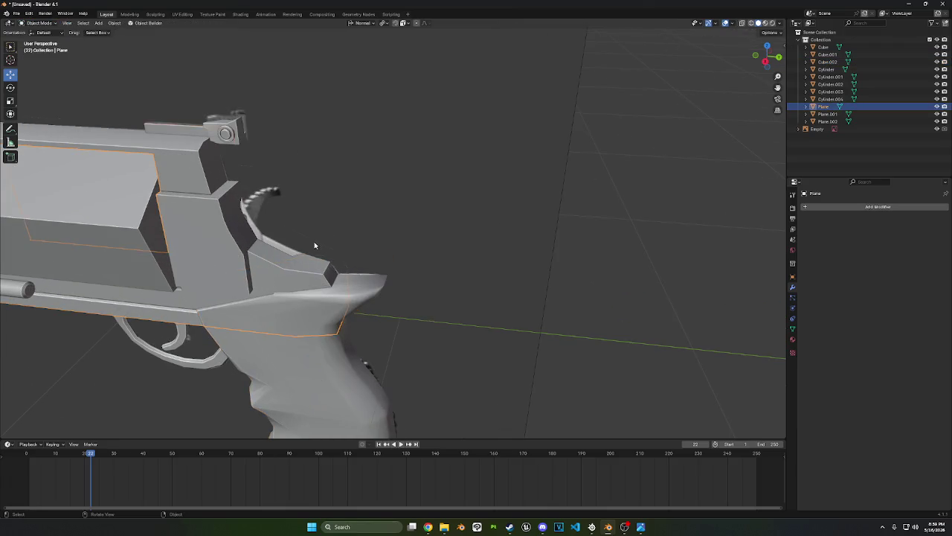
{"action": "middle_click_drag", "start_coordinate": [313, 245], "coordinate": [476, 203]}
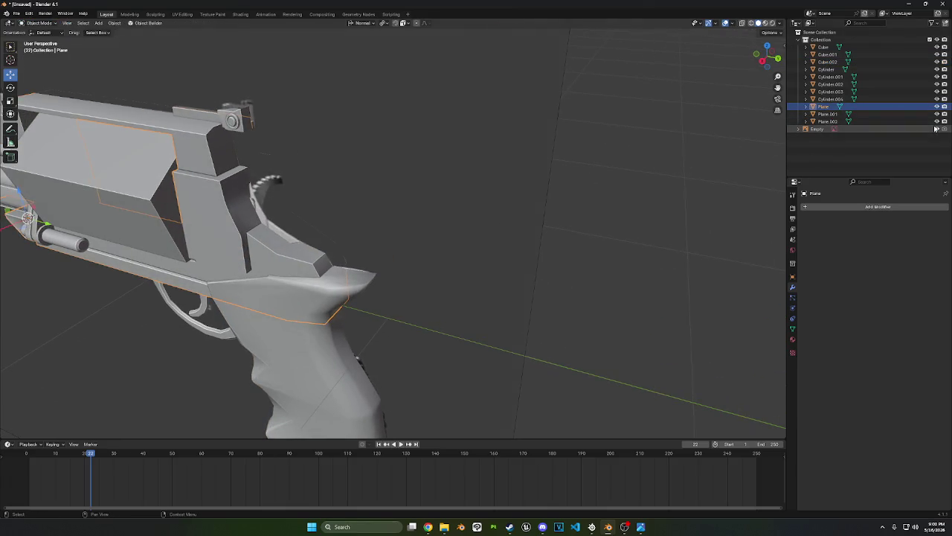
{"action": "middle_click_drag", "start_coordinate": [531, 266], "coordinate": [379, 222]}
{"action": "key", "text": "Tab"}
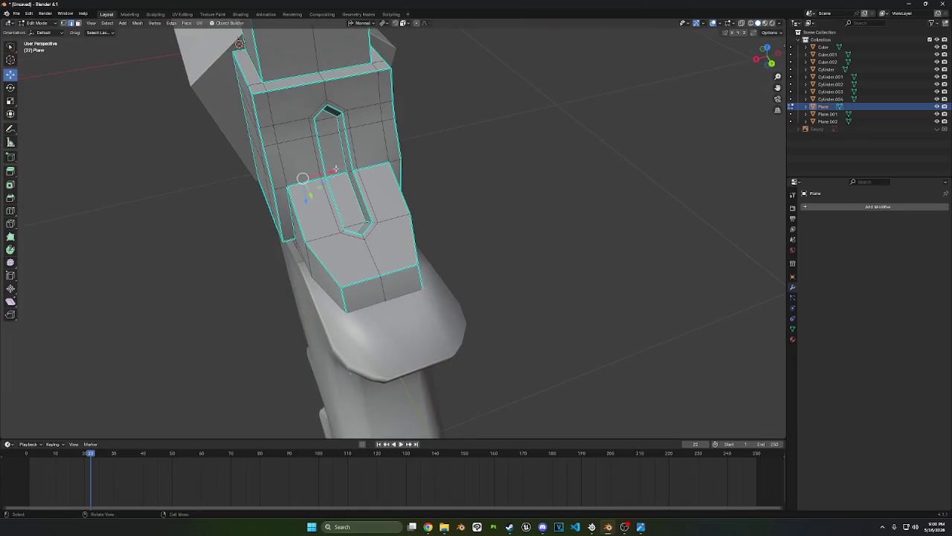
{"action": "left_click", "coordinate": [78, 23]}
{"action": "left_click", "coordinate": [347, 203]}
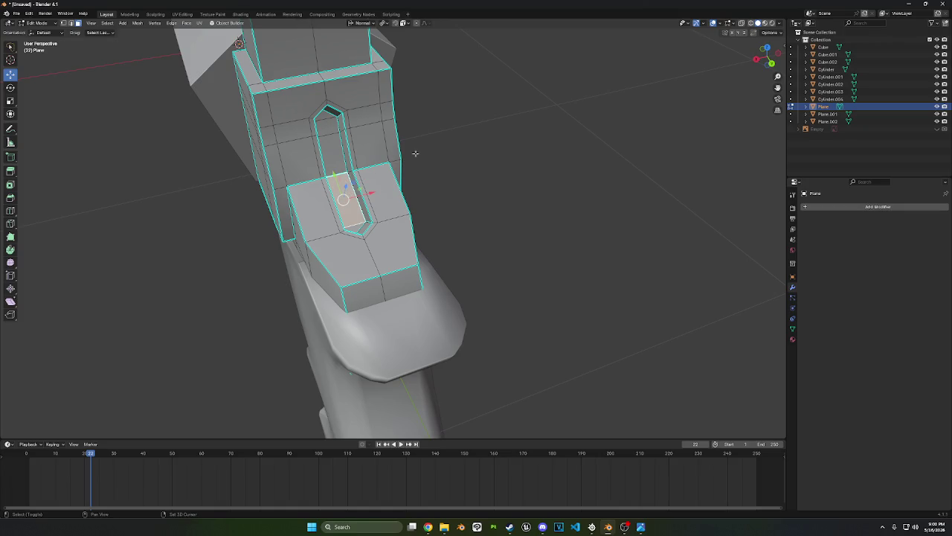
{"action": "left_click", "coordinate": [757, 59]}
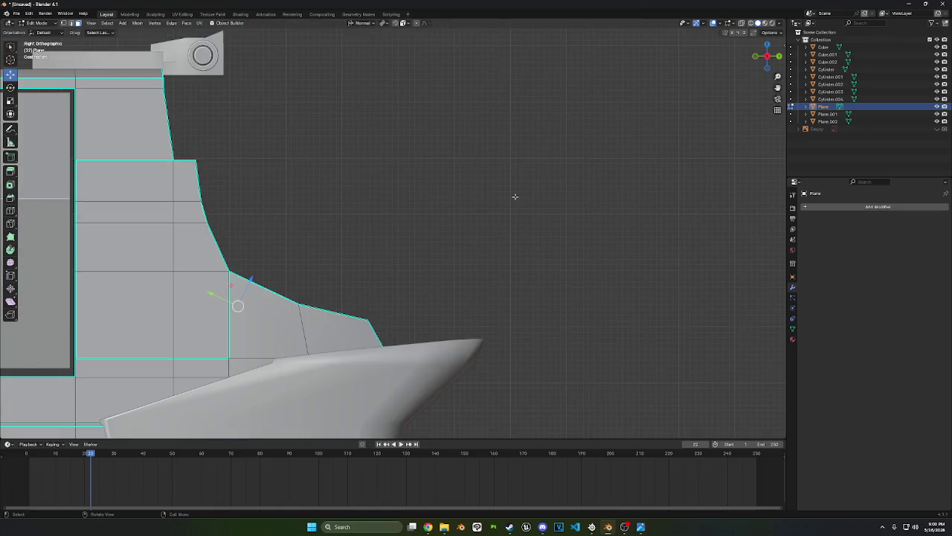
{"action": "key", "text": "e"}
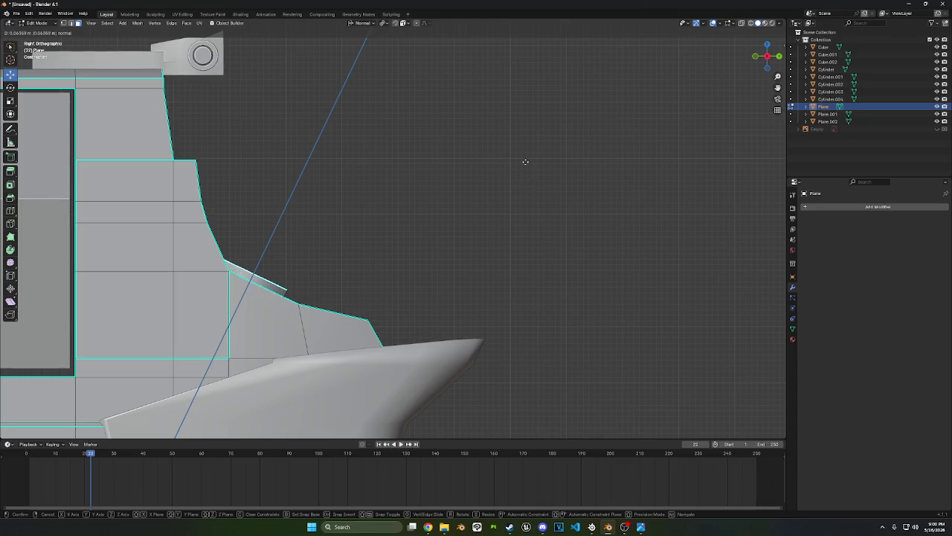
{"action": "left_click", "coordinate": [525, 164]}
Move the new piece up in Z, rotate it about -25° and lower it slightly
{"action": "mouse_move", "coordinate": [518, 176]}
{"action": "middle_mouse_down"}
{"action": "mouse_move", "coordinate": [537, 202]}
{"action": "mouse_move", "coordinate": [550, 197]}
{"action": "middle_mouse_up"}
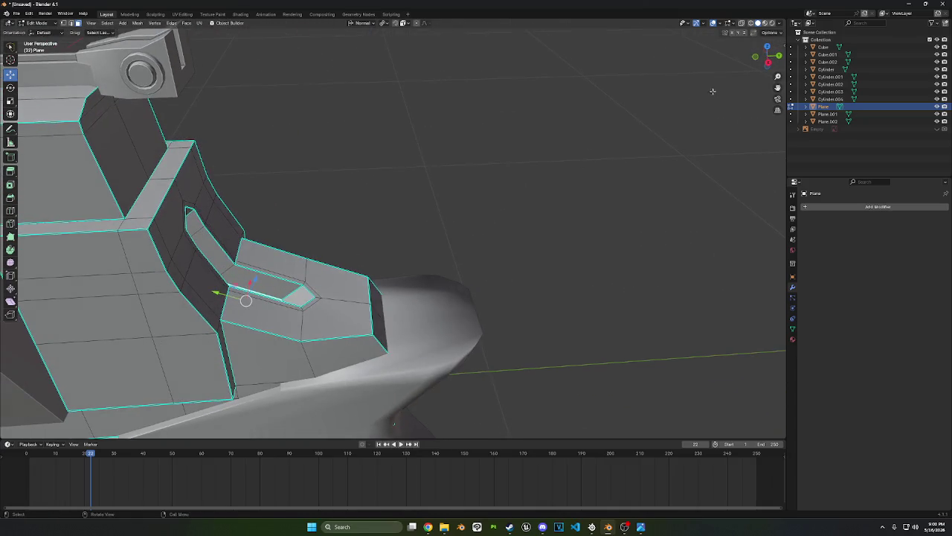
{"action": "scroll", "coordinate": [606, 184], "scroll_direction": "up", "scroll_amount": 3}
{"action": "key", "text": "g"}
{"action": "key", "text": "z"}
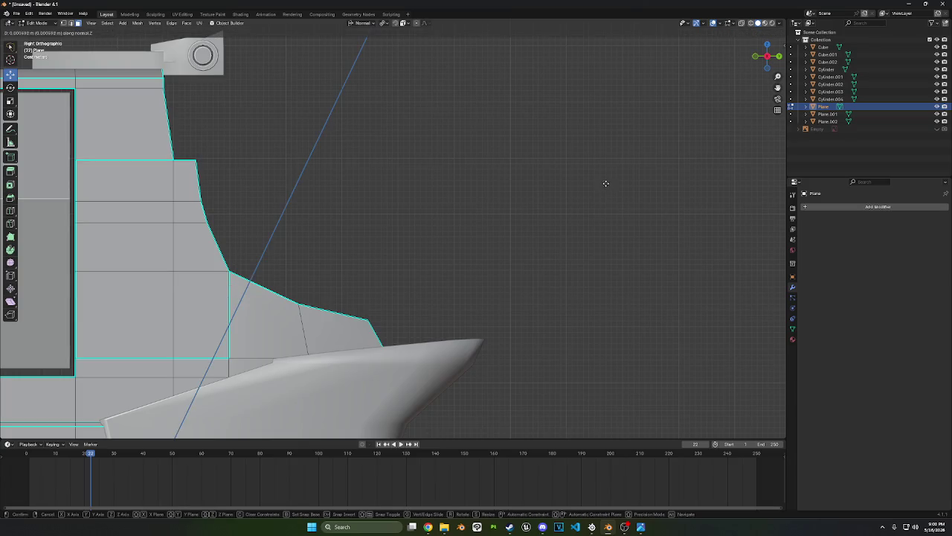
{"action": "left_click", "coordinate": [623, 161]}
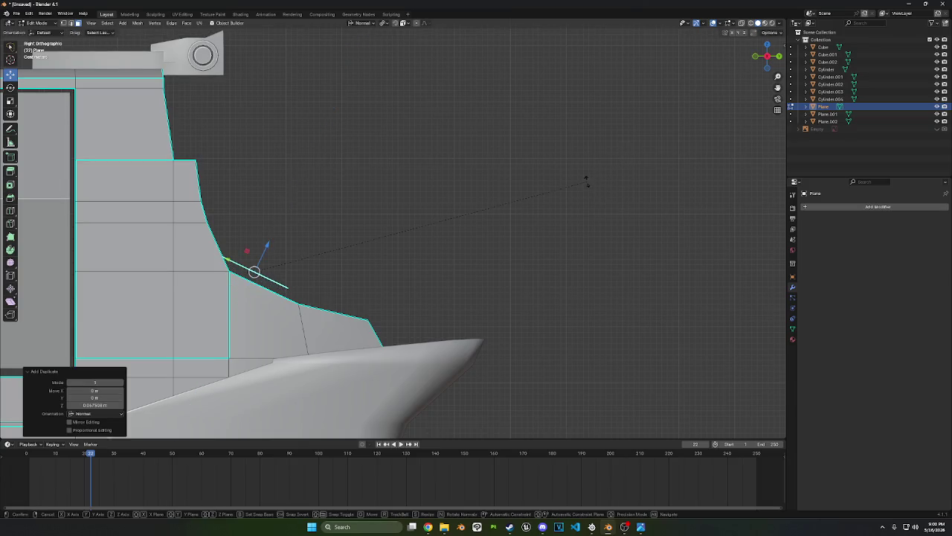
{"action": "key", "text": "r"}
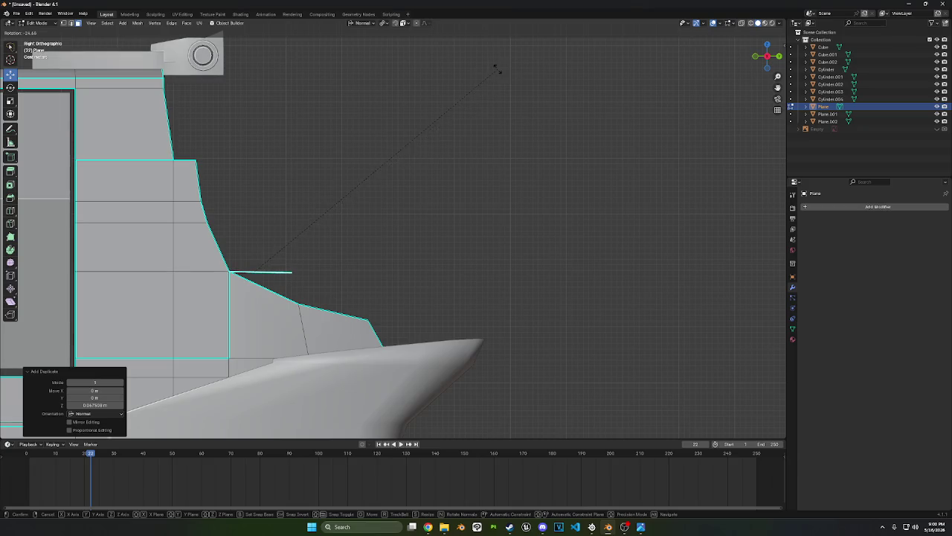
{"action": "left_click", "coordinate": [493, 74]}
{"action": "key", "text": "g"}
{"action": "key", "text": "z"}
{"action": "left_click", "coordinate": [513, 121]}
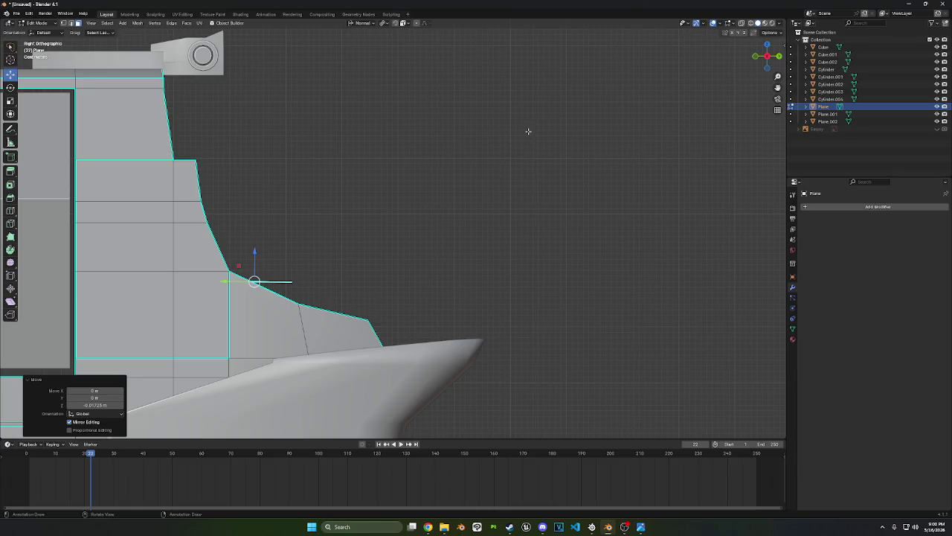
{"action": "key", "text": "s"}
{"action": "key", "text": "y"}
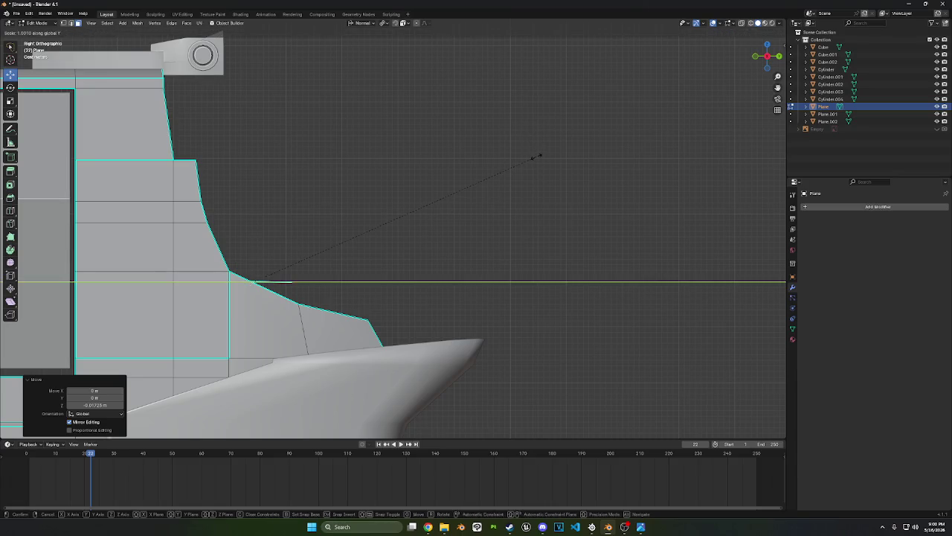
{"action": "key", "text": "Escape"}
Extrude the edge twice, scaling it along Y to 1.146 then 0.822 and shifting it in Y
{"action": "key", "text": "e"}
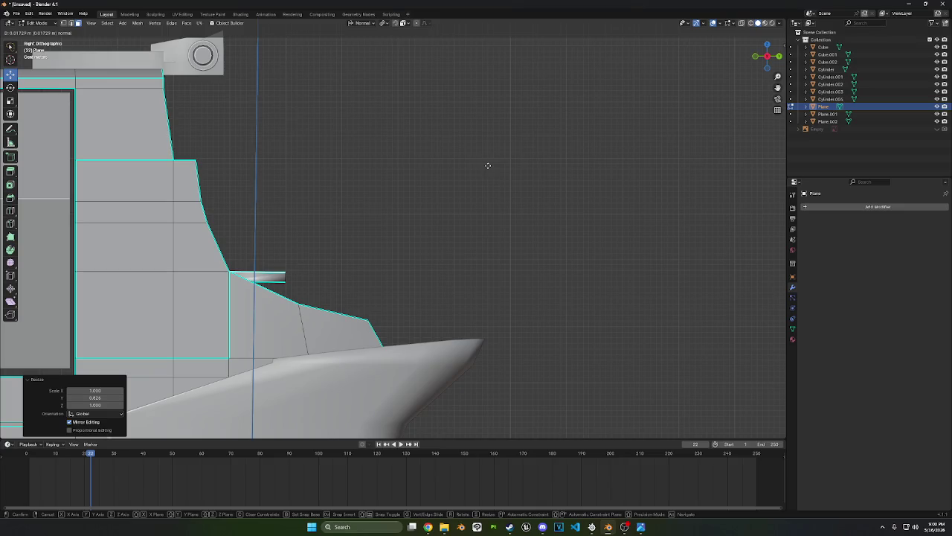
{"action": "left_click", "coordinate": [488, 168]}
{"action": "key", "text": "s"}
{"action": "key", "text": "shift+y"}
{"action": "key", "text": "y"}
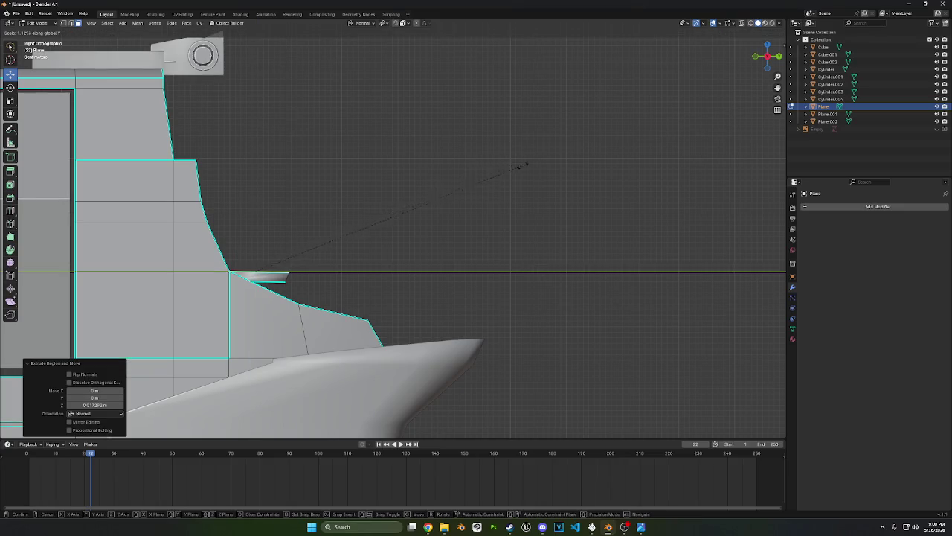
{"action": "left_click", "coordinate": [528, 165]}
{"action": "key", "text": "e"}
{"action": "left_click", "coordinate": [527, 152]}
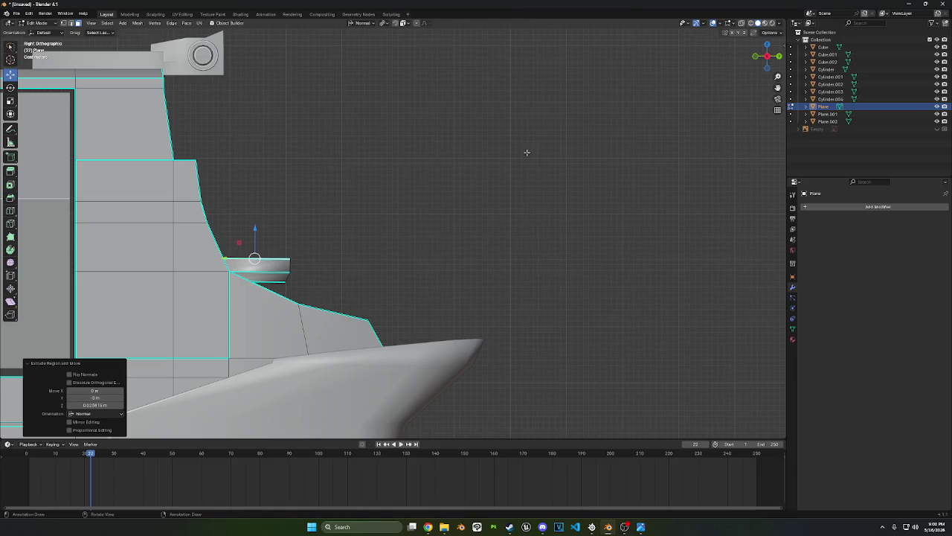
{"action": "key", "text": "s"}
{"action": "key", "text": "y"}
{"action": "left_click", "coordinate": [492, 171]}
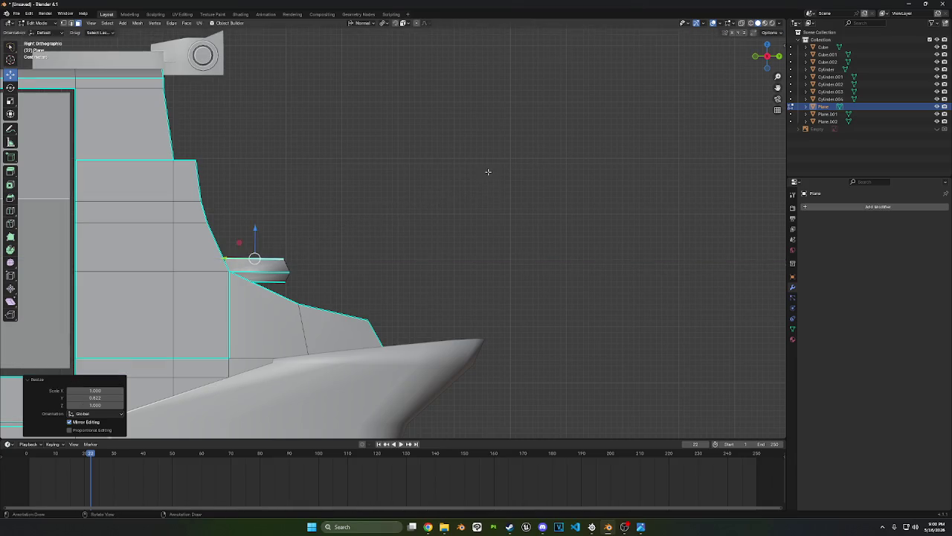
{"action": "key", "text": "g"}
{"action": "key", "text": "y"}
{"action": "left_click", "coordinate": [495, 170]}
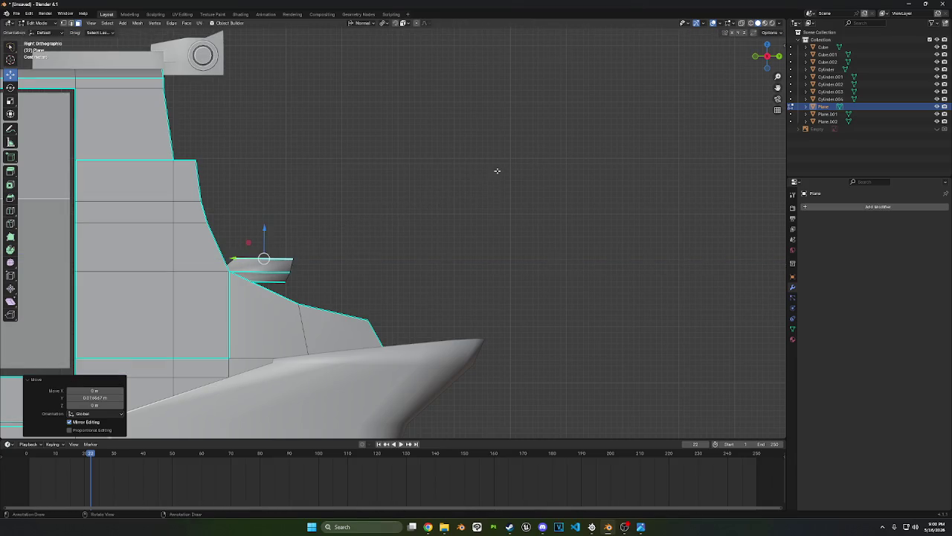
Extrude the top face upward, narrowing it and shifting it along Y
{"action": "key", "text": "e"}
{"action": "left_click", "coordinate": [530, 211]}
{"action": "key", "text": "s"}
{"action": "key", "text": "y"}
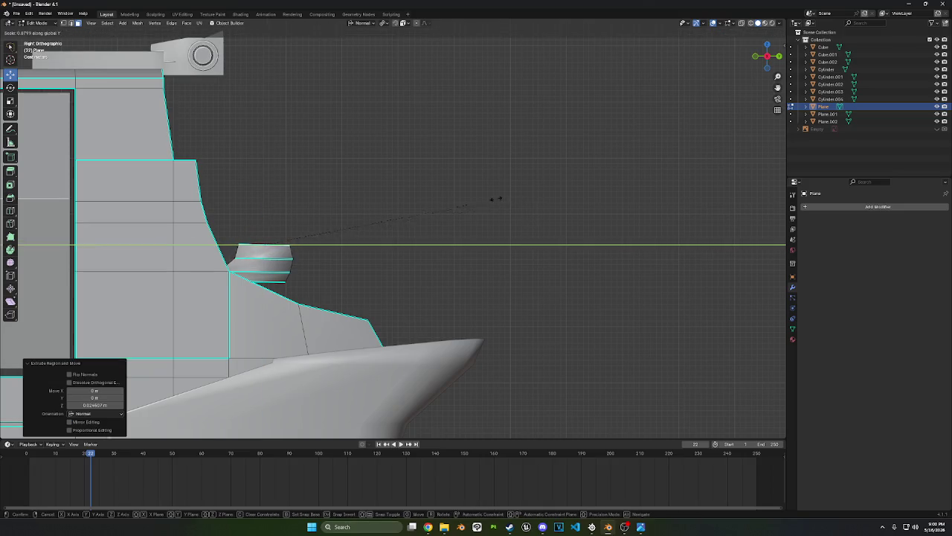
{"action": "left_click", "coordinate": [445, 197]}
{"action": "key", "text": "g"}
{"action": "key", "text": "y"}
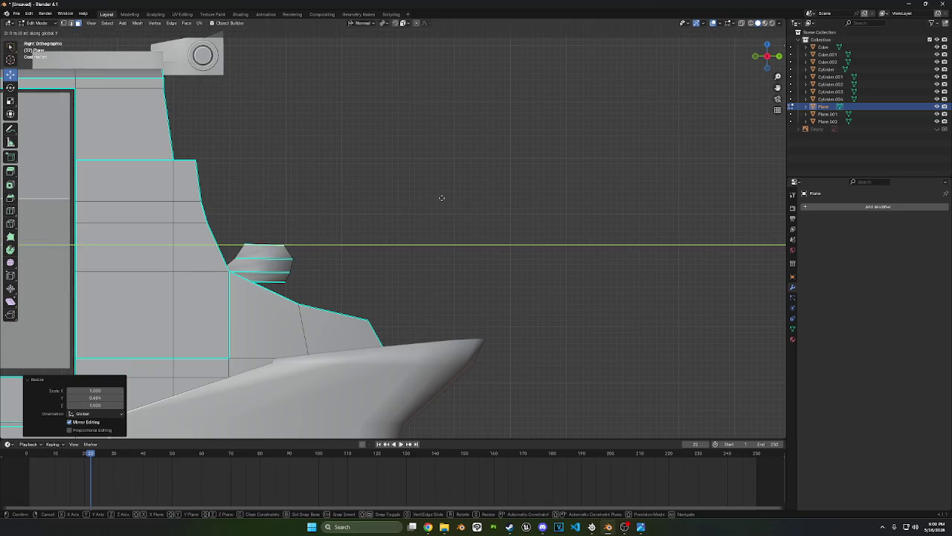
{"action": "left_click", "coordinate": [448, 198]}
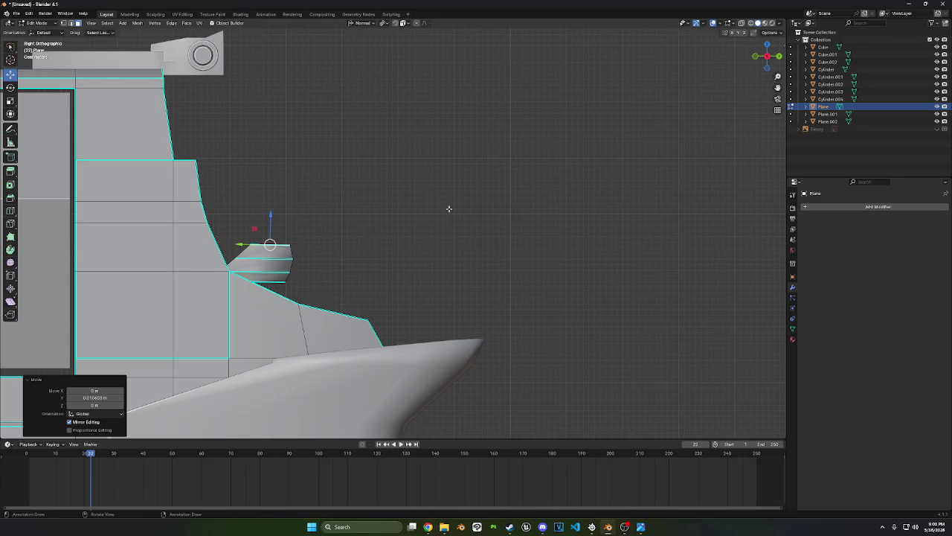
Extrude the top face again, narrow it along Y and raise it in Z
{"action": "key", "text": "e"}
{"action": "left_click", "coordinate": [449, 203]}
{"action": "key", "text": "s"}
{"action": "key", "text": "y"}
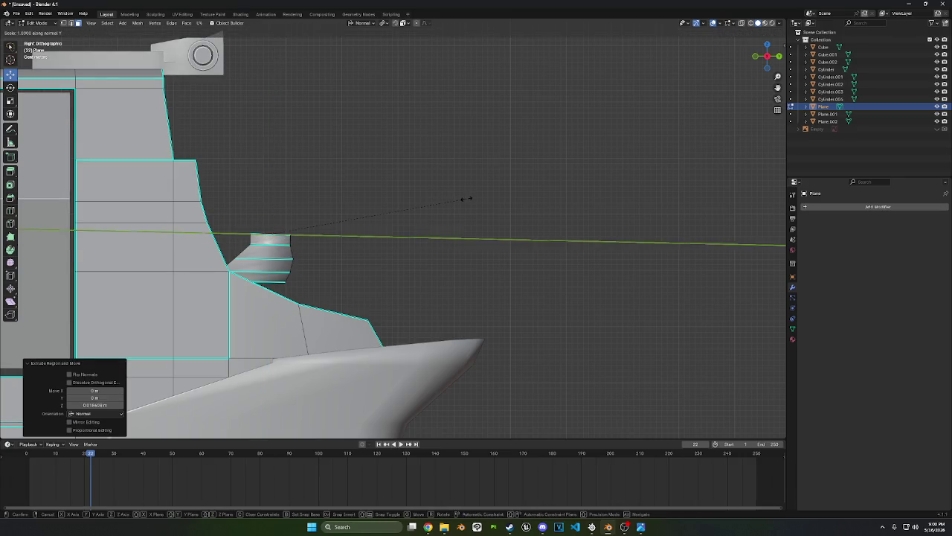
{"action": "left_click", "coordinate": [414, 193]}
{"action": "key", "text": "g"}
{"action": "key", "text": "z"}
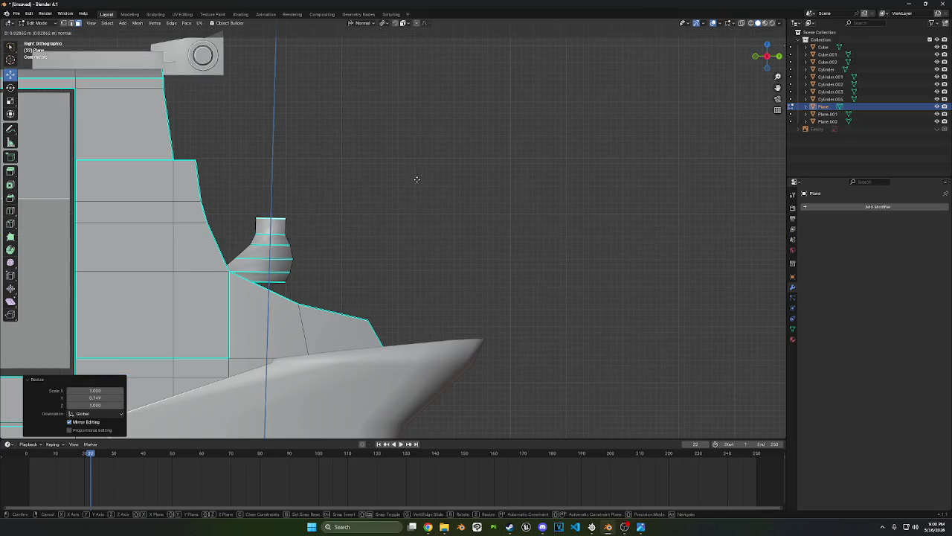
{"action": "left_click", "coordinate": [417, 179]}
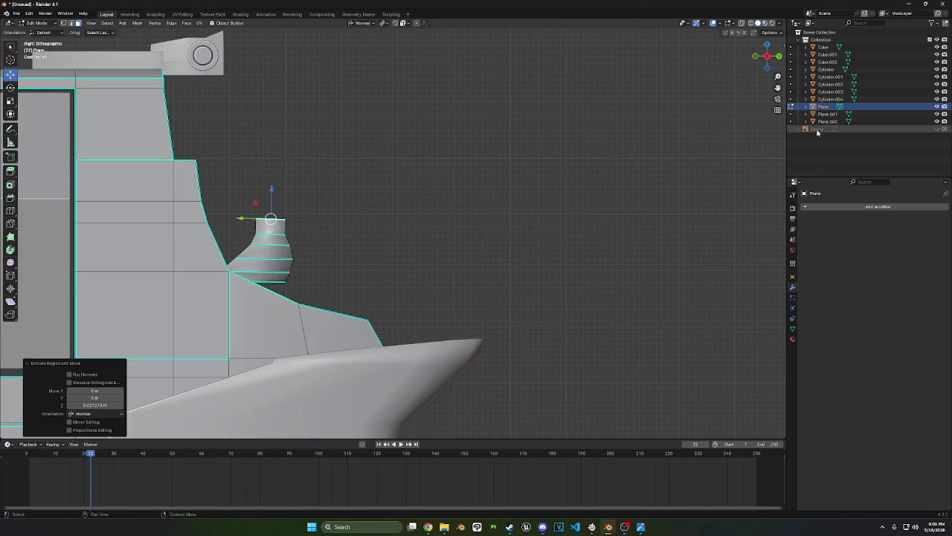
Unhide the Empty, lower the top face, then select the bulb piece and delete its faces
{"action": "left_click", "coordinate": [935, 129]}
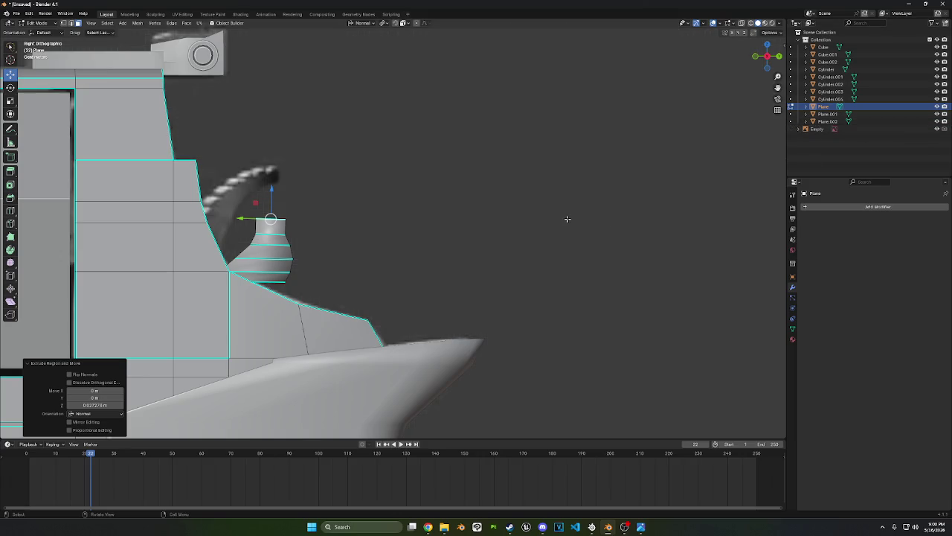
{"action": "scroll", "coordinate": [567, 215], "scroll_direction": "down", "scroll_amount": 1}
{"action": "key", "text": "g"}
{"action": "key", "text": "z"}
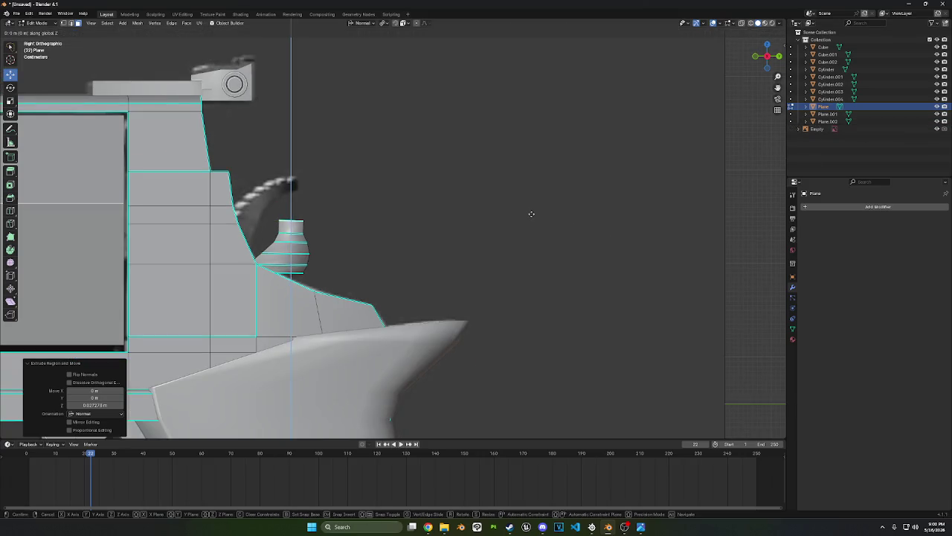
{"action": "left_click", "coordinate": [532, 215]}
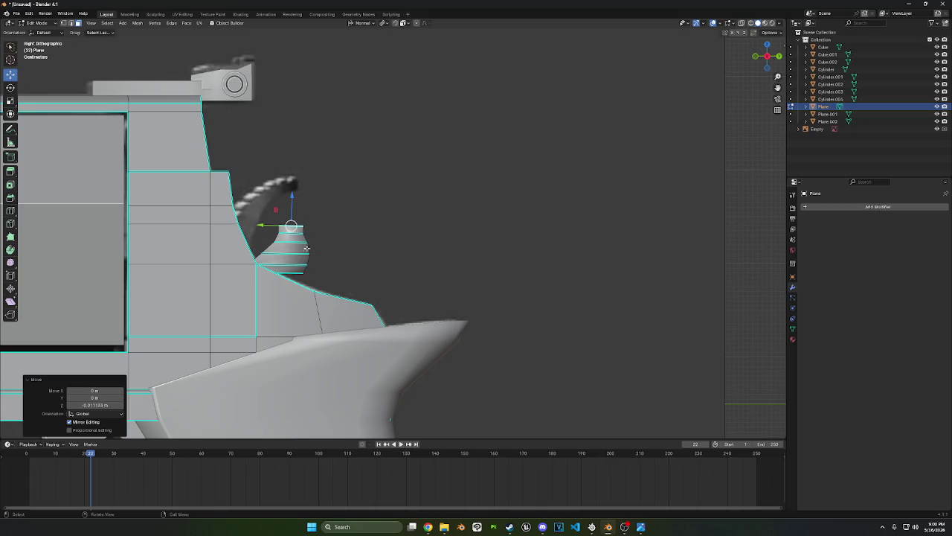
{"action": "key", "text": "ctrl+l"}
{"action": "right_click", "coordinate": [395, 191]}
{"action": "left_click", "coordinate": [354, 340]}
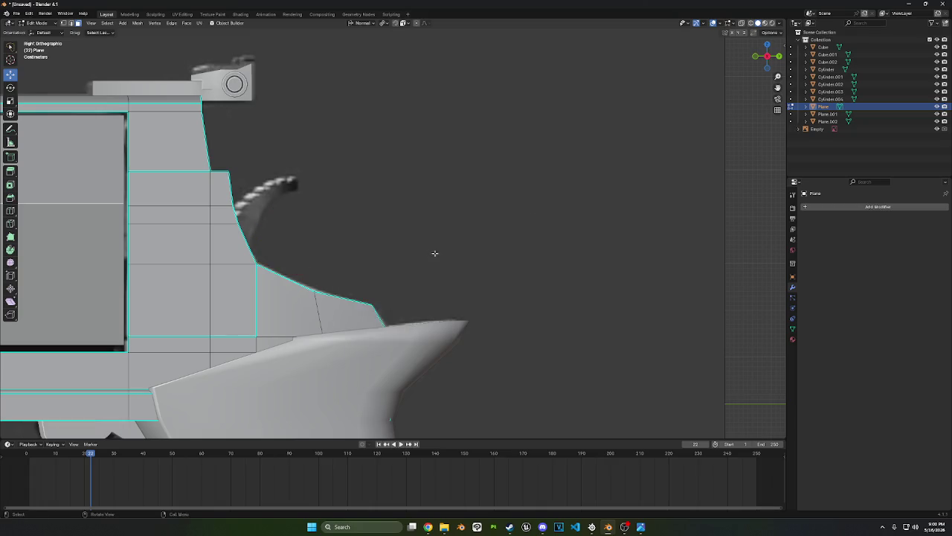
Return to Object Mode and orbit around the whole gun with the Empty selected
{"action": "mouse_move", "coordinate": [434, 255]}
{"action": "middle_mouse_down"}
{"action": "mouse_move", "coordinate": [336, 280]}
{"action": "mouse_move", "coordinate": [368, 264]}
{"action": "mouse_move", "coordinate": [320, 260]}
{"action": "middle_mouse_up"}
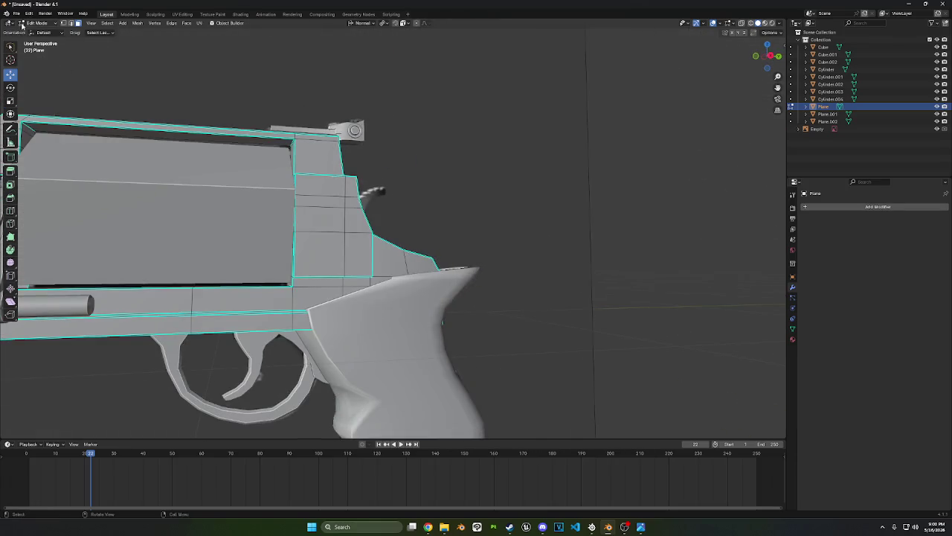
{"action": "left_click", "coordinate": [38, 23]}
{"action": "left_click", "coordinate": [41, 30]}
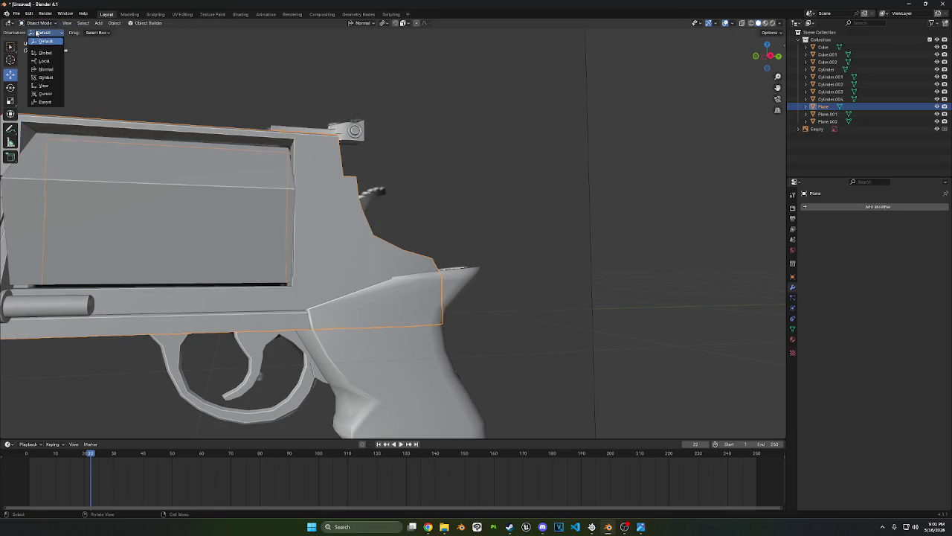
{"action": "left_click", "coordinate": [519, 243]}
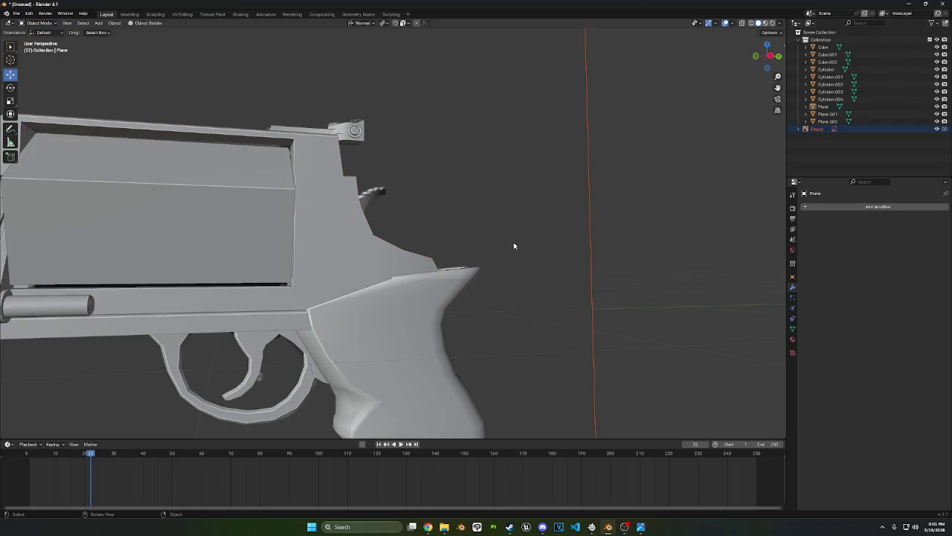
{"action": "scroll", "coordinate": [512, 242], "scroll_direction": "down", "scroll_amount": 3}
{"action": "mouse_move", "coordinate": [512, 241]}
{"action": "middle_mouse_down"}
{"action": "mouse_move", "coordinate": [476, 267]}
{"action": "mouse_move", "coordinate": [520, 208]}
{"action": "middle_mouse_up"}
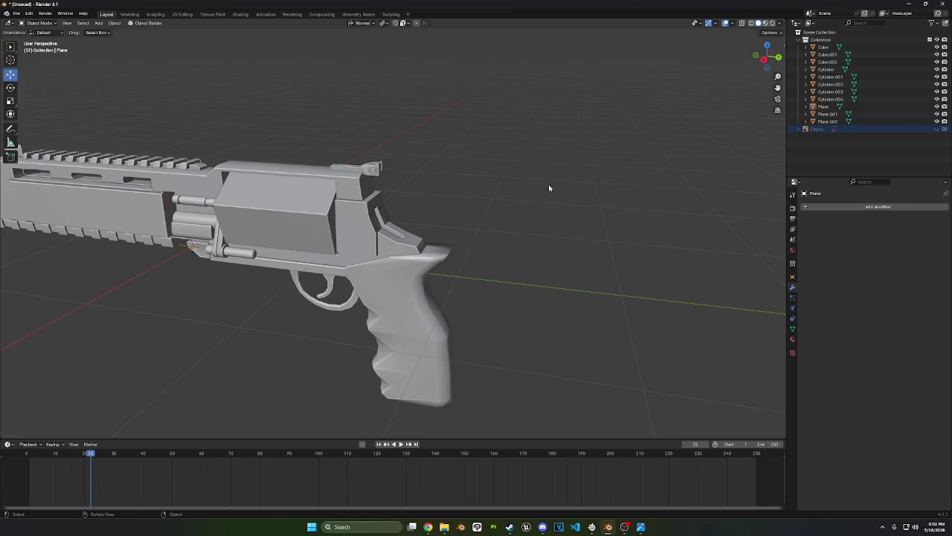
Select the frame object Plane and view the whole revolver in Right Orthographic
{"action": "scroll", "coordinate": [461, 206], "scroll_direction": "up", "scroll_amount": 2}
{"action": "mouse_move", "coordinate": [461, 206]}
{"action": "middle_mouse_down"}
{"action": "mouse_move", "coordinate": [506, 240]}
{"action": "mouse_move", "coordinate": [533, 239]}
{"action": "mouse_move", "coordinate": [384, 191]}
{"action": "mouse_move", "coordinate": [389, 248]}
{"action": "mouse_move", "coordinate": [540, 183]}
{"action": "middle_mouse_up"}
{"action": "scroll", "coordinate": [384, 191], "scroll_direction": "up", "scroll_amount": 2}
{"action": "left_click", "coordinate": [382, 203]}
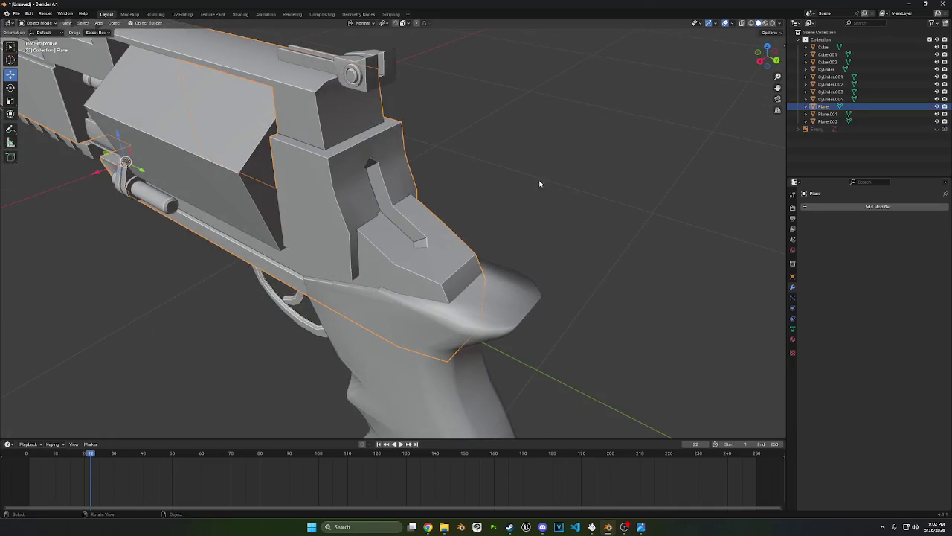
{"action": "left_click", "coordinate": [766, 58]}
{"action": "scroll", "coordinate": [712, 87], "scroll_direction": "down", "scroll_amount": 2}
{"action": "mouse_move", "coordinate": [712, 87]}
{"action": "middle_mouse_down", "text": "shift"}
{"action": "mouse_move", "coordinate": [593, 193]}
{"action": "mouse_move", "coordinate": [606, 164]}
{"action": "middle_mouse_up", "text": "shift"}
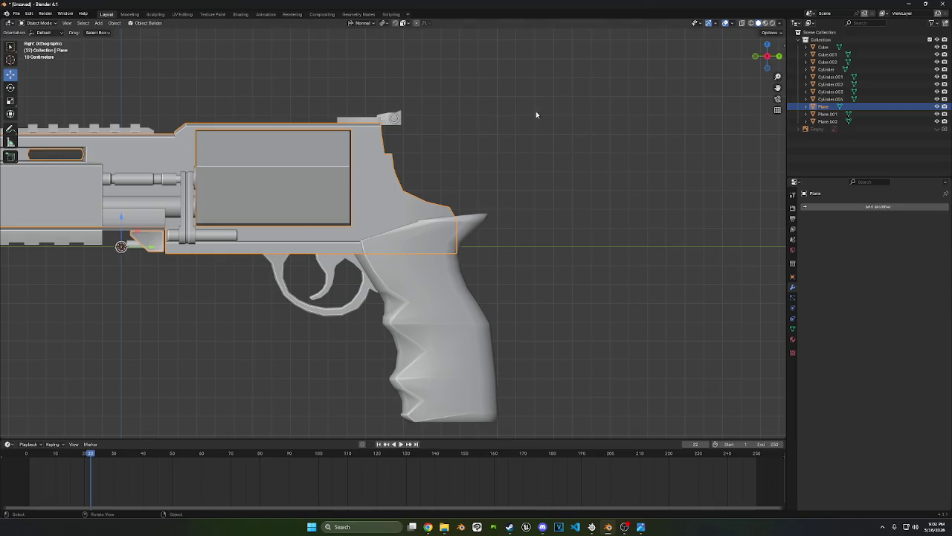
Add a cube, shrink it, and thin it to 0.226 along X
{"action": "key", "text": "shift+a"}
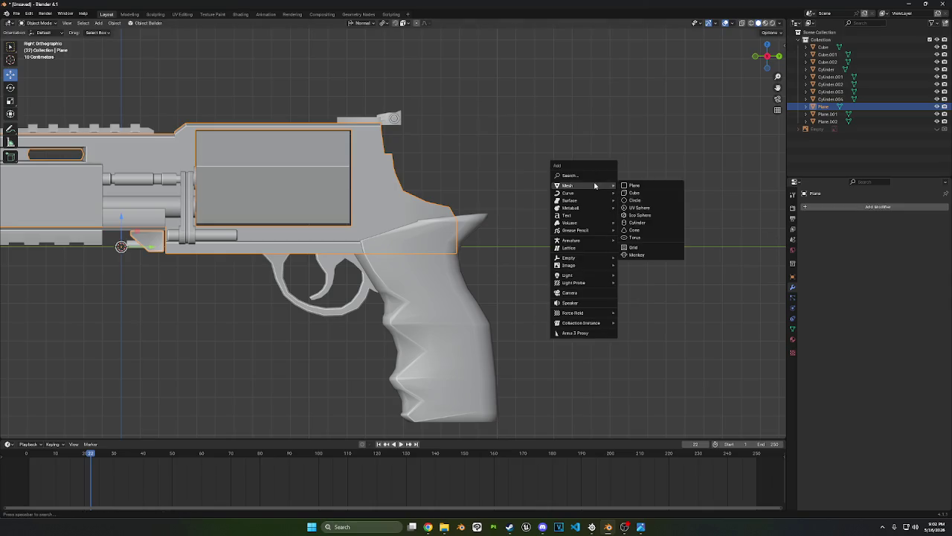
{"action": "left_click", "coordinate": [634, 193]}
{"action": "key", "text": "s"}
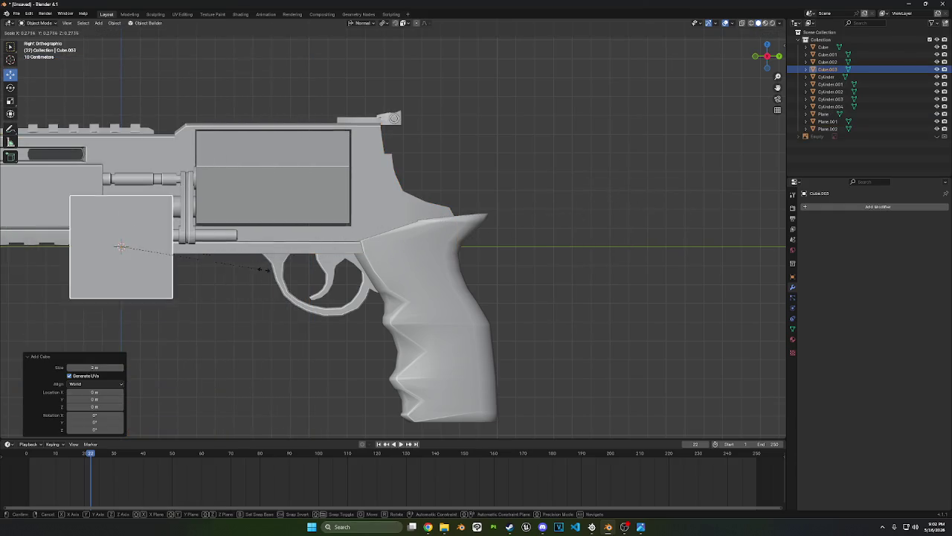
{"action": "left_click", "coordinate": [221, 269]}
{"action": "key", "text": "s"}
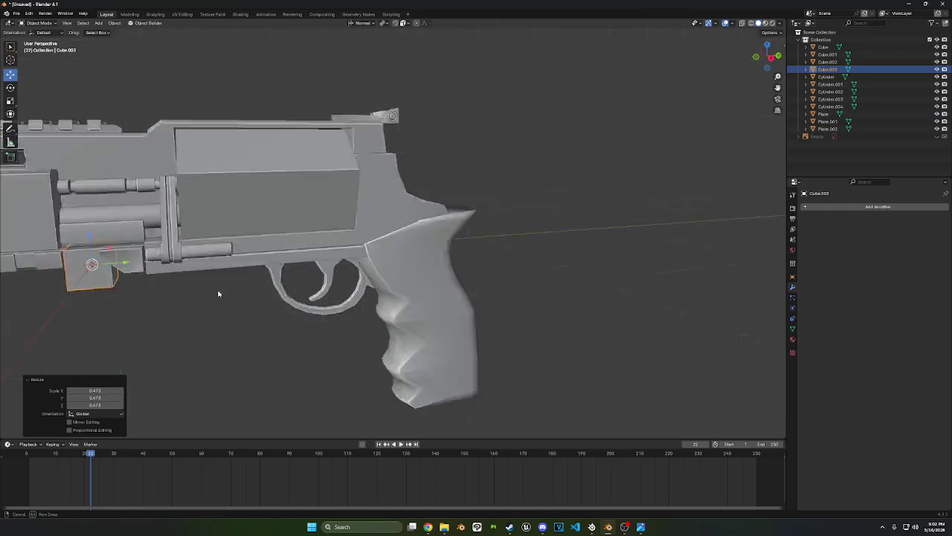
{"action": "middle_click_drag", "start_coordinate": [173, 276], "coordinate": [274, 284]}
{"action": "key", "text": "x"}
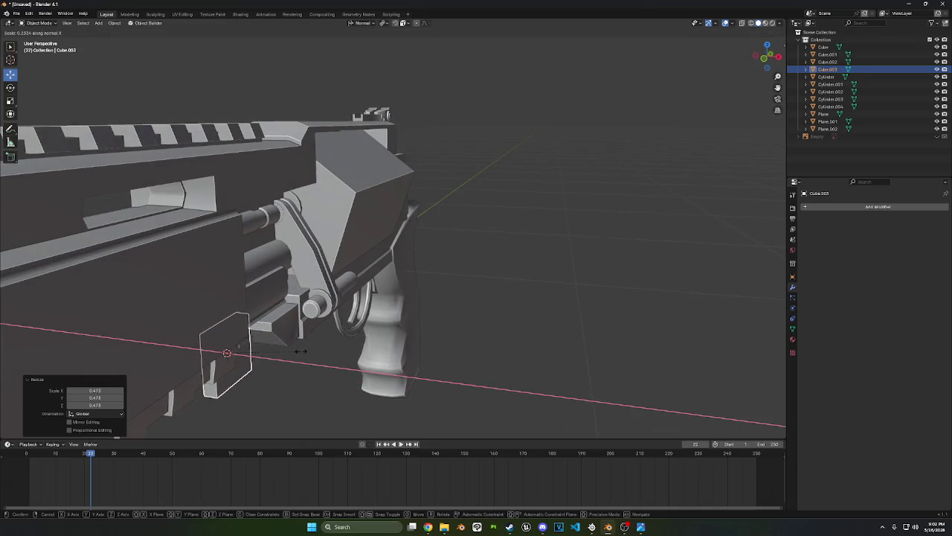
{"action": "left_click", "coordinate": [480, 269]}
From the right view, place the cube above the grip behind the frame and enter Edit Mode
{"action": "left_click", "coordinate": [769, 52]}
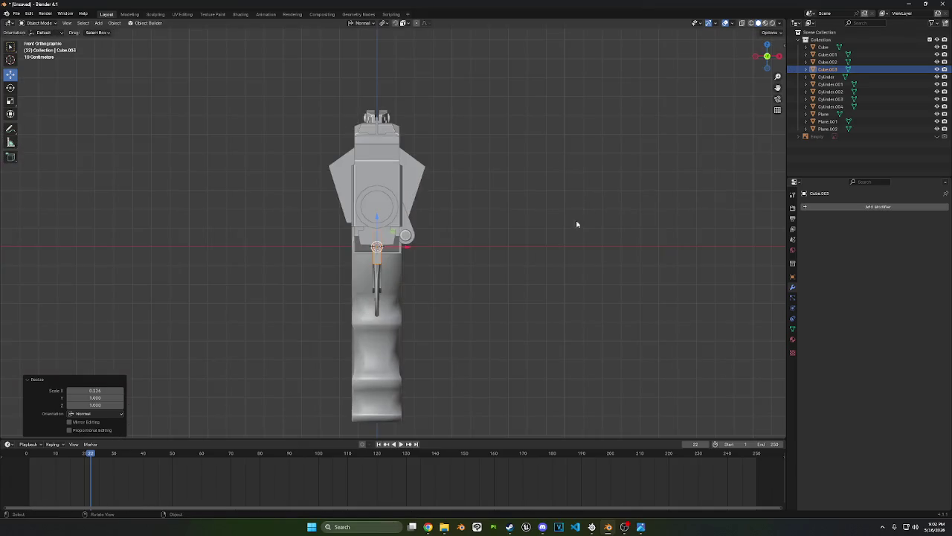
{"action": "left_click", "coordinate": [779, 56]}
{"action": "key", "text": "g"}
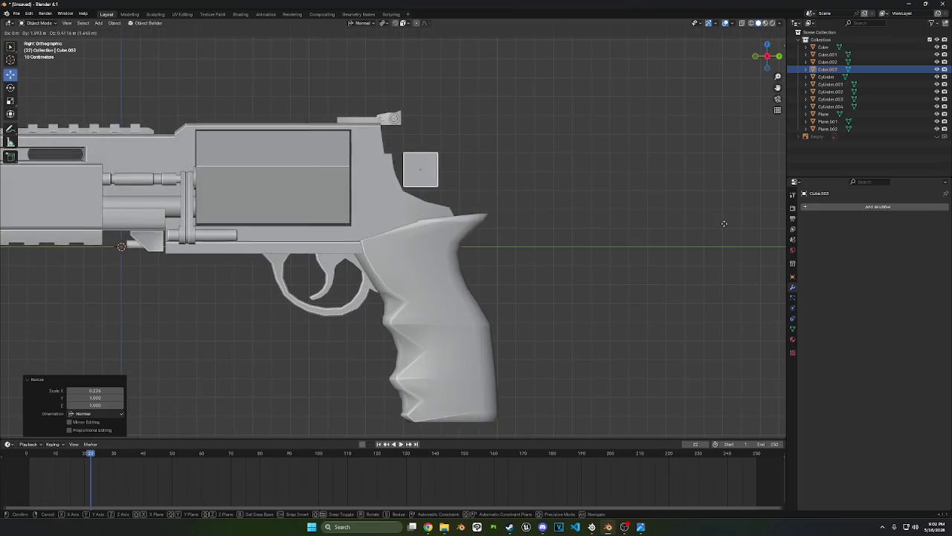
{"action": "left_click", "coordinate": [636, 228]}
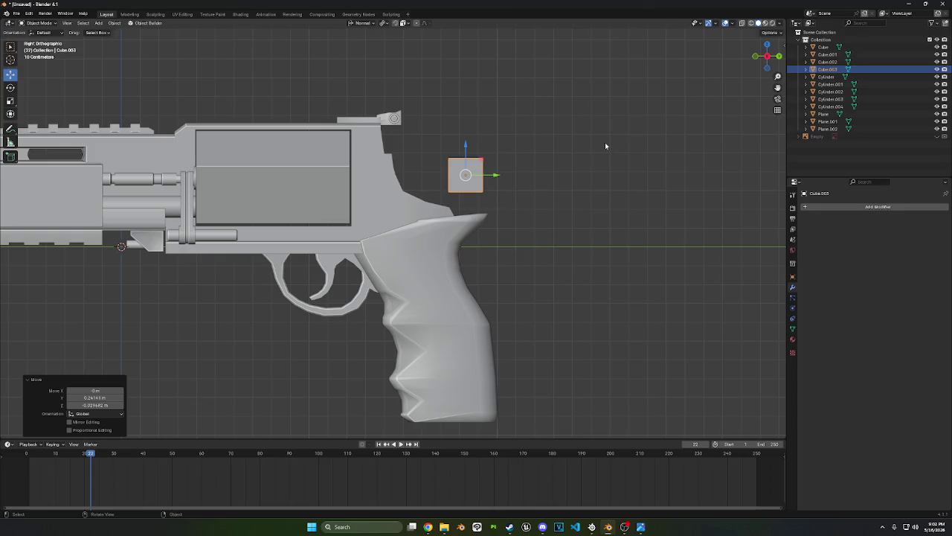
{"action": "key", "text": "Tab"}
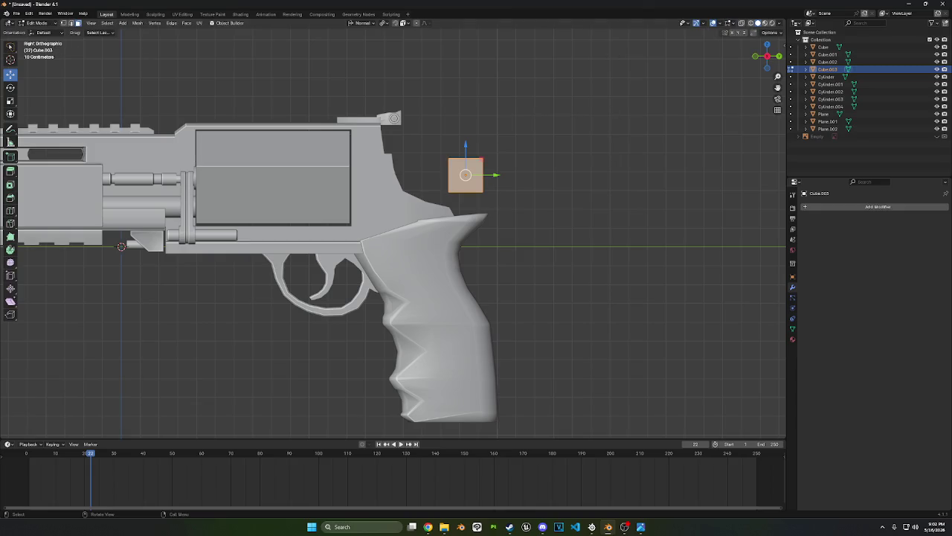
With X-ray and vertex select on, lower the cube's top vertices along Z to flatten it
{"action": "left_click", "coordinate": [742, 22]}
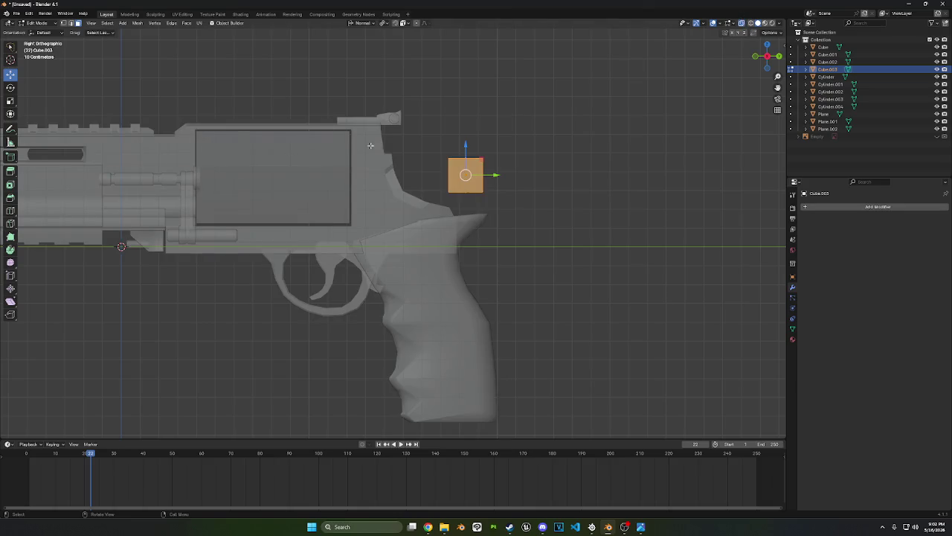
{"action": "left_click", "coordinate": [63, 23]}
{"action": "mouse_move", "coordinate": [426, 91]}
{"action": "left_mouse_down"}
{"action": "mouse_move", "coordinate": [516, 169]}
{"action": "mouse_move", "coordinate": [450, 186]}
{"action": "mouse_move", "coordinate": [505, 126]}
{"action": "mouse_move", "coordinate": [437, 50]}
{"action": "left_mouse_up"}
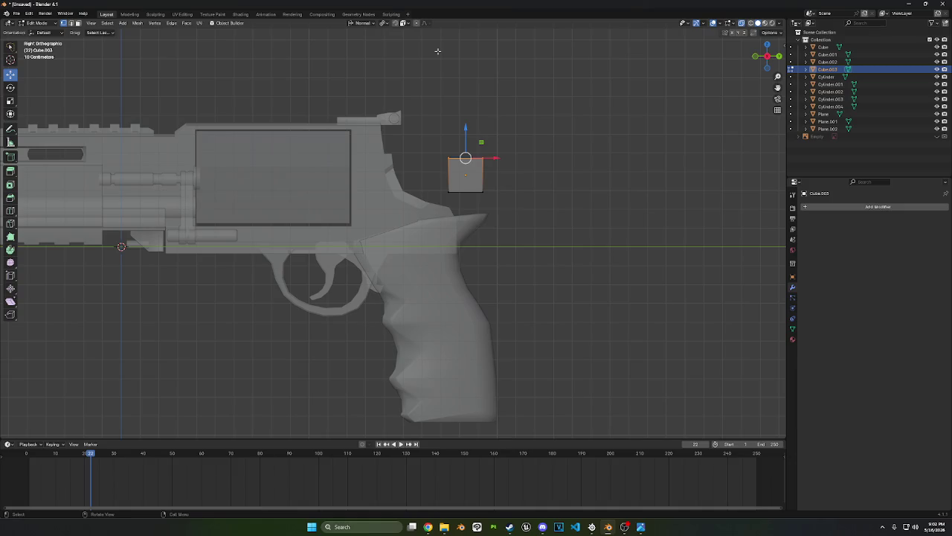
{"action": "scroll", "coordinate": [587, 133], "scroll_direction": "up", "scroll_amount": 2}
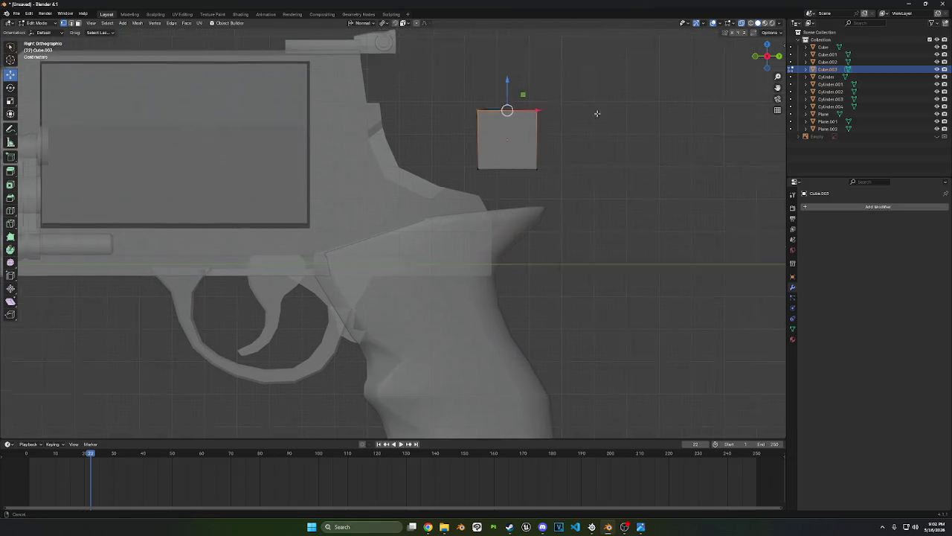
{"action": "scroll", "coordinate": [595, 112], "scroll_direction": "up", "scroll_amount": 1}
{"action": "key", "text": "g"}
{"action": "key", "text": "z"}
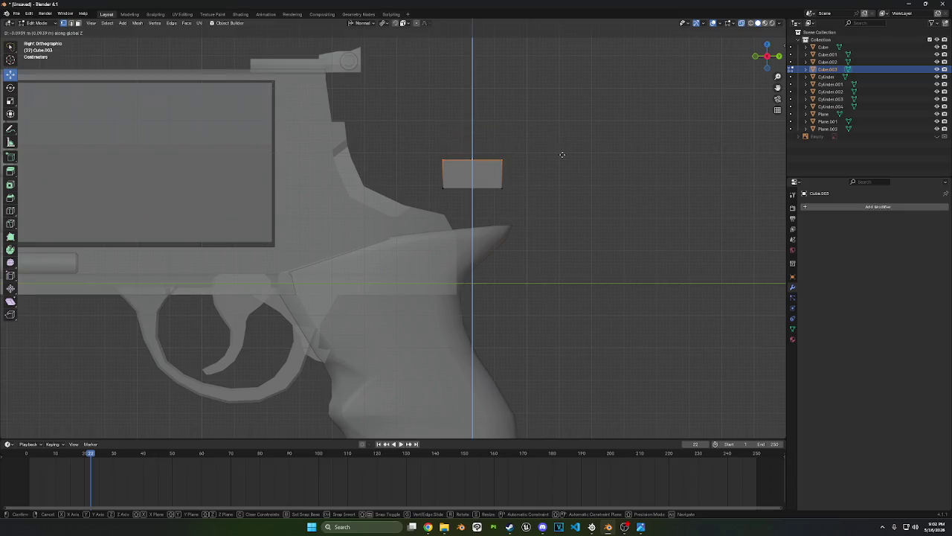
{"action": "left_click", "coordinate": [559, 155]}
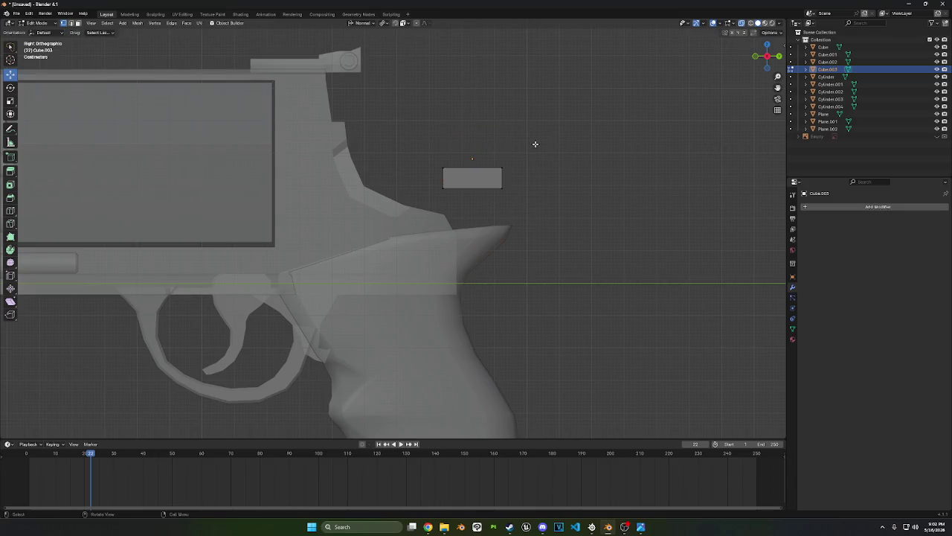
Tilt the whole flattened piece and move it up-left near the frame
{"action": "key", "text": "a"}
{"action": "key", "text": "r"}
{"action": "left_click", "coordinate": [573, 155]}
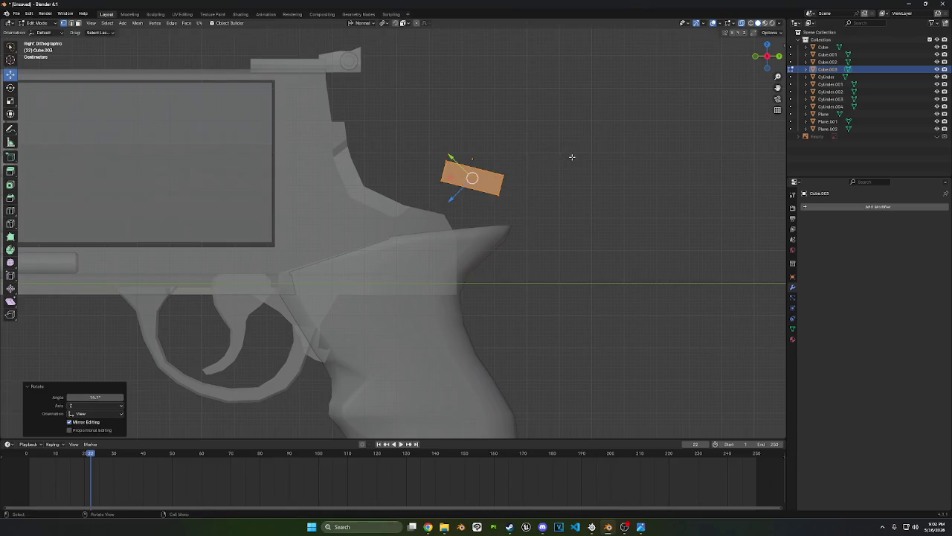
{"action": "key", "text": "g"}
{"action": "left_click", "coordinate": [468, 121]}
{"action": "left_click", "coordinate": [465, 122]}
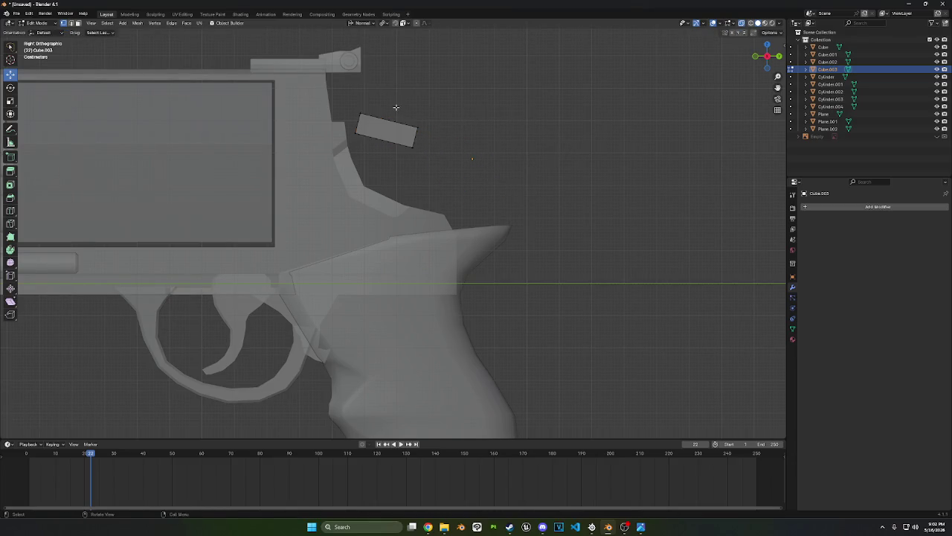
{"action": "left_click_drag", "start_coordinate": [345, 97], "coordinate": [384, 124]}
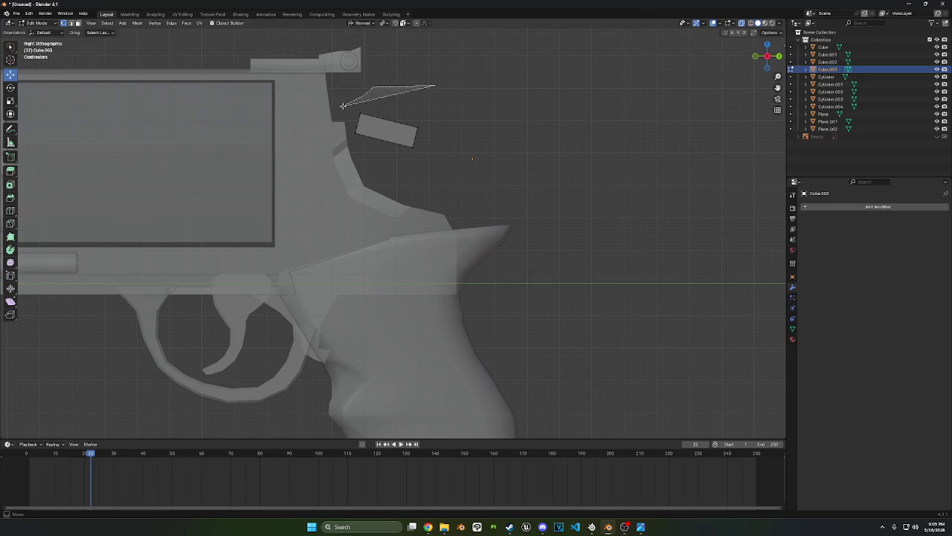
Move the hammer block's top edge into a new position
{"action": "left_click_drag", "start_coordinate": [436, 84], "coordinate": [455, 132]}
{"action": "key", "text": "g"}
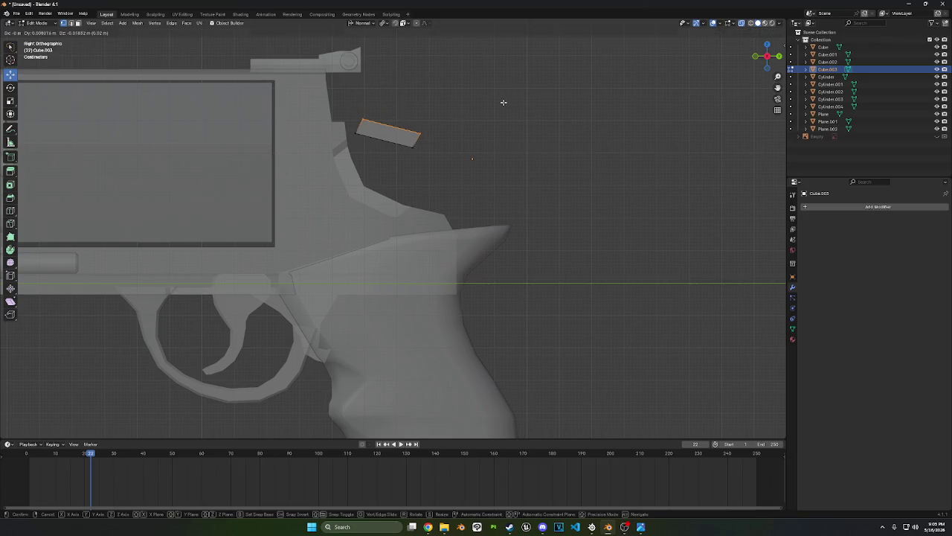
{"action": "left_click", "coordinate": [504, 101]}
{"action": "key", "text": "r"}
{"action": "key", "text": "Escape"}
{"action": "key", "text": "g"}
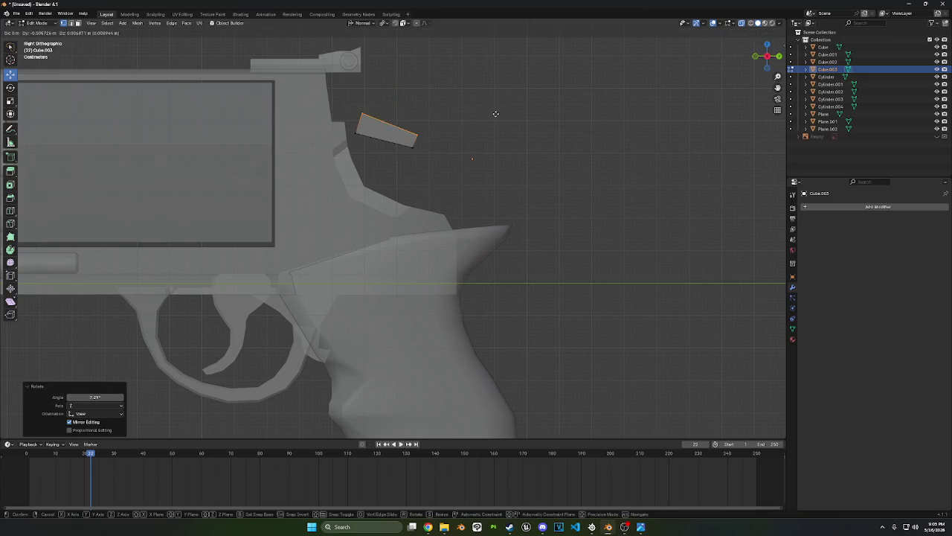
{"action": "left_click", "coordinate": [498, 112]}
{"action": "key", "text": "r"}
{"action": "key", "text": "Escape"}
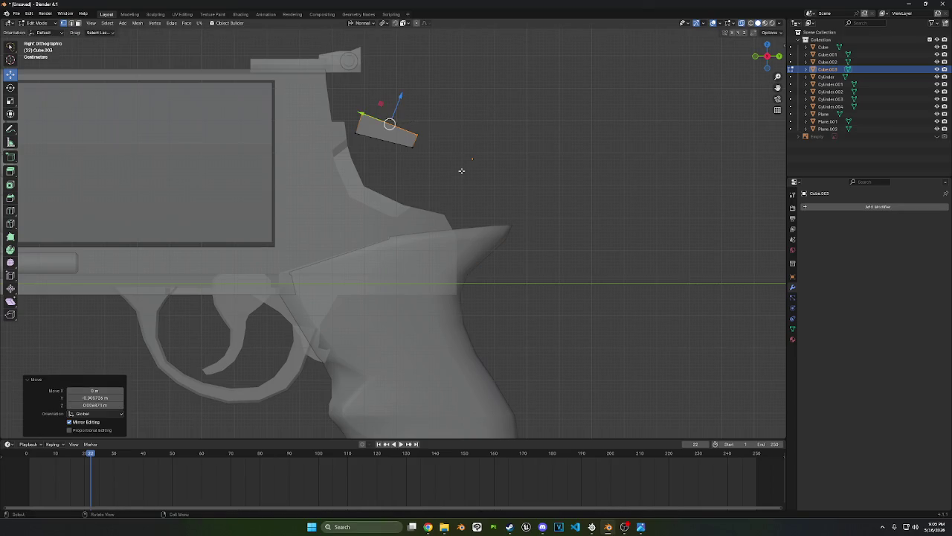
Extrude the end face outward, tilt it 16.8°, and narrow it along Y
{"action": "key", "text": "e"}
{"action": "key", "text": "Escape"}
{"action": "key", "text": "e"}
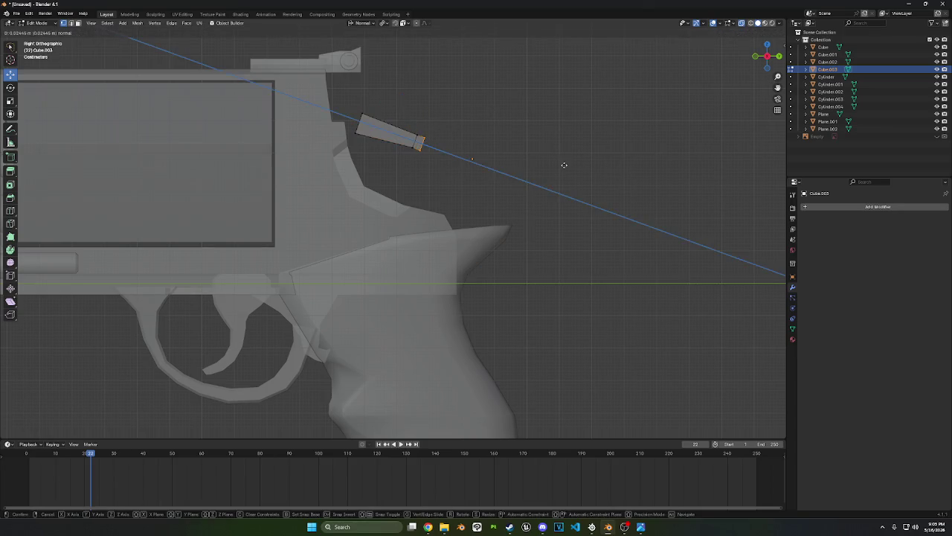
{"action": "left_click", "coordinate": [567, 157]}
{"action": "key", "text": "r"}
{"action": "left_click", "coordinate": [559, 195]}
{"action": "key", "text": "s"}
{"action": "key", "text": "x"}
{"action": "key", "text": "x"}
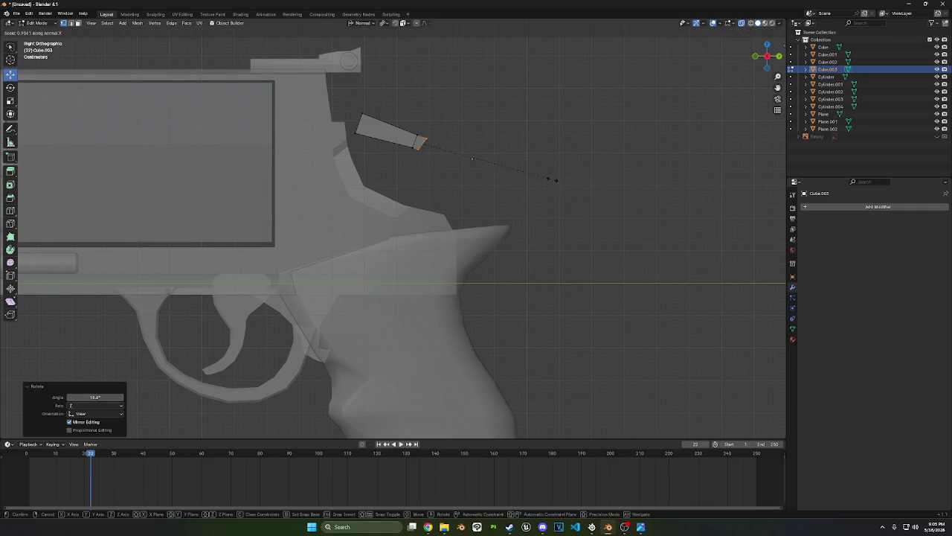
{"action": "key", "text": "z"}
{"action": "key", "text": "z"}
{"action": "key", "text": "y"}
{"action": "left_click", "coordinate": [537, 156]}
{"action": "key", "text": "g"}
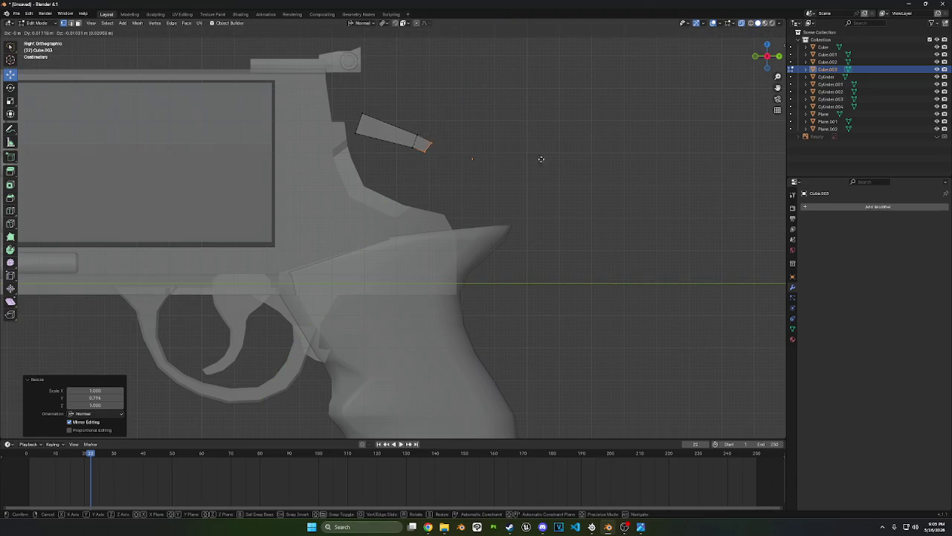
{"action": "left_click", "coordinate": [540, 158]}
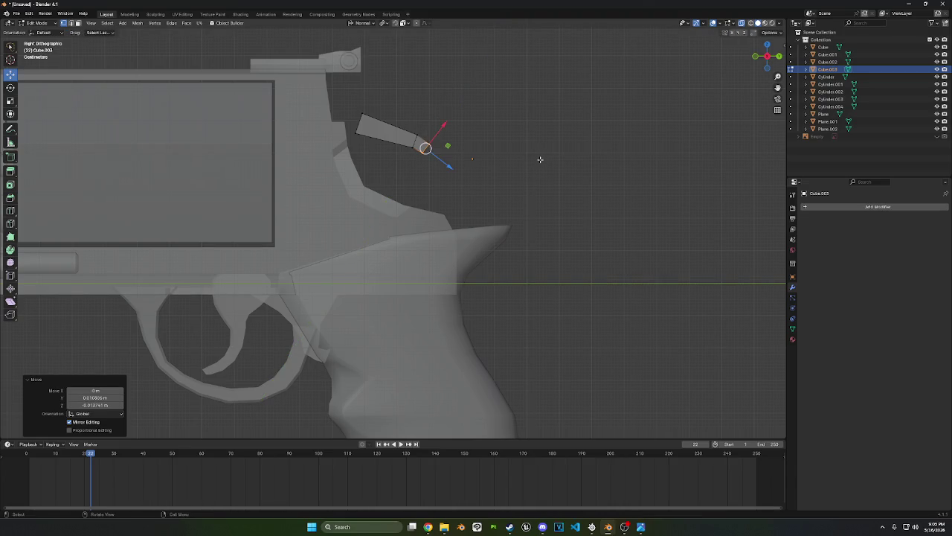
Select the hammer piece's left end and tilt it about -4.6°
{"action": "left_click", "coordinate": [333, 117]}
{"action": "key", "text": "ctrl+l"}
{"action": "key", "text": "r"}
{"action": "left_click", "coordinate": [456, 112]}
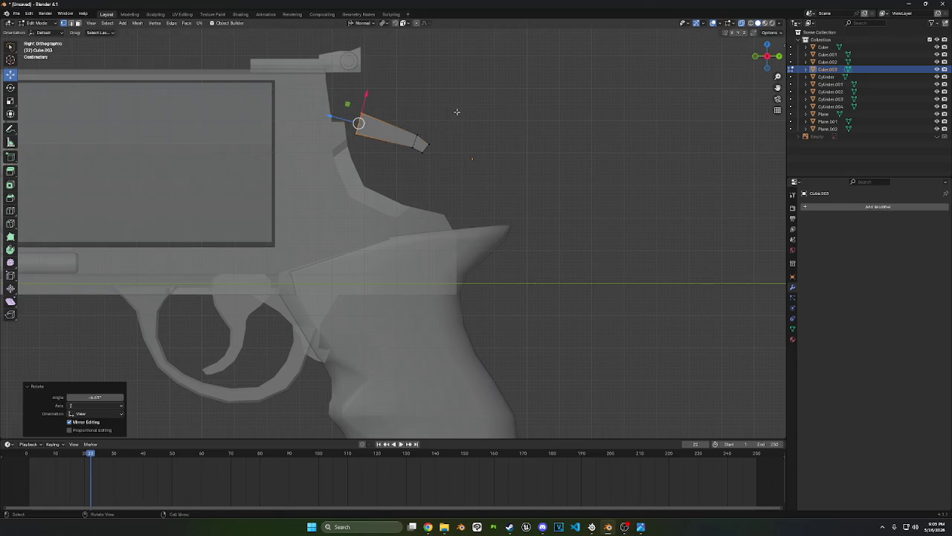
Push the left end face along Z, retrying the position until it fits
{"action": "key", "text": "g"}
{"action": "key", "text": "z"}
{"action": "left_click", "coordinate": [440, 100]}
{"action": "key", "text": "ctrl+z"}
{"action": "key", "text": "g"}
{"action": "key", "text": "z"}
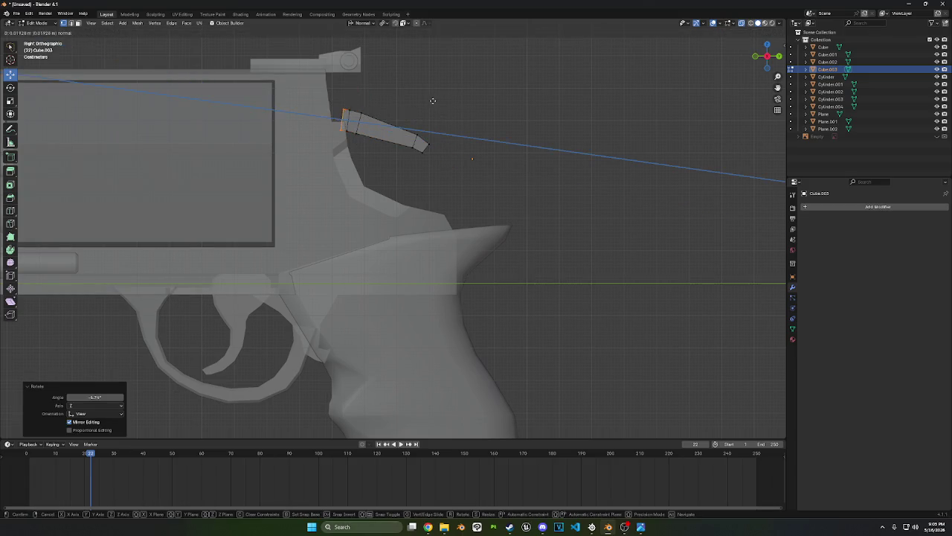
{"action": "left_click", "coordinate": [431, 96]}
{"action": "key", "text": "ctrl+z"}
{"action": "key", "text": "g"}
{"action": "key", "text": "z"}
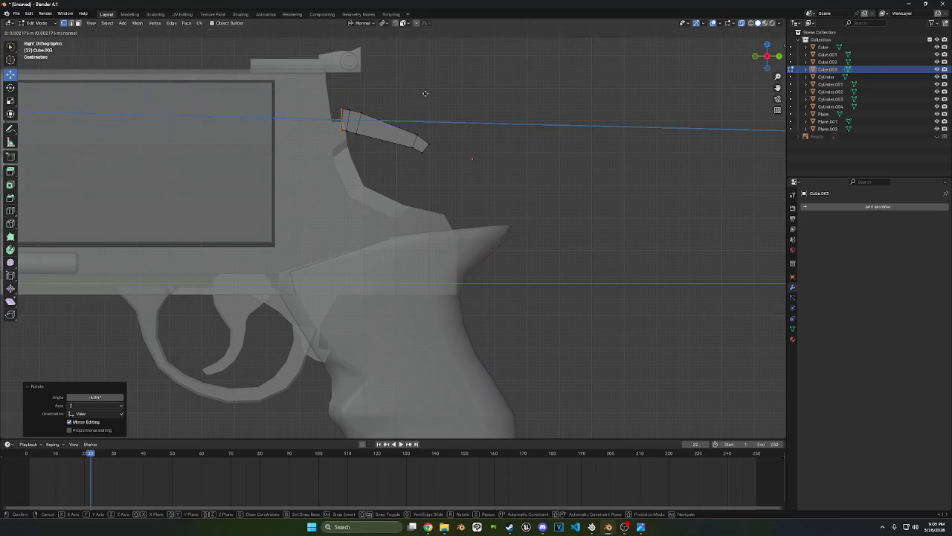
{"action": "left_click", "coordinate": [426, 93]}
Select the whole linked hammer piece and delete its vertices
{"action": "key", "text": "l"}
{"action": "right_click", "coordinate": [482, 264]}
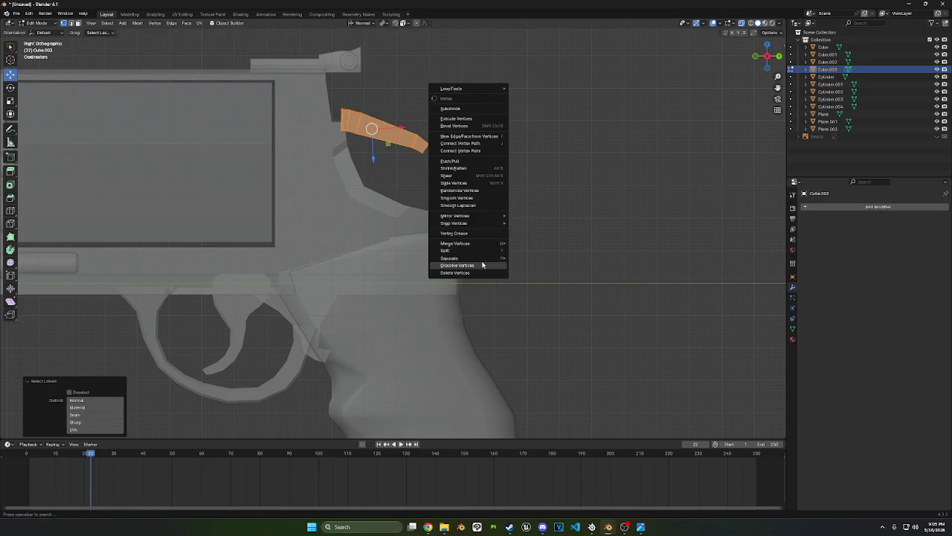
{"action": "left_click", "coordinate": [466, 272]}
{"action": "mouse_move", "coordinate": [503, 208]}
{"action": "middle_mouse_down"}
{"action": "mouse_move", "coordinate": [542, 226]}
{"action": "mouse_move", "coordinate": [517, 212]}
{"action": "middle_mouse_up"}
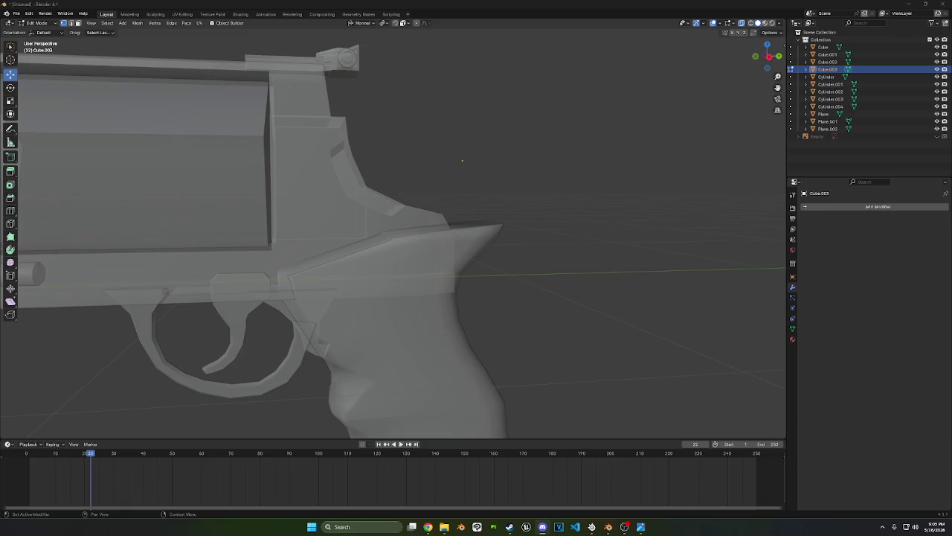
Orbit and zoom out around the revolver's grip, then switch back to Object Mode
{"action": "key", "text": "alt+Tab"}
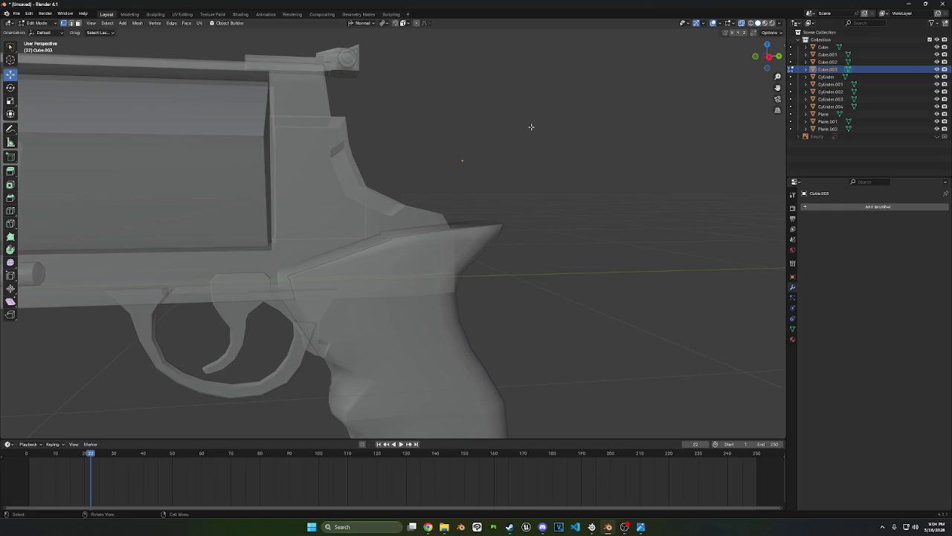
{"action": "middle_click_drag", "start_coordinate": [352, 302], "coordinate": [445, 279]}
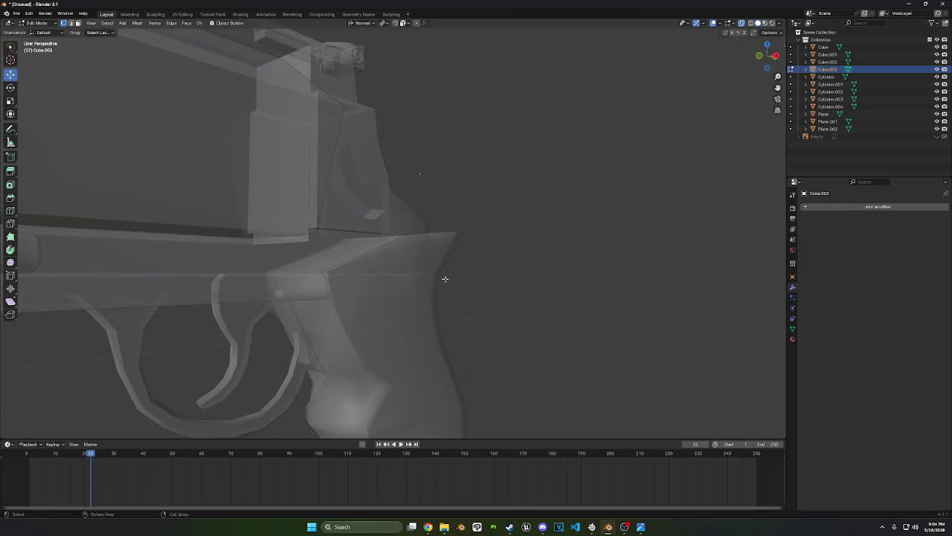
{"action": "scroll", "coordinate": [415, 308], "scroll_direction": "down", "scroll_amount": 5}
{"action": "scroll", "coordinate": [414, 308], "scroll_direction": "down", "scroll_amount": 2}
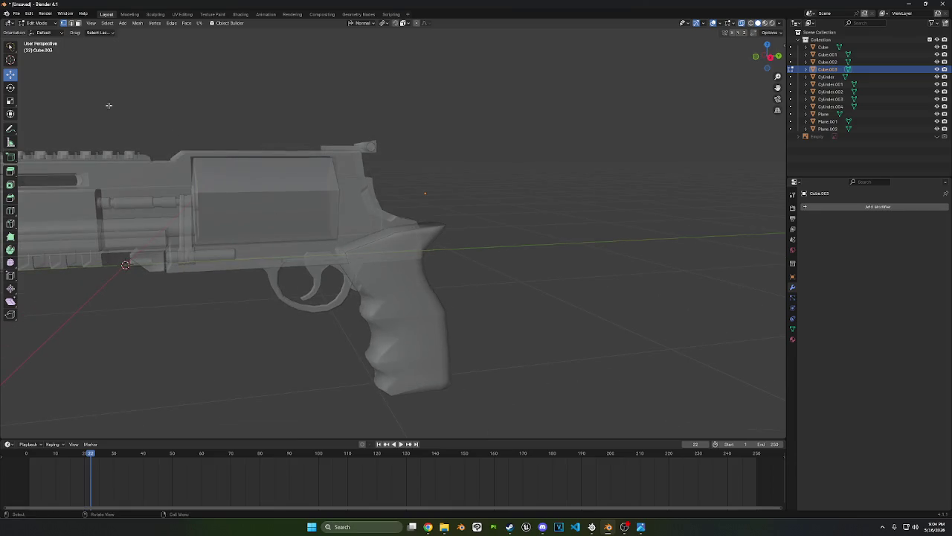
{"action": "left_click", "coordinate": [37, 33]}
{"action": "left_click", "coordinate": [37, 23]}
{"action": "left_click", "coordinate": [37, 35]}
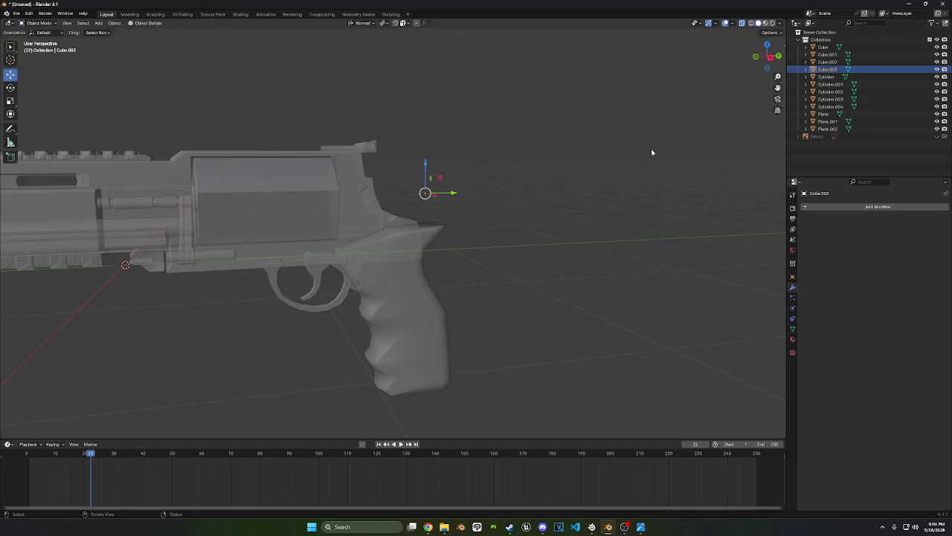
Delete Cube.003 and scale the grip Cube.002 slightly along X
{"action": "key", "text": "Delete"}
{"action": "middle_click_drag", "start_coordinate": [651, 152], "coordinate": [392, 284]}
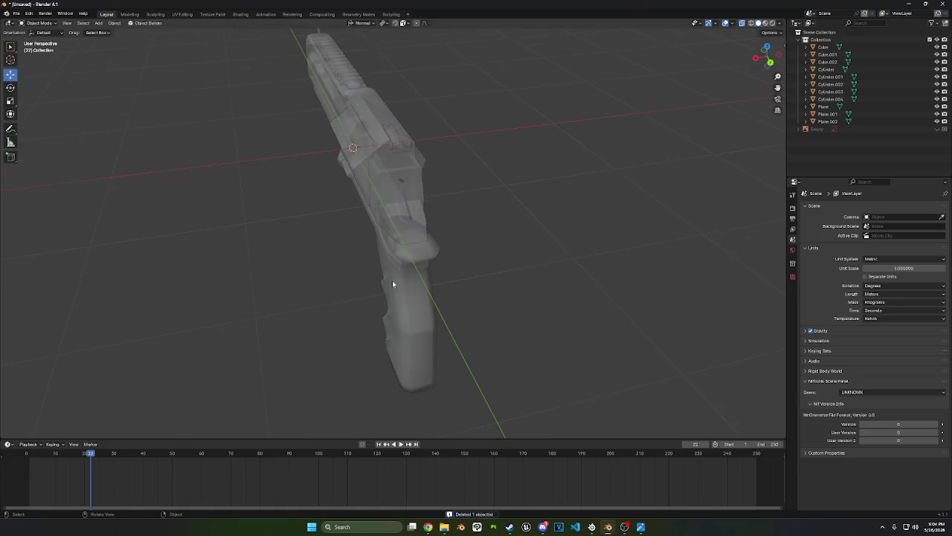
{"action": "left_click", "coordinate": [392, 283]}
{"action": "scroll", "coordinate": [402, 290], "scroll_direction": "up", "scroll_amount": 2}
{"action": "key", "text": "s"}
{"action": "key", "text": "x"}
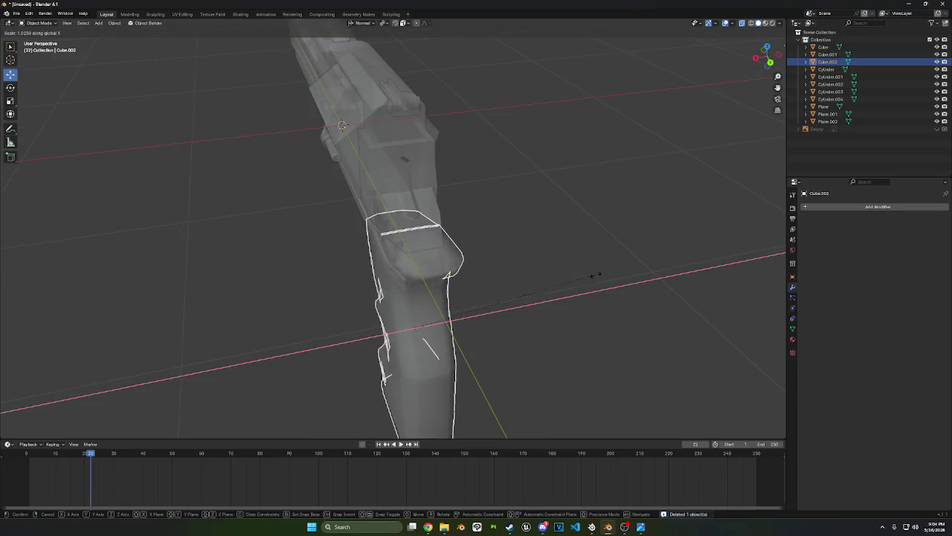
{"action": "left_click", "coordinate": [595, 276]}
{"action": "middle_click_drag", "start_coordinate": [580, 276], "coordinate": [630, 236]}
{"action": "left_click", "coordinate": [631, 236]}
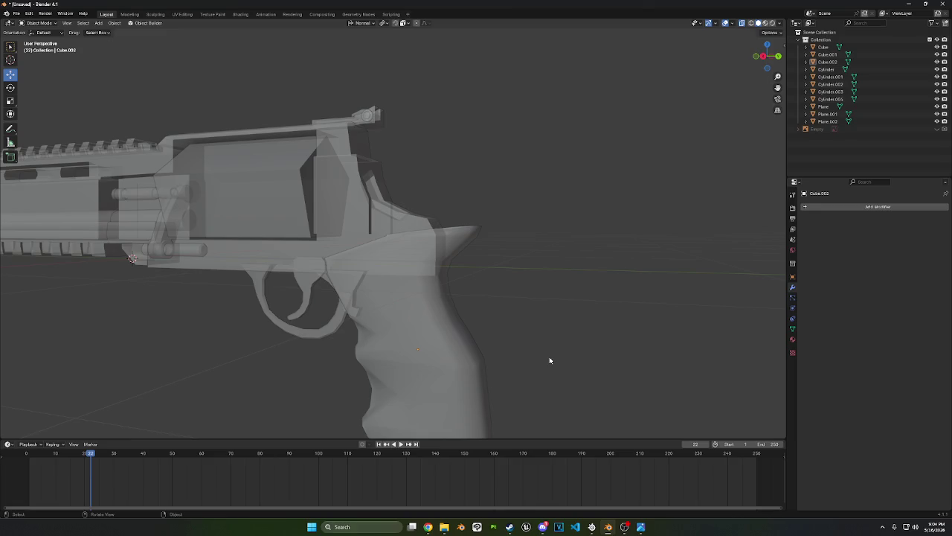
{"action": "mouse_move", "coordinate": [404, 315]}
{"action": "middle_mouse_down"}
{"action": "mouse_move", "coordinate": [471, 318]}
{"action": "mouse_move", "coordinate": [363, 325]}
{"action": "mouse_move", "coordinate": [397, 329]}
{"action": "mouse_move", "coordinate": [417, 313]}
{"action": "middle_mouse_up"}
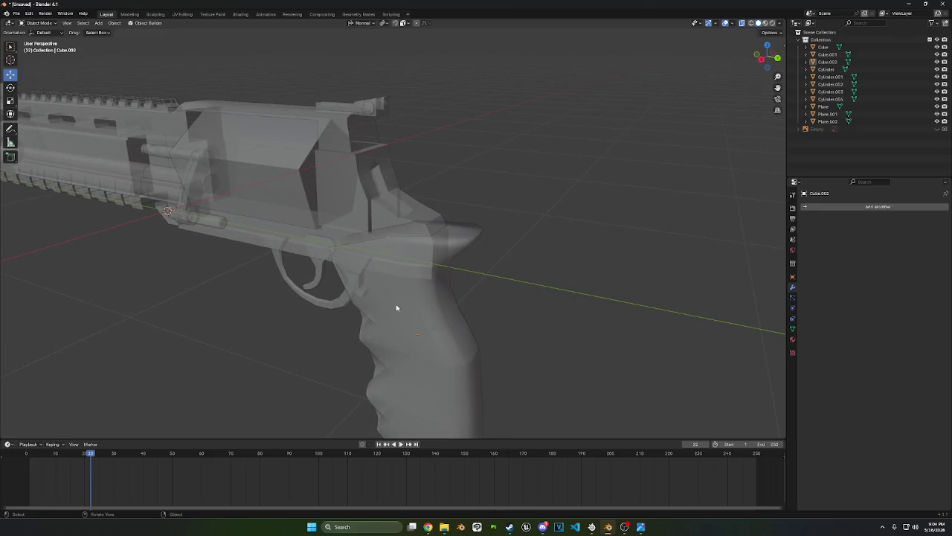
{"action": "scroll", "coordinate": [396, 308], "scroll_direction": "up", "scroll_amount": 2}
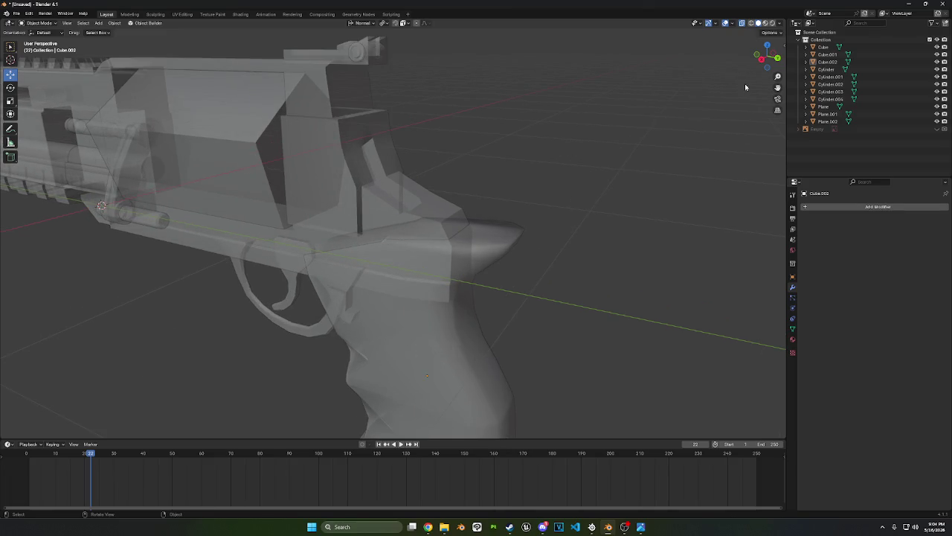
{"action": "scroll", "coordinate": [744, 87], "scroll_direction": "down", "scroll_amount": 2}
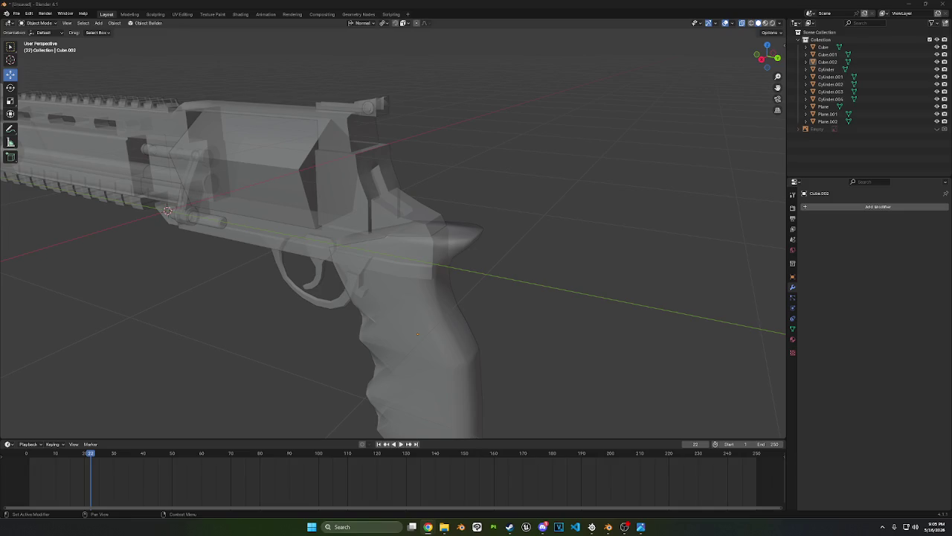
{"action": "middle_click_drag", "start_coordinate": [677, 355], "coordinate": [691, 321]}
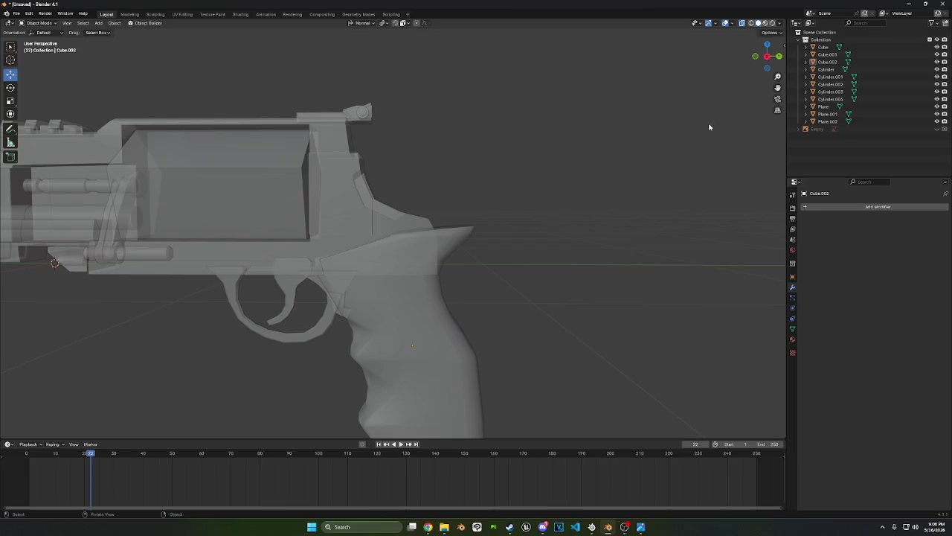
{"action": "left_click", "coordinate": [770, 59]}
Add a small cube and move it behind the top of the frame
{"action": "key", "text": "shift+a"}
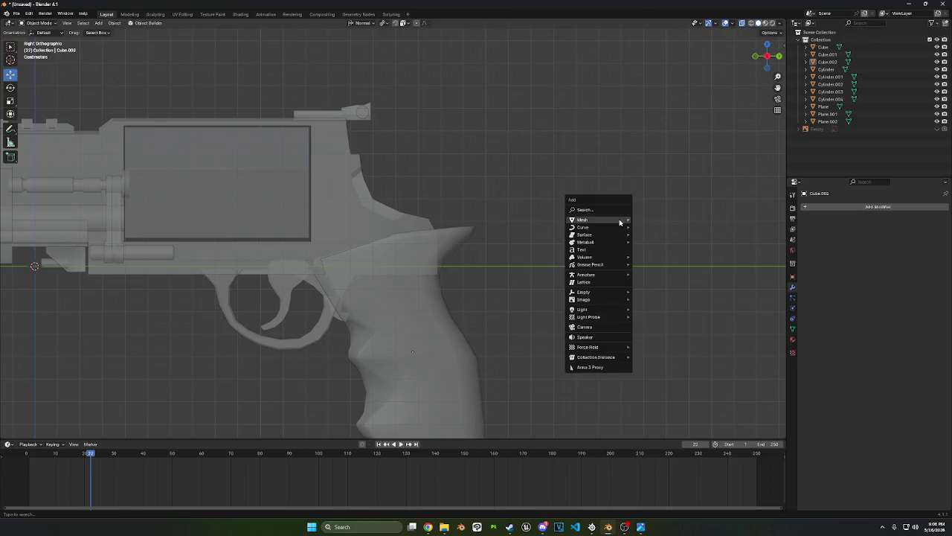
{"action": "left_click", "coordinate": [650, 227]}
{"action": "key", "text": "s"}
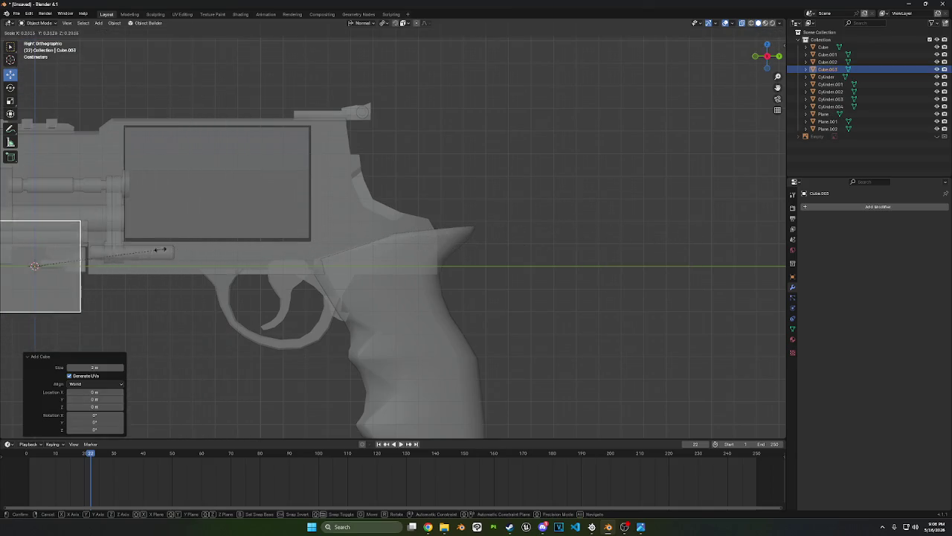
{"action": "left_click", "coordinate": [67, 265]}
{"action": "left_click_drag", "start_coordinate": [34, 265], "coordinate": [435, 188]}
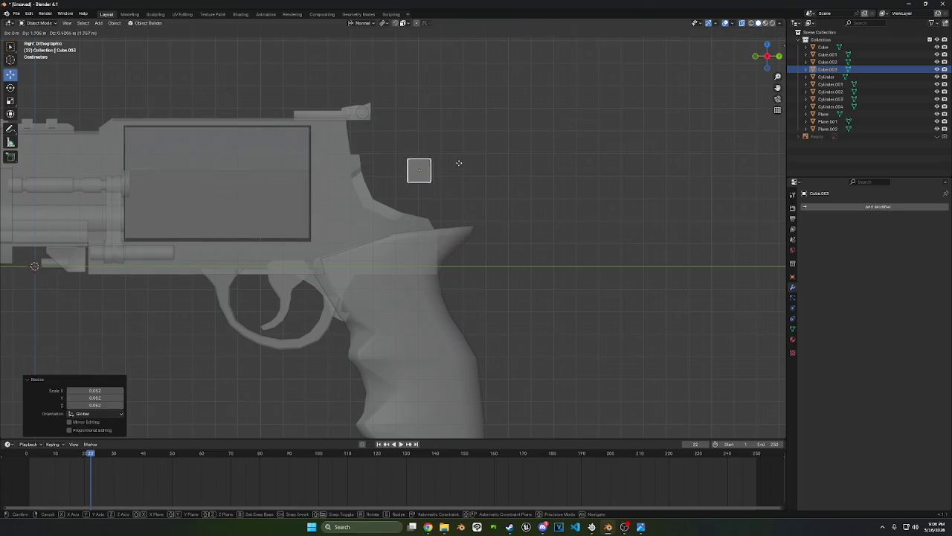
From the back view, thin the cube to 0.59 along X, then enter Edit Mode in right view
{"action": "left_click", "coordinate": [779, 56]}
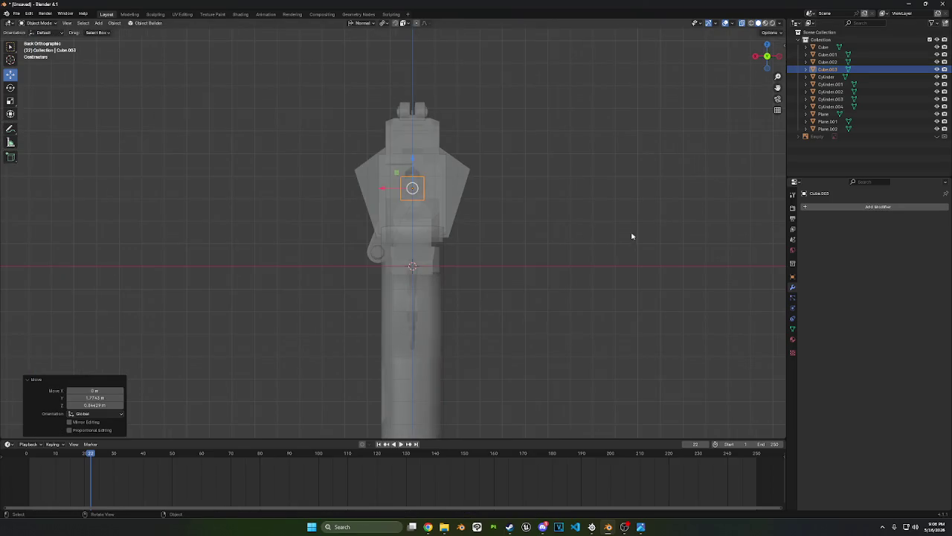
{"action": "key", "text": "s"}
{"action": "key", "text": "x"}
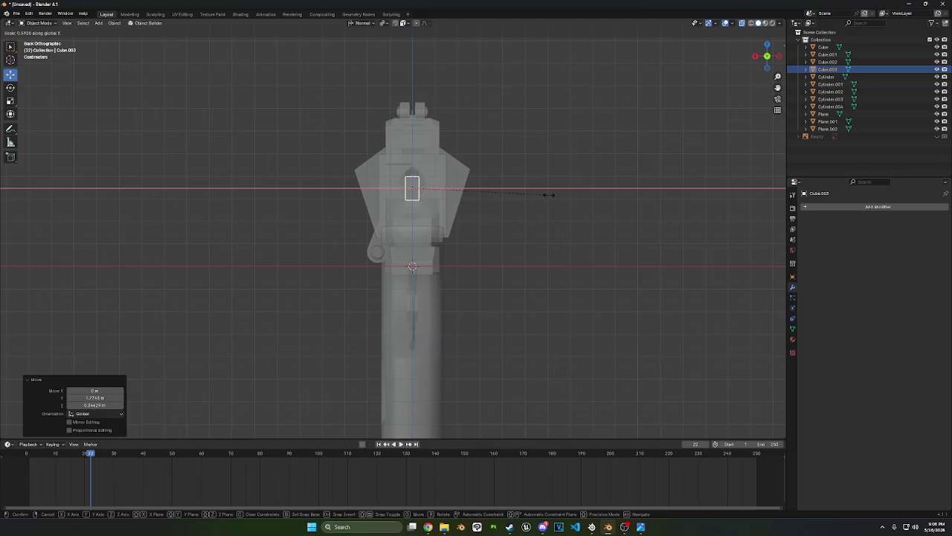
{"action": "left_click", "coordinate": [551, 197]}
{"action": "left_click", "coordinate": [779, 56]}
{"action": "scroll", "coordinate": [606, 191], "scroll_direction": "up", "scroll_amount": 8}
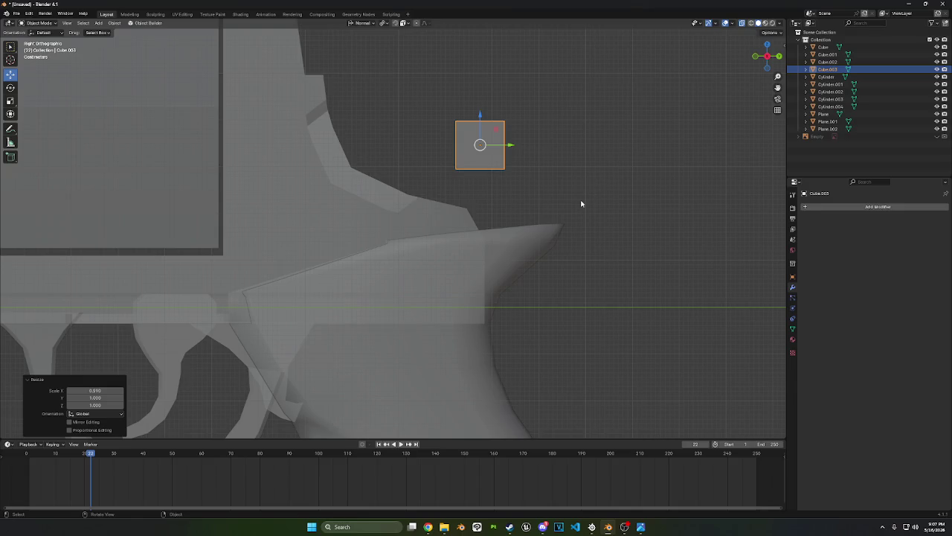
{"action": "key", "text": "Tab"}
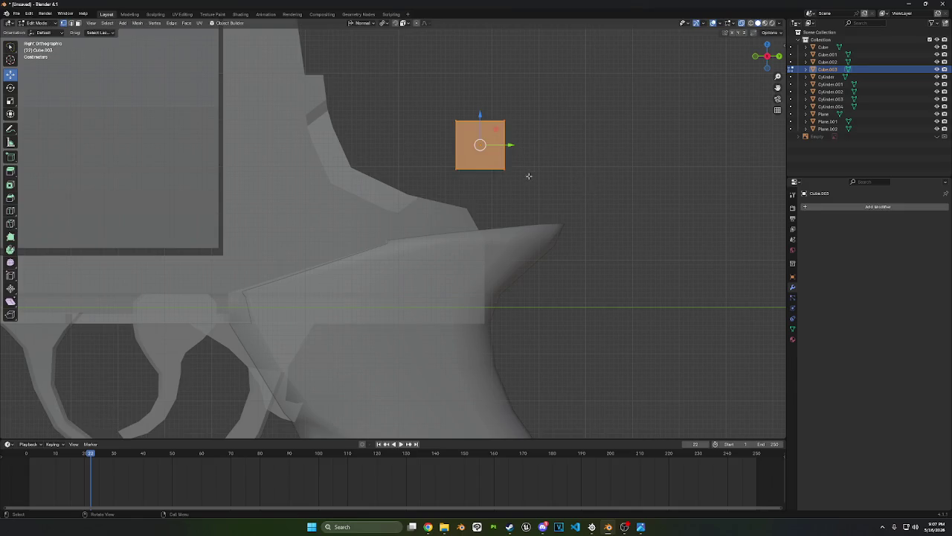
Select all of the cube and squash it along Z into a thin slab
{"action": "left_click_drag", "start_coordinate": [528, 176], "coordinate": [540, 103]}
{"action": "key", "text": "a"}
{"action": "key", "text": "s"}
{"action": "key", "text": "z"}
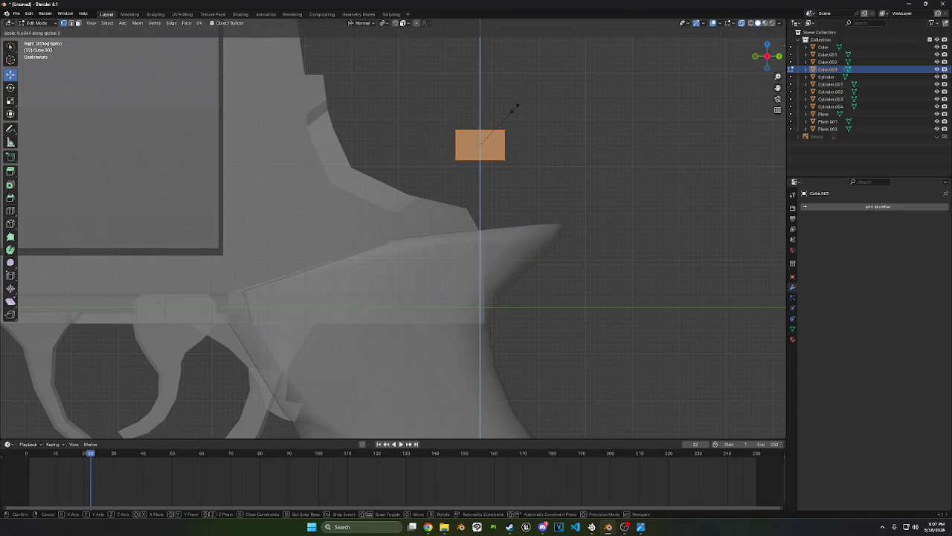
{"action": "left_click", "coordinate": [516, 108]}
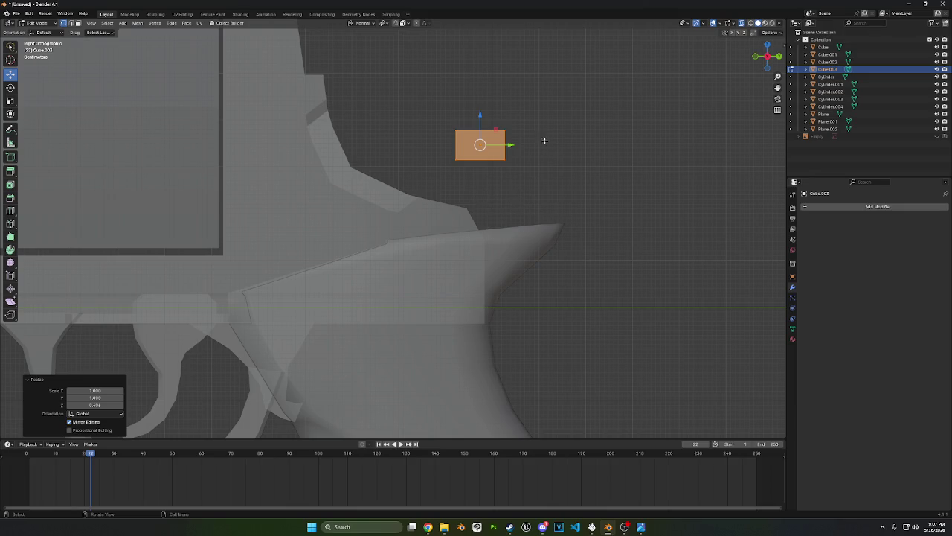
Reselect the block face and move it up and left over the hammer reference
{"action": "right_click_drag", "start_coordinate": [501, 100], "coordinate": [520, 206], "text": "ctrl"}
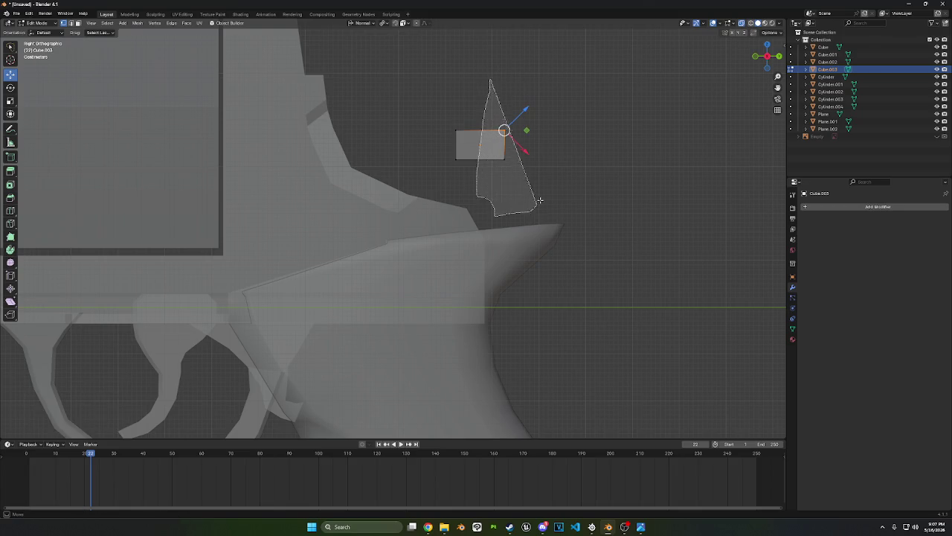
{"action": "right_click_drag", "start_coordinate": [487, 85], "coordinate": [539, 197], "text": "ctrl"}
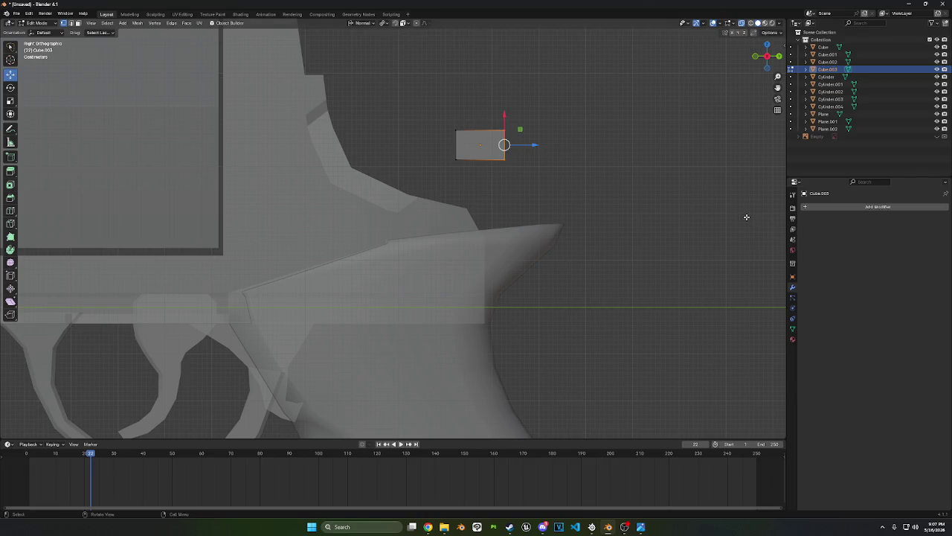
{"action": "left_click", "coordinate": [579, 186]}
{"action": "right_click_drag", "start_coordinate": [616, 209], "coordinate": [472, 75], "text": "ctrl"}
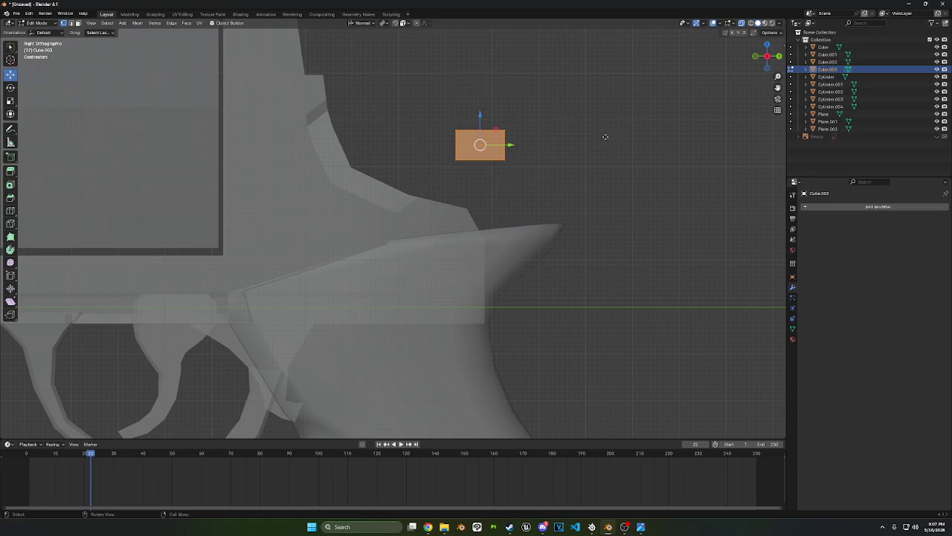
{"action": "key", "text": "g"}
{"action": "left_click", "coordinate": [529, 107]}
{"action": "mouse_move", "coordinate": [398, 163]}
{"action": "right_mouse_down", "text": "ctrl"}
{"action": "mouse_move", "coordinate": [364, 69]}
{"action": "mouse_move", "coordinate": [393, 56]}
{"action": "right_mouse_up", "text": "ctrl"}
Taper the top bar's left edge by scaling it vertically, then undo the extra change
{"action": "key", "text": "s"}
{"action": "key", "text": "x"}
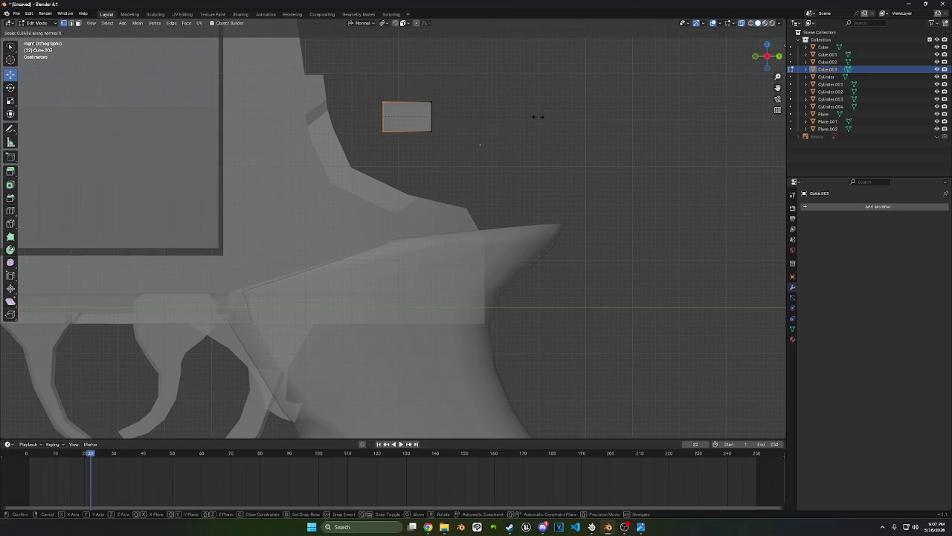
{"action": "key", "text": "z"}
{"action": "left_click", "coordinate": [502, 105]}
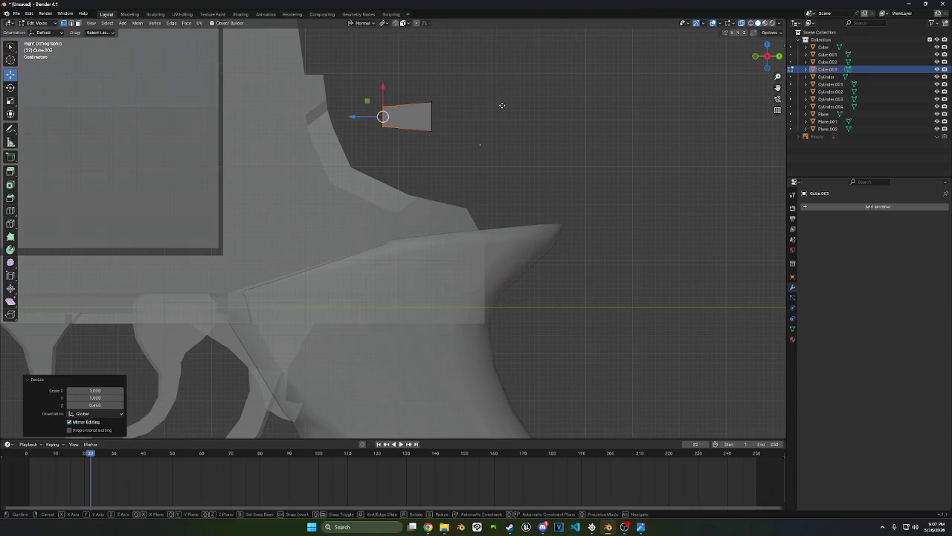
{"action": "left_click", "coordinate": [505, 106]}
{"action": "key", "text": "ctrl+z"}
Shift the left edge horizontally and extrude two new sections to the left
{"action": "key", "text": "g"}
{"action": "key", "text": "y"}
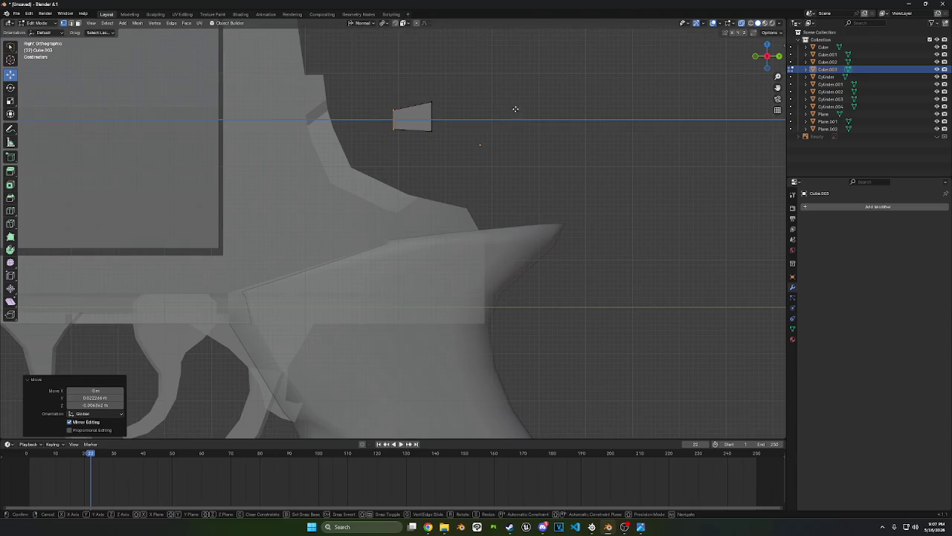
{"action": "key", "text": "e"}
{"action": "left_click", "coordinate": [505, 108]}
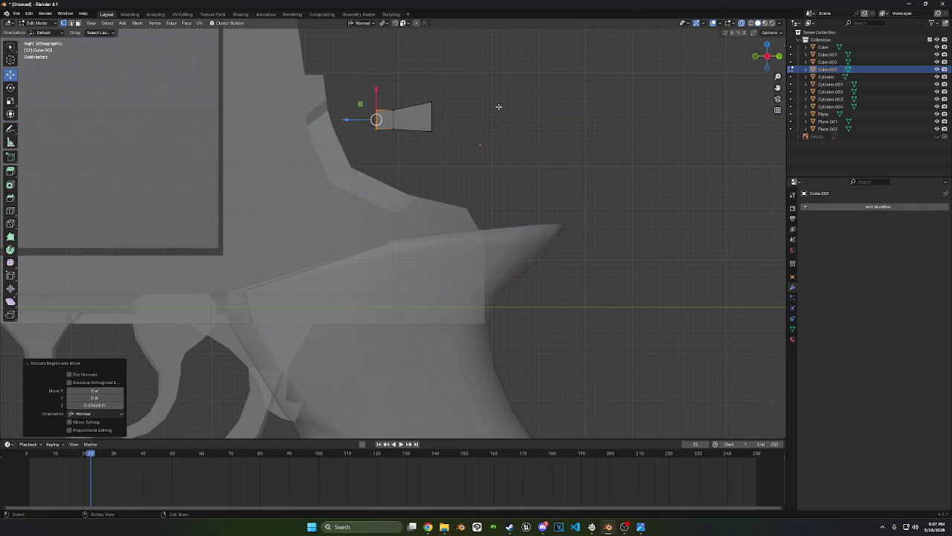
{"action": "key", "text": "e"}
{"action": "left_click", "coordinate": [493, 103]}
Make the left end taller, then add a short extra section with a slightly taller end
{"action": "key", "text": "s"}
{"action": "key", "text": "y"}
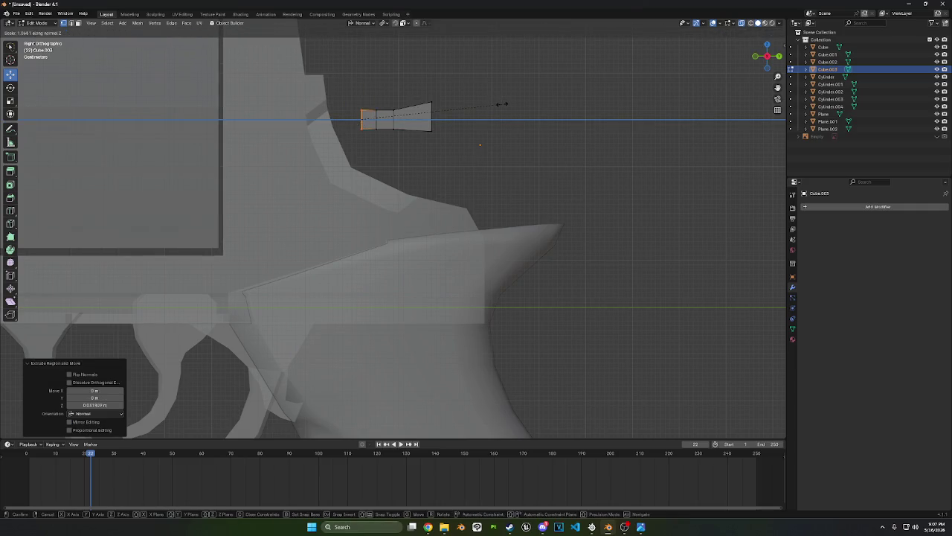
{"action": "key", "text": "z"}
{"action": "left_click", "coordinate": [532, 108]}
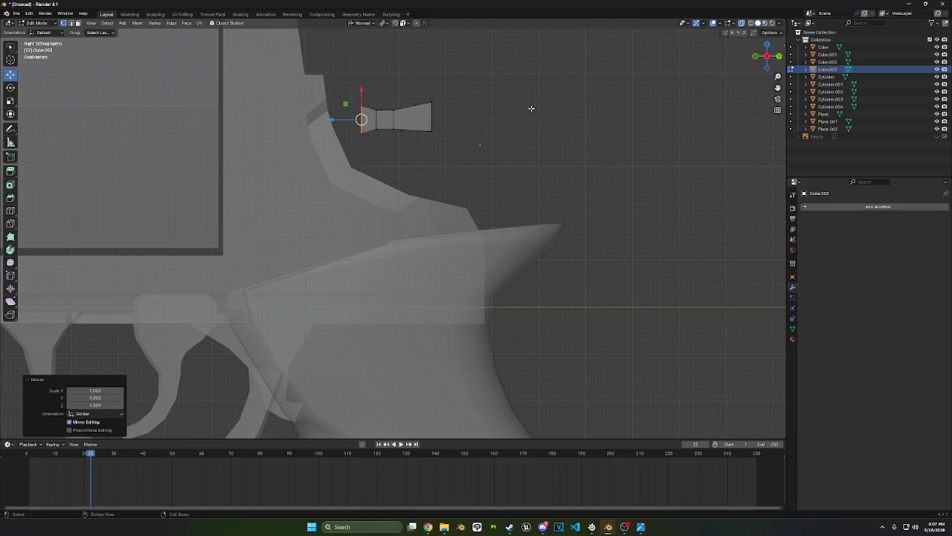
{"action": "key", "text": "e"}
{"action": "left_click", "coordinate": [521, 106]}
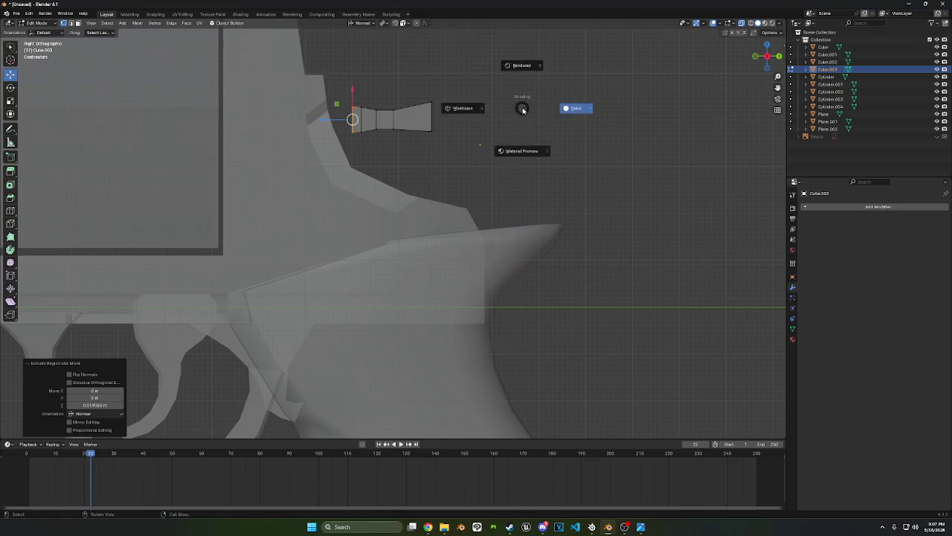
{"action": "key", "text": "s"}
{"action": "key", "text": "z"}
{"action": "key", "text": "z"}
{"action": "key", "text": "z"}
{"action": "key", "text": "z"}
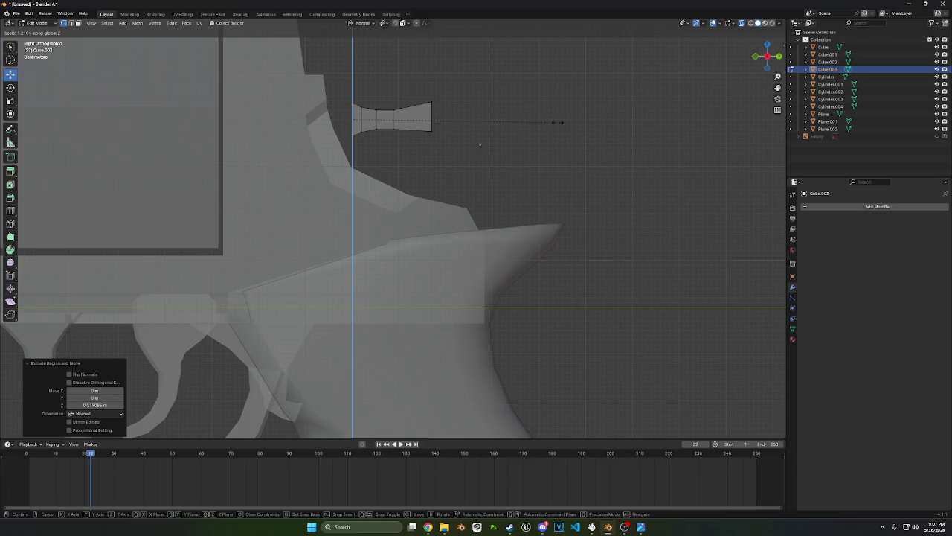
{"action": "left_click", "coordinate": [557, 121]}
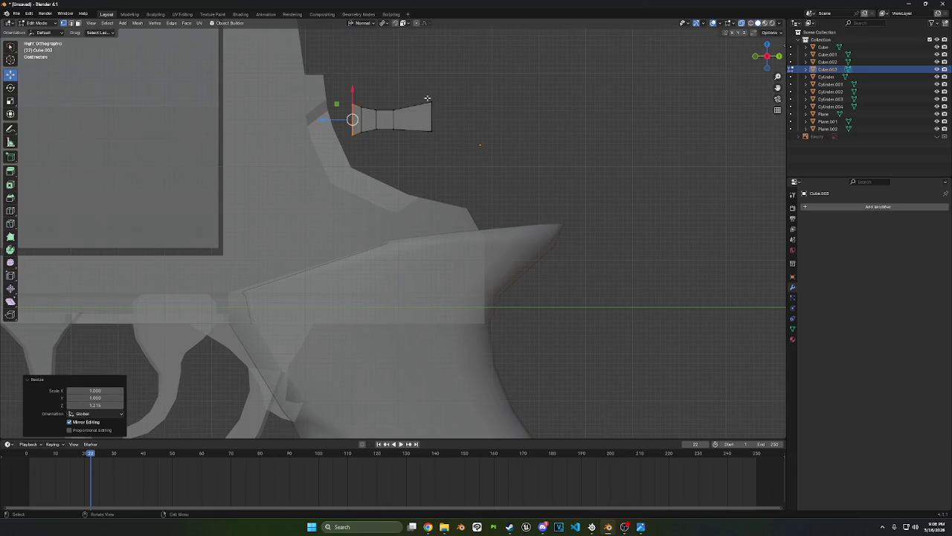
Lower the bar's right end edge, tilt it about 9°, and shorten it
{"action": "right_click_drag", "start_coordinate": [428, 93], "coordinate": [451, 186], "text": "ctrl"}
{"action": "mouse_move", "coordinate": [434, 59]}
{"action": "right_mouse_down", "text": "ctrl"}
{"action": "mouse_move", "coordinate": [420, 145]}
{"action": "mouse_move", "coordinate": [472, 101]}
{"action": "right_mouse_up", "text": "ctrl"}
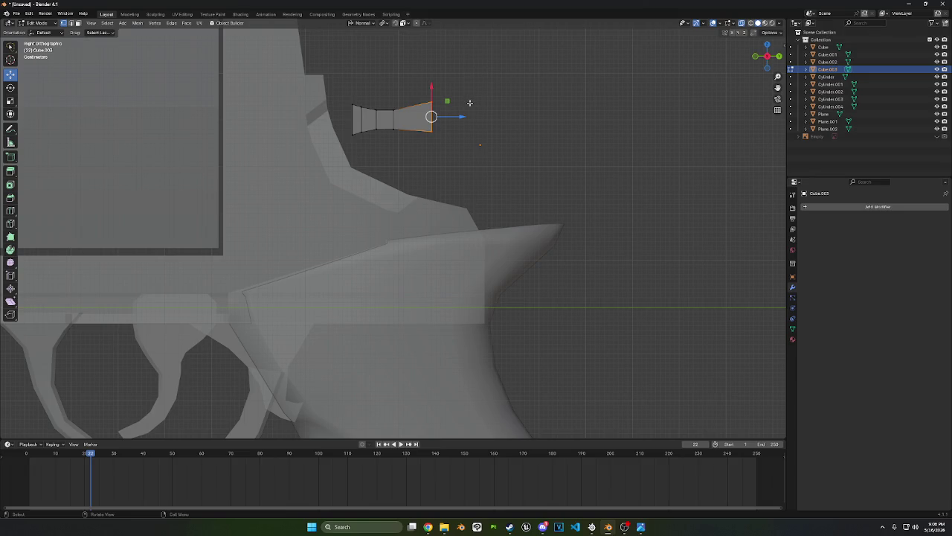
{"action": "key", "text": "s"}
{"action": "key", "text": "z"}
{"action": "key", "text": "g"}
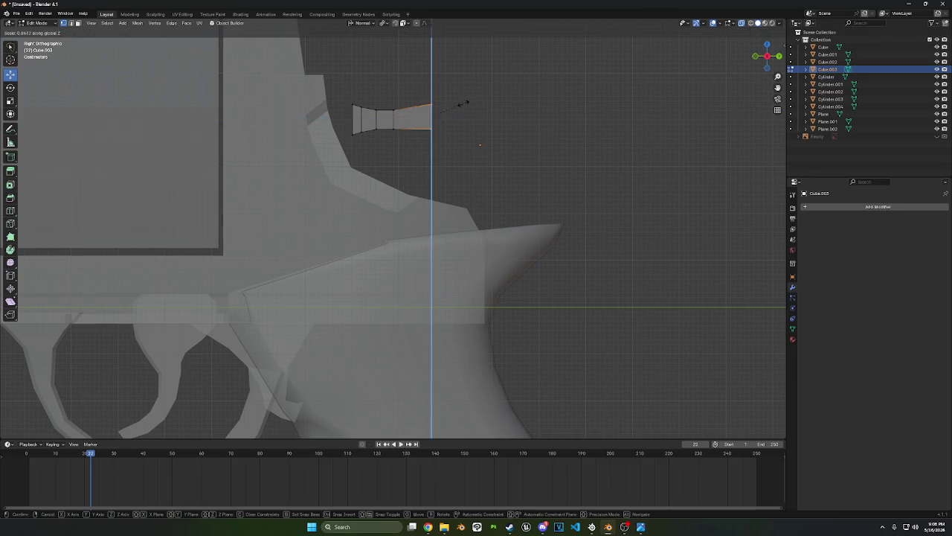
{"action": "left_click", "coordinate": [457, 106]}
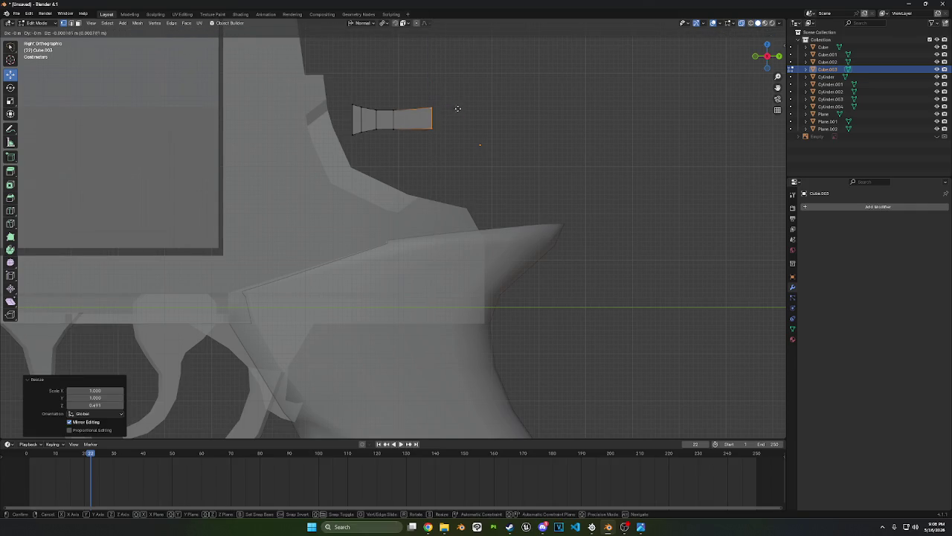
{"action": "key", "text": "r"}
{"action": "left_click", "coordinate": [500, 126]}
{"action": "key", "text": "s"}
{"action": "key", "text": "z"}
{"action": "key", "text": "z"}
{"action": "key", "text": "z"}
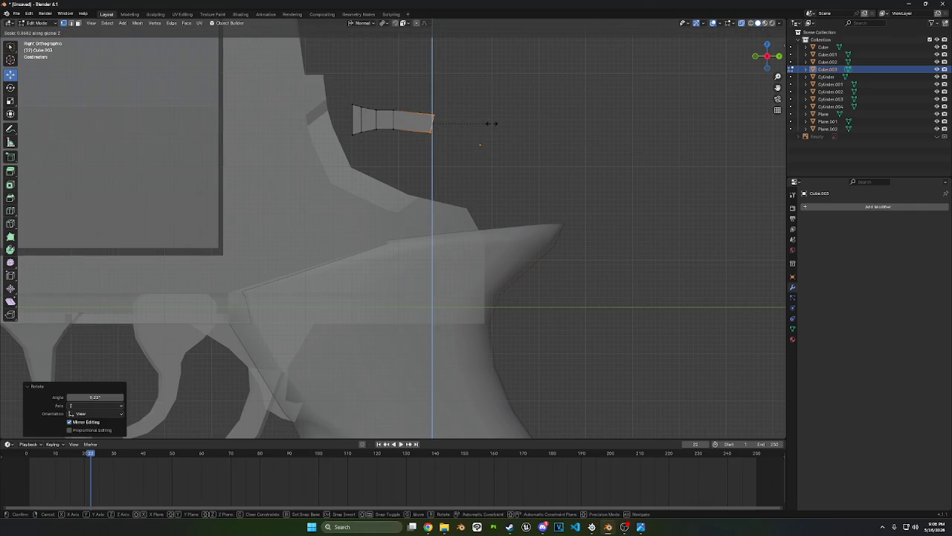
{"action": "left_click", "coordinate": [491, 124]}
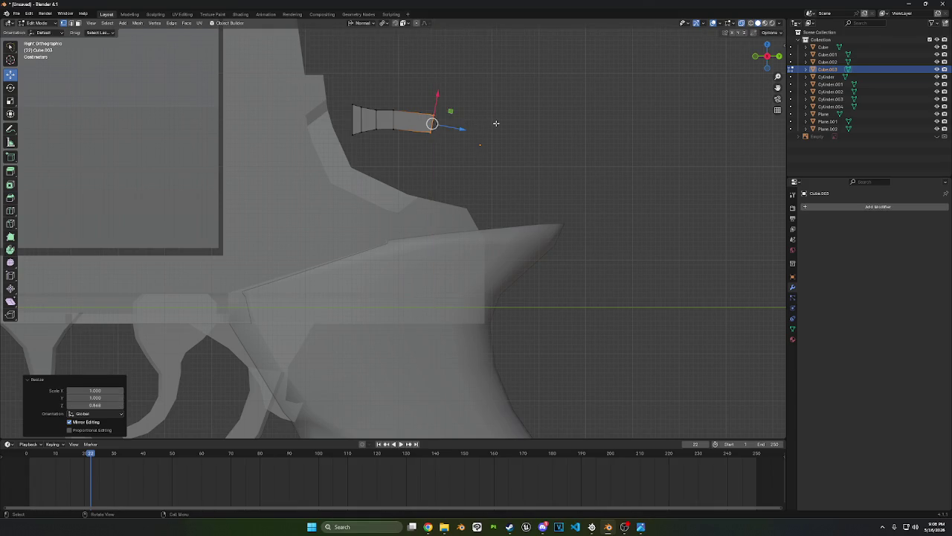
Extrude two narrowing sections off the right end to form a tapered hammer tip
{"action": "key", "text": "e"}
{"action": "left_click", "coordinate": [497, 124]}
{"action": "key", "text": "s"}
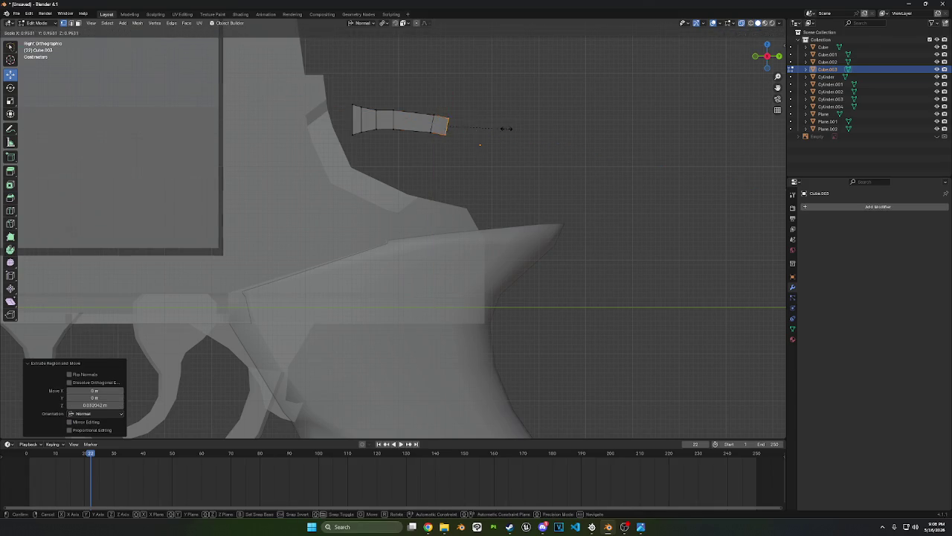
{"action": "key", "text": "x"}
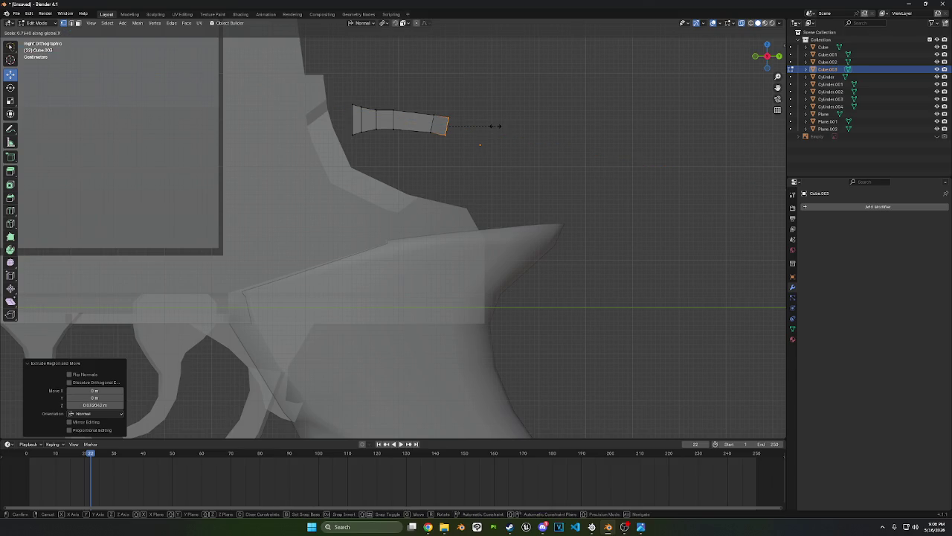
{"action": "key", "text": "y"}
{"action": "left_click", "coordinate": [491, 115]}
{"action": "key", "text": "e"}
{"action": "left_click", "coordinate": [495, 117]}
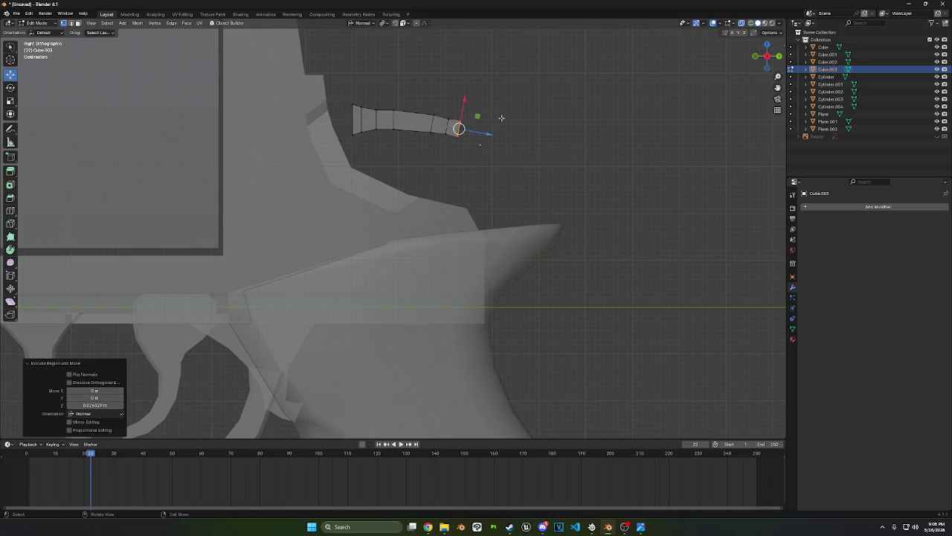
{"action": "key", "text": "s"}
{"action": "key", "text": "y"}
{"action": "key", "text": "y"}
{"action": "left_click", "coordinate": [488, 117]}
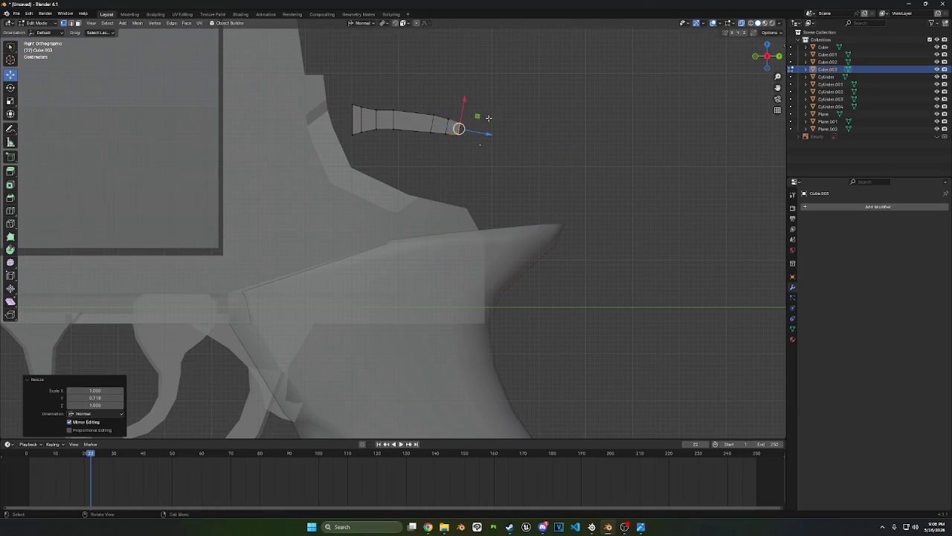
Pull the bar's middle underside face down into a narrower stem and reposition it
{"action": "left_click_drag", "start_coordinate": [394, 131], "coordinate": [434, 127]}
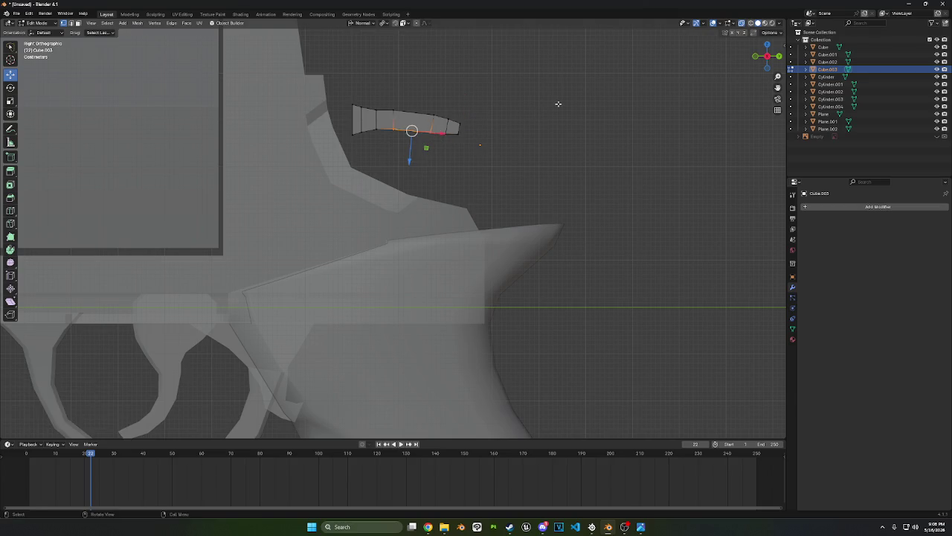
{"action": "key", "text": "g"}
{"action": "key", "text": "z"}
{"action": "key", "text": "z"}
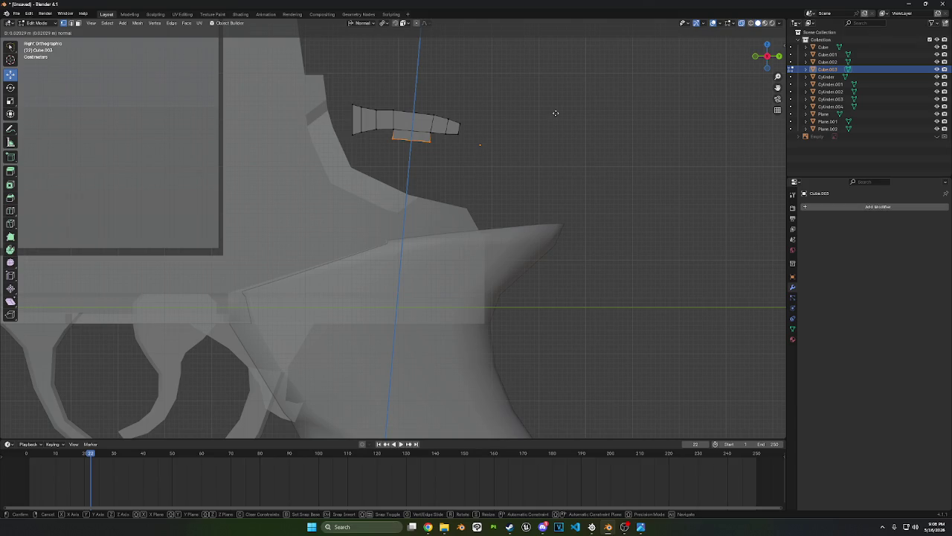
{"action": "left_click", "coordinate": [555, 113]}
{"action": "key", "text": "s"}
{"action": "key", "text": "y"}
{"action": "key", "text": "y"}
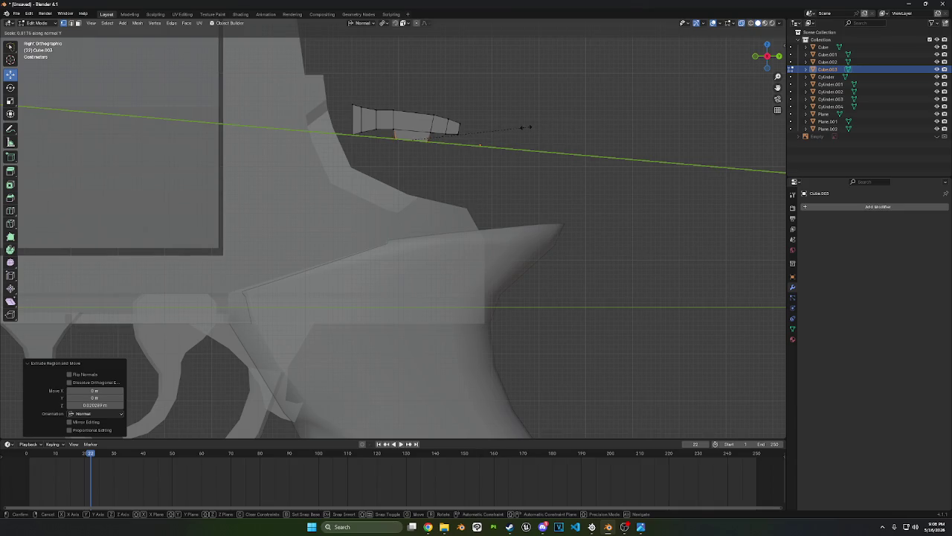
{"action": "left_click", "coordinate": [525, 127]}
{"action": "key", "text": "g"}
{"action": "key", "text": "y"}
{"action": "key", "text": "y"}
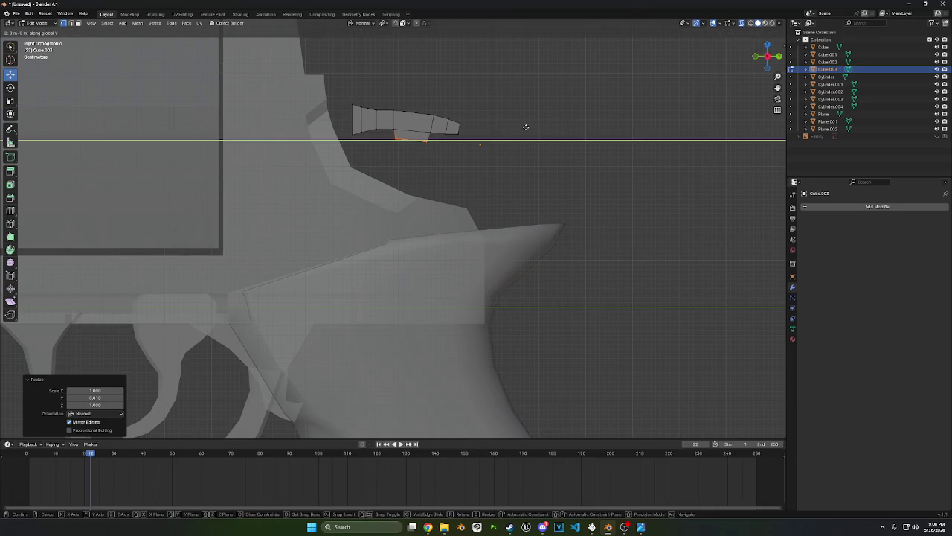
{"action": "key", "text": "y"}
{"action": "key", "text": "y"}
{"action": "key", "text": "Escape"}
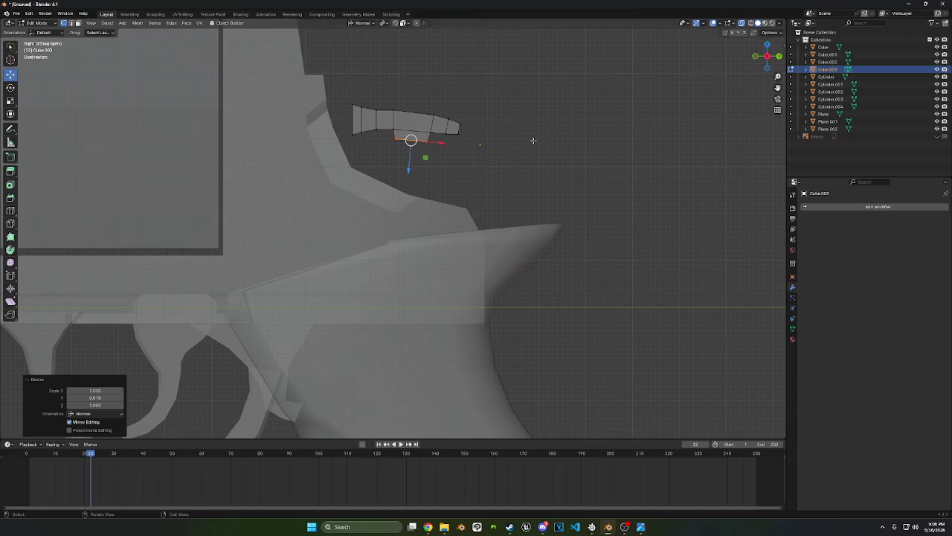
{"action": "key", "text": "g"}
{"action": "left_click", "coordinate": [528, 143]}
Extend the stem downward in two more extrusions, widening its bottom
{"action": "key", "text": "e"}
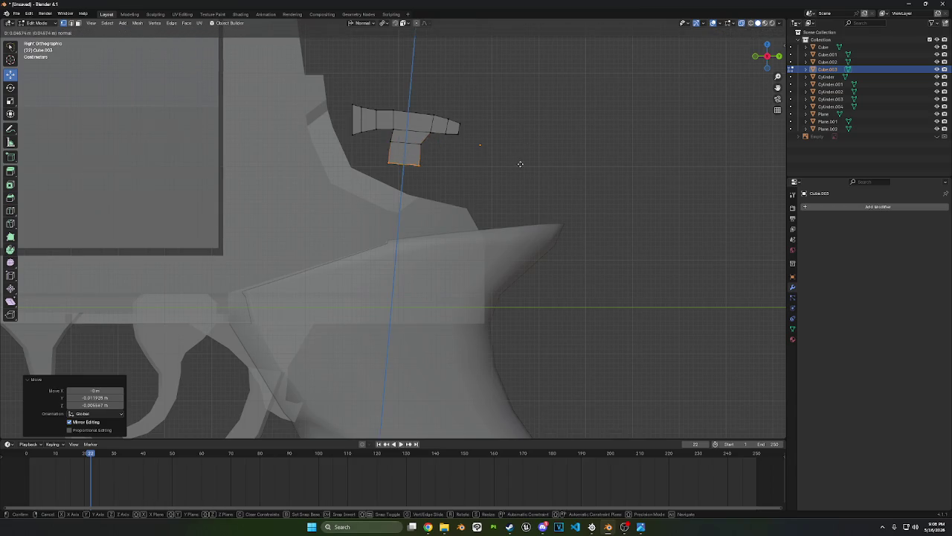
{"action": "left_click", "coordinate": [519, 164]}
{"action": "key", "text": "s"}
{"action": "key", "text": "y"}
{"action": "key", "text": "y"}
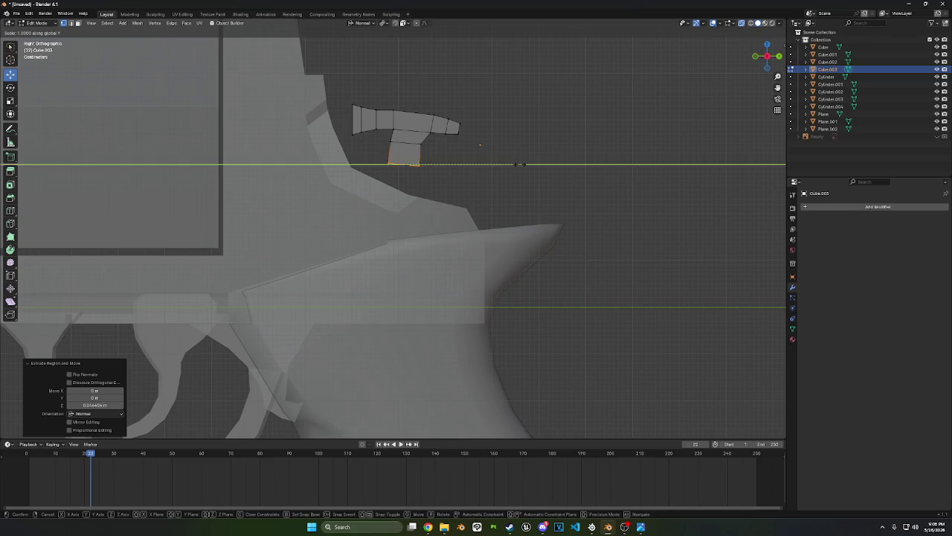
{"action": "key", "text": "y"}
{"action": "key", "text": "y"}
{"action": "key", "text": "e"}
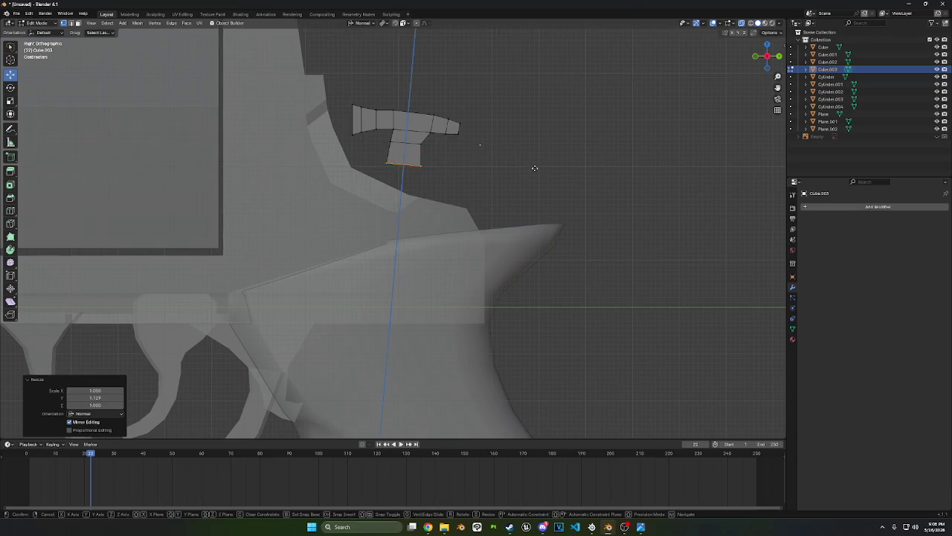
{"action": "left_click", "coordinate": [532, 205]}
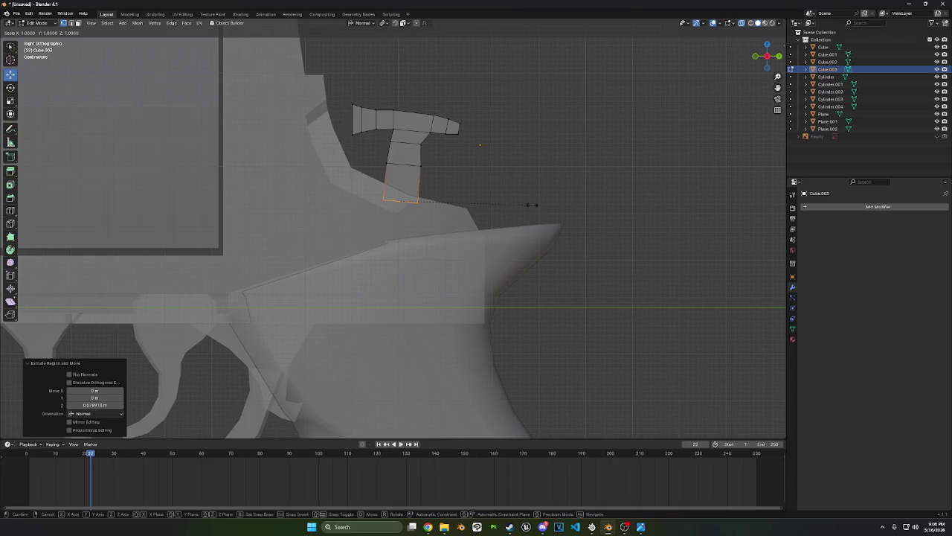
{"action": "key", "text": "s"}
{"action": "key", "text": "y"}
{"action": "left_click", "coordinate": [574, 195]}
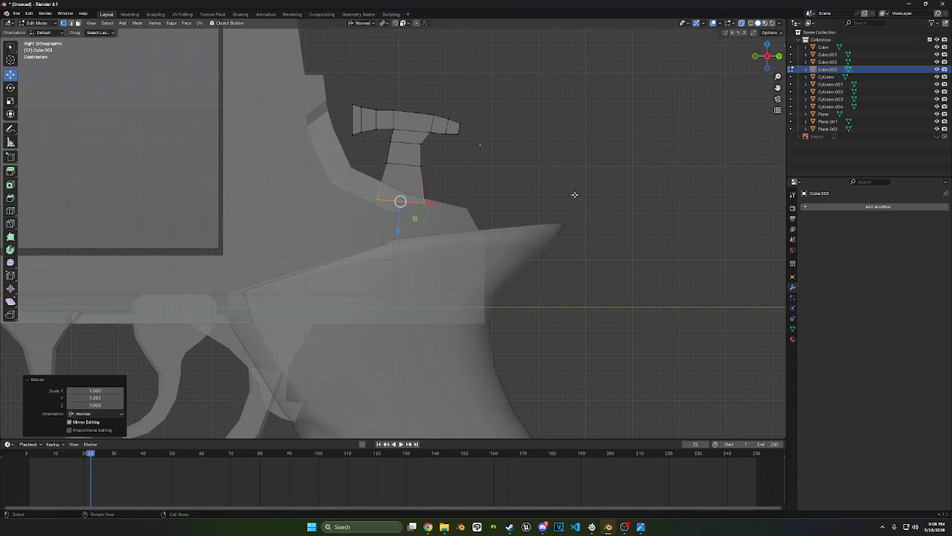
Move the top bar's right end face and rotate it to a shallow angle
{"action": "left_click", "coordinate": [454, 128]}
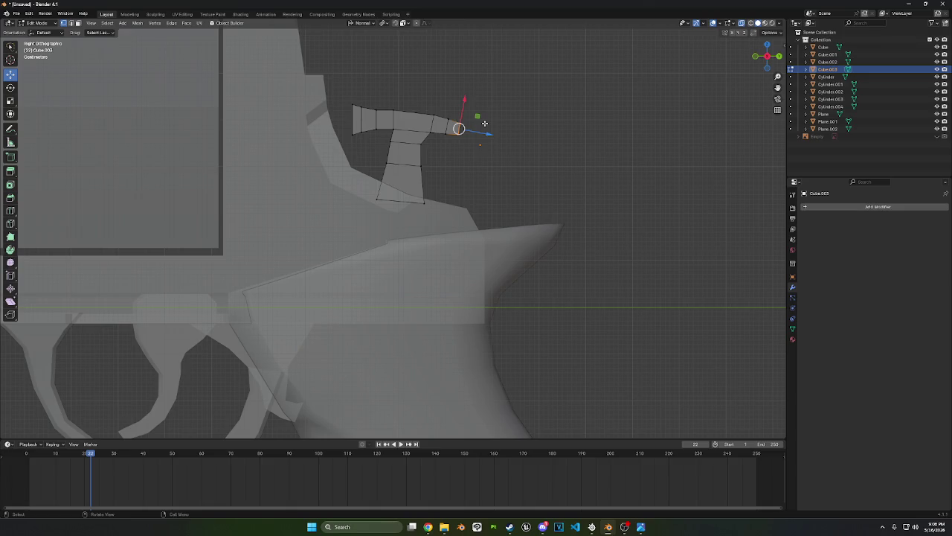
{"action": "key", "text": "g"}
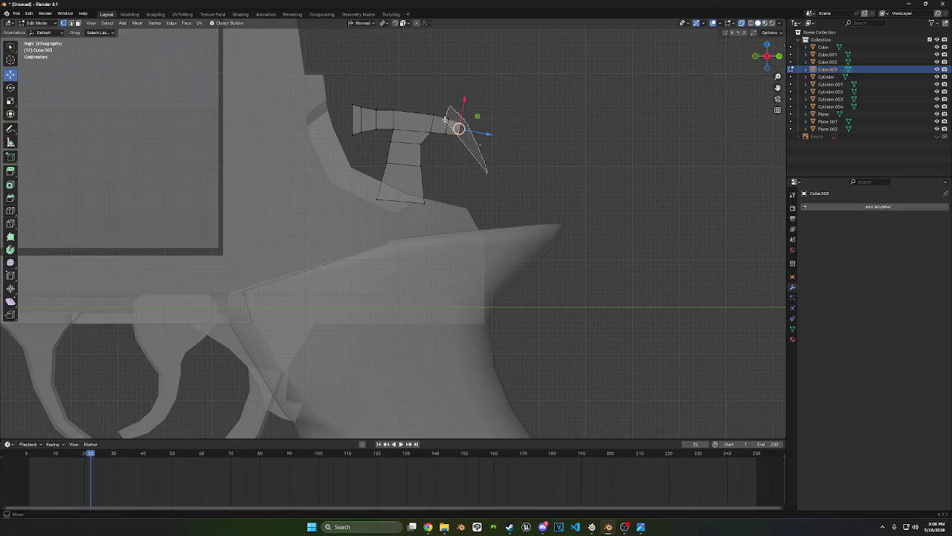
{"action": "left_click", "coordinate": [465, 166]}
{"action": "key", "text": "r"}
{"action": "left_click", "coordinate": [473, 134]}
{"action": "key", "text": "r"}
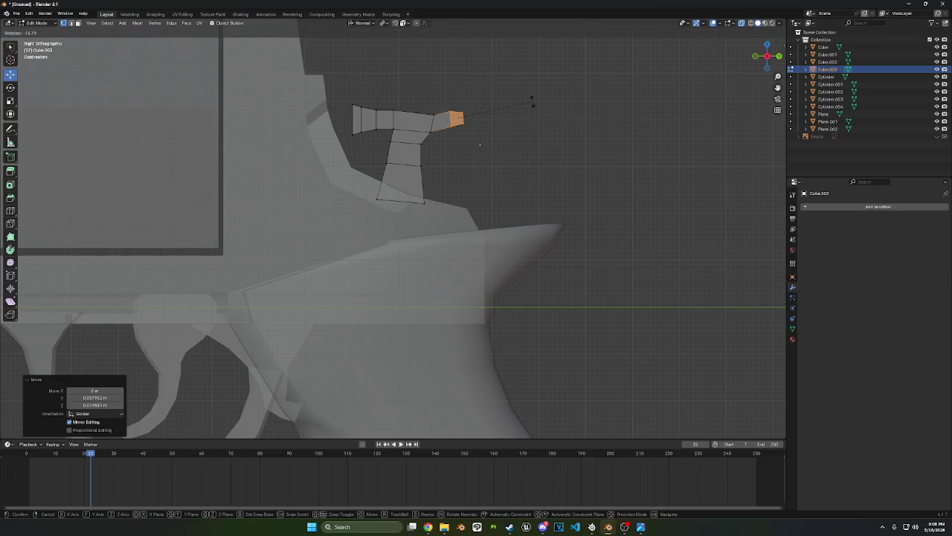
{"action": "left_click", "coordinate": [532, 101]}
{"action": "key", "text": "r"}
{"action": "left_click", "coordinate": [521, 110]}
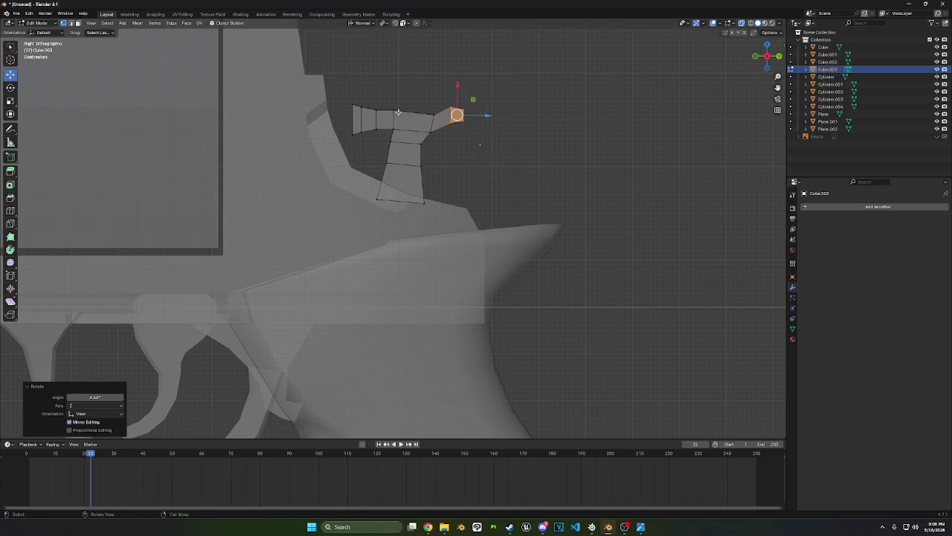
{"action": "left_click_drag", "start_coordinate": [430, 113], "coordinate": [431, 112]}
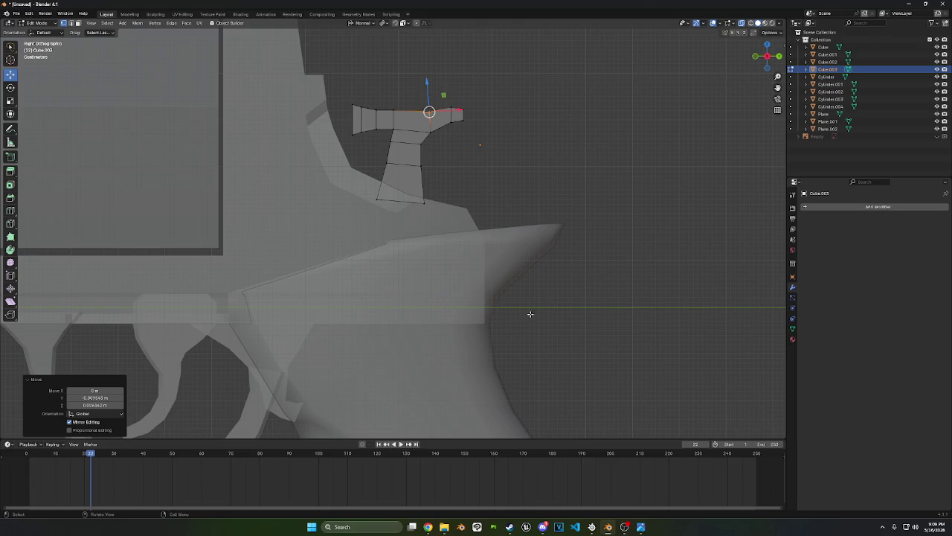
Drag in the viewport, then switch over to the web browser
{"action": "left_click_drag", "start_coordinate": [530, 313], "coordinate": [482, 100]}
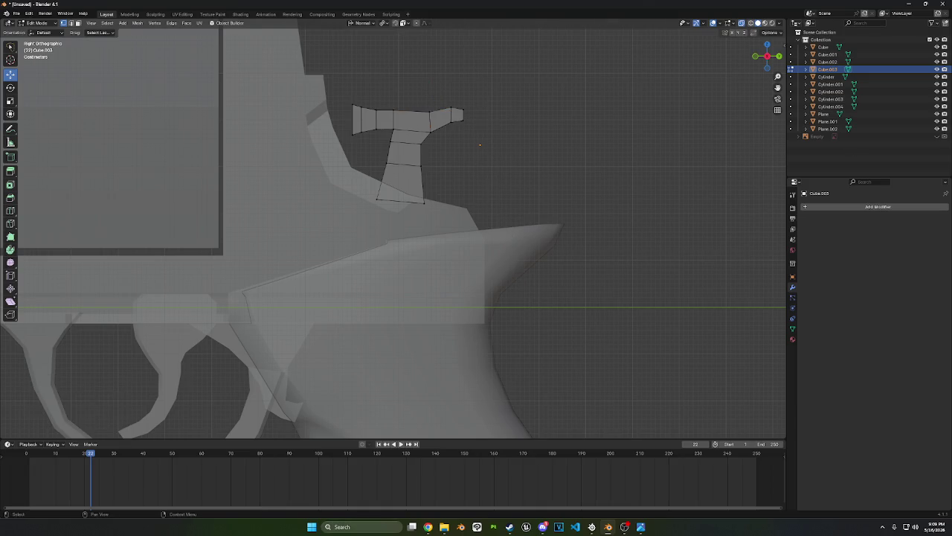
{"action": "key", "text": "alt+Tab"}
Return to Blender and zoom out to see the whole revolver
{"action": "key", "text": "super+d"}
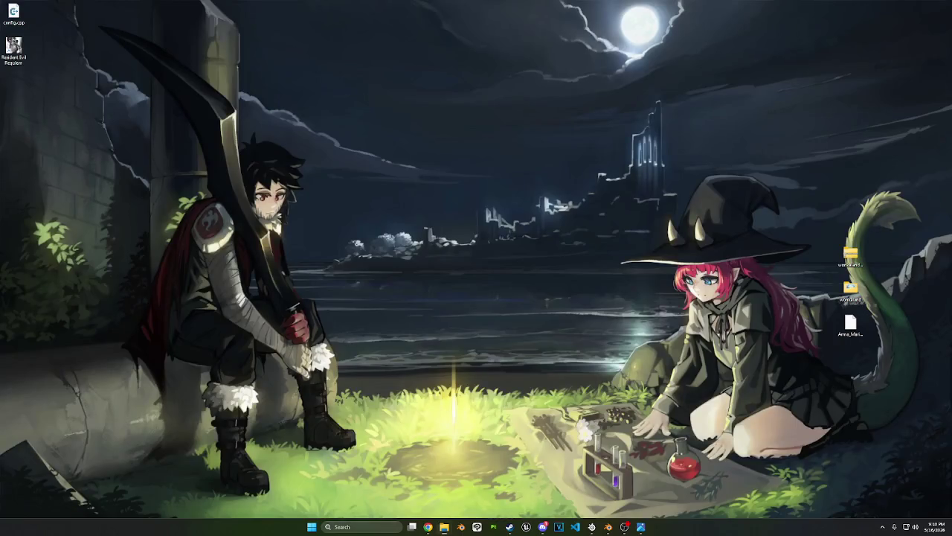
{"action": "key", "text": "super+d"}
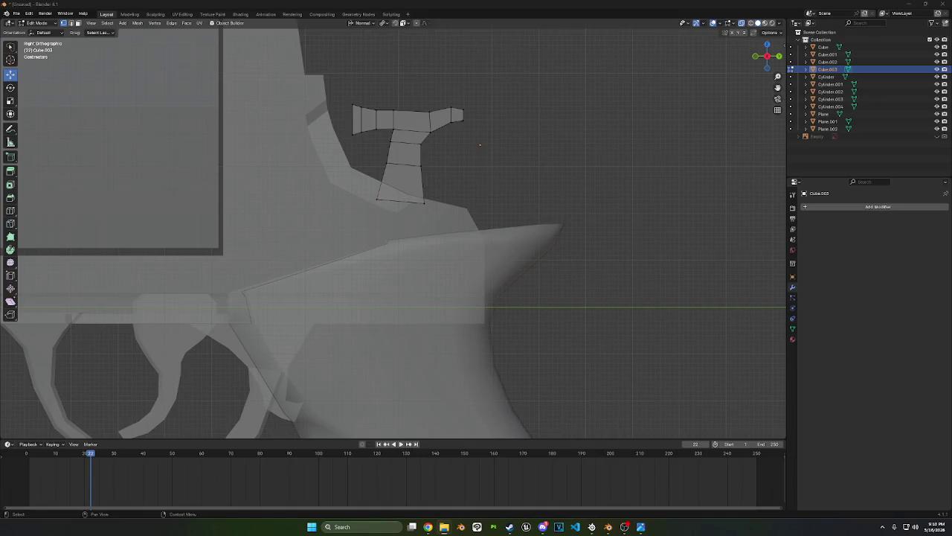
{"action": "scroll", "coordinate": [486, 136], "scroll_direction": "down", "scroll_amount": 2}
{"action": "scroll", "coordinate": [529, 162], "scroll_direction": "down", "scroll_amount": 2}
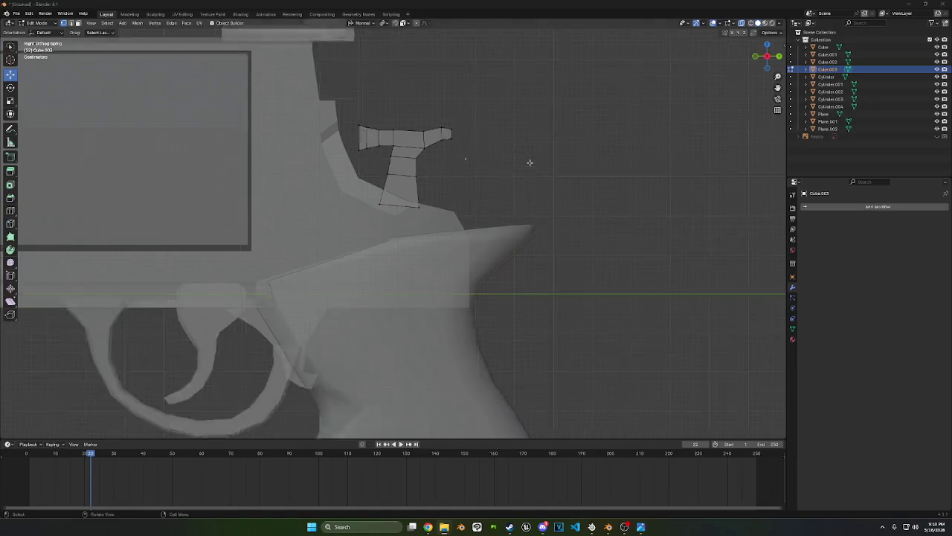
{"action": "scroll", "coordinate": [527, 170], "scroll_direction": "down", "scroll_amount": 5}
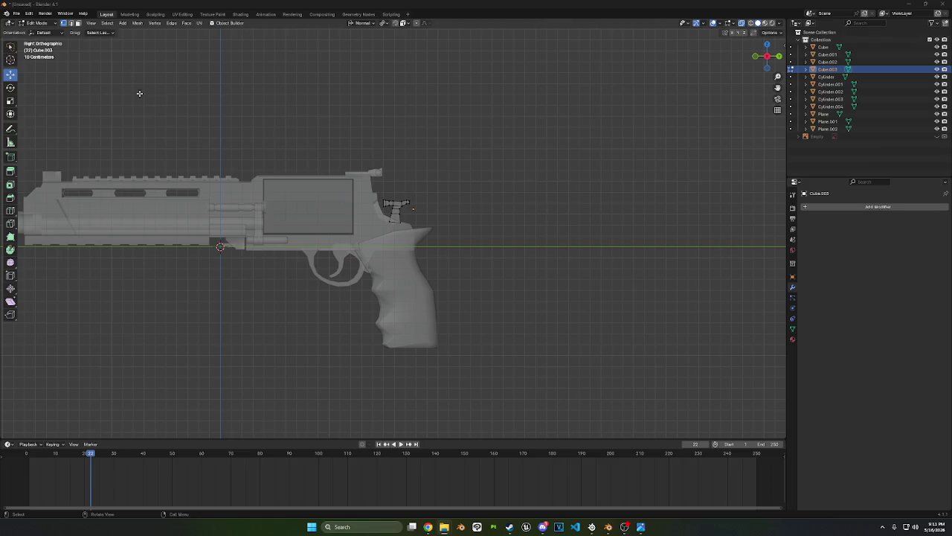
Switch from Edit Mode to Object Mode and start a screen snip
{"action": "left_click", "coordinate": [37, 24]}
{"action": "left_click", "coordinate": [41, 32]}
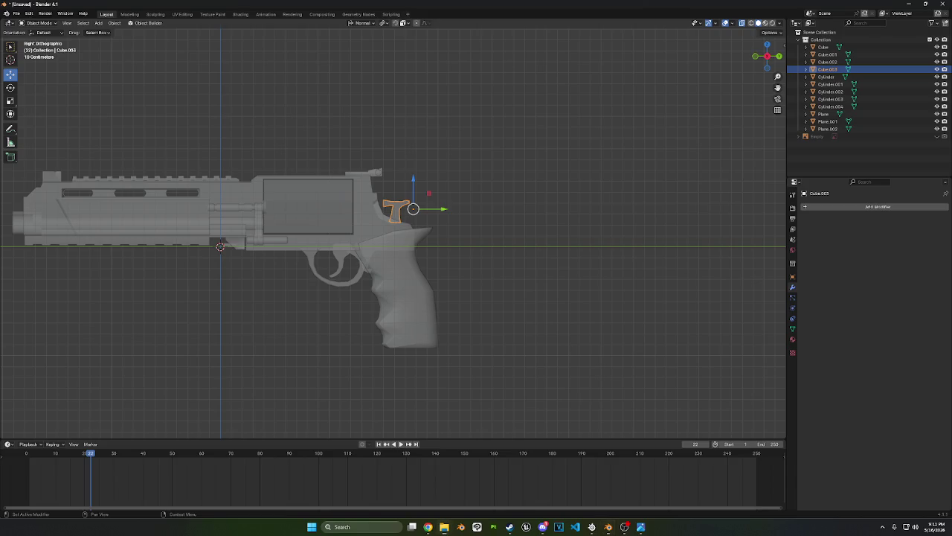
{"action": "key", "text": "super+shift+s"}
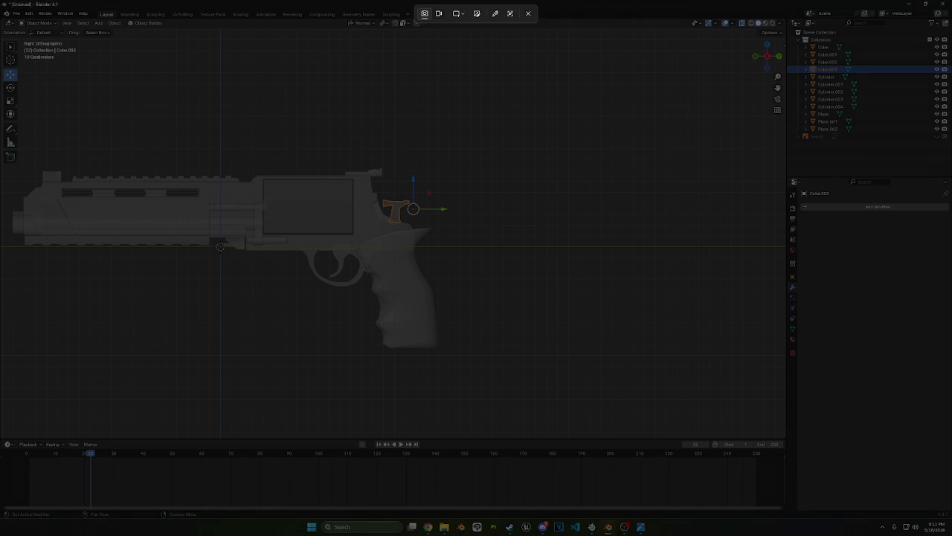
Finish the hammer snip and drop the picture into the viewport as a reference image
{"action": "key", "text": "Escape"}
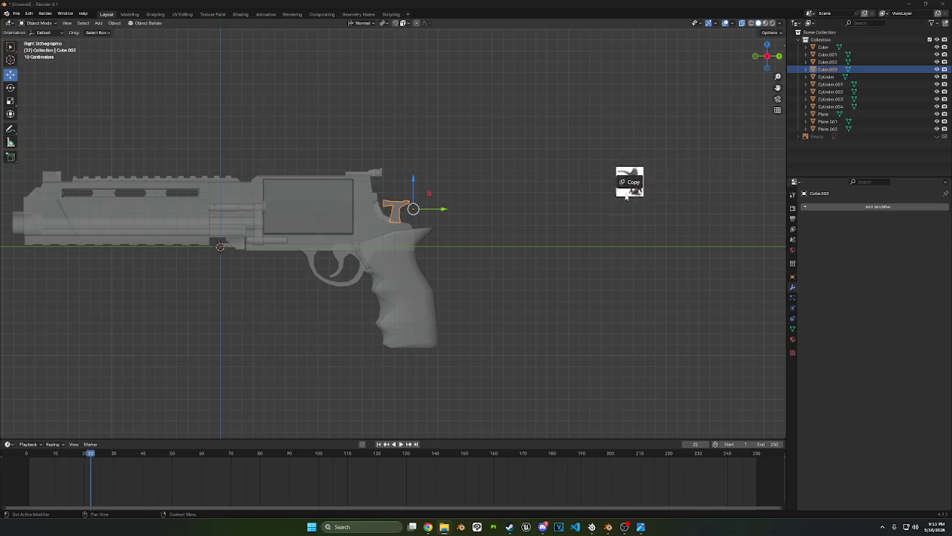
{"action": "left_click_drag", "start_coordinate": [630, 182], "coordinate": [521, 215]}
Shrink the reference image to 0.074 in two scaling passes
{"action": "scroll", "coordinate": [593, 255], "scroll_direction": "down", "scroll_amount": 5}
{"action": "key", "text": "s"}
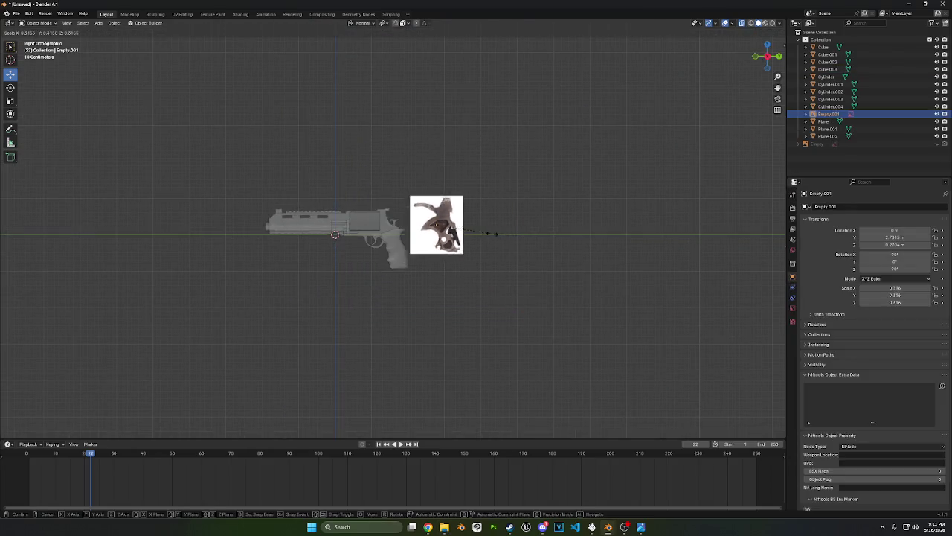
{"action": "left_click", "coordinate": [459, 226]}
{"action": "scroll", "coordinate": [615, 251], "scroll_direction": "up", "scroll_amount": 3}
{"action": "scroll", "coordinate": [615, 251], "scroll_direction": "up", "scroll_amount": 2}
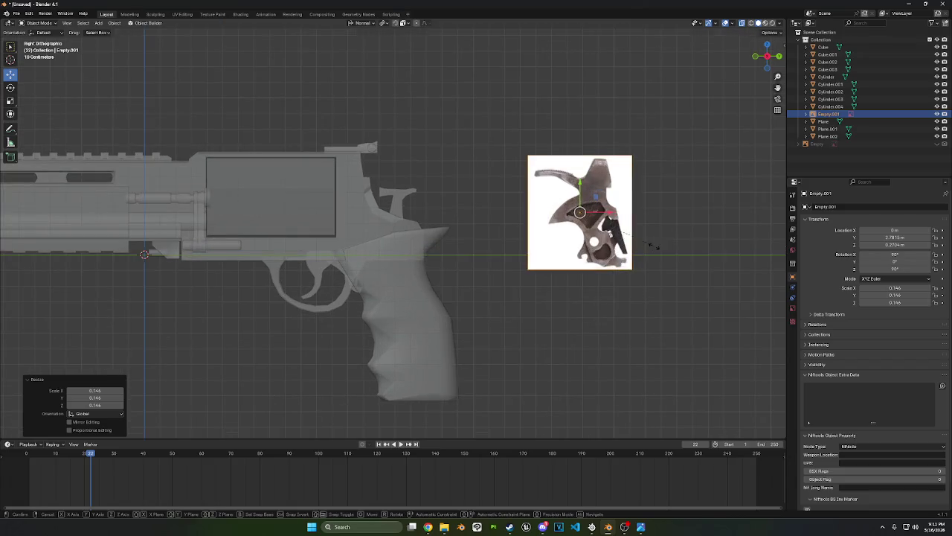
{"action": "key", "text": "s"}
{"action": "left_click", "coordinate": [616, 235]}
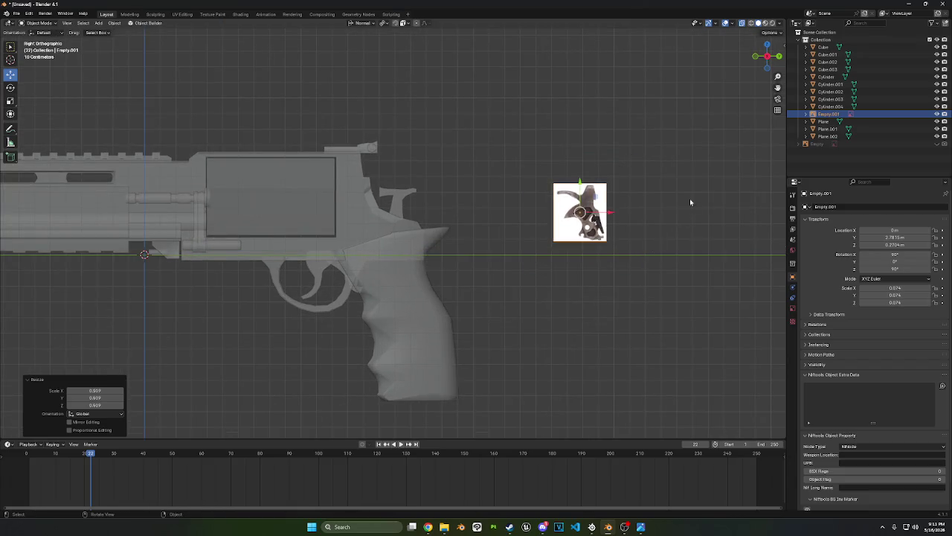
{"action": "middle_click_drag", "start_coordinate": [690, 201], "coordinate": [551, 219], "text": "shift"}
Mirror the image on X and move it over the hammer area
{"action": "key", "text": "g"}
{"action": "key", "text": "x"}
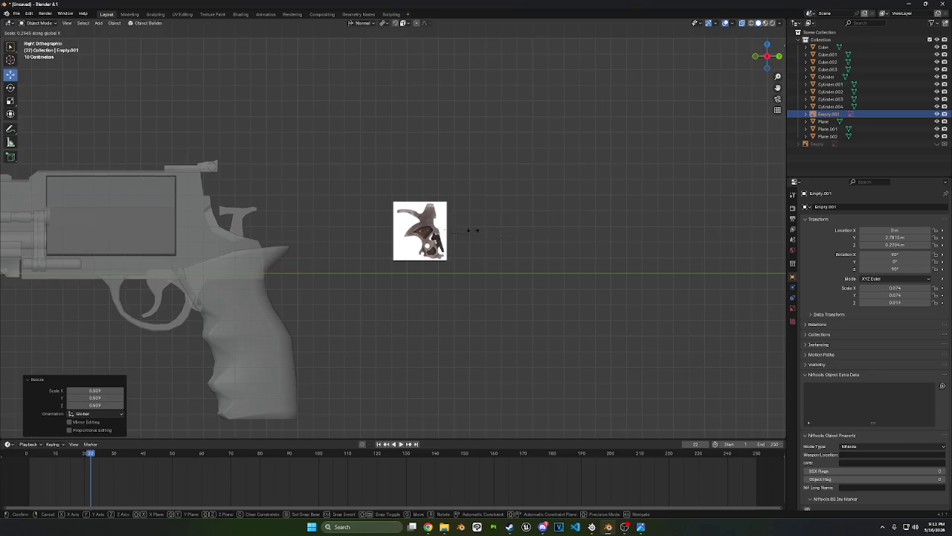
{"action": "key", "text": "x"}
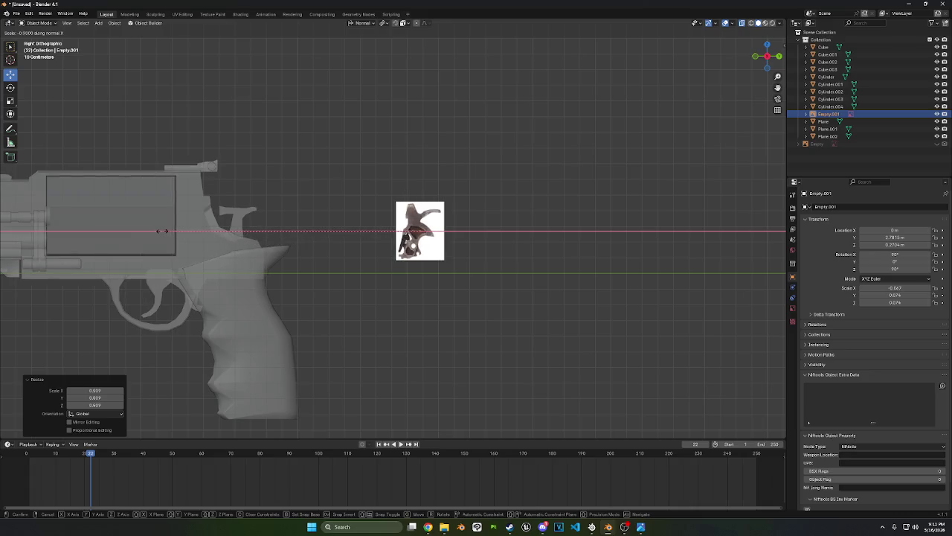
{"action": "left_click", "coordinate": [119, 230]}
{"action": "key", "text": "g"}
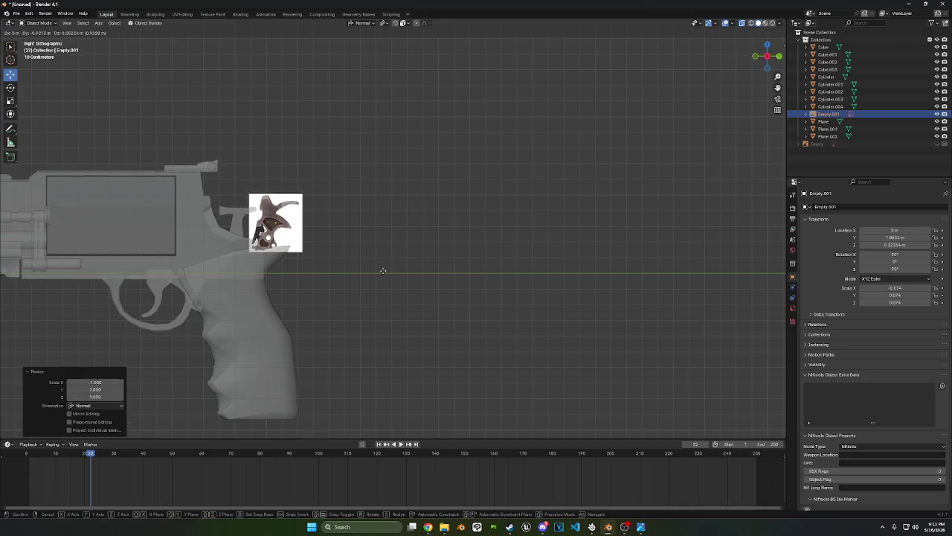
{"action": "left_click", "coordinate": [356, 274]}
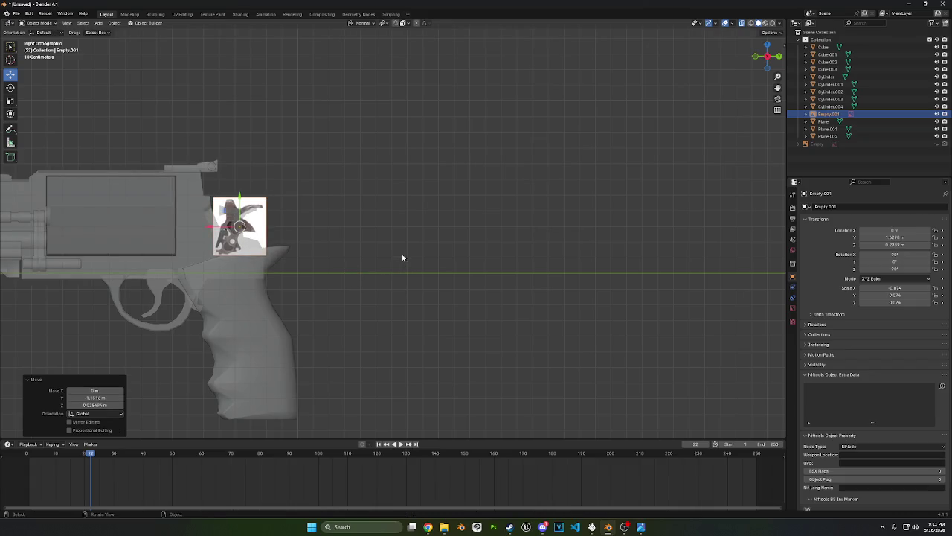
{"action": "key", "text": "g"}
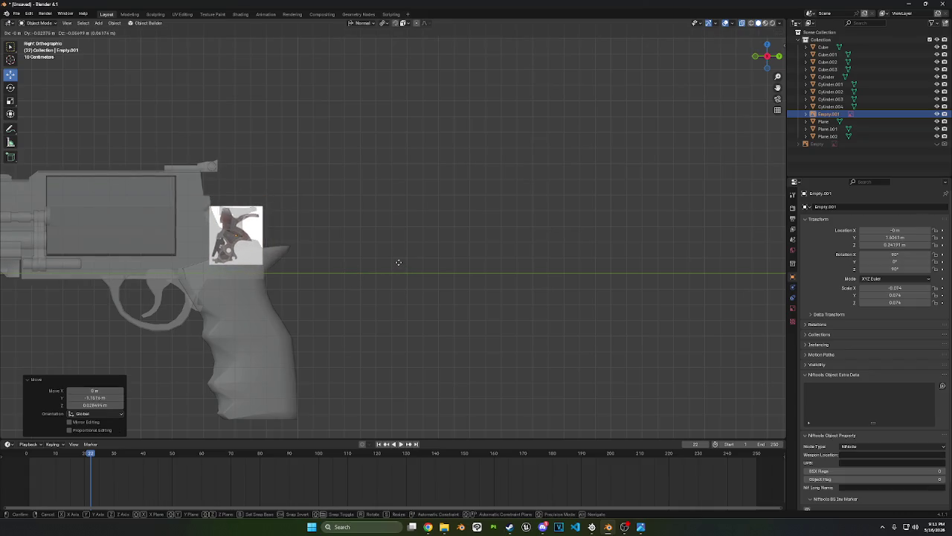
{"action": "left_click", "coordinate": [398, 262]}
Centre the view on the image and select Cube.003 for editing
{"action": "scroll", "coordinate": [339, 257], "scroll_direction": "up", "scroll_amount": 2}
{"action": "middle_click_drag", "start_coordinate": [393, 240], "coordinate": [496, 261], "text": "shift"}
{"action": "scroll", "coordinate": [479, 198], "scroll_direction": "up", "scroll_amount": 1}
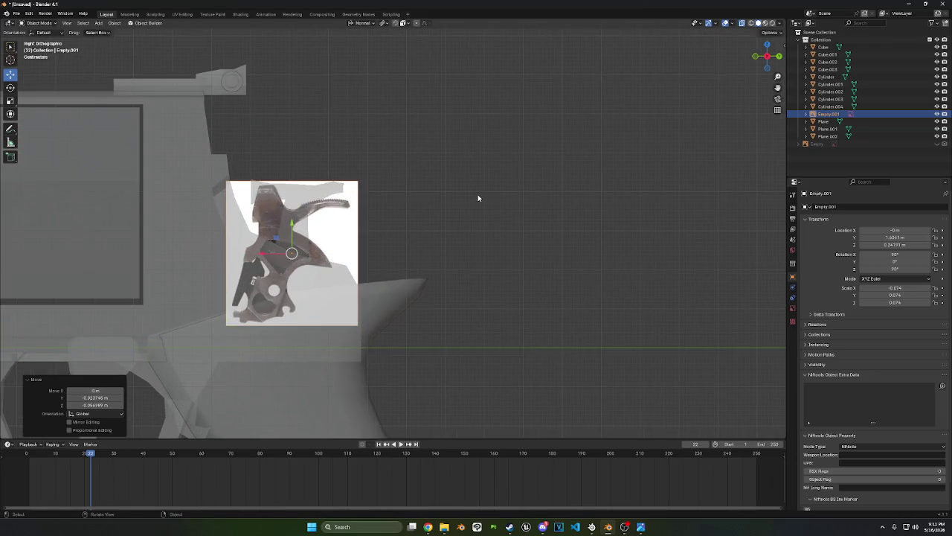
{"action": "left_click", "coordinate": [415, 194]}
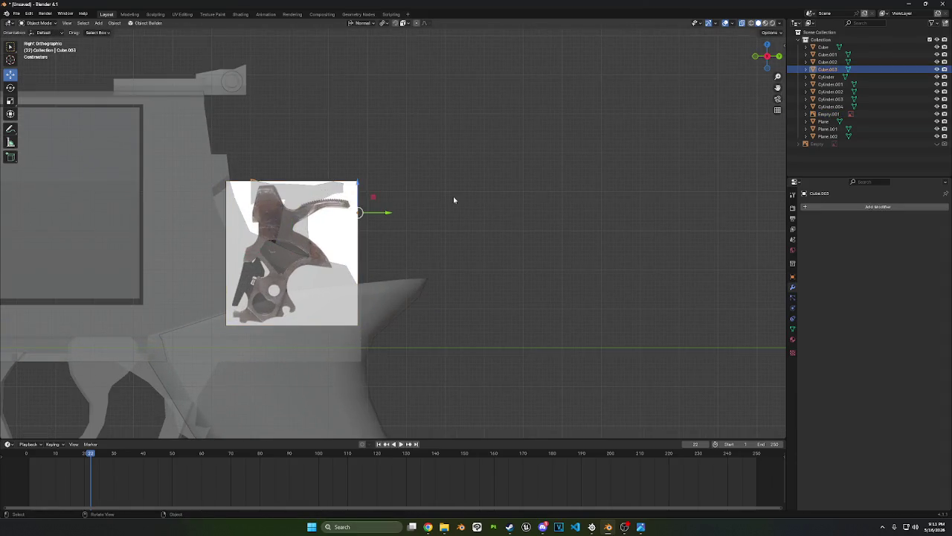
{"action": "key", "text": "Tab"}
Dissolve the vertices of the hammer's middle block of faces
{"action": "middle_click_drag", "start_coordinate": [419, 198], "coordinate": [506, 176], "text": "shift"}
{"action": "scroll", "coordinate": [506, 176], "scroll_direction": "up", "scroll_amount": 3}
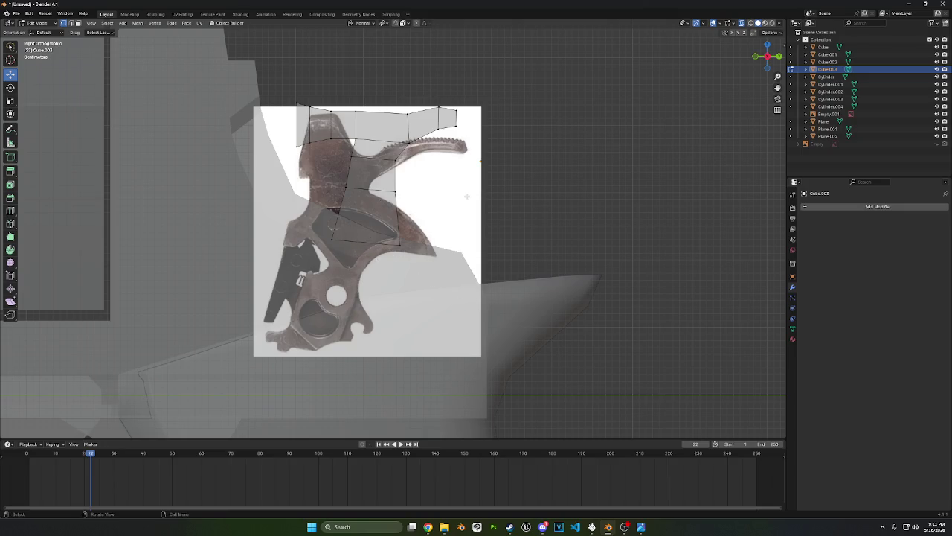
{"action": "left_click_drag", "start_coordinate": [328, 148], "coordinate": [409, 253]}
{"action": "right_click", "coordinate": [549, 208]}
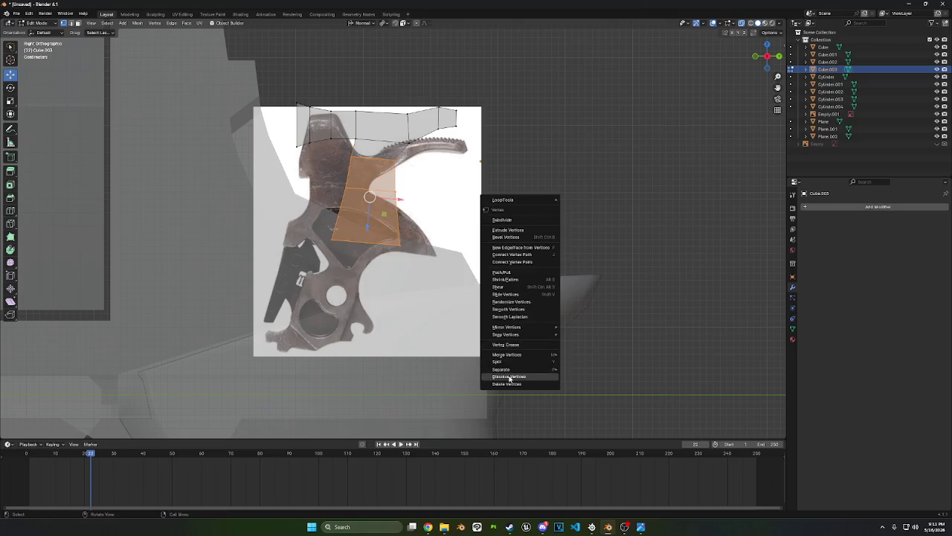
{"action": "left_click", "coordinate": [509, 376]}
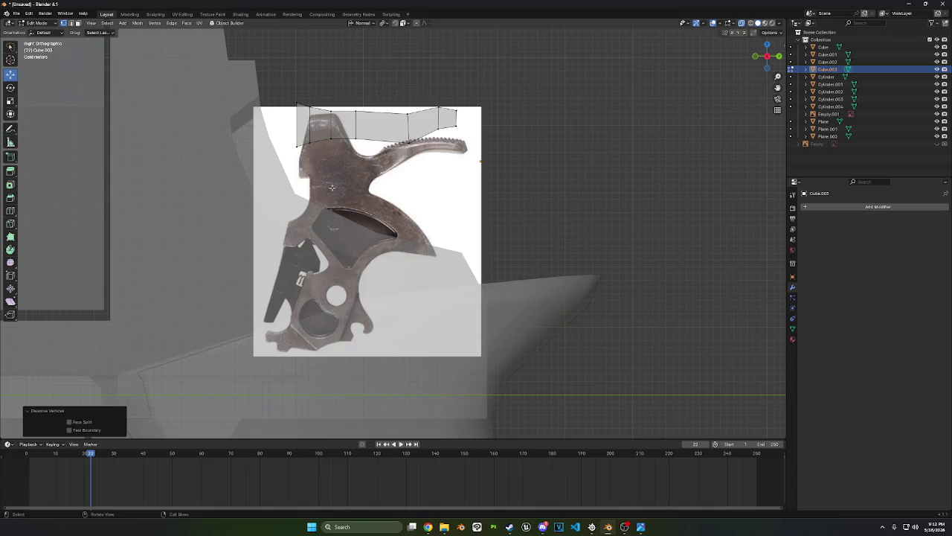
Move the top-left vertices down about 0.019 m and 0.014 m onto the reference outline
{"action": "mouse_move", "coordinate": [269, 80]}
{"action": "left_mouse_down"}
{"action": "mouse_move", "coordinate": [350, 131]}
{"action": "mouse_move", "coordinate": [313, 104]}
{"action": "mouse_move", "coordinate": [295, 117]}
{"action": "mouse_move", "coordinate": [293, 98]}
{"action": "left_mouse_up"}
{"action": "key", "text": "g"}
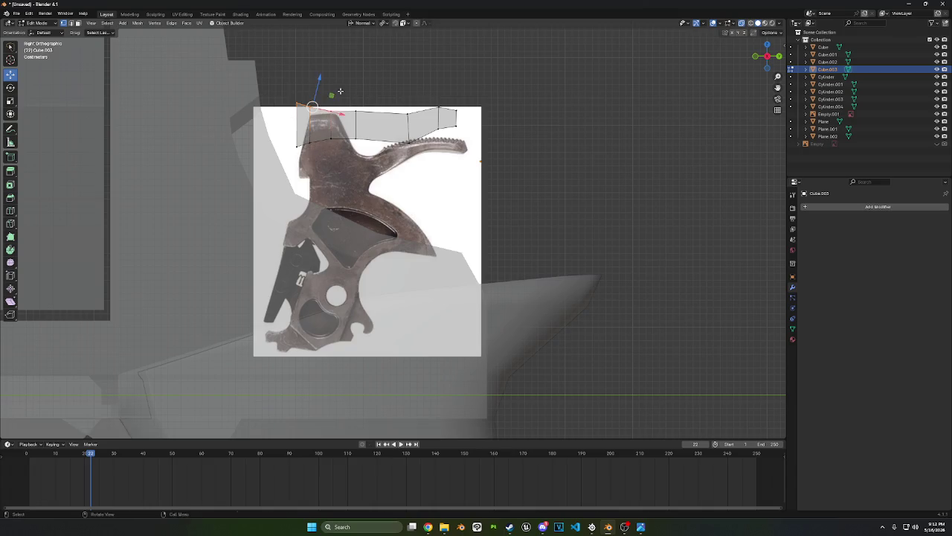
{"action": "left_click", "coordinate": [343, 94]}
{"action": "key", "text": "g"}
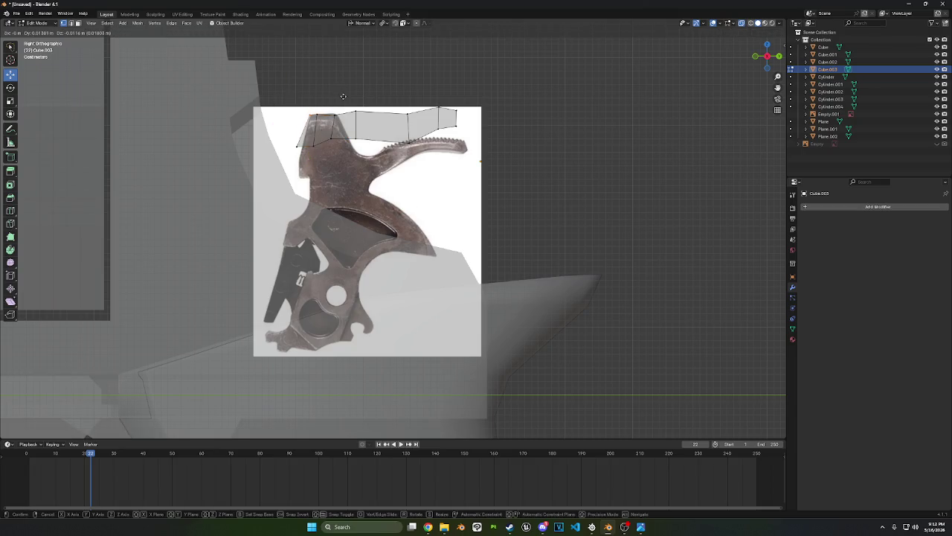
{"action": "left_click", "coordinate": [344, 97]}
{"action": "key", "text": "g"}
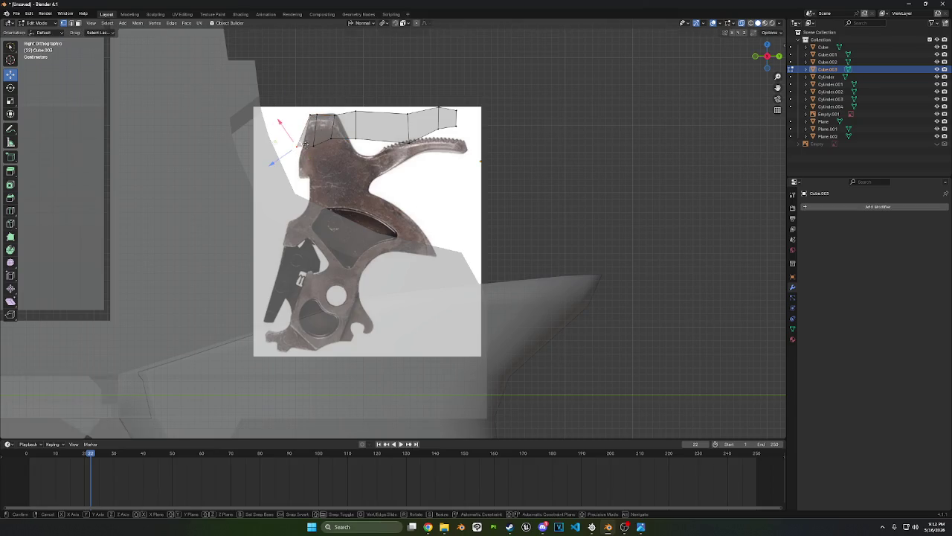
{"action": "left_click", "coordinate": [307, 157]}
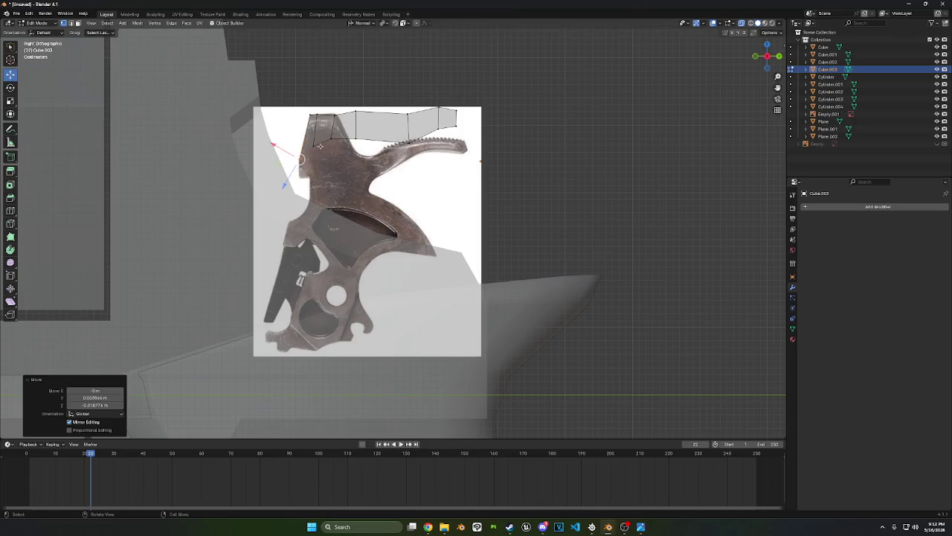
{"action": "key", "text": "g"}
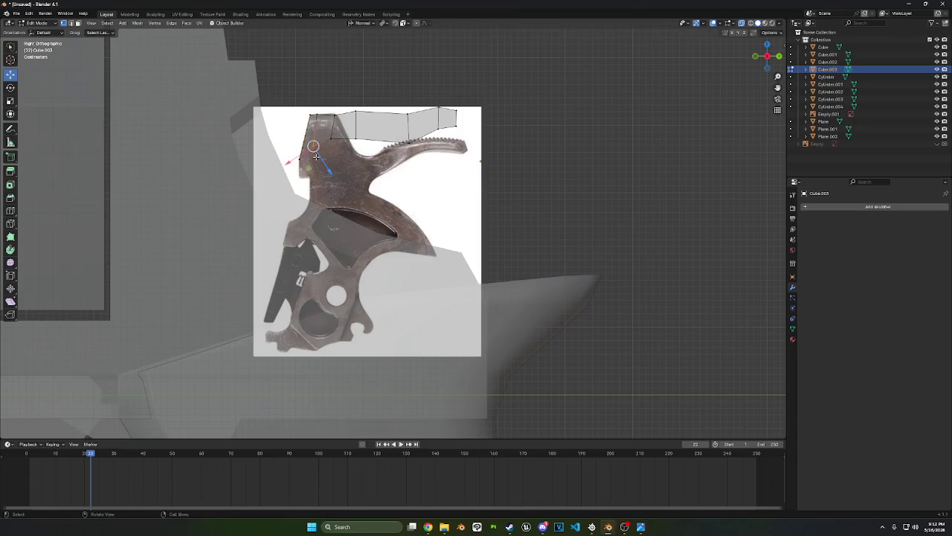
{"action": "left_click", "coordinate": [315, 169]}
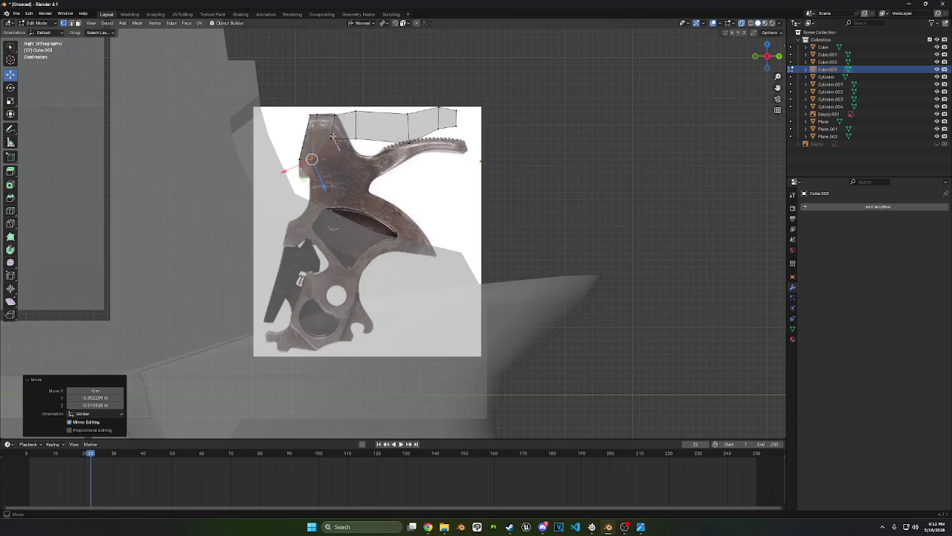
{"action": "left_click", "coordinate": [332, 147]}
{"action": "key", "text": "g"}
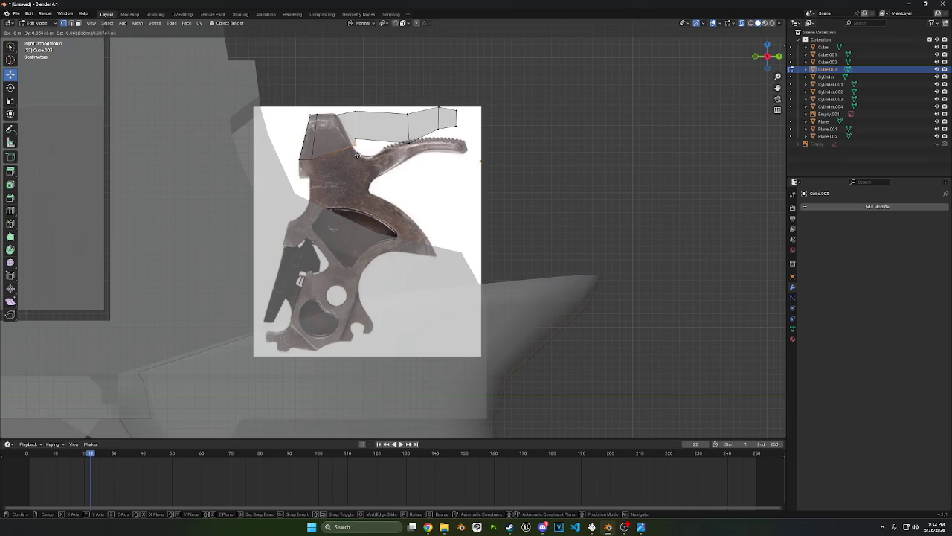
Move the first top vertices of the hammer mesh onto the reference image outline
{"action": "left_click", "coordinate": [351, 146]}
{"action": "left_click", "coordinate": [337, 117]}
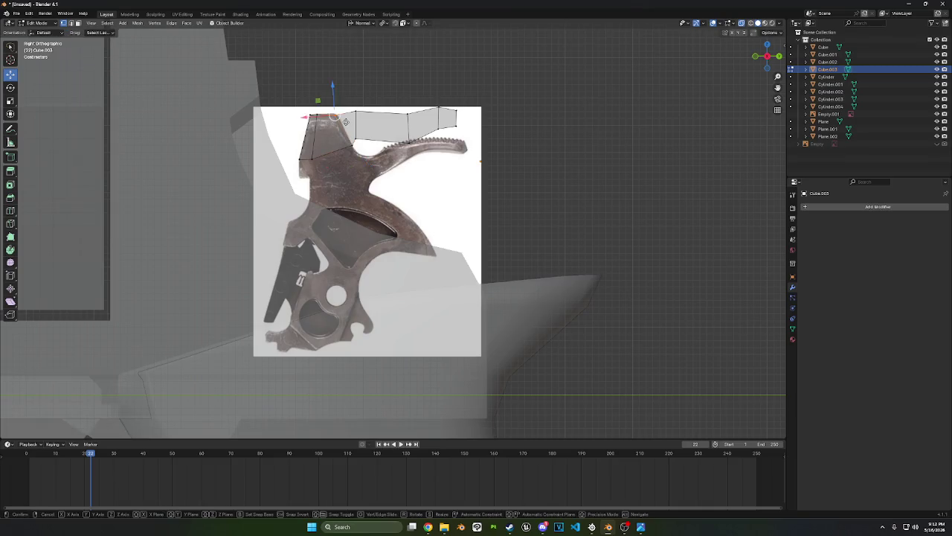
{"action": "key", "text": "g"}
{"action": "key", "text": "y"}
{"action": "left_click", "coordinate": [336, 117]}
{"action": "left_click", "coordinate": [356, 137]}
{"action": "key", "text": "g"}
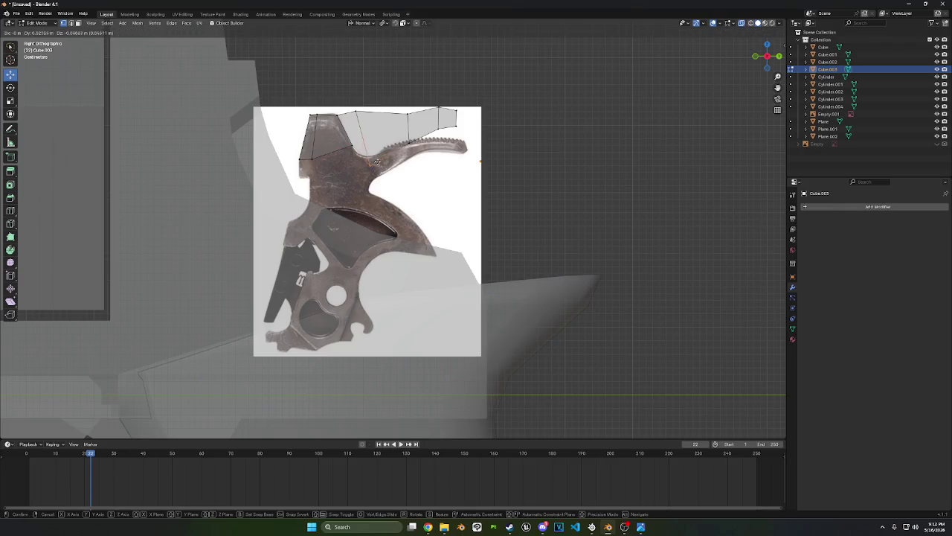
{"action": "left_click", "coordinate": [373, 154]}
Fit the remaining upper-edge vertices to the reference hammer outline
{"action": "left_click", "coordinate": [355, 139]}
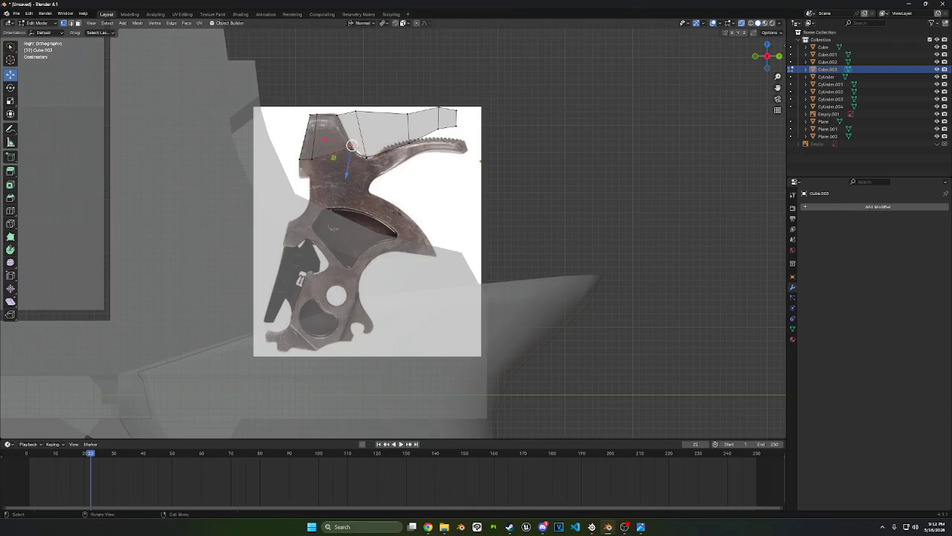
{"action": "key", "text": "g"}
{"action": "left_click", "coordinate": [351, 141]}
{"action": "left_click", "coordinate": [357, 116]}
{"action": "key", "text": "g"}
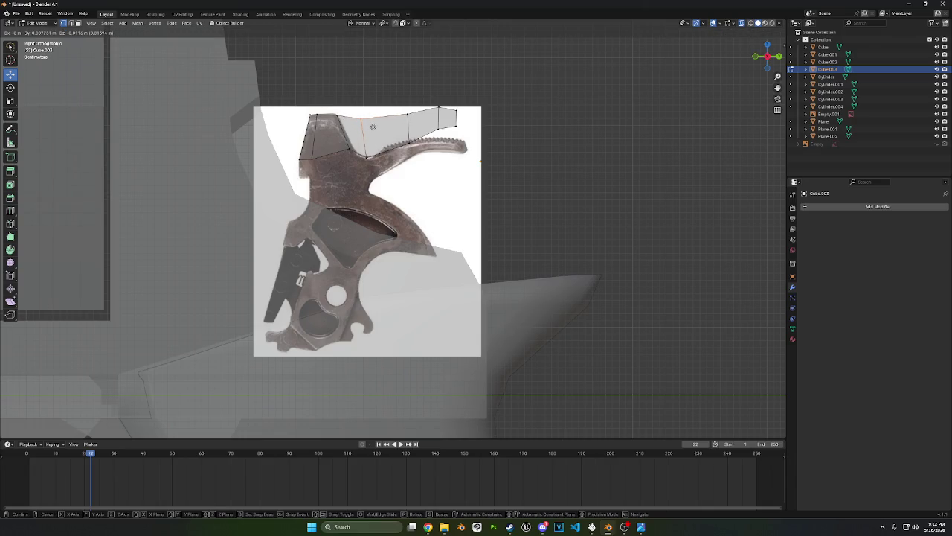
{"action": "left_click", "coordinate": [373, 127]}
Dissolve the vertices of the faces extending right over the spur
{"action": "left_click_drag", "start_coordinate": [451, 74], "coordinate": [570, 129]}
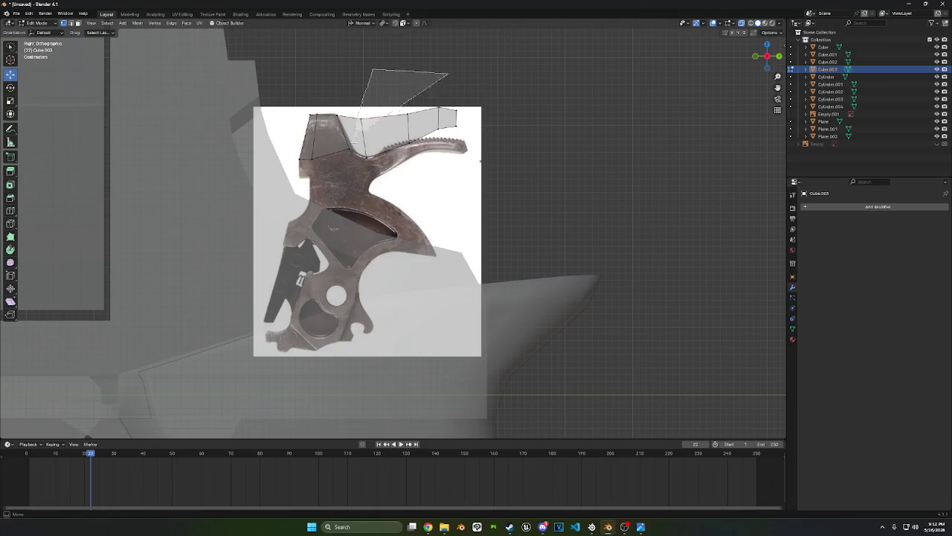
{"action": "right_click", "coordinate": [598, 201]}
{"action": "left_click", "coordinate": [598, 195]}
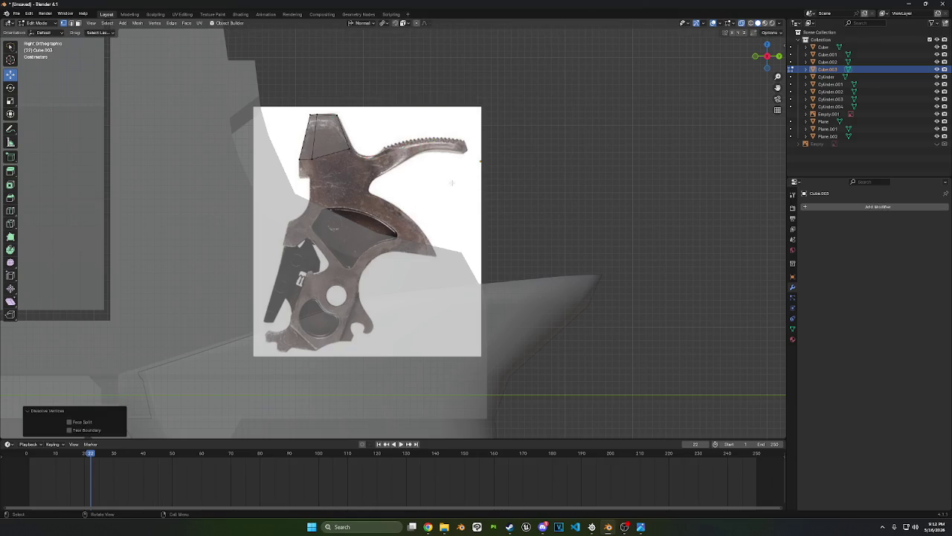
Nudge a lower-edge vertex of the hammer mesh onto the reference outline
{"action": "left_click", "coordinate": [348, 148]}
{"action": "key", "text": "g"}
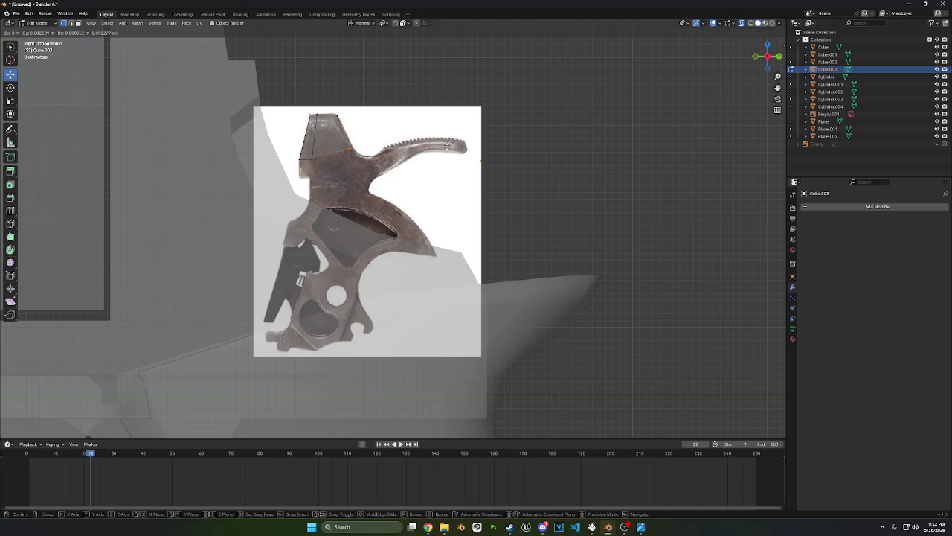
{"action": "left_click", "coordinate": [359, 184]}
{"action": "left_click_drag", "start_coordinate": [300, 187], "coordinate": [318, 158]}
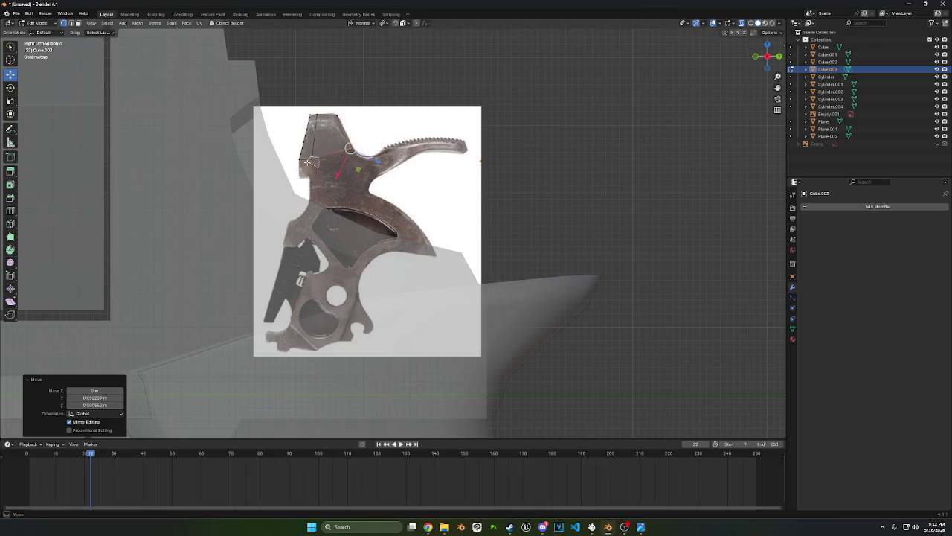
Extrude the top block's faces and place the vertex below onto the outline
{"action": "left_click_drag", "start_coordinate": [387, 134], "coordinate": [293, 215]}
{"action": "key", "text": "e"}
{"action": "left_click", "coordinate": [450, 181]}
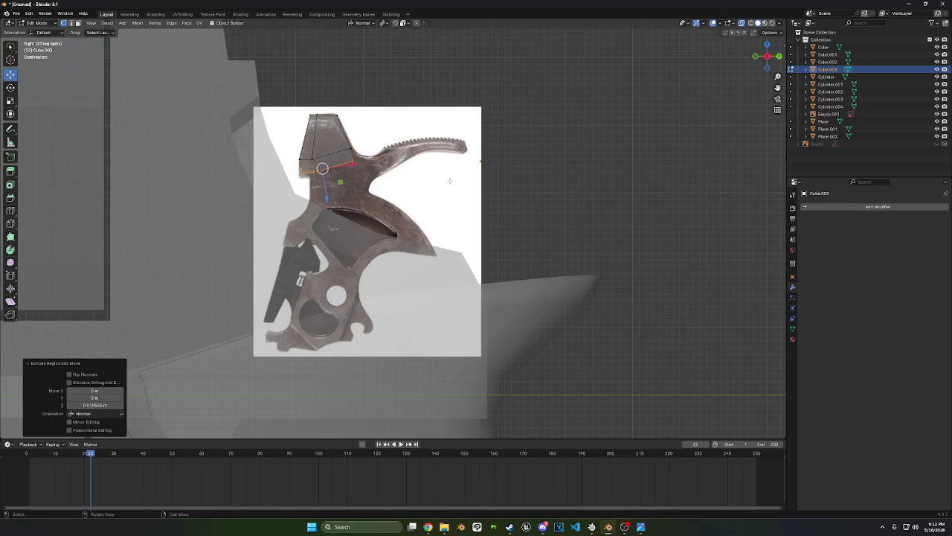
{"action": "key", "text": "g"}
{"action": "left_click", "coordinate": [448, 185]}
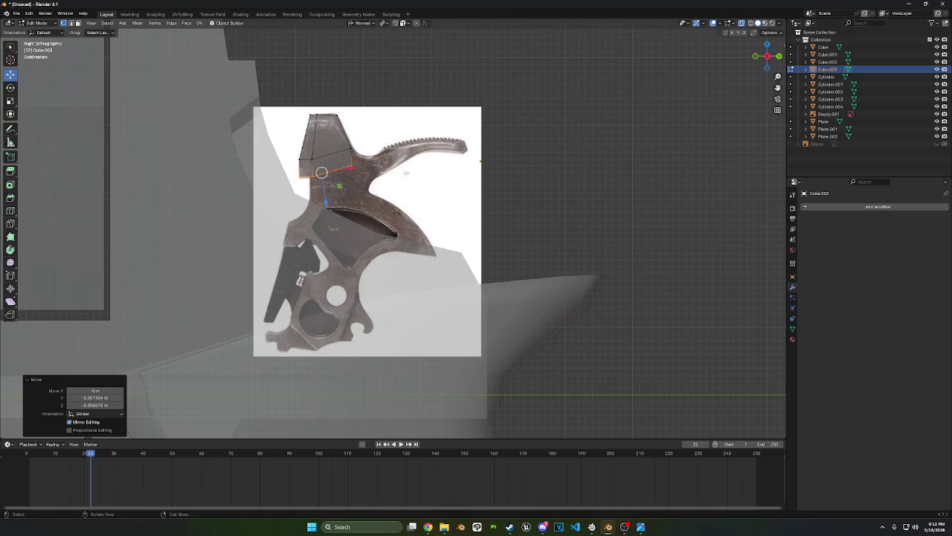
{"action": "left_click", "coordinate": [353, 165]}
{"action": "key", "text": "g"}
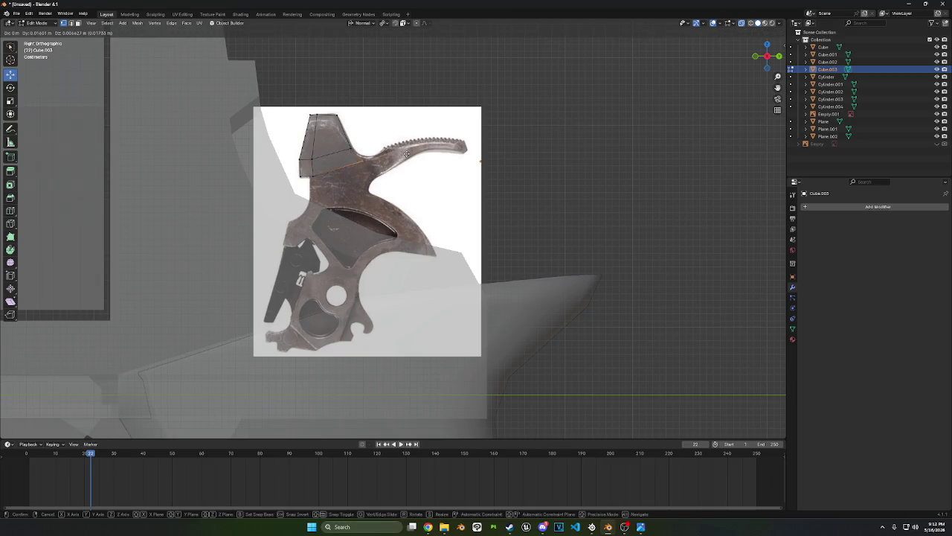
{"action": "left_click", "coordinate": [400, 152]}
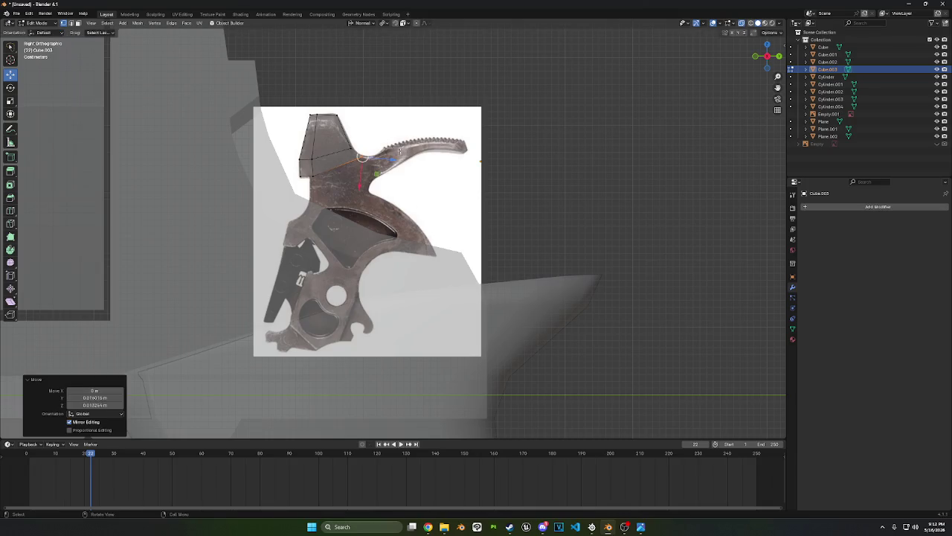
Add an edge loop across the top block and slide it lower
{"action": "left_click", "coordinate": [10, 212]}
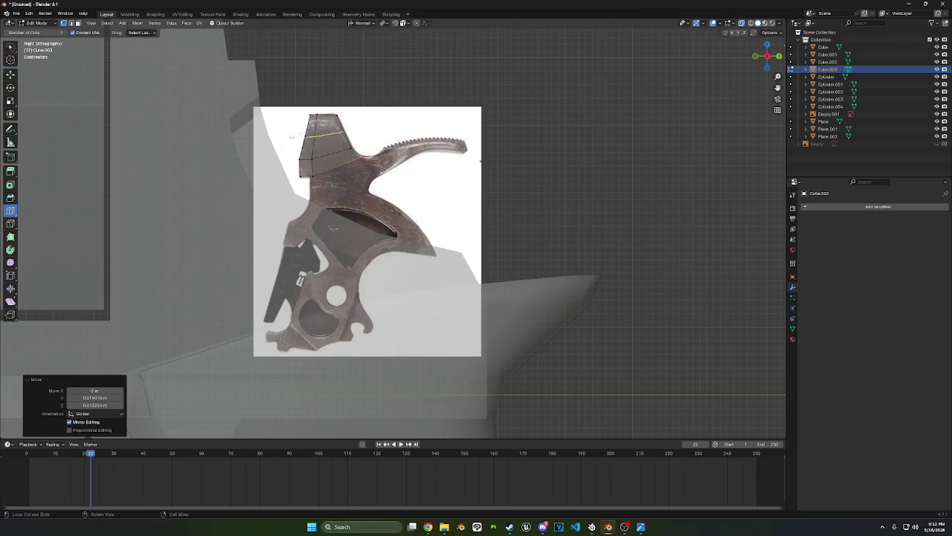
{"action": "left_click", "coordinate": [330, 115]}
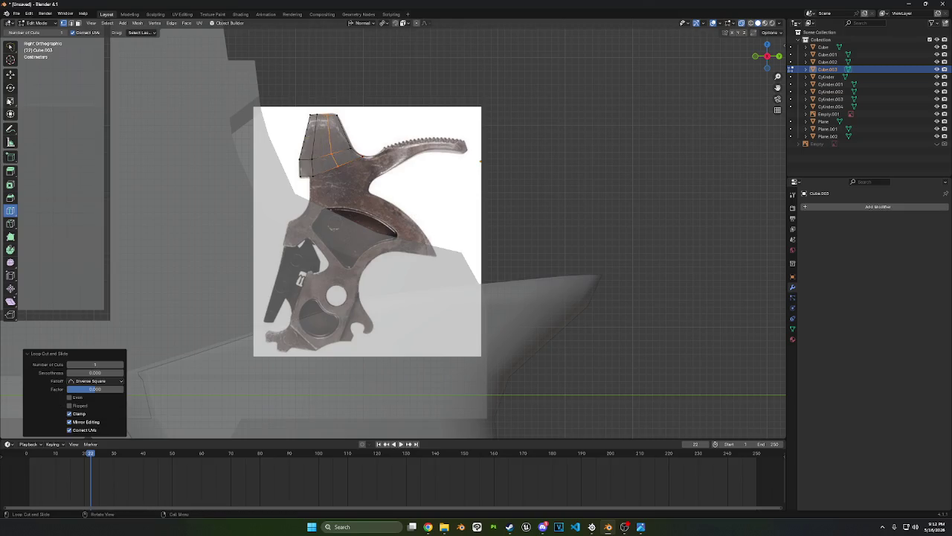
{"action": "left_click", "coordinate": [10, 75]}
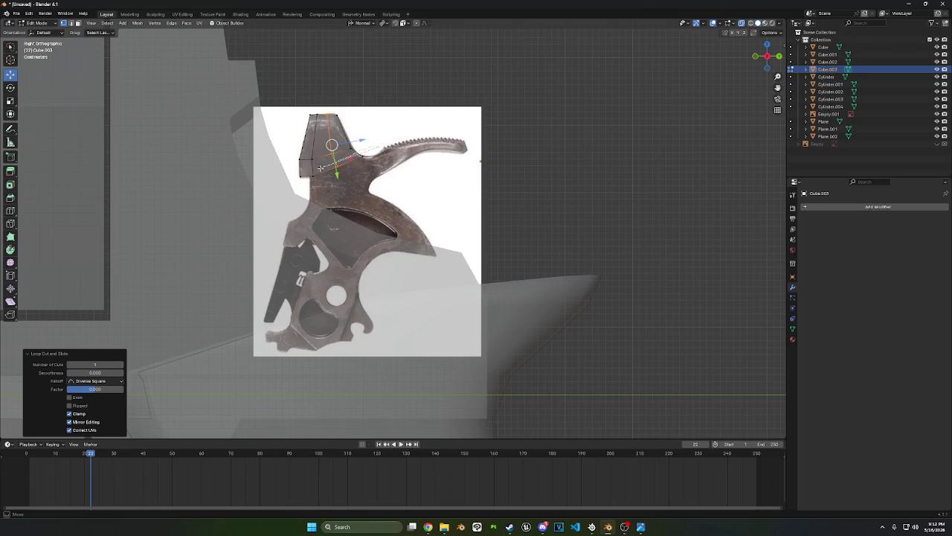
{"action": "left_click_drag", "start_coordinate": [320, 168], "coordinate": [374, 200]}
Extrude the faces downward and position them down-left along the hammer outline
{"action": "key", "text": "e"}
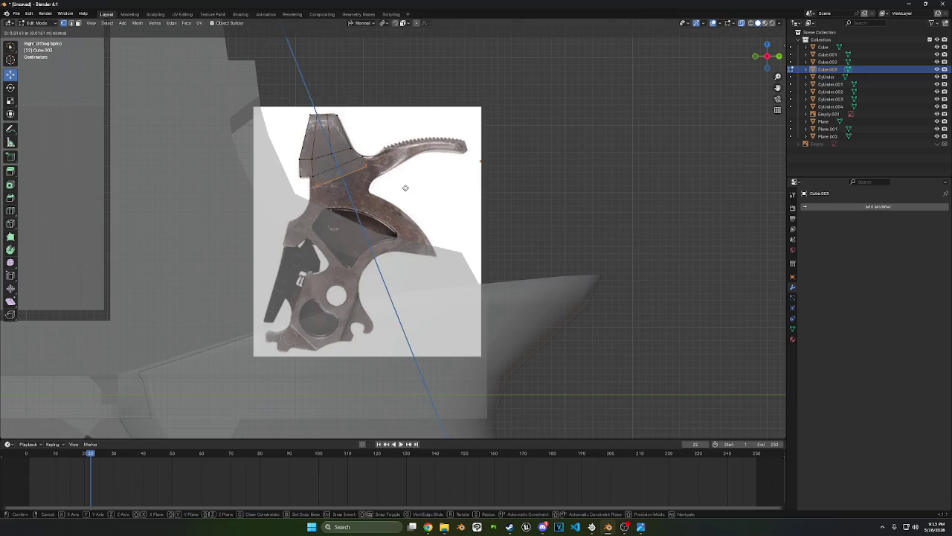
{"action": "left_click", "coordinate": [361, 216]}
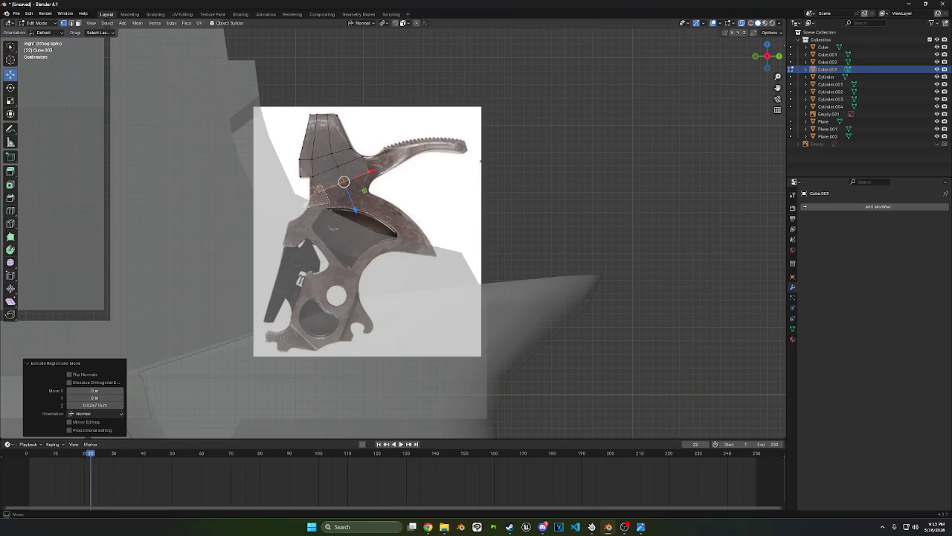
{"action": "left_click_drag", "start_coordinate": [328, 202], "coordinate": [296, 216]}
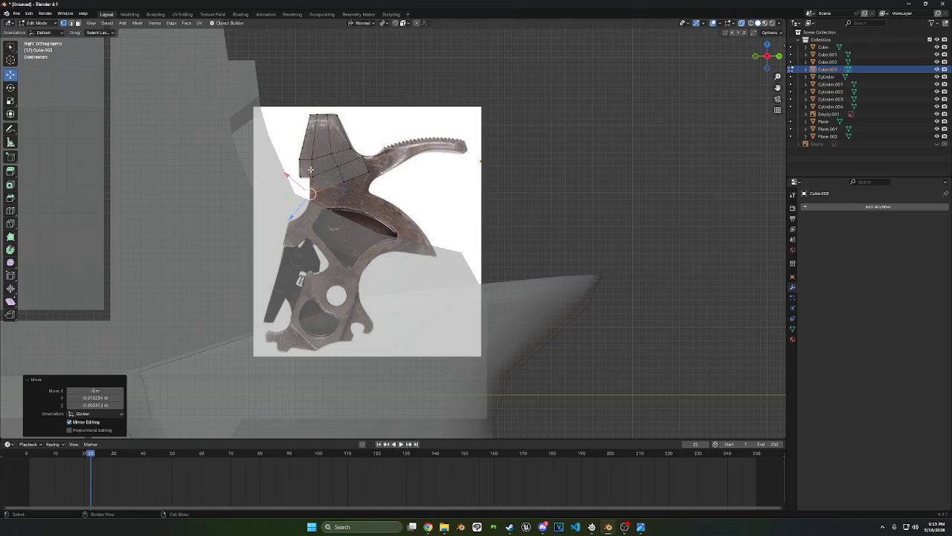
{"action": "key", "text": "g"}
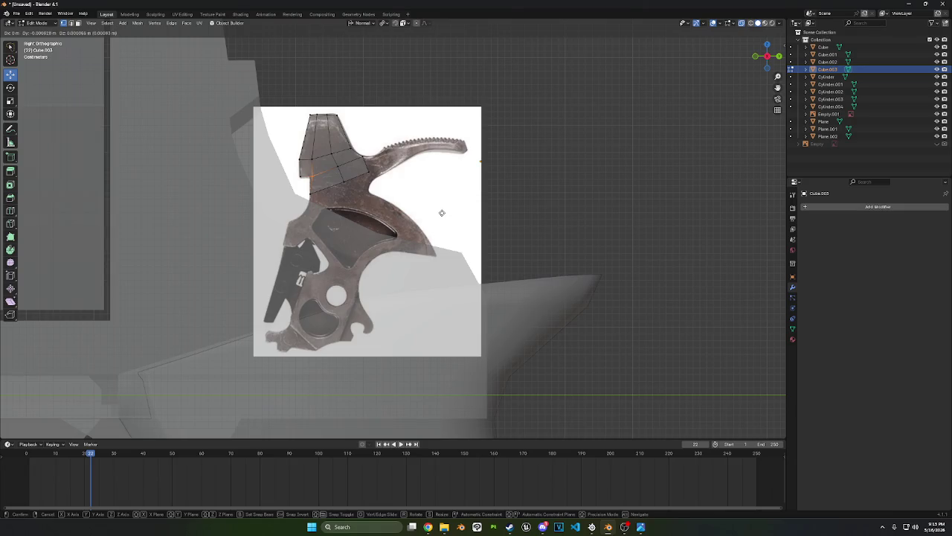
{"action": "left_click", "coordinate": [442, 212]}
{"action": "key", "text": "ctrl+z"}
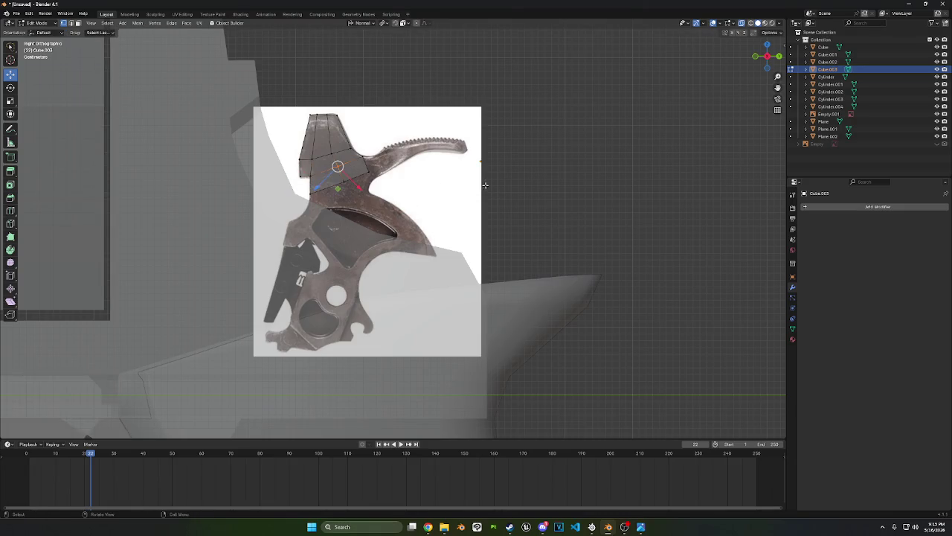
{"action": "key", "text": "g"}
{"action": "left_click", "coordinate": [460, 199]}
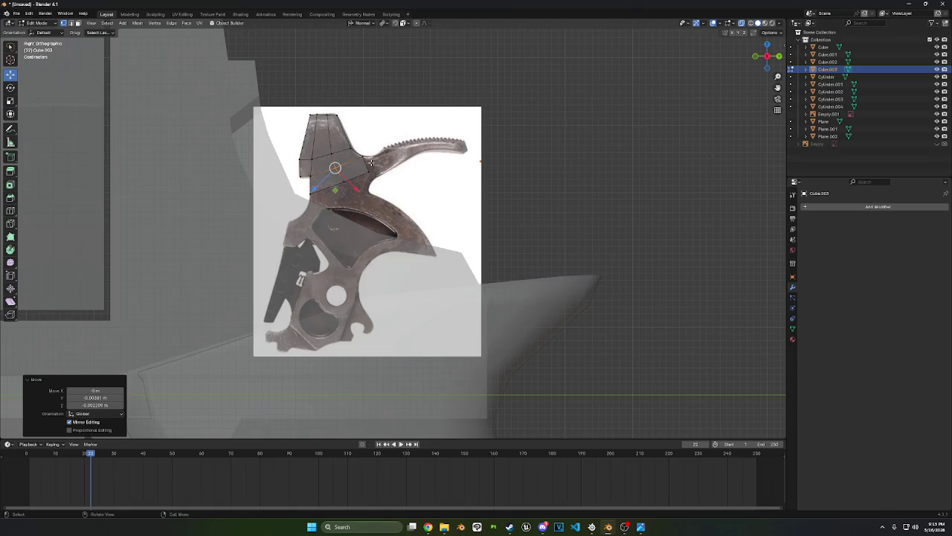
{"action": "key", "text": "g"}
{"action": "left_click", "coordinate": [406, 175]}
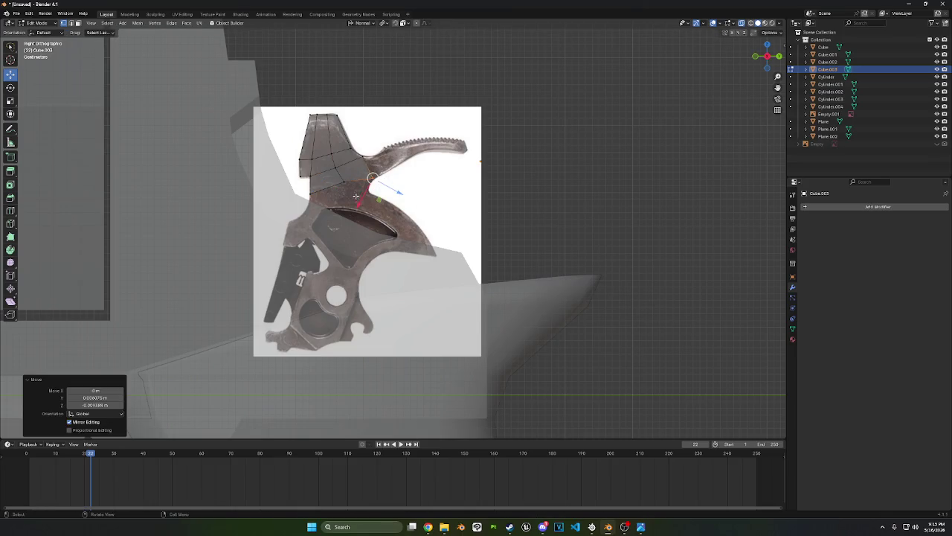
Refit the lower-edge vertices to the outline, including a normal-constrained move
{"action": "left_click", "coordinate": [344, 181]}
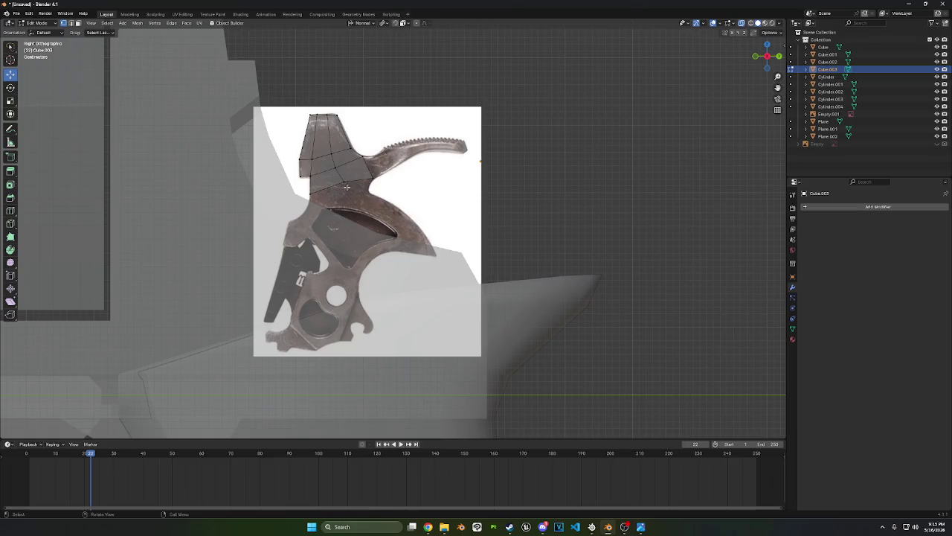
{"action": "key", "text": "g"}
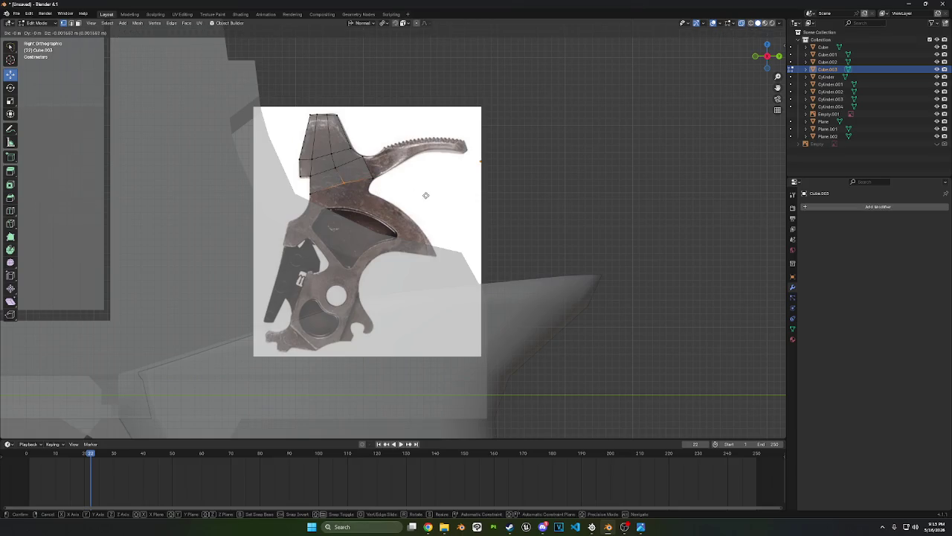
{"action": "left_click", "coordinate": [425, 197]}
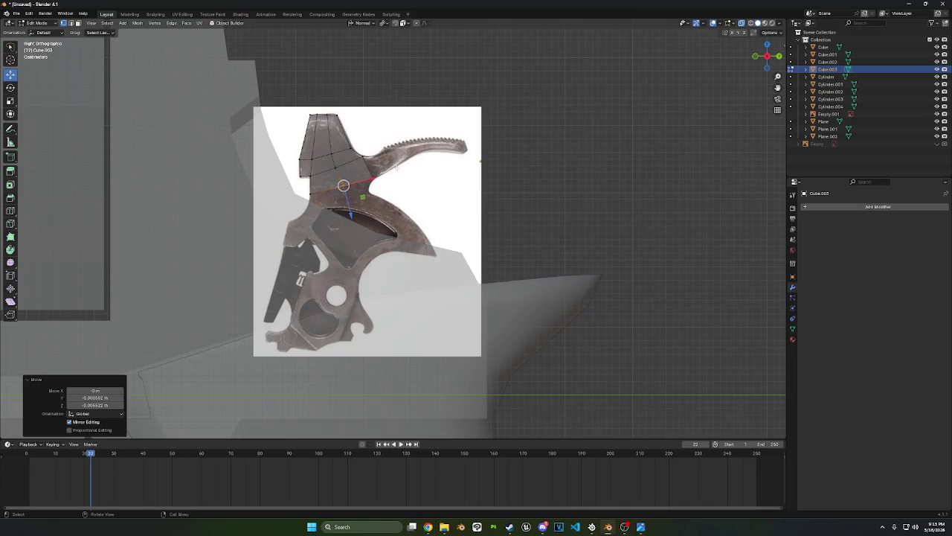
{"action": "left_click", "coordinate": [316, 215]}
{"action": "key", "text": "g"}
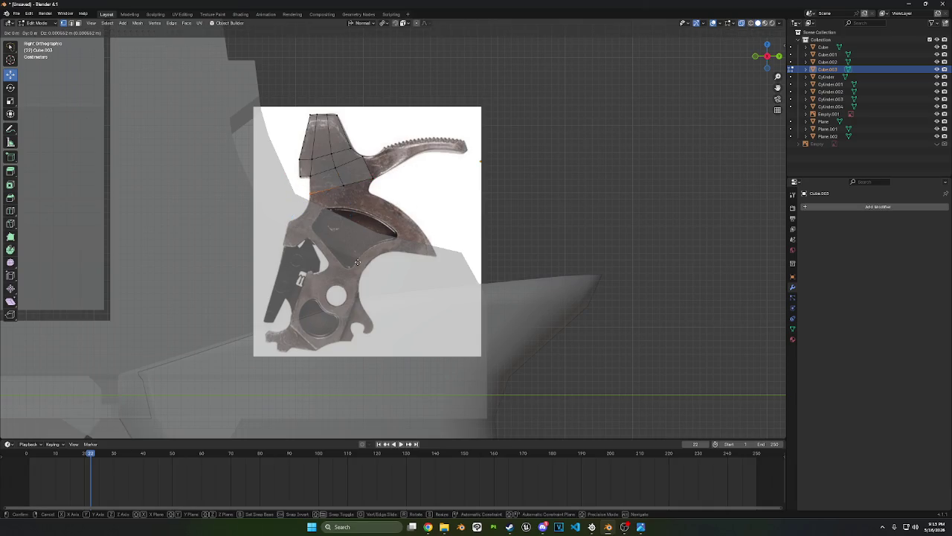
{"action": "left_click", "coordinate": [359, 202]}
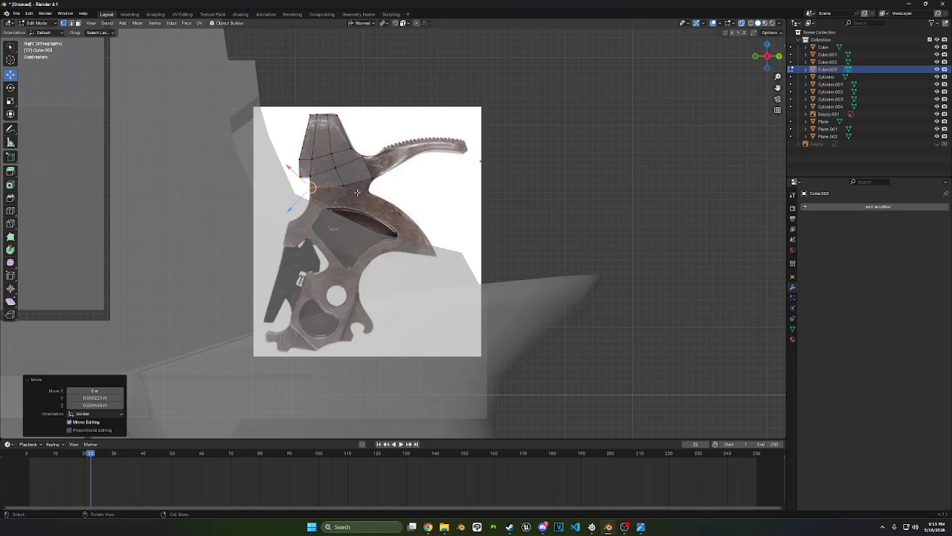
{"action": "key", "text": "g"}
{"action": "key", "text": "z"}
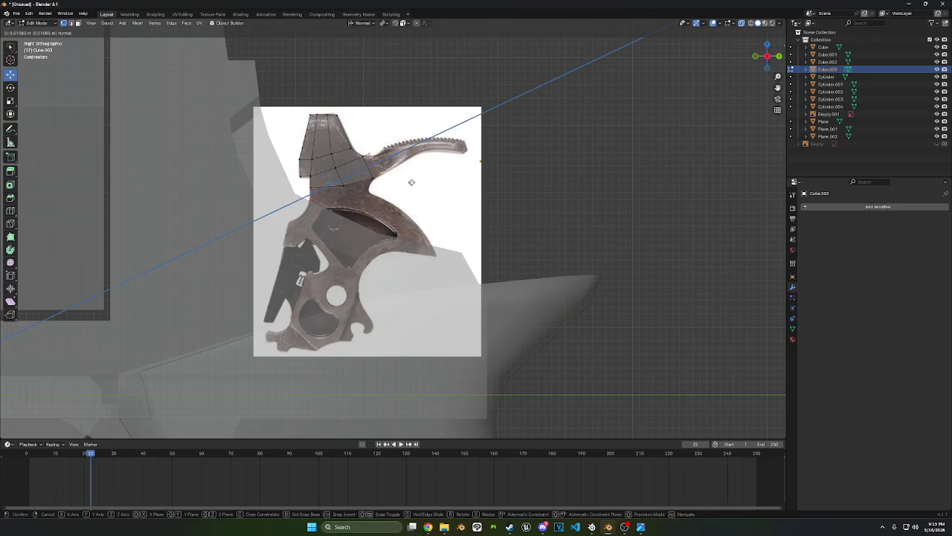
{"action": "left_click", "coordinate": [381, 158]}
{"action": "left_click", "coordinate": [382, 164]}
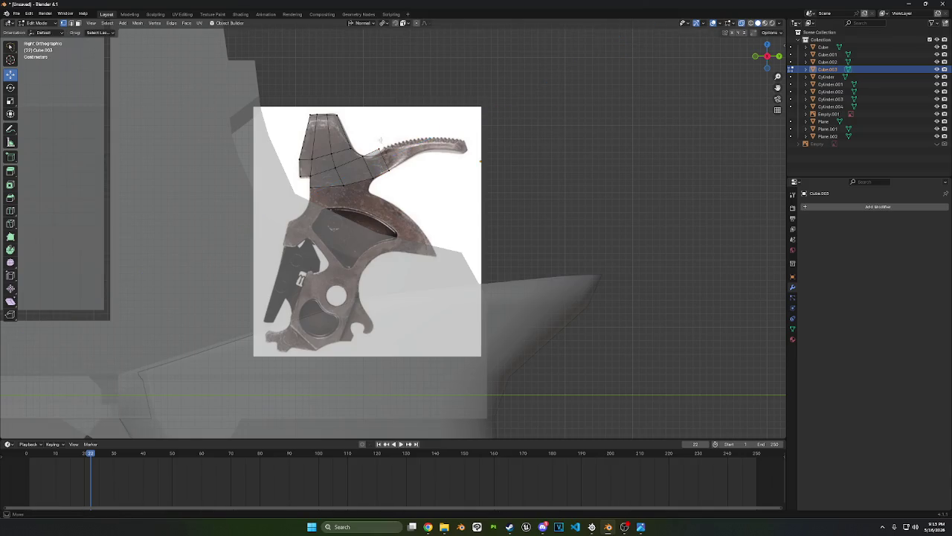
Extrude the spur tip outward, rotate it along the curve, and fit it to the photo
{"action": "key", "text": "g"}
{"action": "left_click", "coordinate": [381, 154]}
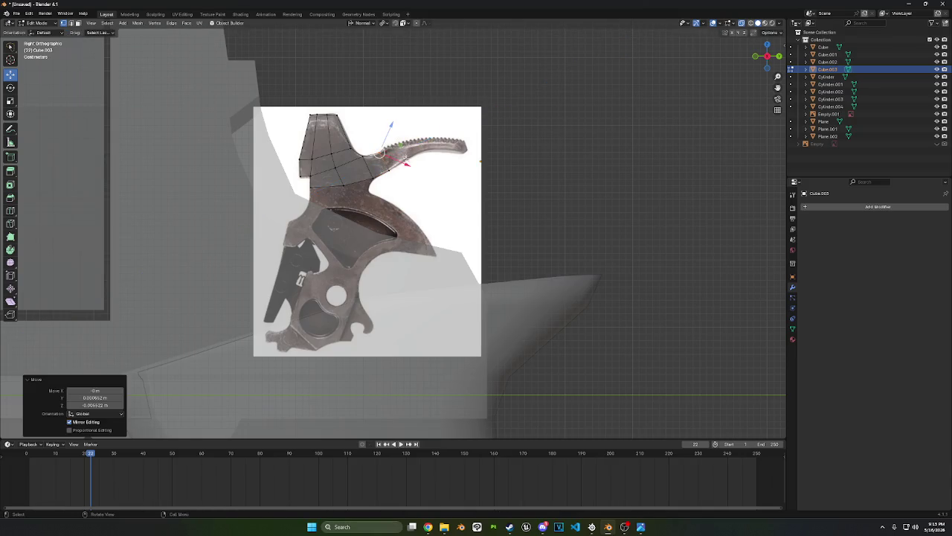
{"action": "key", "text": "g"}
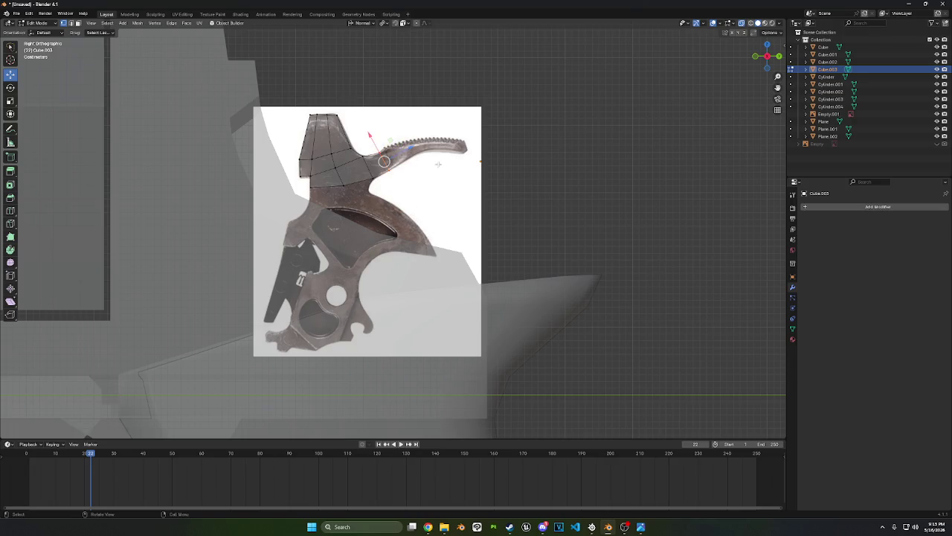
{"action": "key", "text": "z"}
{"action": "key", "text": "z"}
{"action": "left_click", "coordinate": [449, 153]}
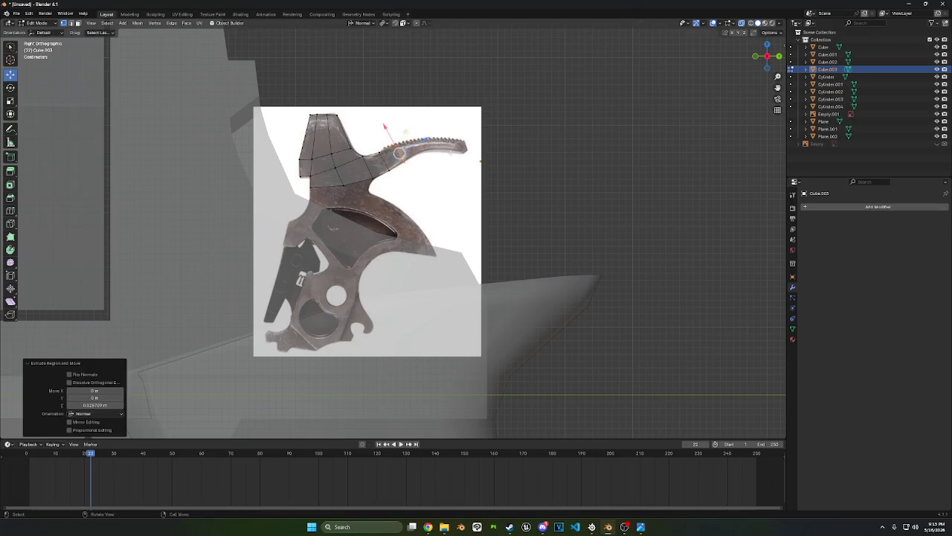
{"action": "key", "text": "r"}
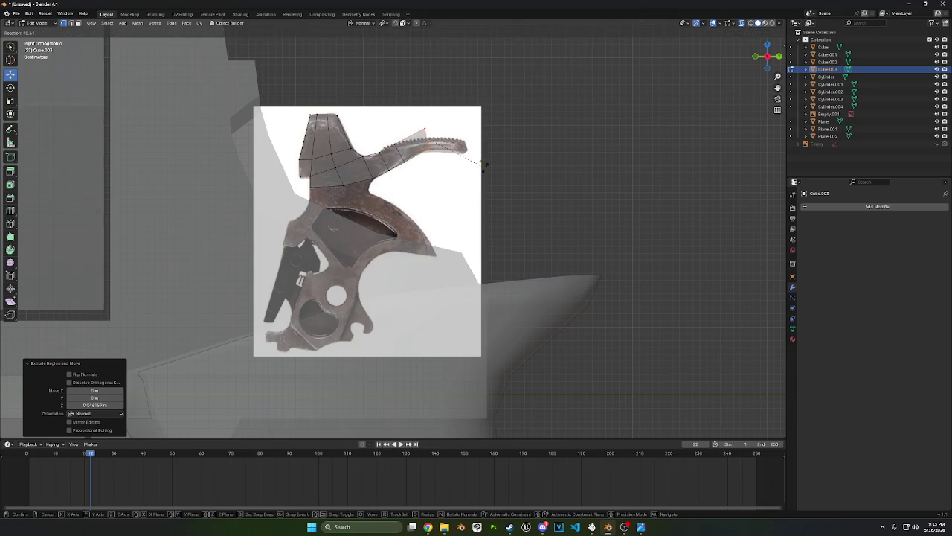
{"action": "left_click", "coordinate": [491, 168]}
{"action": "key", "text": "g"}
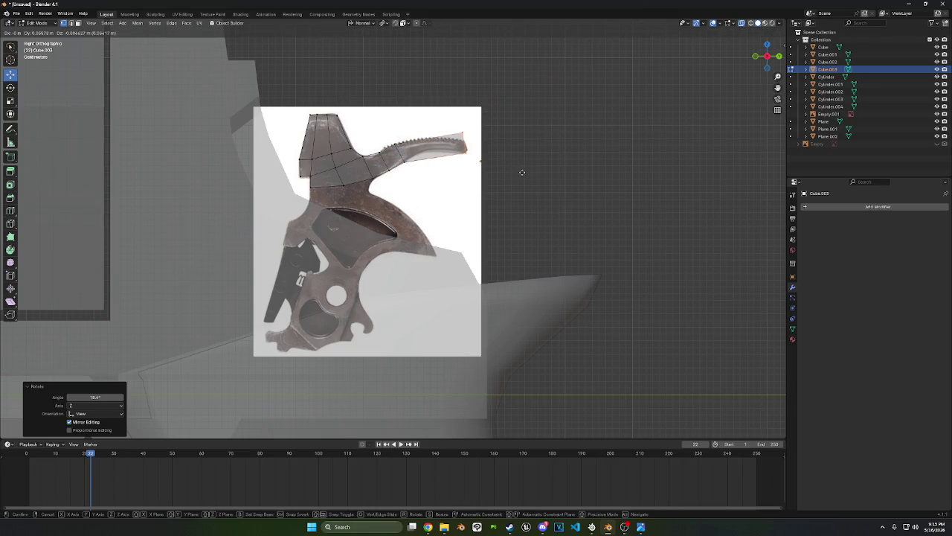
{"action": "left_click", "coordinate": [521, 164]}
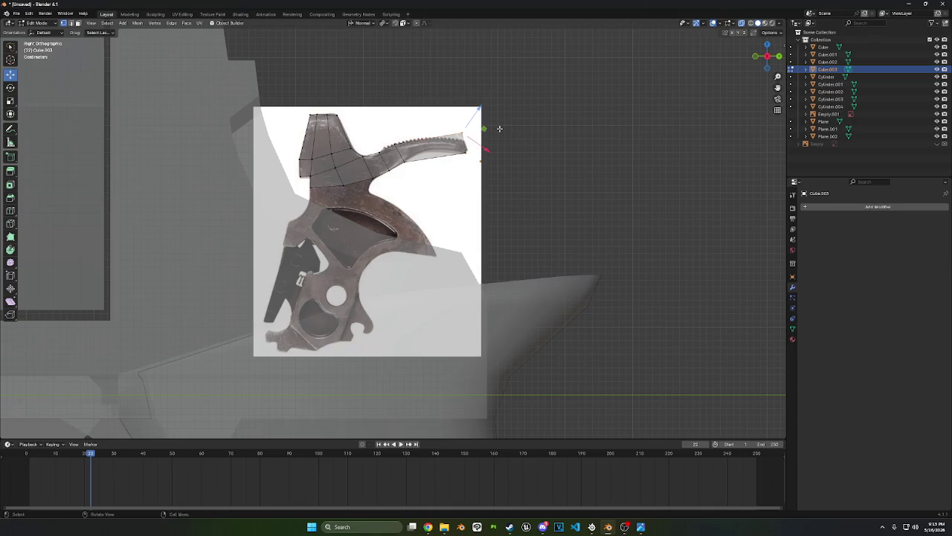
{"action": "key", "text": "g"}
{"action": "left_click", "coordinate": [498, 133]}
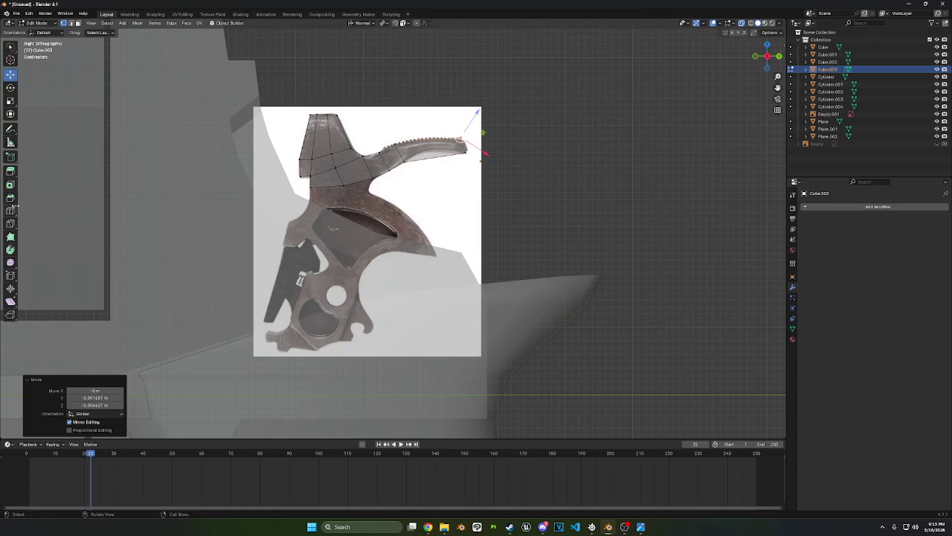
Add an edge loop across the spur arm and shape it to the photo
{"action": "left_click", "coordinate": [10, 210]}
{"action": "left_click_drag", "start_coordinate": [431, 149], "coordinate": [627, 206]}
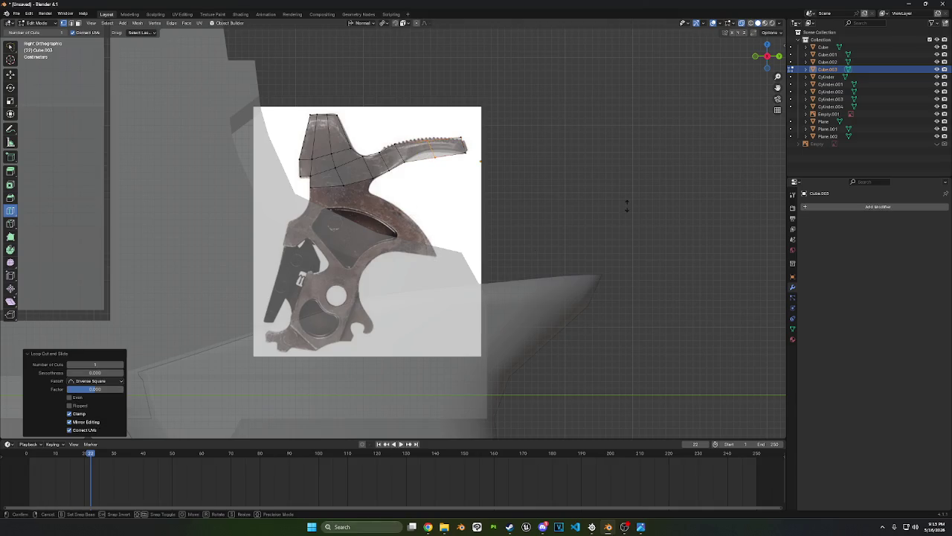
{"action": "left_click", "coordinate": [625, 205]}
{"action": "left_click", "coordinate": [10, 75]}
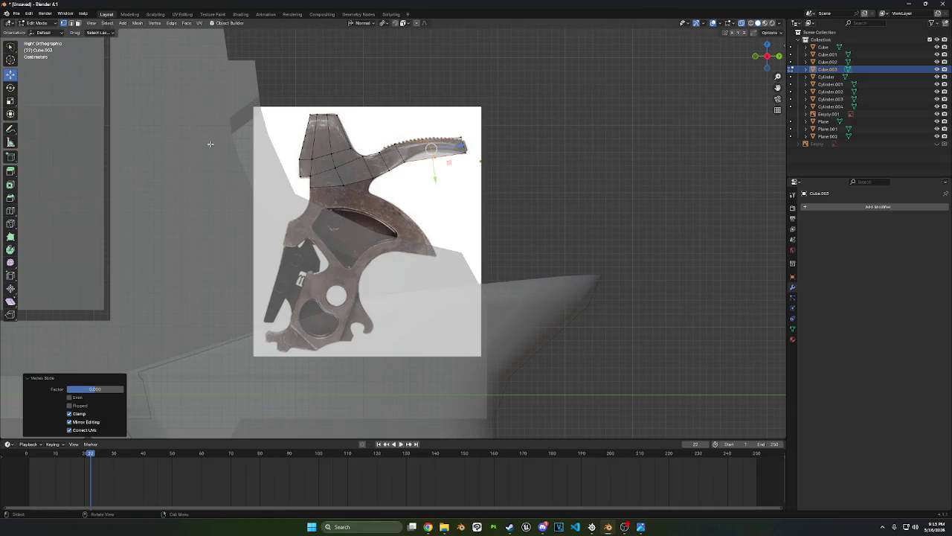
{"action": "key", "text": "g"}
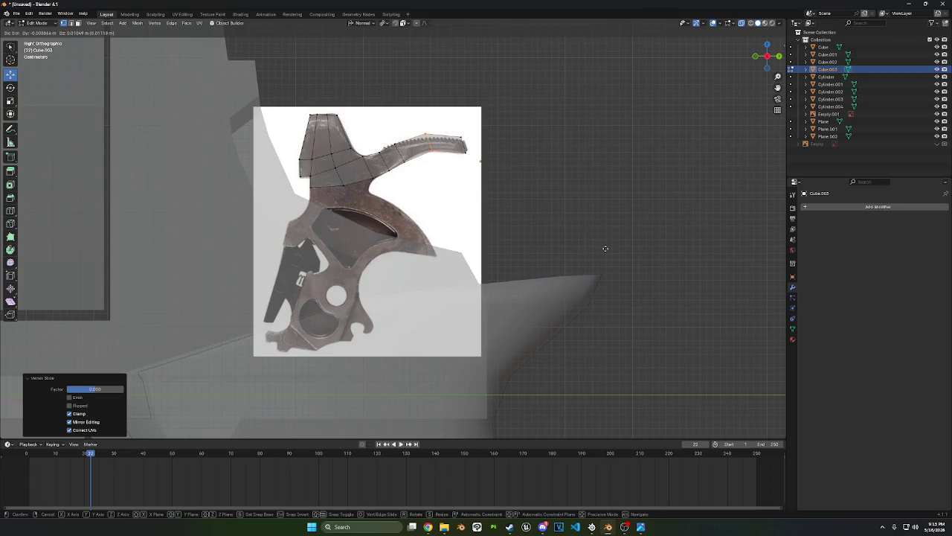
{"action": "left_click", "coordinate": [605, 248]}
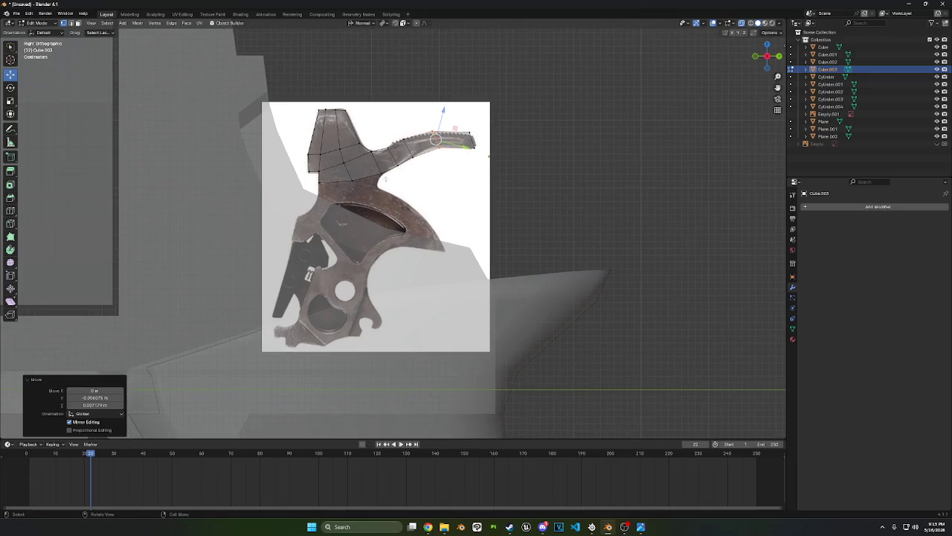
Extrude the edge below the hammer head downward and fit it to the outline
{"action": "left_click", "coordinate": [365, 188], "text": "alt"}
{"action": "key", "text": "g"}
{"action": "key", "text": "z"}
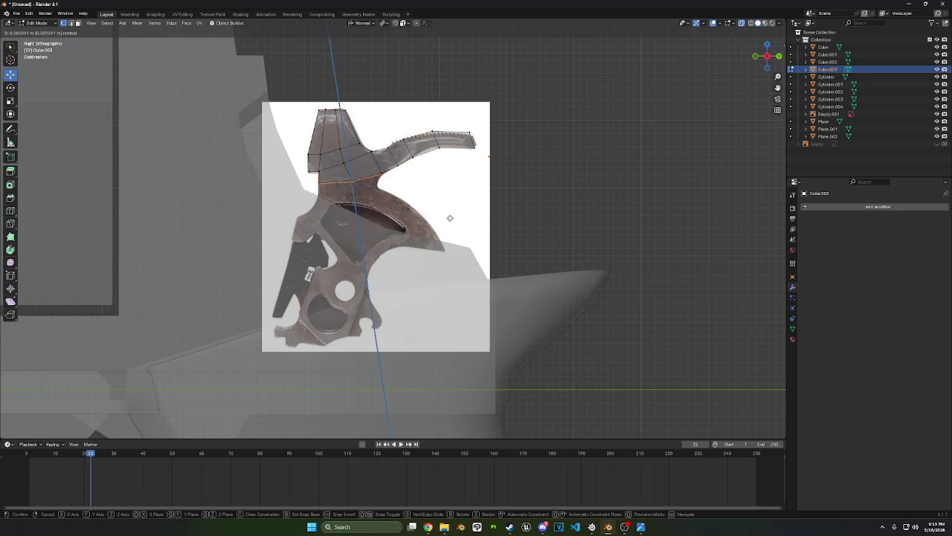
{"action": "left_click", "coordinate": [445, 230]}
{"action": "key", "text": "g"}
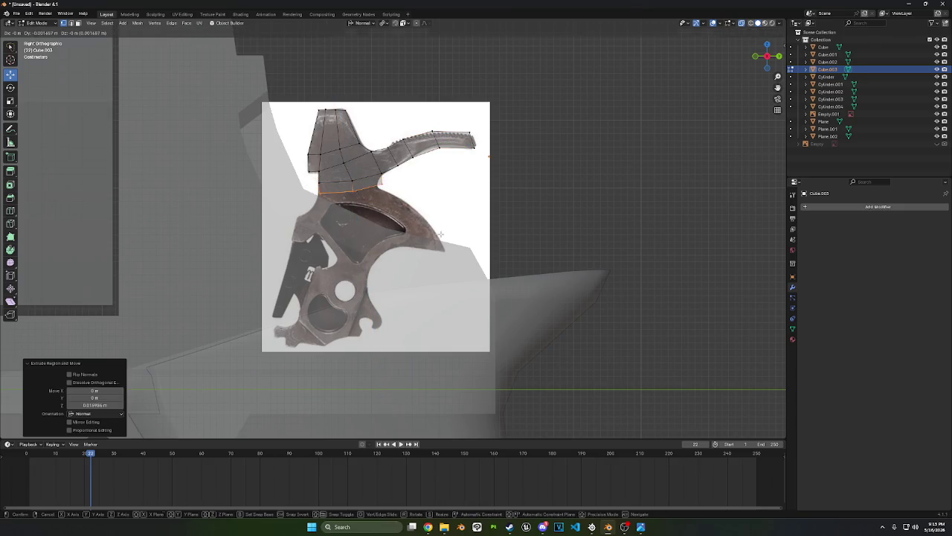
{"action": "left_click", "coordinate": [419, 197]}
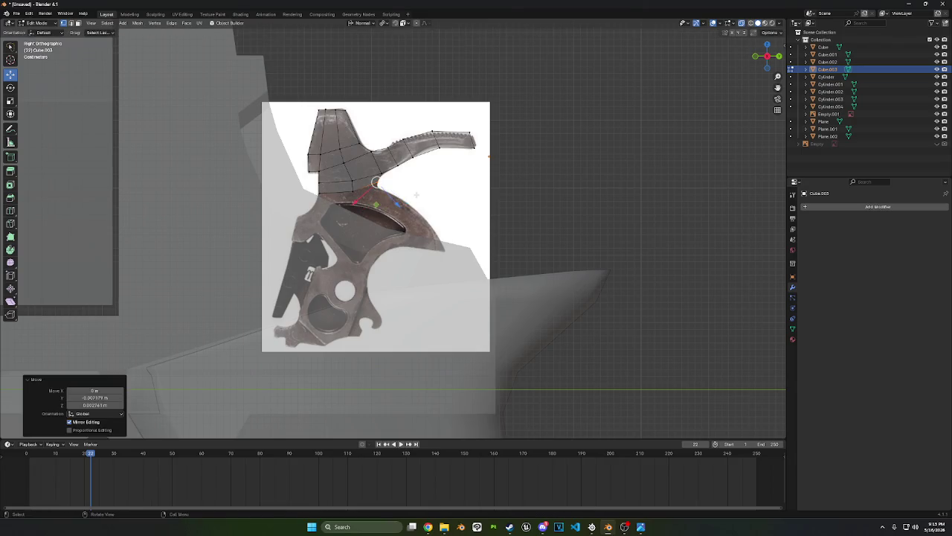
{"action": "left_click_drag", "start_coordinate": [362, 202], "coordinate": [364, 196]}
Move two lower-outline edges onto the photo's outline
{"action": "left_click", "coordinate": [352, 190]}
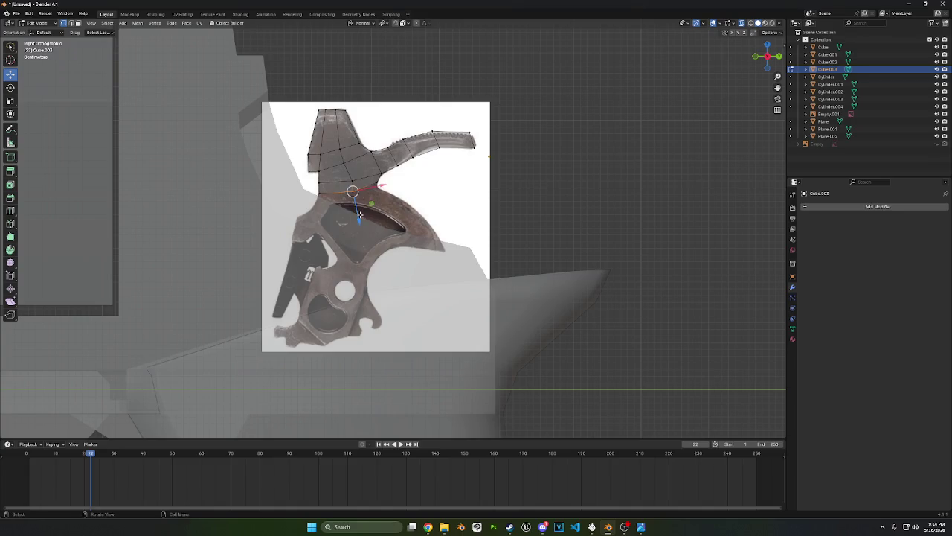
{"action": "key", "text": "g"}
{"action": "left_click", "coordinate": [368, 188]}
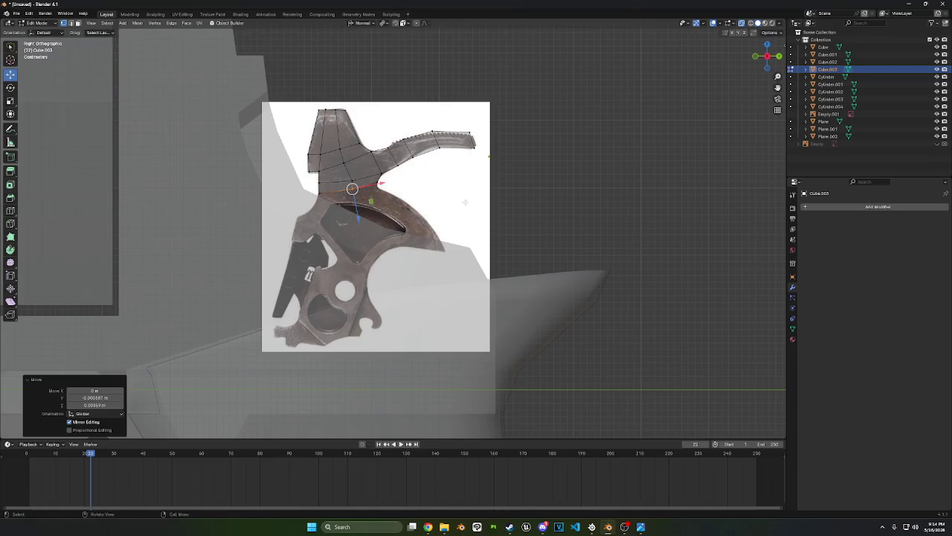
{"action": "left_click", "coordinate": [329, 195]}
{"action": "key", "text": "g"}
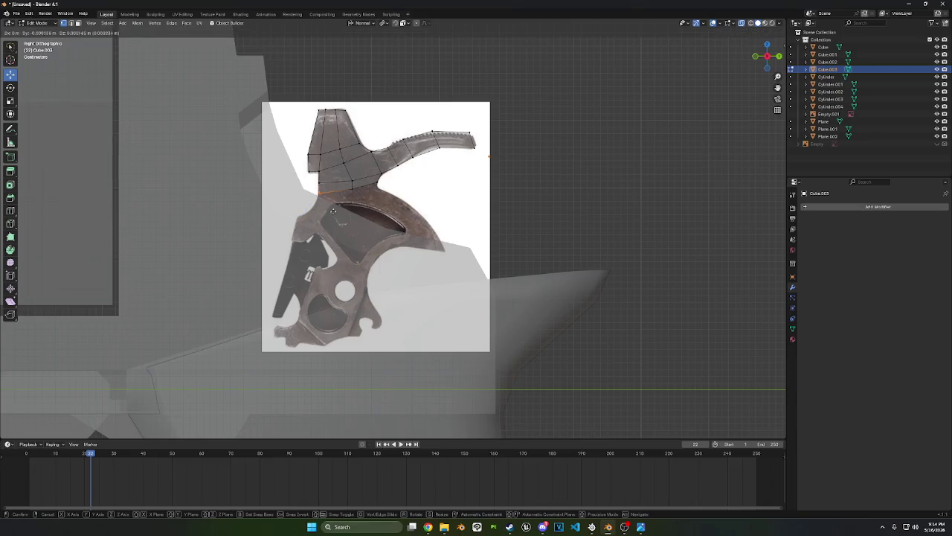
{"action": "left_click", "coordinate": [329, 187]}
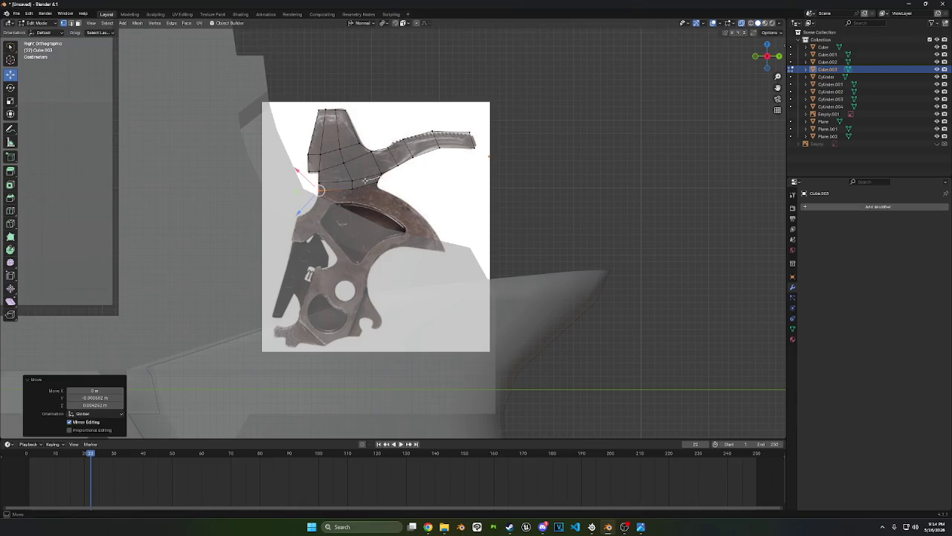
Extrude the left-side edge downward and nudge a vertex to fit the outline
{"action": "left_click", "coordinate": [344, 217]}
{"action": "key", "text": "g"}
{"action": "key", "text": "z"}
{"action": "key", "text": "z"}
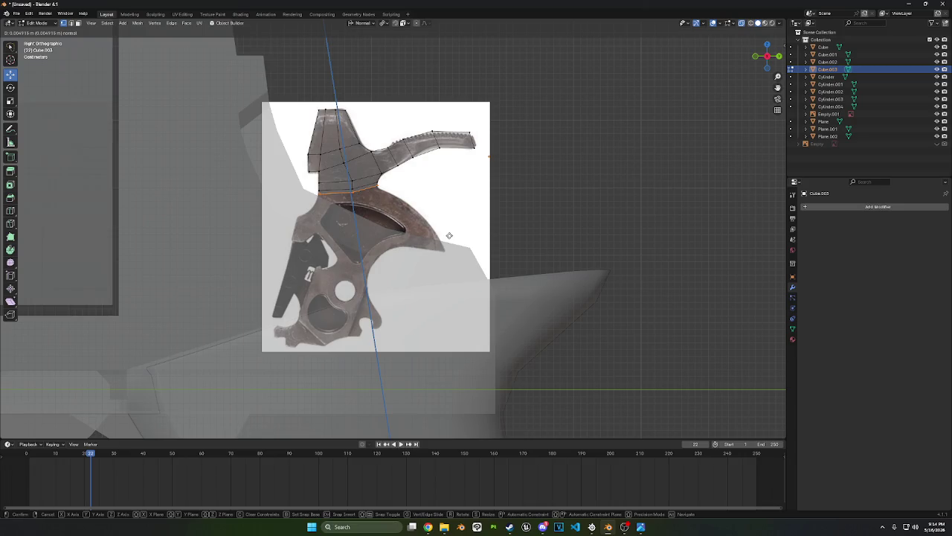
{"action": "left_click", "coordinate": [347, 191]}
{"action": "left_click", "coordinate": [325, 202]}
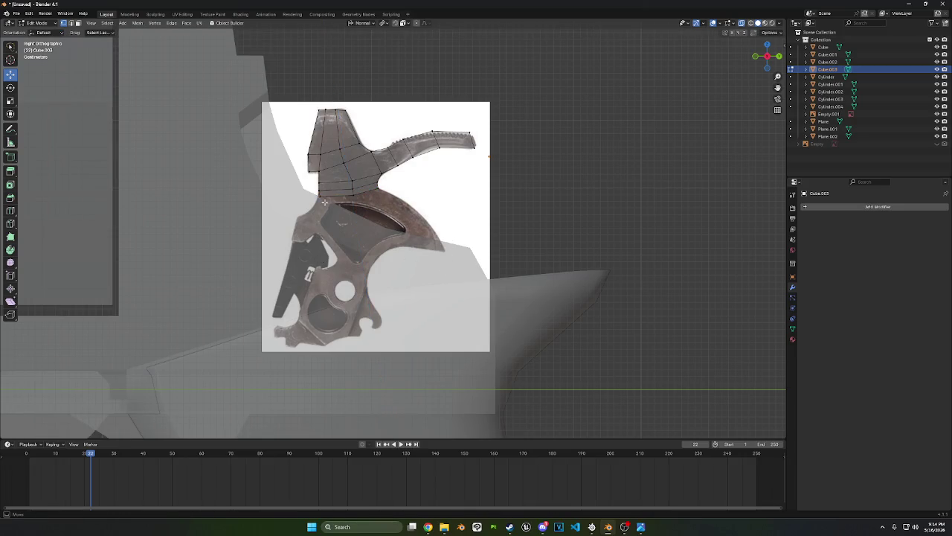
{"action": "left_click_drag", "start_coordinate": [320, 197], "coordinate": [323, 212]}
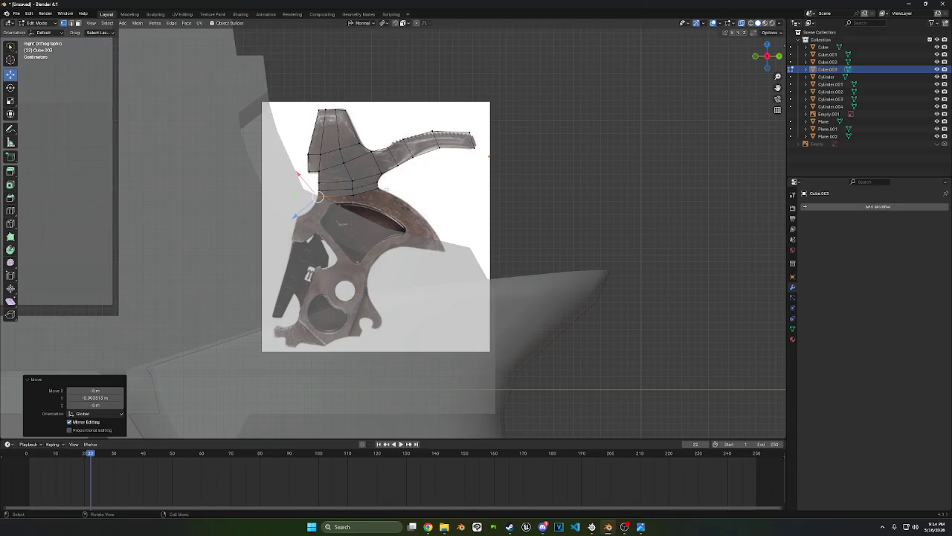
Adjust vertices on the left outline and lower band to match the photo
{"action": "left_click", "coordinate": [383, 192]}
{"action": "key", "text": "g"}
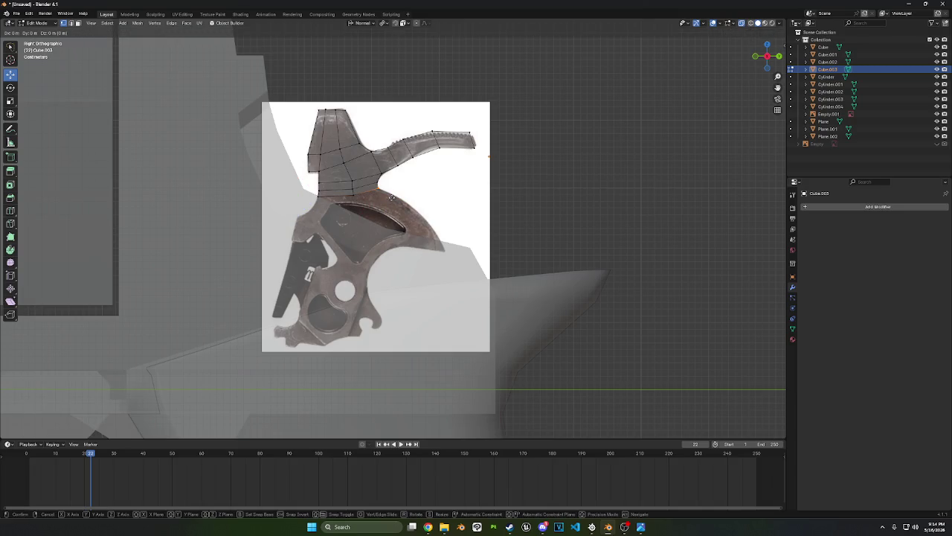
{"action": "left_click", "coordinate": [391, 197]}
{"action": "left_click", "coordinate": [397, 165]}
{"action": "left_click", "coordinate": [387, 199]}
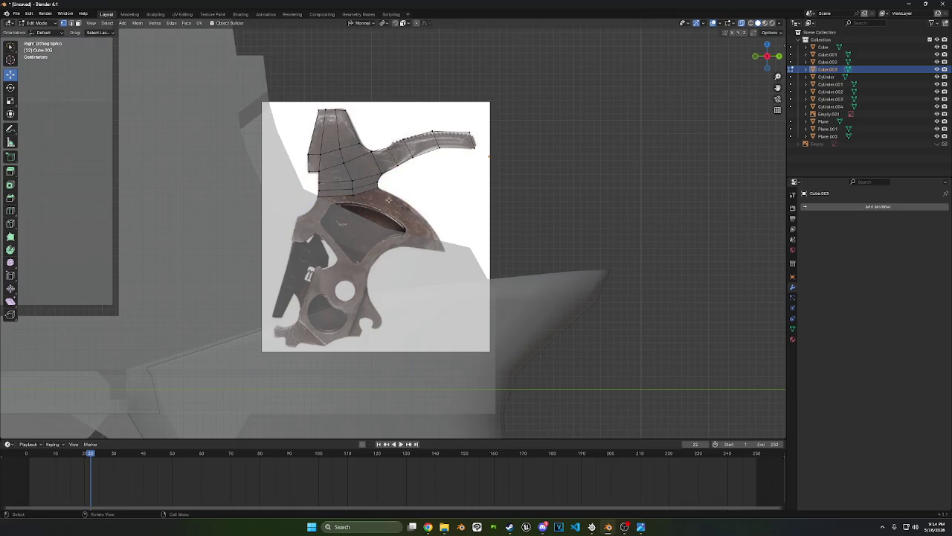
{"action": "left_click", "coordinate": [352, 192]}
{"action": "left_click", "coordinate": [299, 199]}
{"action": "left_click", "coordinate": [416, 216]}
Try moving the lower edge loop down, undoing both attempts
{"action": "left_click", "coordinate": [375, 189]}
{"action": "key", "text": "g"}
{"action": "key", "text": "z"}
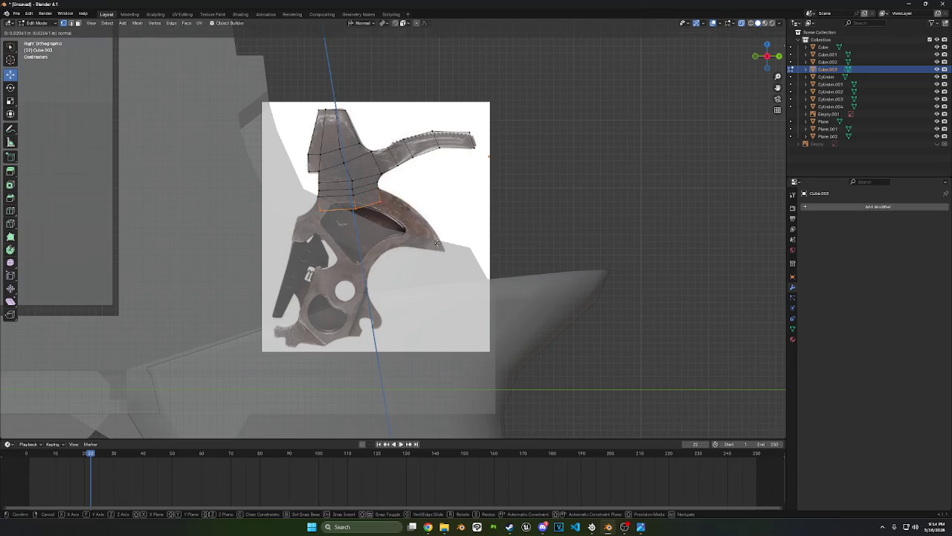
{"action": "left_click", "coordinate": [437, 243]}
{"action": "key", "text": "ctrl+z"}
{"action": "key", "text": "ctrl+z"}
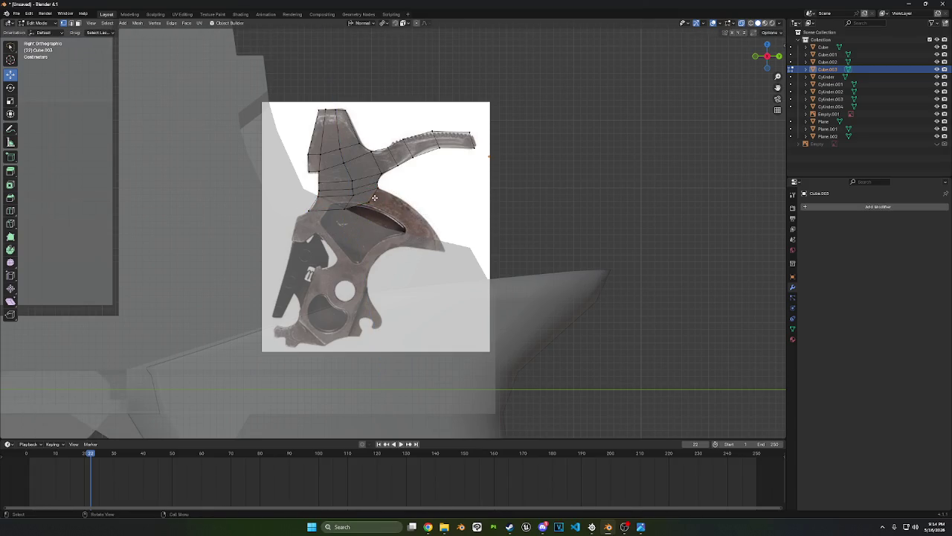
{"action": "left_click", "coordinate": [374, 197], "text": "alt"}
{"action": "key", "text": "g"}
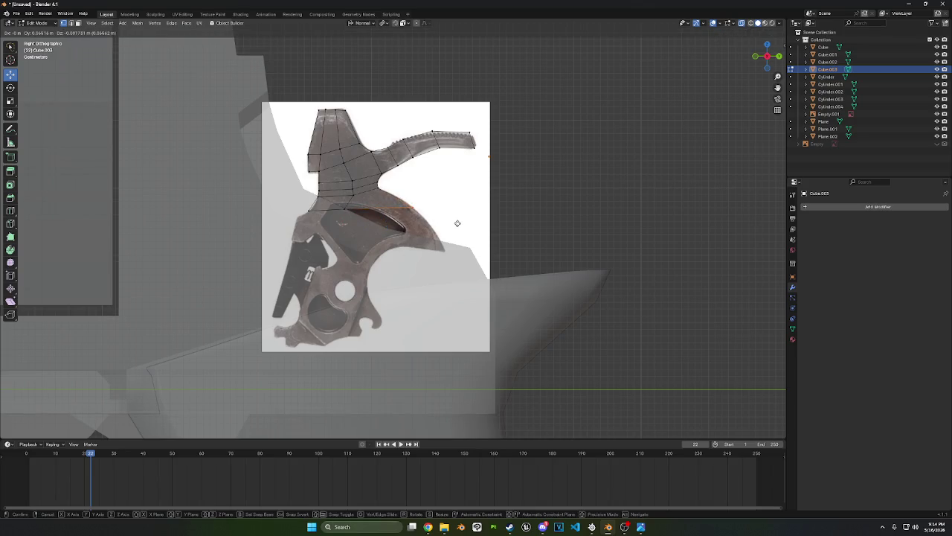
{"action": "left_click", "coordinate": [458, 223]}
{"action": "key", "text": "ctrl+z"}
{"action": "key", "text": "ctrl+z"}
Extend the face at the bottom of the head downward over the photo
{"action": "left_click", "coordinate": [366, 218], "text": "alt"}
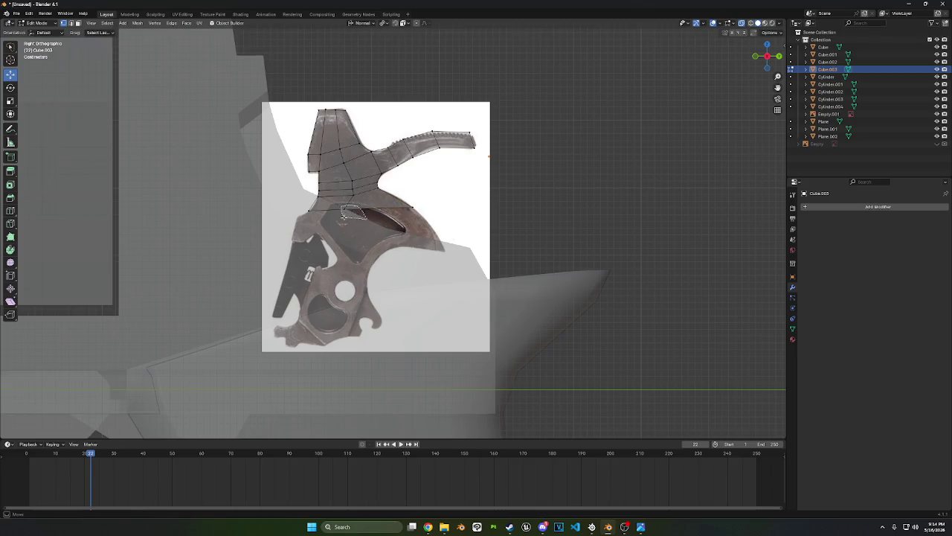
{"action": "key", "text": "g"}
{"action": "left_click", "coordinate": [429, 200]}
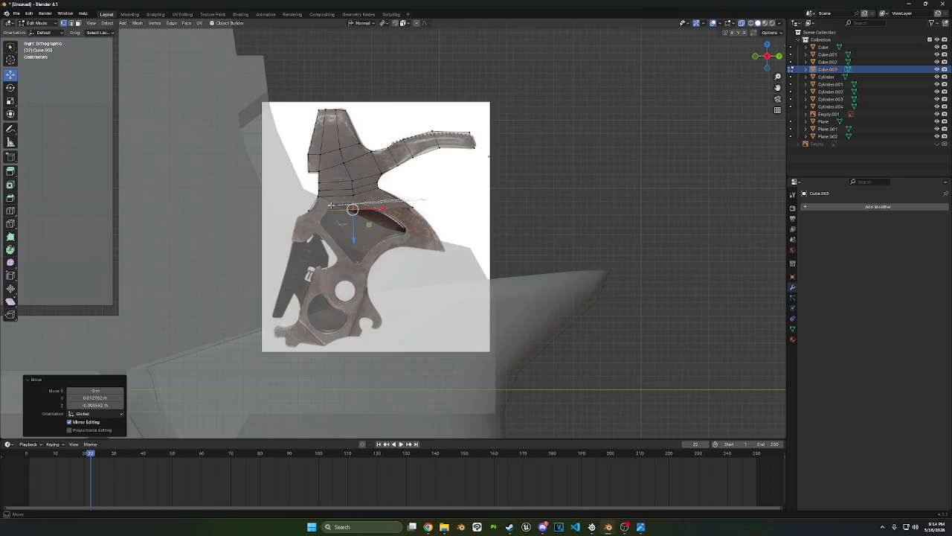
{"action": "key", "text": "g"}
{"action": "key", "text": "z"}
{"action": "key", "text": "z"}
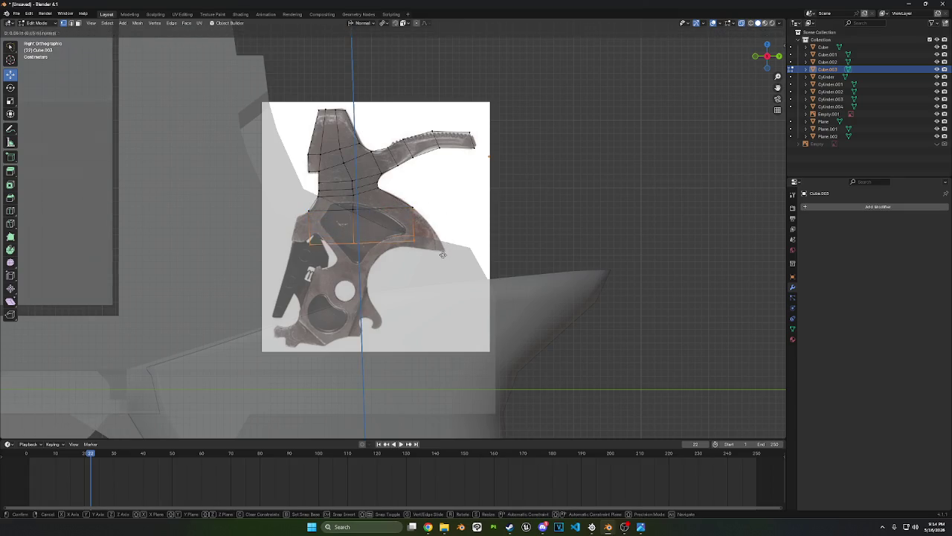
{"action": "left_click", "coordinate": [444, 253]}
{"action": "key", "text": "g"}
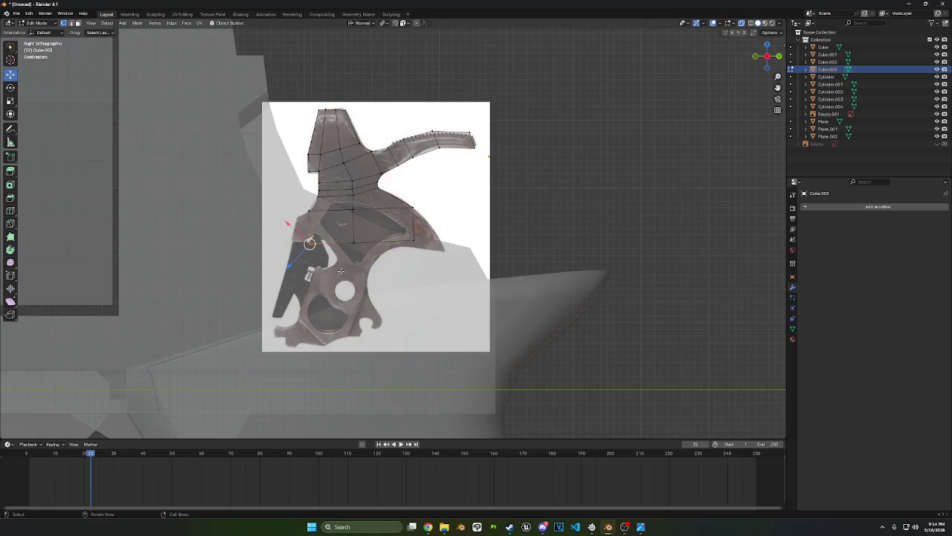
{"action": "left_click", "coordinate": [323, 259]}
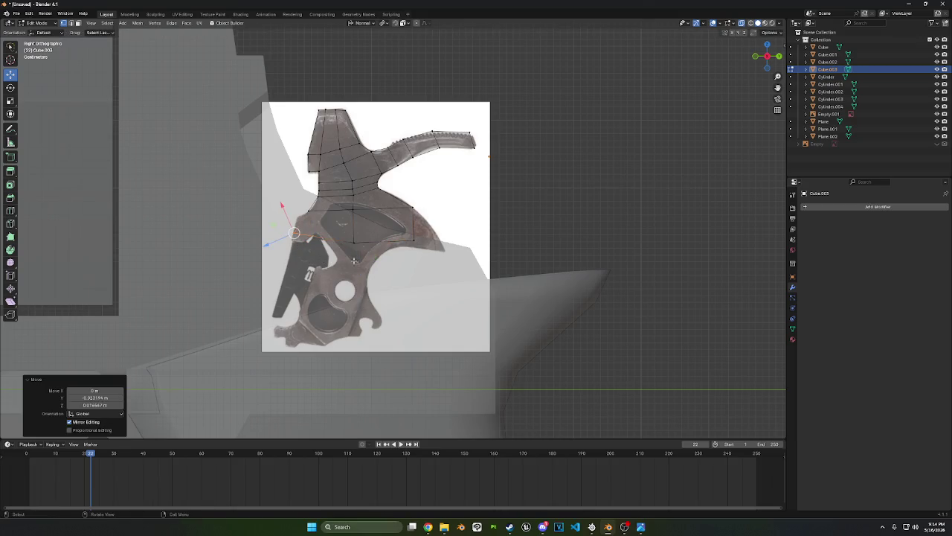
Fit edges to the outline, extrude another row vertically, then orbit to inspect
{"action": "key", "text": "g"}
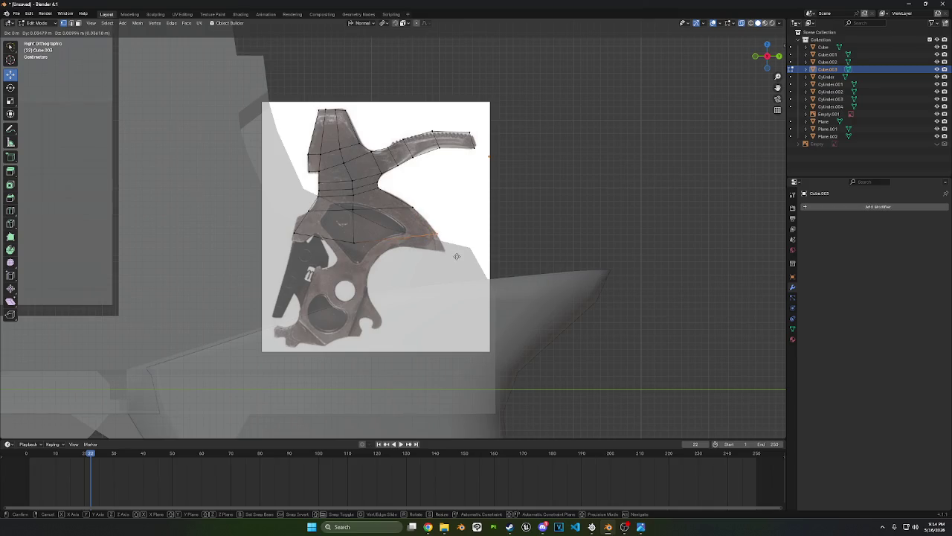
{"action": "left_click", "coordinate": [454, 255]}
{"action": "key", "text": "g"}
{"action": "left_click", "coordinate": [347, 255]}
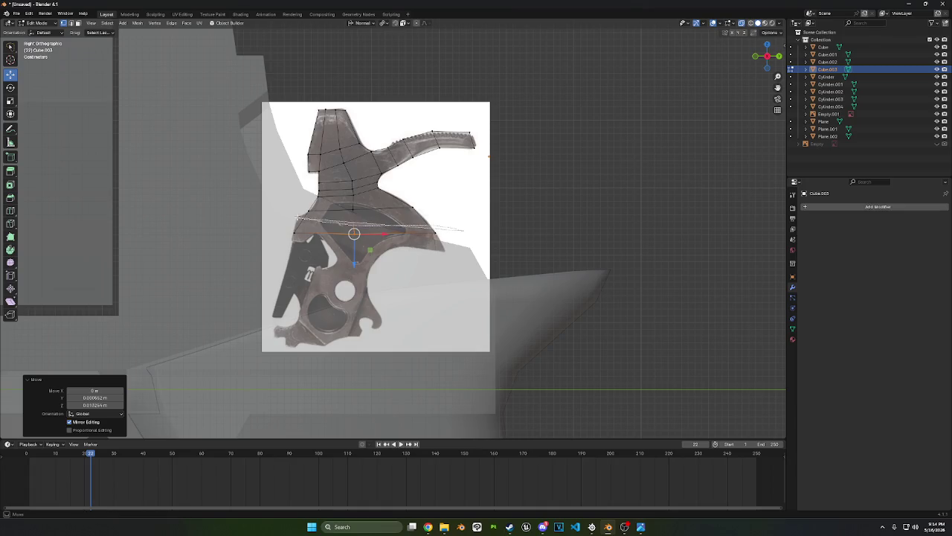
{"action": "key", "text": "g"}
{"action": "key", "text": "z"}
{"action": "left_click", "coordinate": [500, 255]}
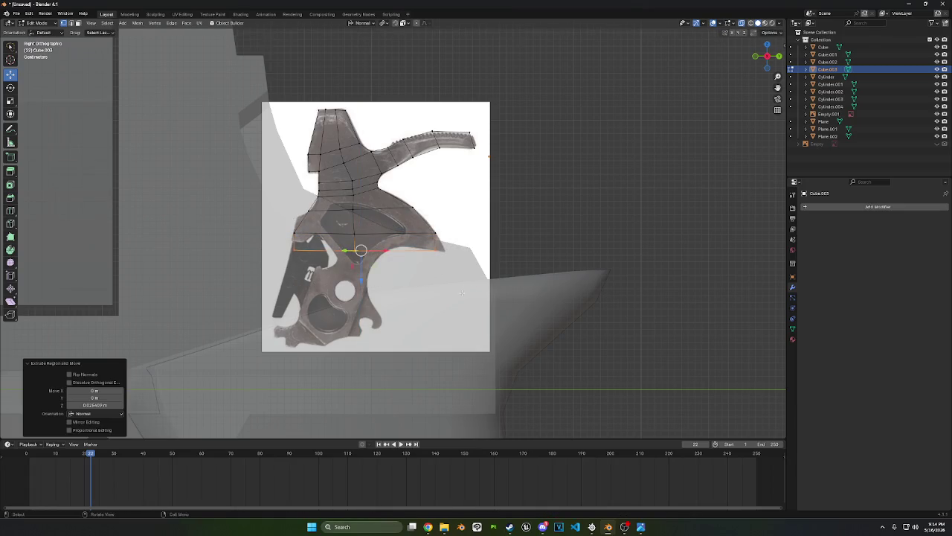
{"action": "key", "text": "g"}
{"action": "left_click", "coordinate": [439, 267]}
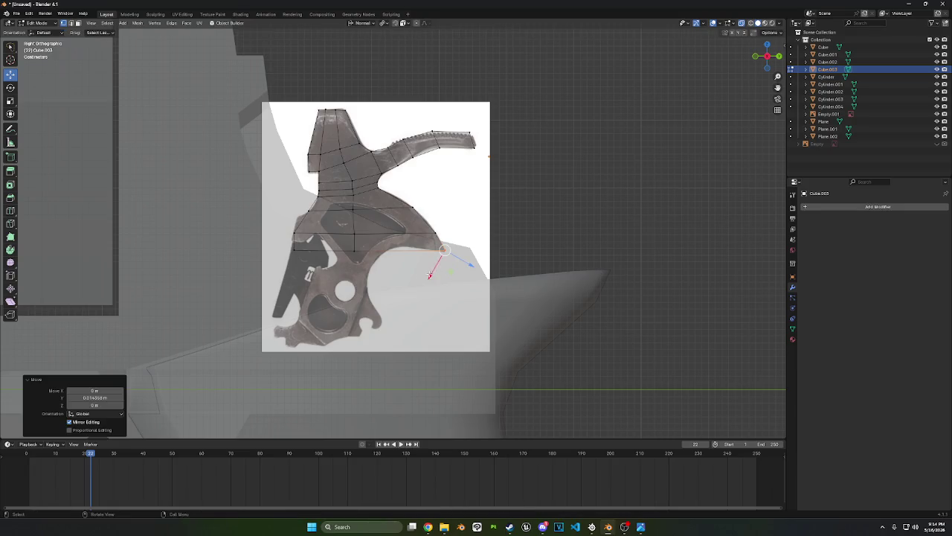
{"action": "mouse_move", "coordinate": [352, 277]}
{"action": "middle_mouse_down"}
{"action": "mouse_move", "coordinate": [391, 306]}
{"action": "mouse_move", "coordinate": [319, 269]}
{"action": "middle_mouse_up"}
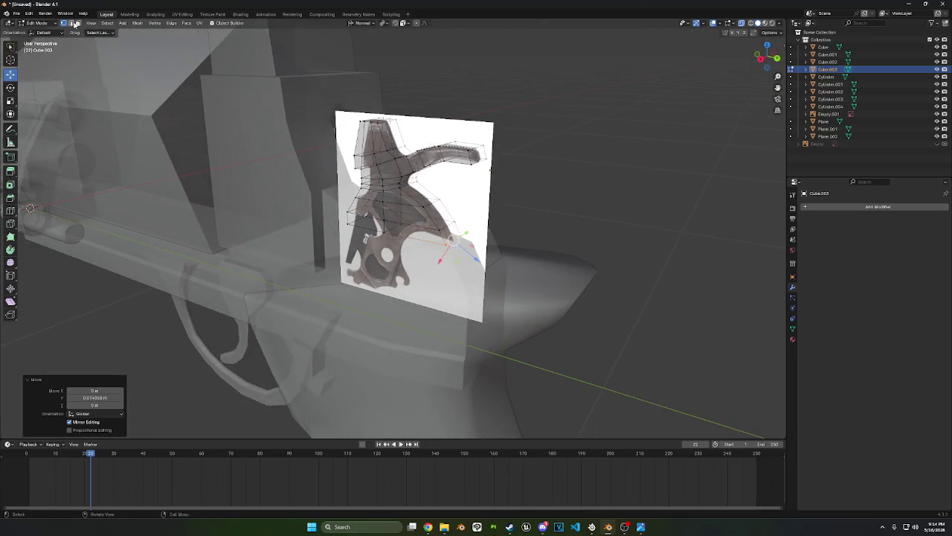
In Edge select, shortest-path select edges along the top of the hammer arm and head
{"action": "left_click", "coordinate": [74, 24]}
{"action": "middle_click_drag", "start_coordinate": [223, 93], "coordinate": [246, 119]}
{"action": "left_click", "coordinate": [455, 154]}
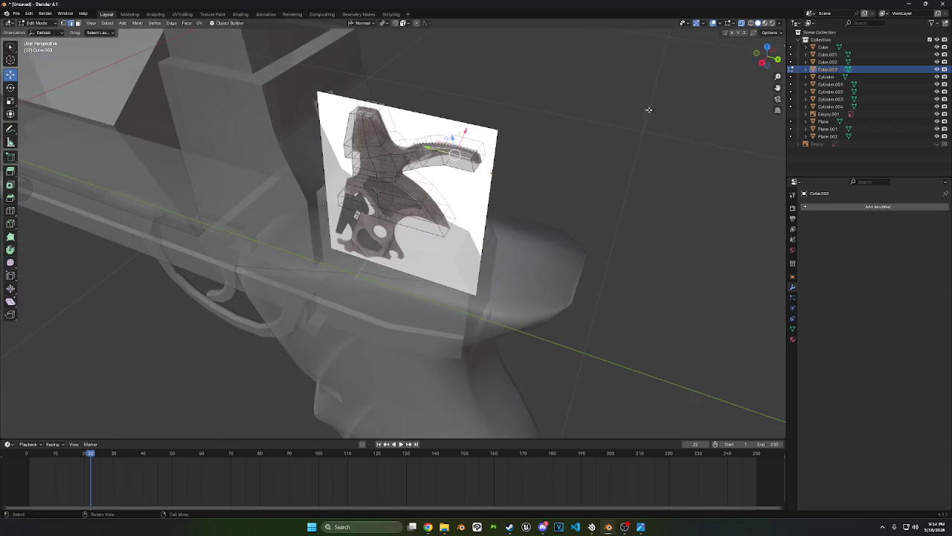
{"action": "key", "text": "alt+z"}
{"action": "middle_click_drag", "start_coordinate": [456, 153], "coordinate": [347, 152]}
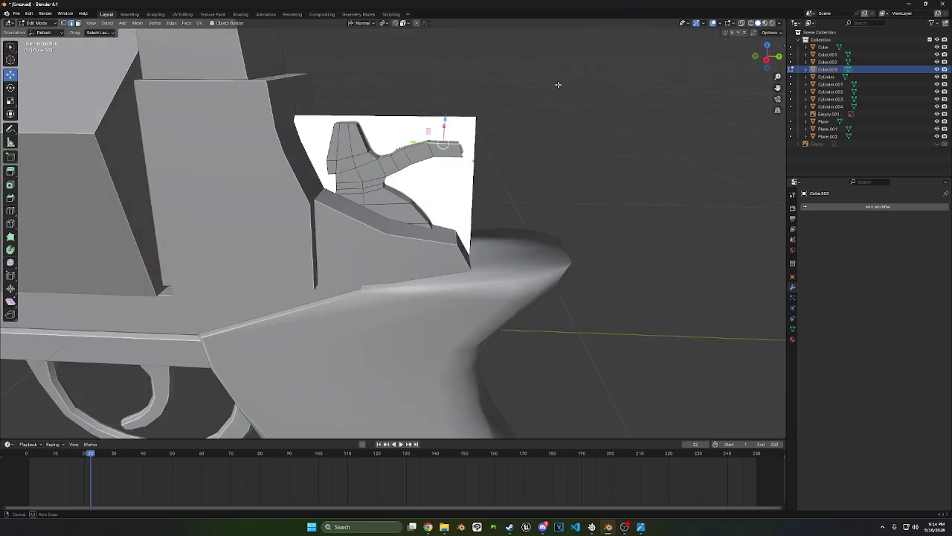
{"action": "left_click", "coordinate": [362, 137], "text": "ctrl"}
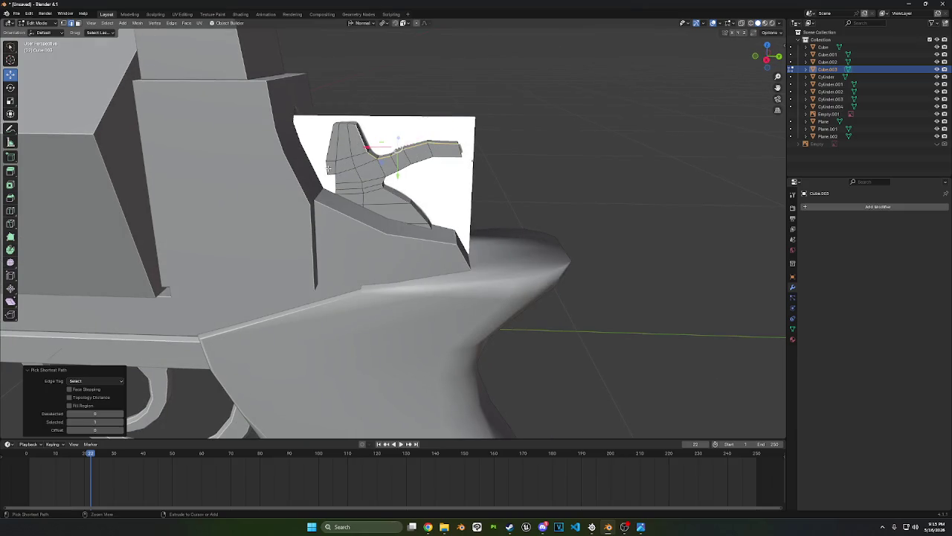
{"action": "left_click", "coordinate": [334, 139], "text": "ctrl"}
{"action": "left_click", "coordinate": [330, 162], "text": "ctrl"}
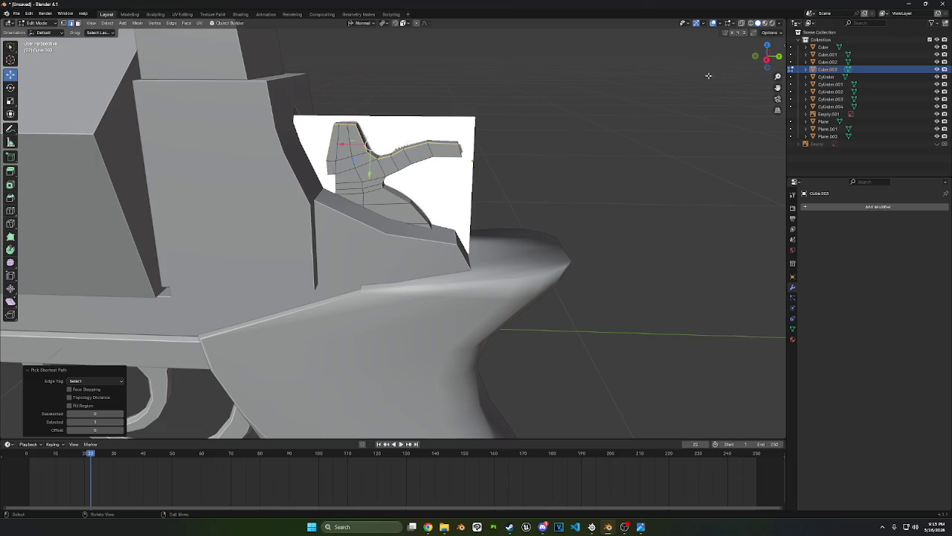
With X-ray on, extend the outline to the top rim's end and lower contour, undoing a stray bevel
{"action": "left_click", "coordinate": [741, 24]}
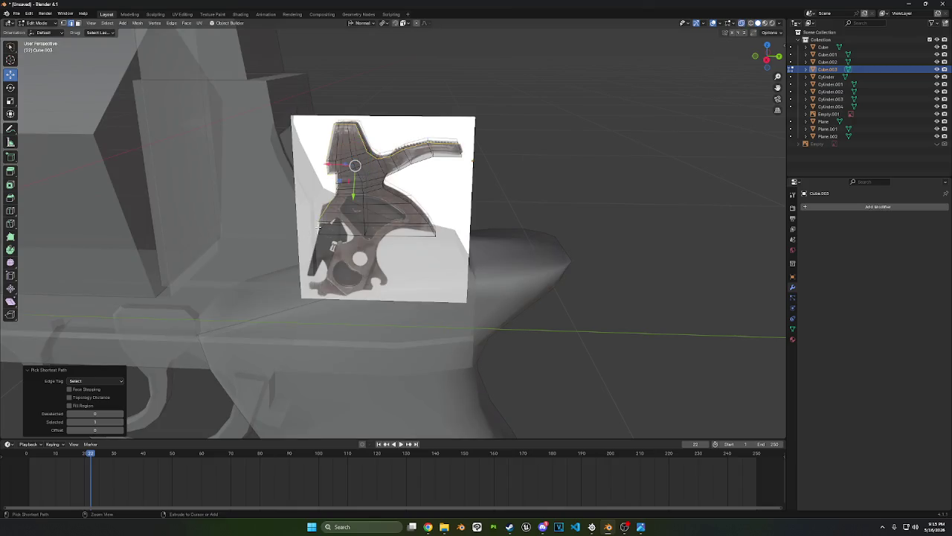
{"action": "middle_click_drag", "start_coordinate": [319, 226], "coordinate": [328, 232], "text": "shift"}
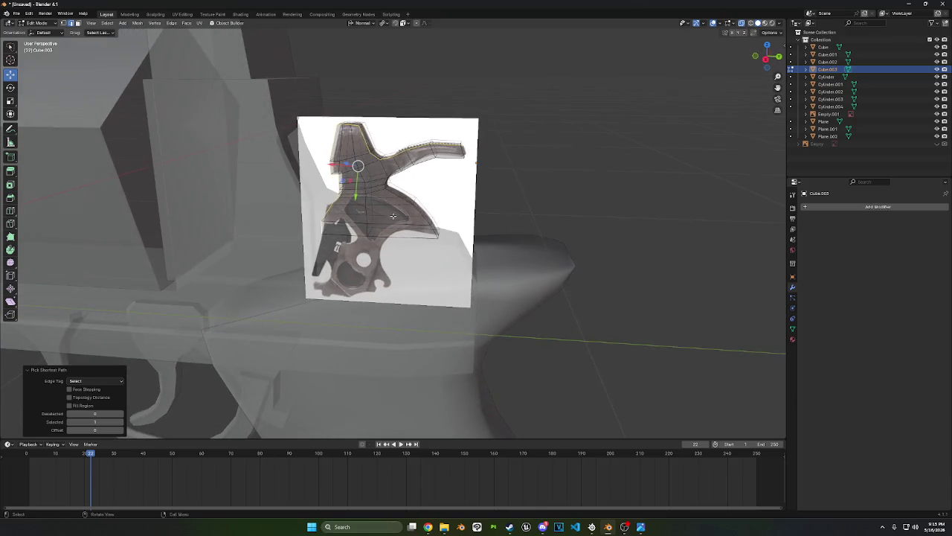
{"action": "left_click", "coordinate": [460, 150], "text": "shift"}
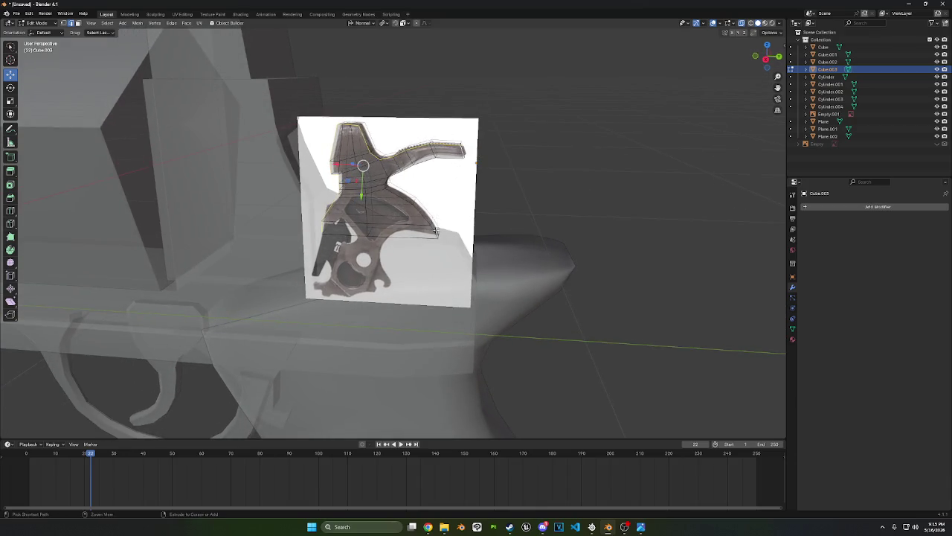
{"action": "left_click", "coordinate": [436, 232], "text": "ctrl"}
{"action": "left_click", "coordinate": [488, 236], "text": "ctrl"}
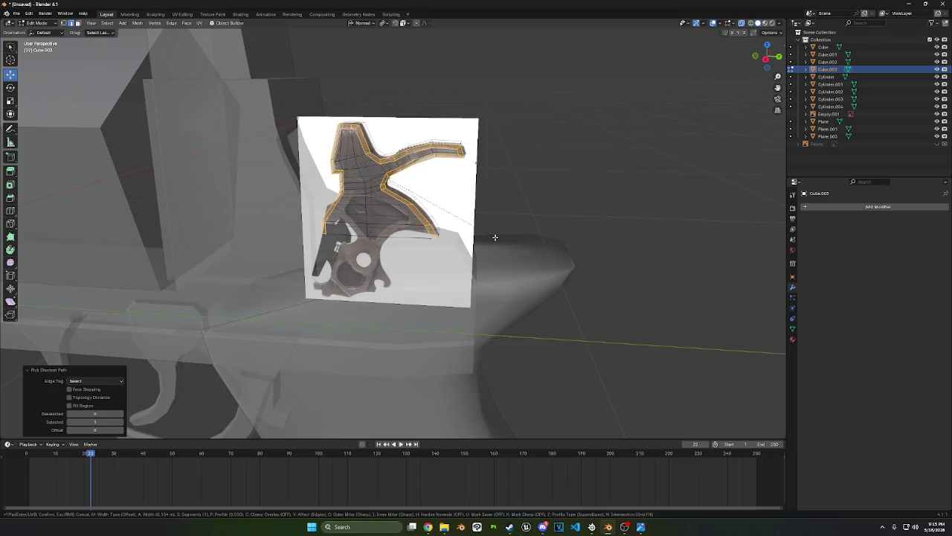
{"action": "key", "text": "ctrl+z"}
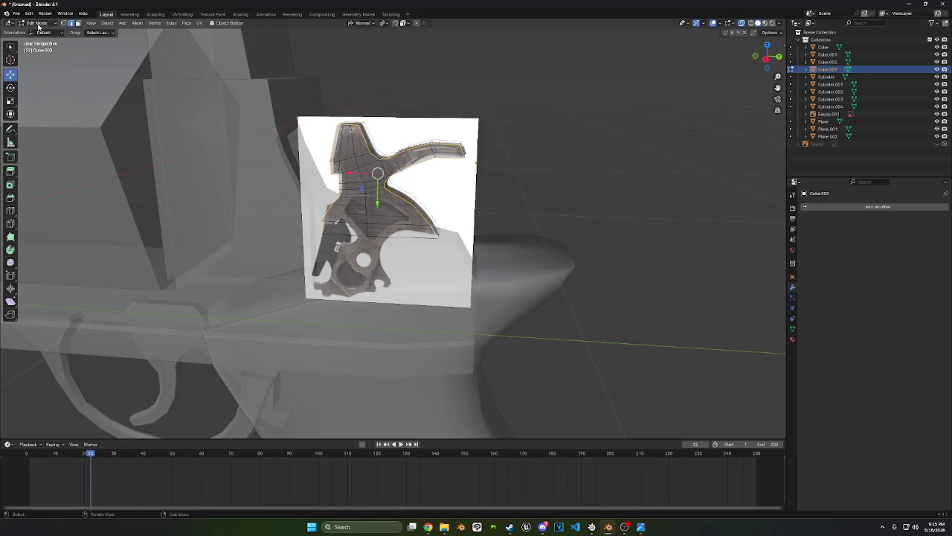
{"action": "key", "text": "ctrl+z"}
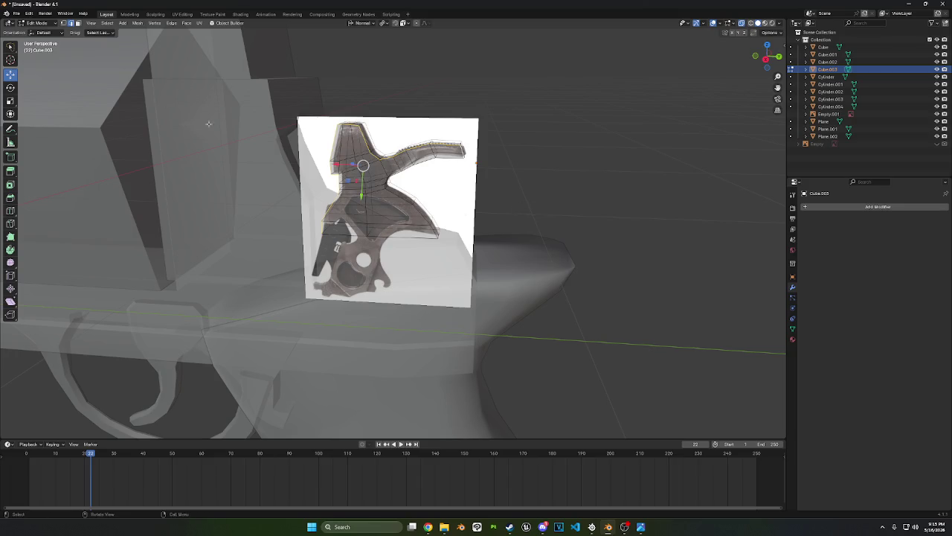
Return to Object Mode and bring up the Apply transforms menu
{"action": "left_click", "coordinate": [35, 24]}
{"action": "left_click", "coordinate": [35, 32]}
{"action": "key", "text": "ctrl+a"}
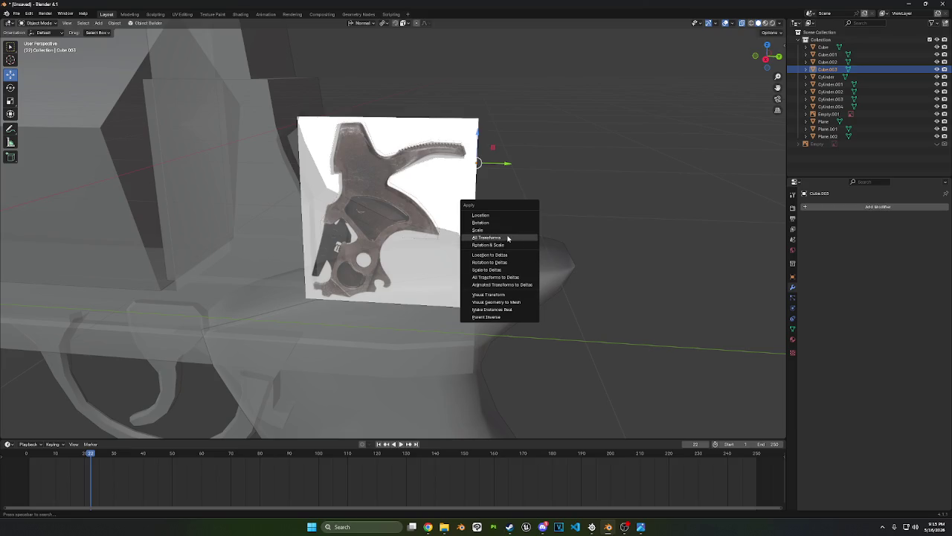
Apply All Transforms to the hammer, then extend the outline edge path in Edit Mode
{"action": "left_click", "coordinate": [512, 245]}
{"action": "right_click", "coordinate": [553, 177]}
{"action": "key", "text": "Tab"}
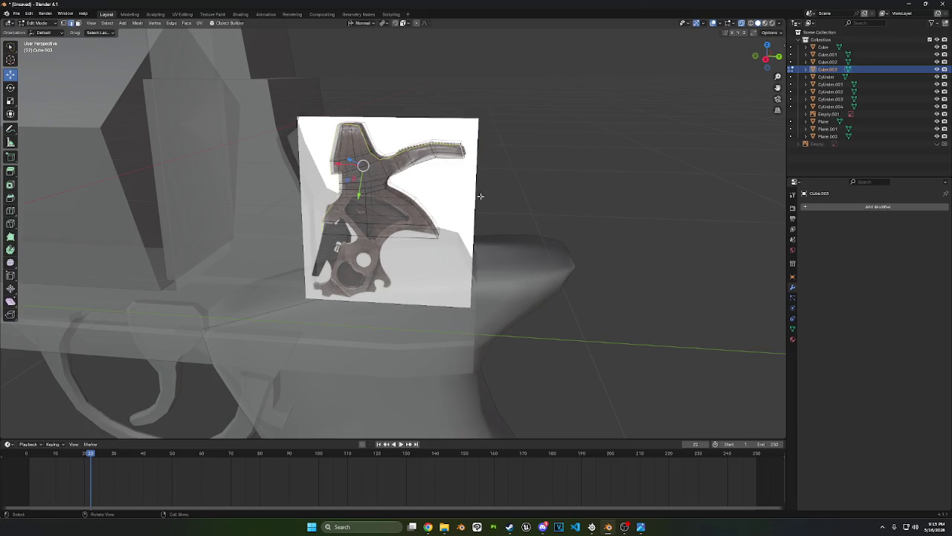
{"action": "mouse_move", "coordinate": [480, 198]}
{"action": "middle_mouse_down"}
{"action": "mouse_move", "coordinate": [527, 204]}
{"action": "mouse_move", "coordinate": [499, 223]}
{"action": "middle_mouse_up"}
{"action": "scroll", "coordinate": [402, 247], "scroll_direction": "up", "scroll_amount": 2}
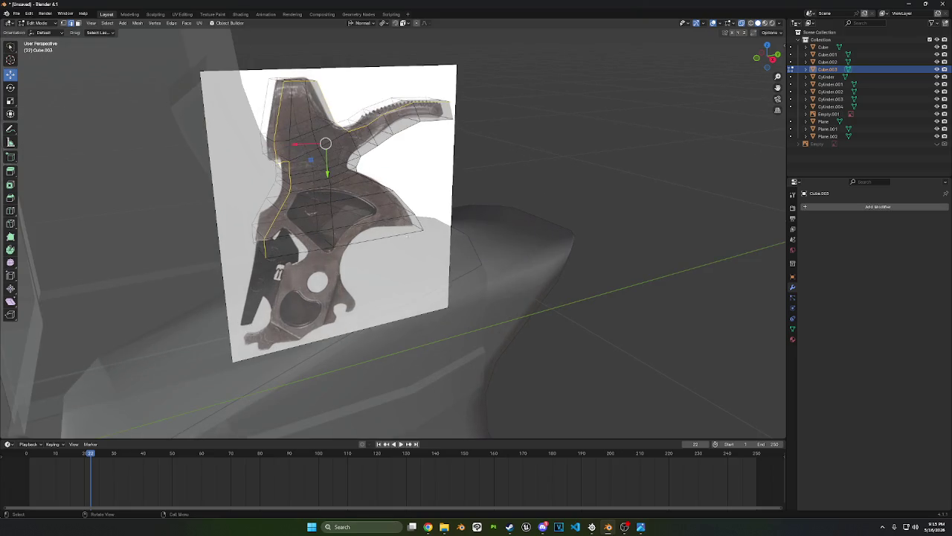
{"action": "left_click", "coordinate": [421, 205], "text": "ctrl"}
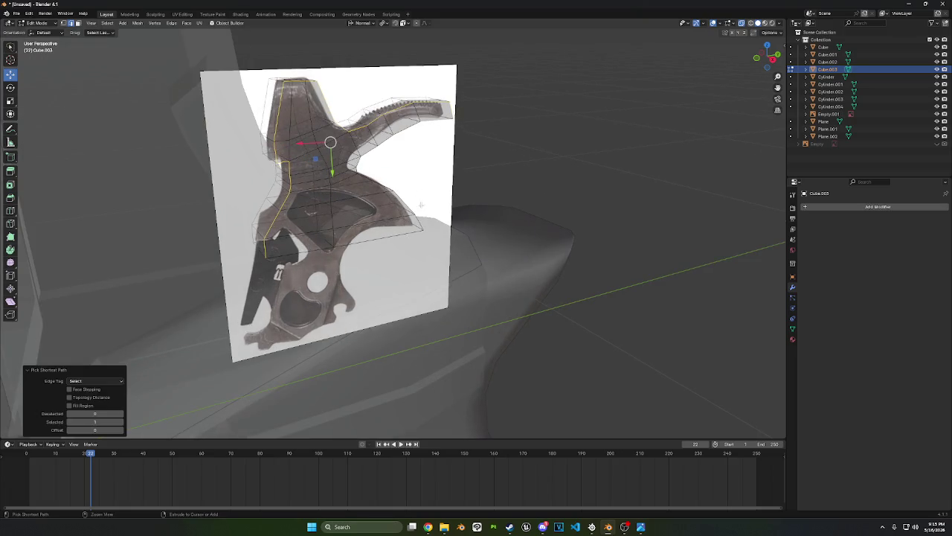
{"action": "left_click", "coordinate": [424, 225], "text": "ctrl"}
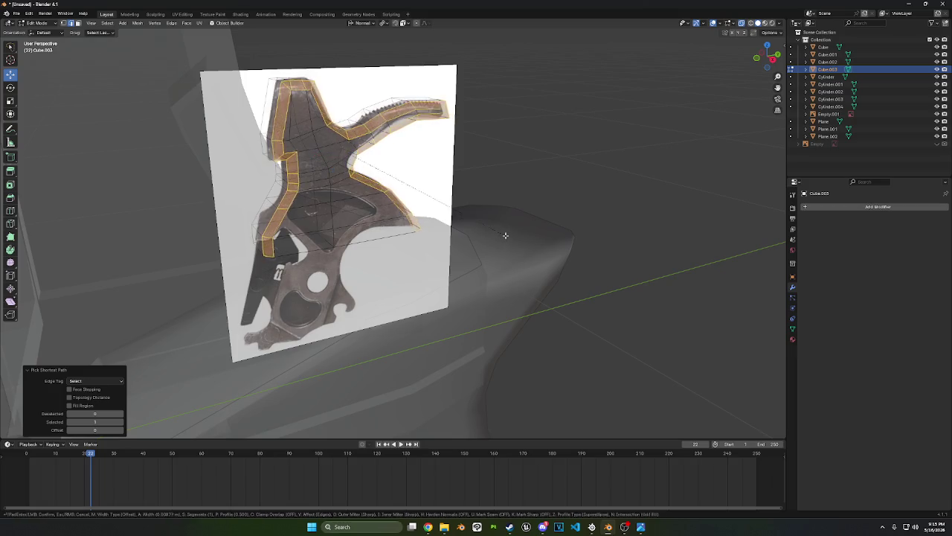
Bevel the hammer's outline edges, undoing the second bevel
{"action": "left_click", "coordinate": [506, 230]}
{"action": "mouse_move", "coordinate": [506, 230]}
{"action": "middle_mouse_down"}
{"action": "mouse_move", "coordinate": [462, 230]}
{"action": "mouse_move", "coordinate": [521, 227]}
{"action": "middle_mouse_up"}
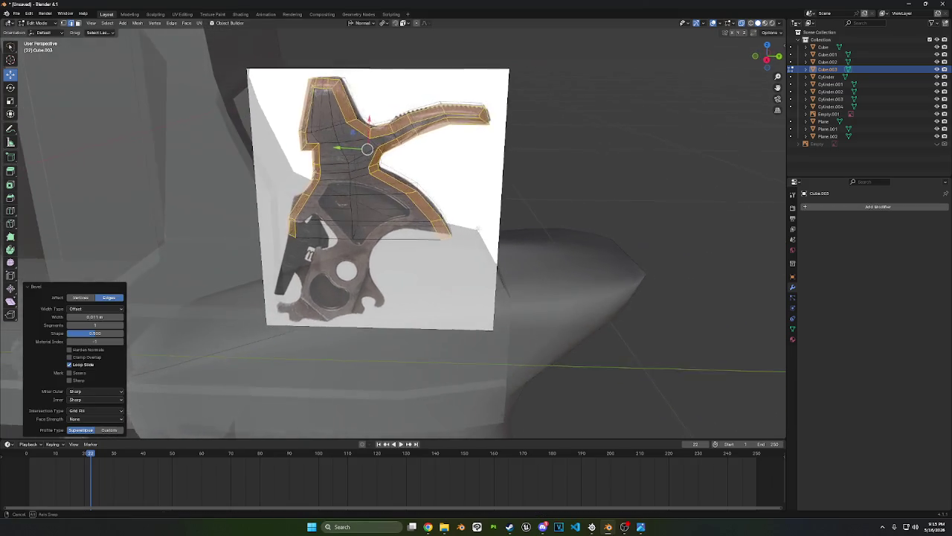
{"action": "key", "text": "ctrl+b"}
{"action": "left_click", "coordinate": [588, 223]}
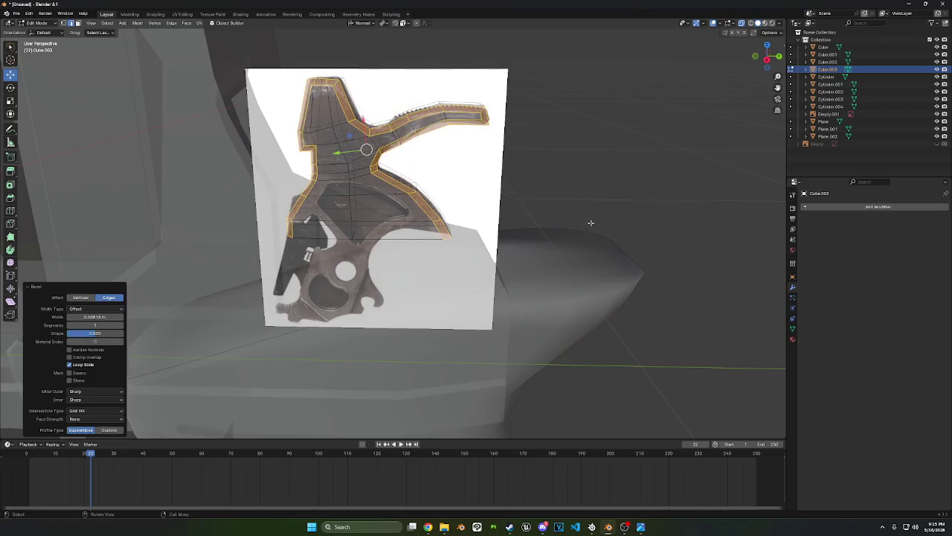
{"action": "middle_click_drag", "start_coordinate": [589, 221], "coordinate": [526, 216]}
{"action": "key", "text": "ctrl+z"}
Symmetrize the hammer mesh from -X to +X and scale it to 0.754 along X
{"action": "left_click", "coordinate": [137, 23]}
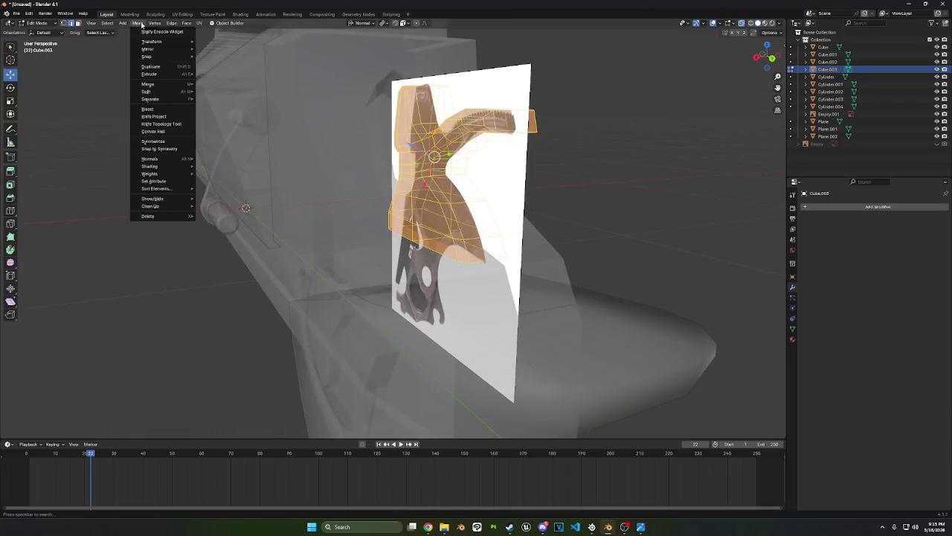
{"action": "left_click", "coordinate": [160, 142]}
{"action": "middle_click_drag", "start_coordinate": [315, 171], "coordinate": [402, 180]}
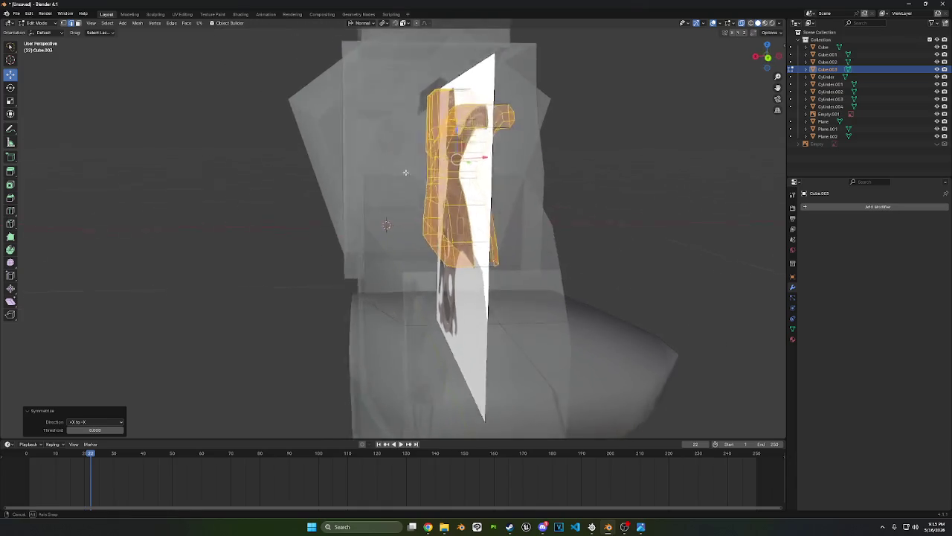
{"action": "key", "text": "s"}
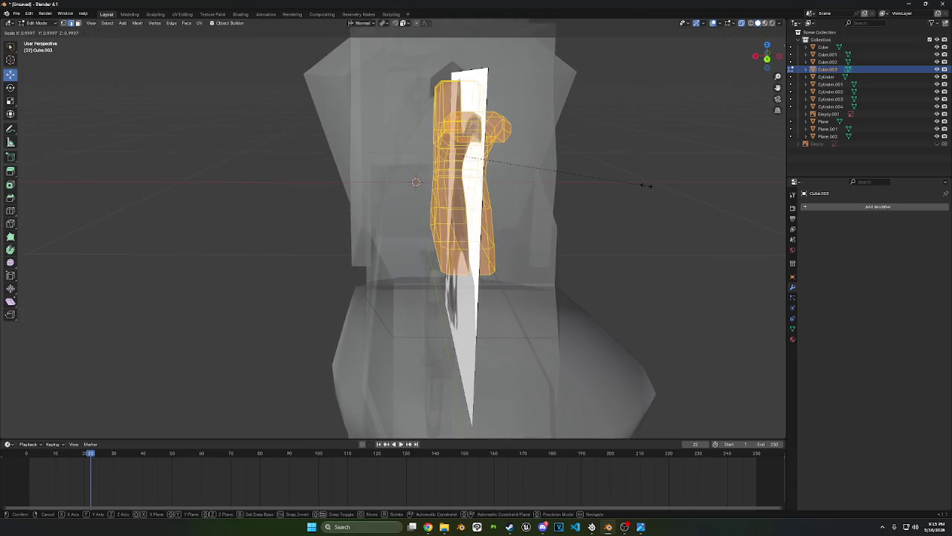
{"action": "key", "text": "x"}
{"action": "left_click", "coordinate": [602, 176]}
{"action": "middle_click_drag", "start_coordinate": [601, 179], "coordinate": [163, 112]}
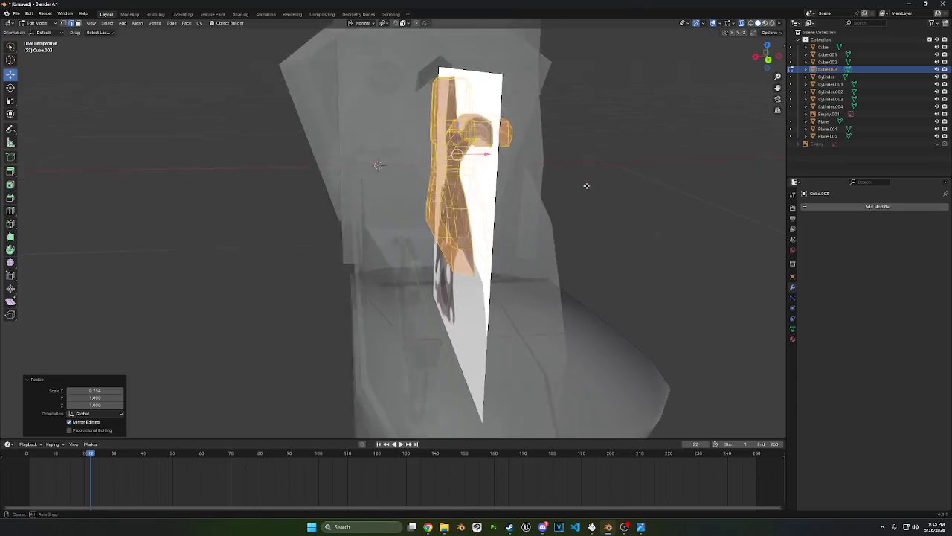
Return to Object Mode and select the Empty.001 reference image
{"action": "left_click", "coordinate": [44, 25]}
{"action": "left_click", "coordinate": [41, 34]}
{"action": "left_click", "coordinate": [492, 206]}
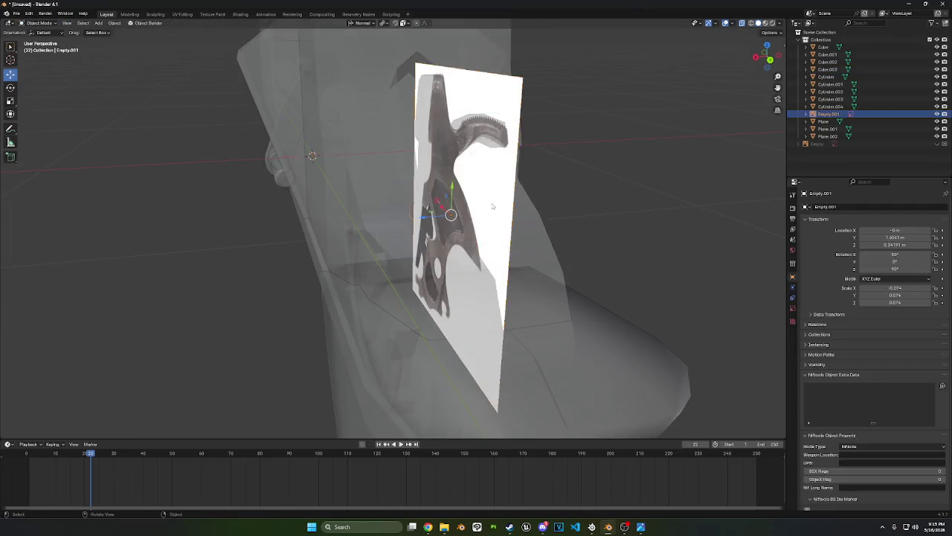
Delete the Empty.001 reference image
{"action": "right_click", "coordinate": [666, 246]}
{"action": "left_click", "coordinate": [618, 364]}
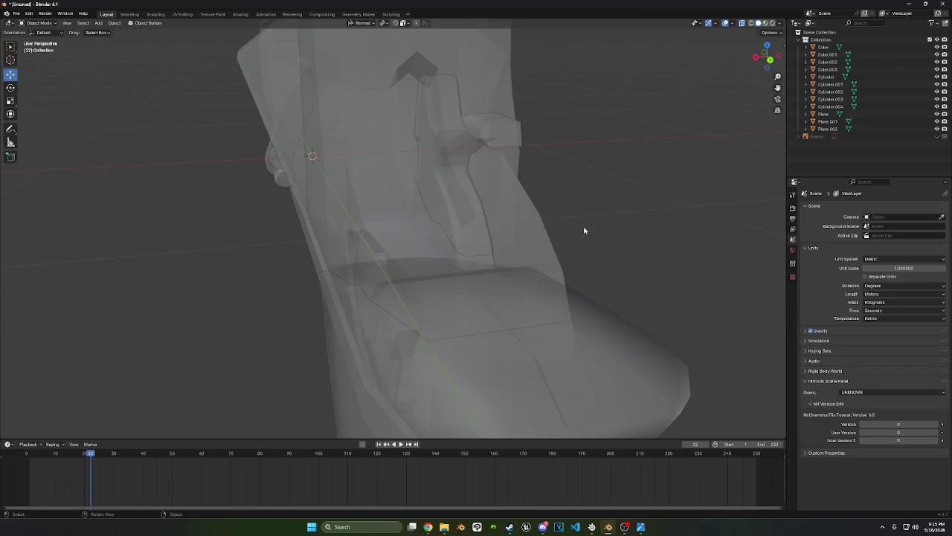
{"action": "mouse_move", "coordinate": [618, 363]}
{"action": "middle_mouse_down"}
{"action": "mouse_move", "coordinate": [647, 189]}
{"action": "mouse_move", "coordinate": [638, 209]}
{"action": "middle_mouse_up"}
Apply Shade Smooth by Angle (30°, sharp edges kept) to the hammer Cube.003
{"action": "left_click", "coordinate": [389, 180]}
{"action": "right_click", "coordinate": [389, 181]}
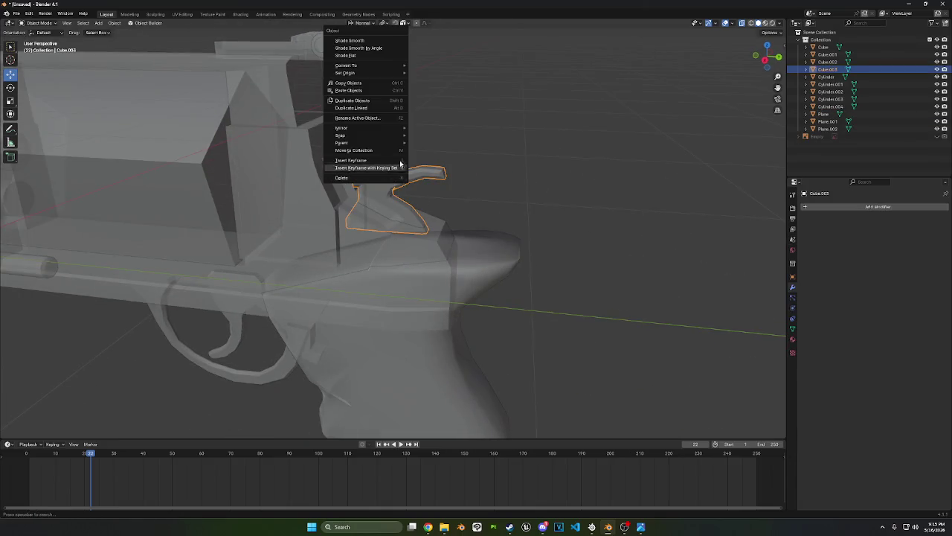
{"action": "left_click", "coordinate": [370, 49]}
{"action": "scroll", "coordinate": [521, 148], "scroll_direction": "up", "scroll_amount": 1}
{"action": "scroll", "coordinate": [476, 165], "scroll_direction": "up", "scroll_amount": 1}
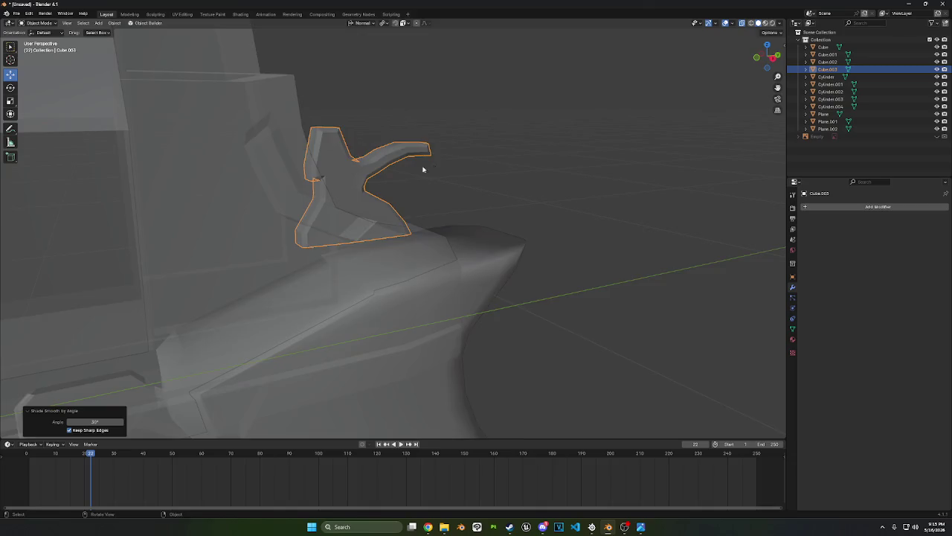
{"action": "scroll", "coordinate": [413, 160], "scroll_direction": "up", "scroll_amount": 1}
{"action": "scroll", "coordinate": [402, 154], "scroll_direction": "up", "scroll_amount": 1}
{"action": "scroll", "coordinate": [467, 148], "scroll_direction": "up", "scroll_amount": 1}
{"action": "scroll", "coordinate": [447, 141], "scroll_direction": "up", "scroll_amount": 1}
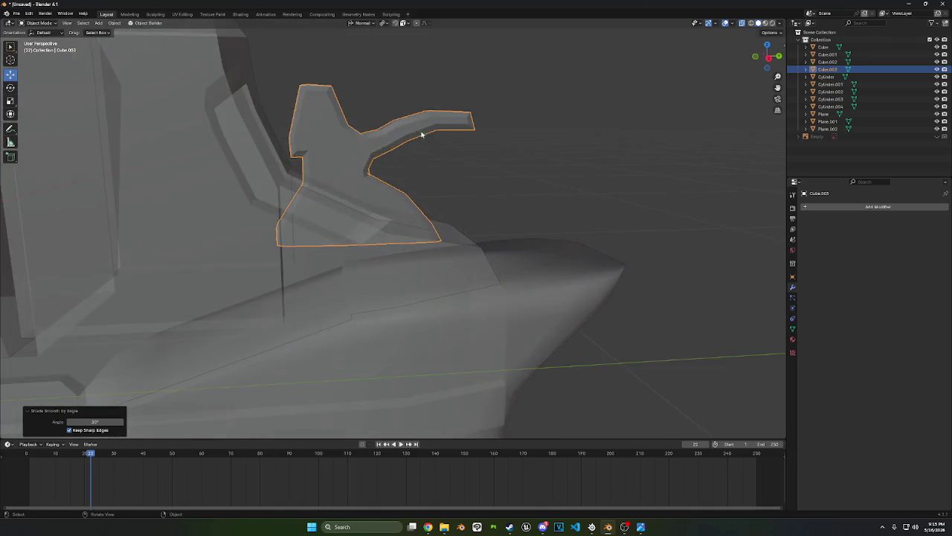
{"action": "scroll", "coordinate": [467, 179], "scroll_direction": "up", "scroll_amount": 2}
In the side orthographic view, move the hammer -0.0465 m along Y, then enter Edit Mode
{"action": "left_click", "coordinate": [767, 57]}
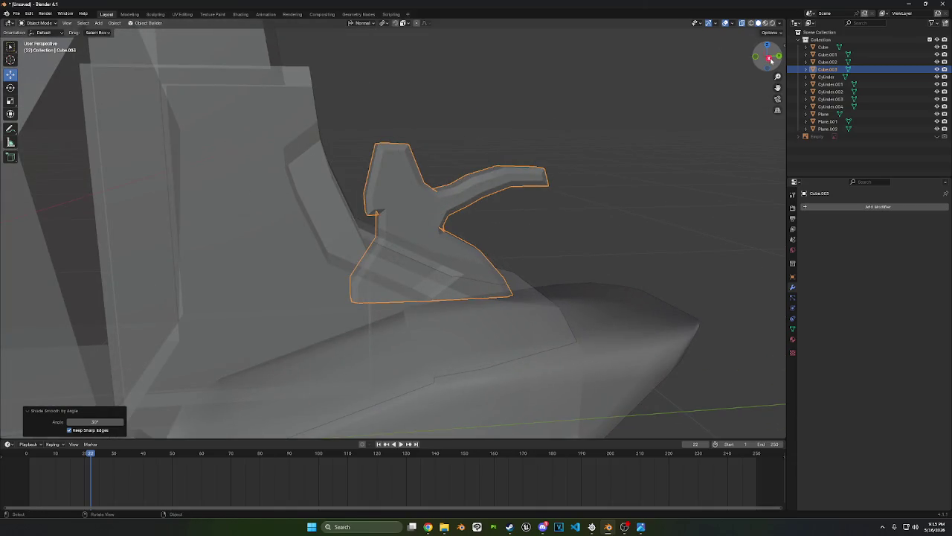
{"action": "key", "text": "g"}
{"action": "key", "text": "y"}
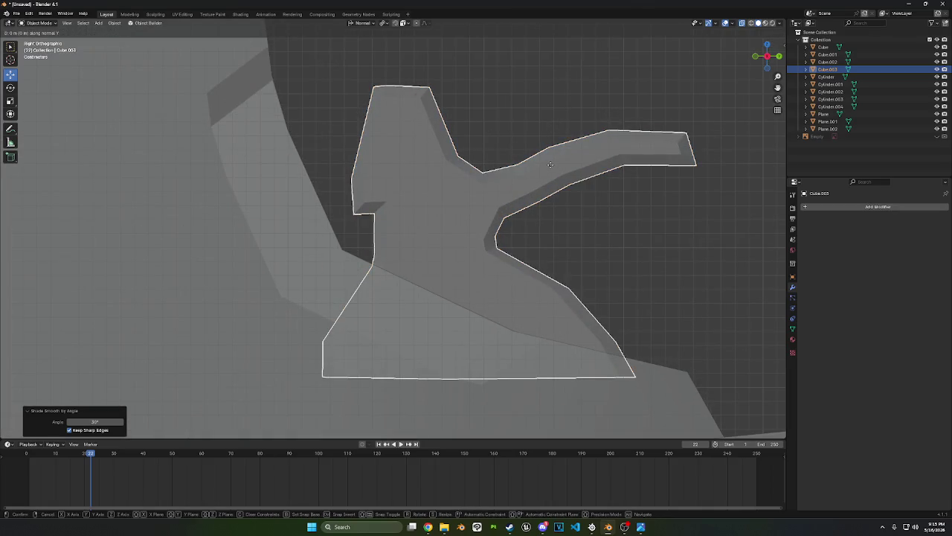
{"action": "left_click", "coordinate": [452, 168]}
{"action": "key", "text": "Tab"}
{"action": "middle_click_drag", "start_coordinate": [453, 168], "coordinate": [362, 134]}
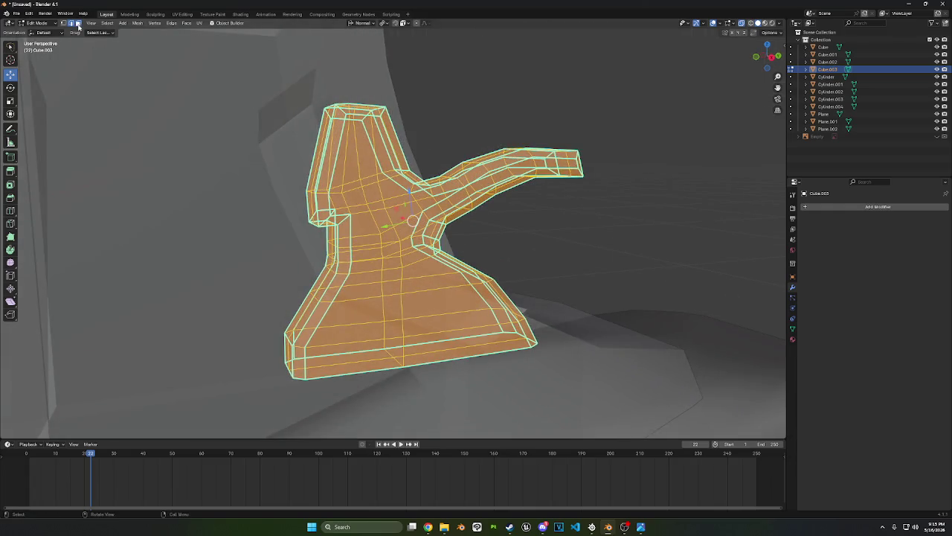
Select a single edge on the hammer's left side and nudge it slightly right
{"action": "left_click", "coordinate": [78, 23]}
{"action": "left_click", "coordinate": [317, 145]}
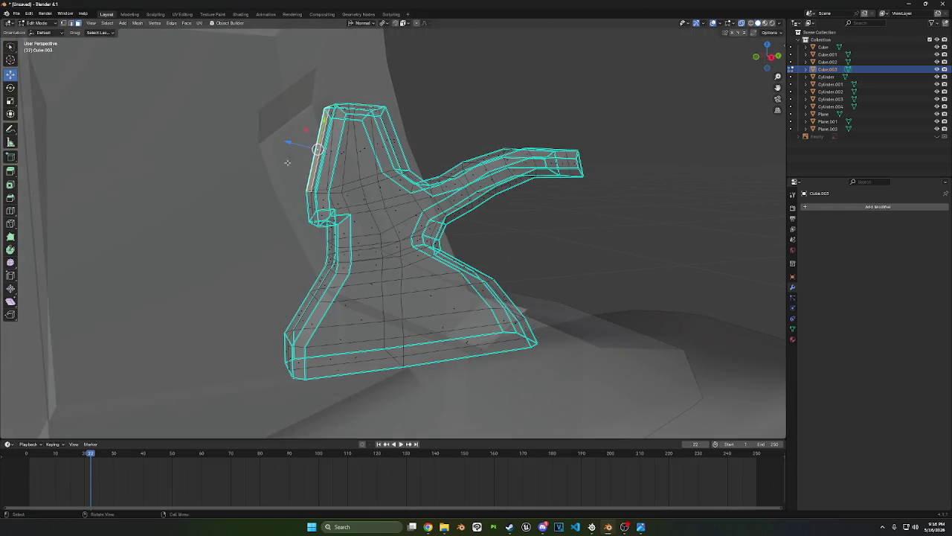
{"action": "left_click_drag", "start_coordinate": [318, 149], "coordinate": [322, 148]}
{"action": "mouse_move", "coordinate": [328, 151]}
{"action": "middle_mouse_down"}
{"action": "mouse_move", "coordinate": [298, 157]}
{"action": "mouse_move", "coordinate": [349, 160]}
{"action": "middle_mouse_up"}
In the right-side ortho view, move and rotate the hammer's back edge to tilt it
{"action": "left_click", "coordinate": [298, 157], "text": "shift"}
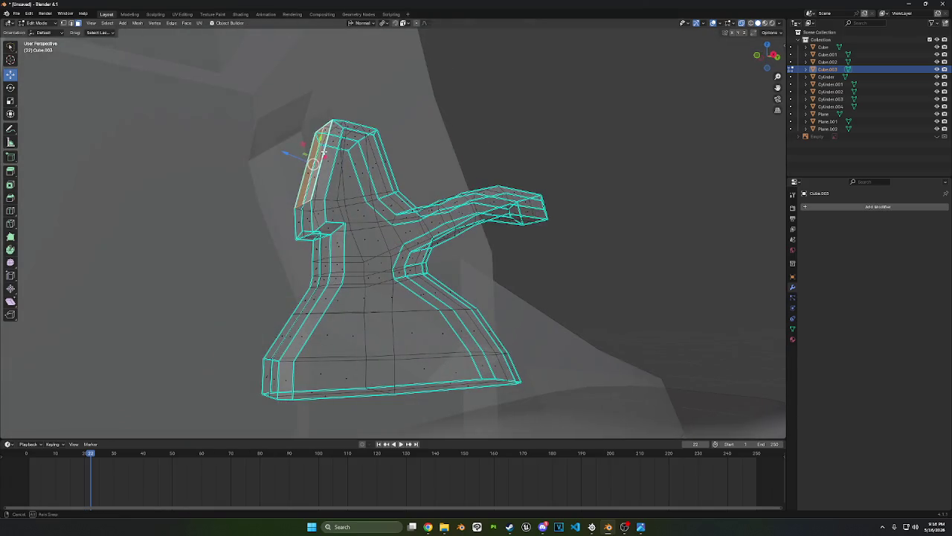
{"action": "left_click", "coordinate": [774, 55]}
{"action": "key", "text": "g"}
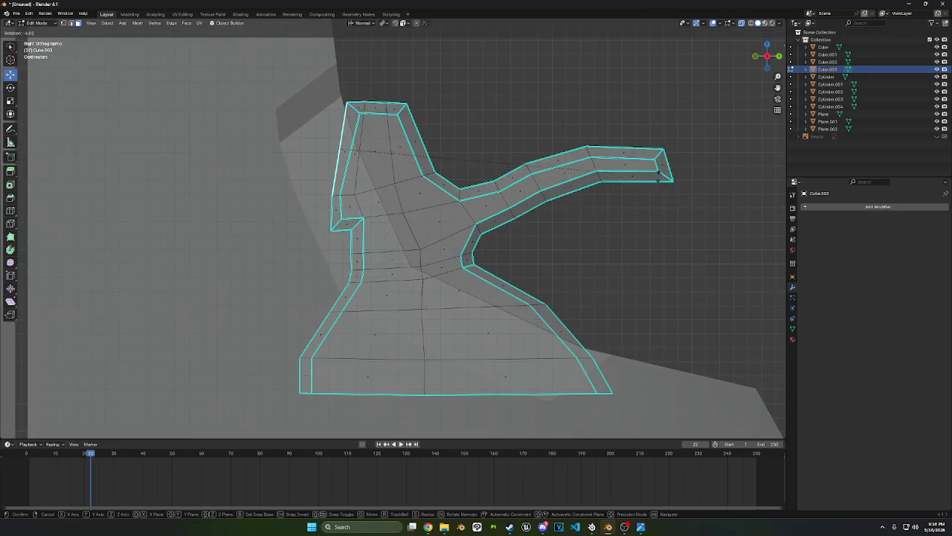
{"action": "left_click", "coordinate": [669, 205]}
{"action": "key", "text": "g"}
{"action": "left_click", "coordinate": [649, 171]}
{"action": "key", "text": "r"}
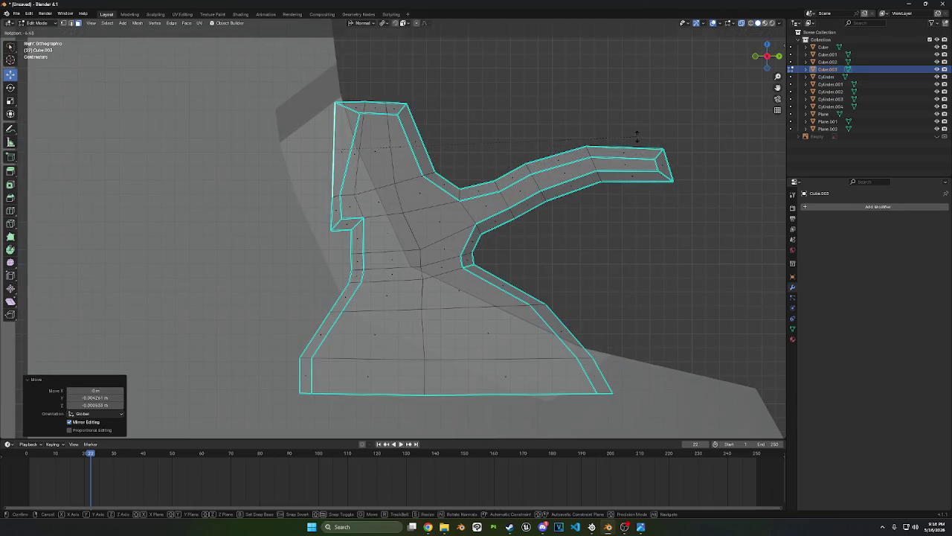
{"action": "left_click", "coordinate": [635, 136]}
{"action": "key", "text": "g"}
{"action": "left_click", "coordinate": [635, 136]}
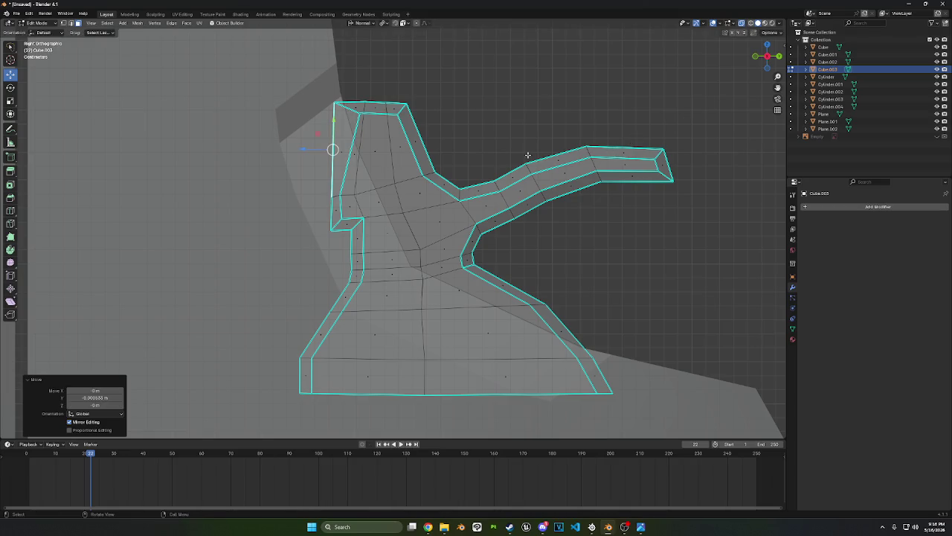
Cut a new edge loop into the hammer with the Loop Cut tool
{"action": "middle_click_drag", "start_coordinate": [599, 152], "coordinate": [497, 192]}
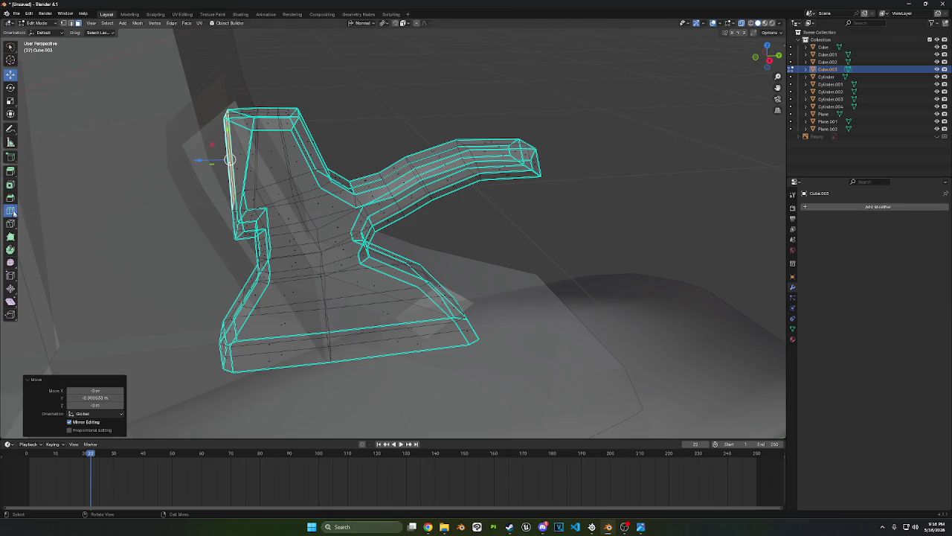
{"action": "left_click", "coordinate": [10, 211]}
{"action": "middle_click_drag", "start_coordinate": [383, 176], "coordinate": [438, 169]}
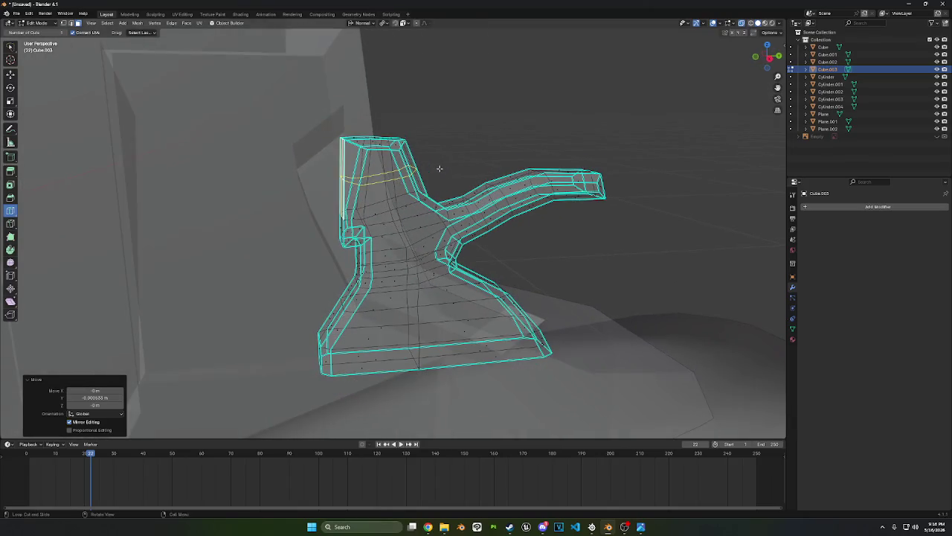
{"action": "left_click", "coordinate": [12, 75]}
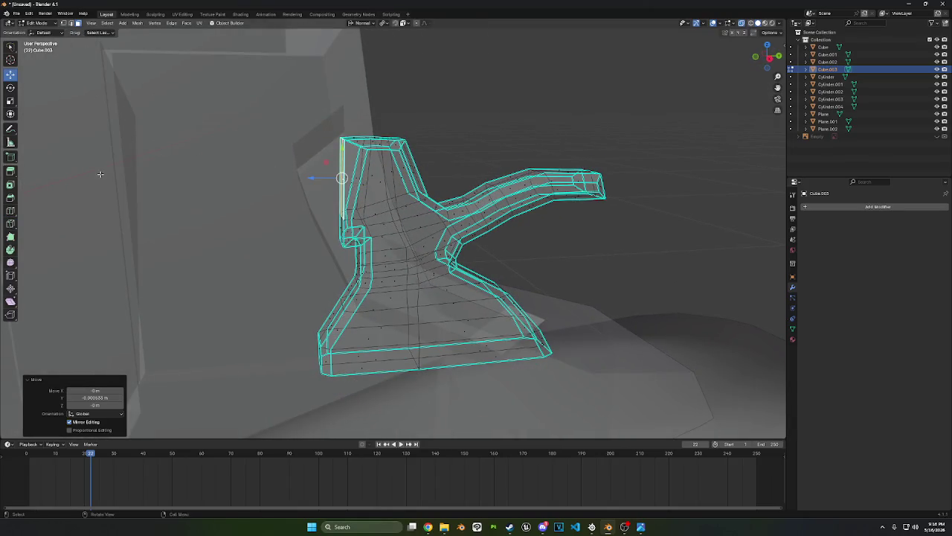
Extrude a block off the hammer's back and flatten its face to 0.656 on Z
{"action": "key", "text": "e"}
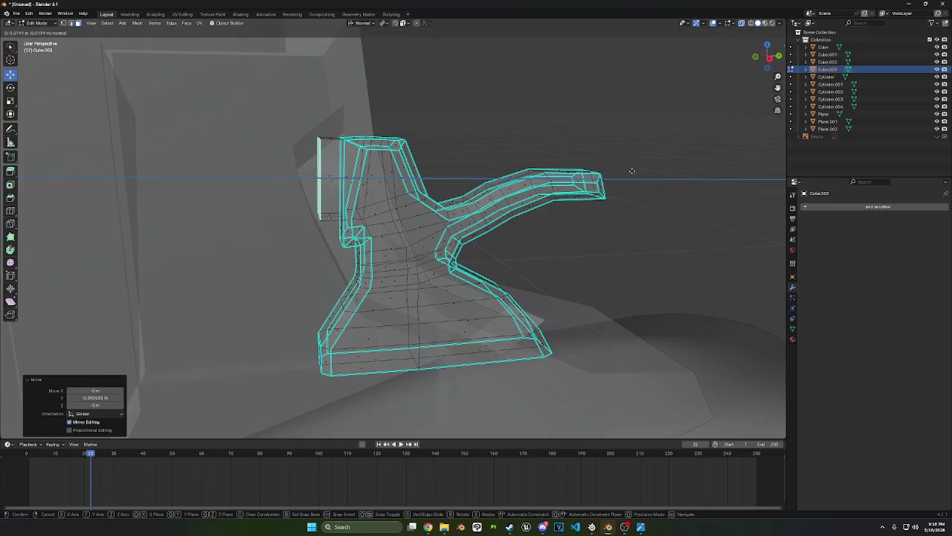
{"action": "left_click", "coordinate": [631, 170]}
{"action": "key", "text": "s"}
{"action": "key", "text": "z"}
{"action": "left_click", "coordinate": [521, 175]}
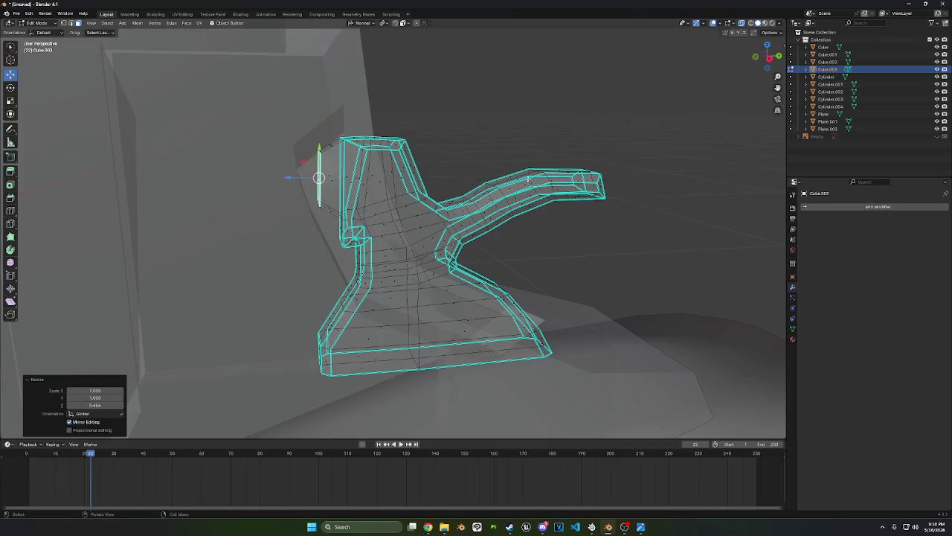
{"action": "middle_click_drag", "start_coordinate": [521, 175], "coordinate": [216, 89]}
{"action": "scroll", "coordinate": [523, 171], "scroll_direction": "down", "scroll_amount": 2}
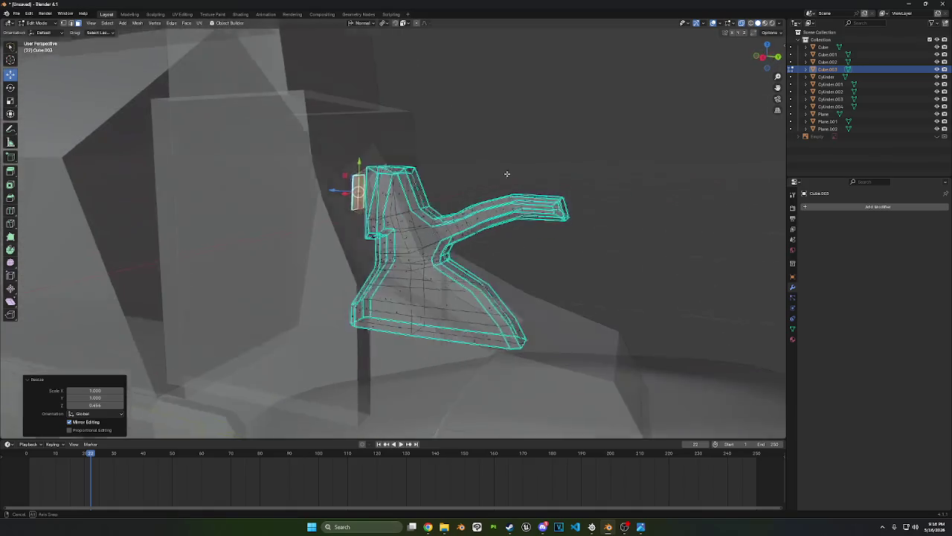
Return to Object Mode and view the gun from the front
{"action": "left_click", "coordinate": [24, 23]}
{"action": "left_click", "coordinate": [37, 29]}
{"action": "mouse_move", "coordinate": [431, 106]}
{"action": "middle_mouse_down"}
{"action": "mouse_move", "coordinate": [397, 153]}
{"action": "mouse_move", "coordinate": [416, 159]}
{"action": "middle_mouse_up"}
{"action": "scroll", "coordinate": [526, 193], "scroll_direction": "down", "scroll_amount": 2}
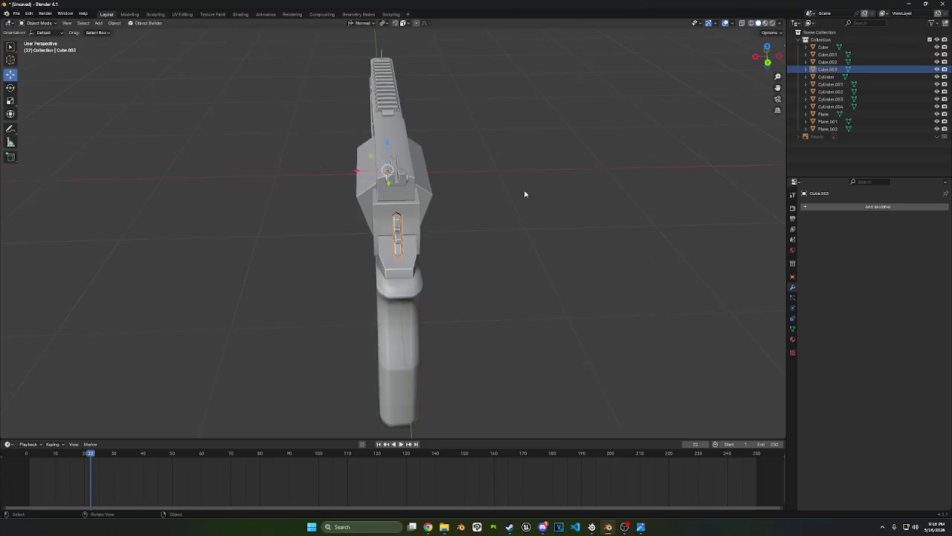
Apply Shade Smooth by Angle to the hammer
{"action": "mouse_move", "coordinate": [525, 194]}
{"action": "middle_mouse_down"}
{"action": "mouse_move", "coordinate": [518, 176]}
{"action": "mouse_move", "coordinate": [449, 206]}
{"action": "mouse_move", "coordinate": [442, 198]}
{"action": "middle_mouse_up"}
{"action": "scroll", "coordinate": [519, 176], "scroll_direction": "up", "scroll_amount": 3}
{"action": "right_click", "coordinate": [557, 194]}
{"action": "left_click", "coordinate": [556, 191]}
{"action": "scroll", "coordinate": [498, 210], "scroll_direction": "up", "scroll_amount": 3}
In the Plane frame's Edit Mode, select the edges along the hammer slot's inner sides
{"action": "left_click", "coordinate": [449, 206]}
{"action": "scroll", "coordinate": [448, 206], "scroll_direction": "up", "scroll_amount": 3}
{"action": "key", "text": "Tab"}
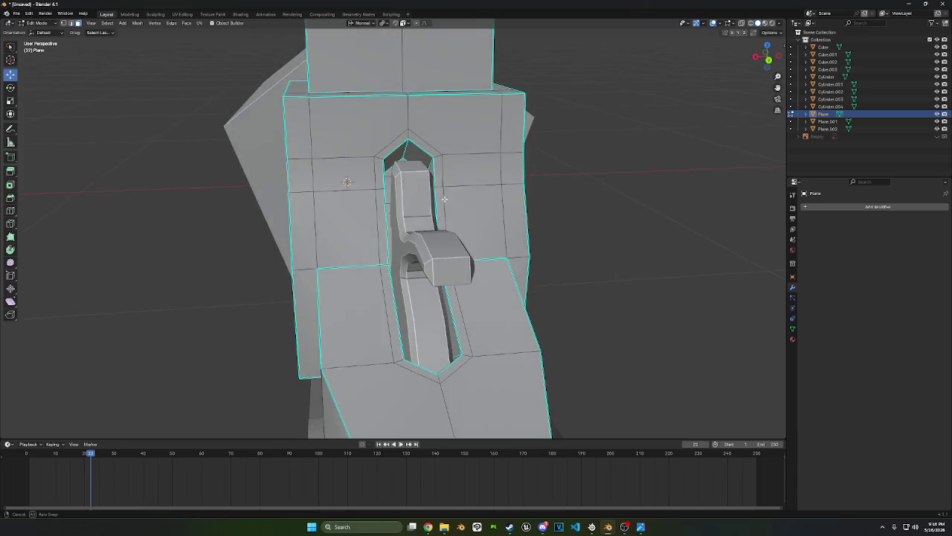
{"action": "mouse_move", "coordinate": [374, 180]}
{"action": "middle_mouse_down"}
{"action": "mouse_move", "coordinate": [436, 223]}
{"action": "mouse_move", "coordinate": [485, 157]}
{"action": "mouse_move", "coordinate": [402, 215]}
{"action": "middle_mouse_up"}
{"action": "left_click", "coordinate": [437, 246], "text": "ctrl"}
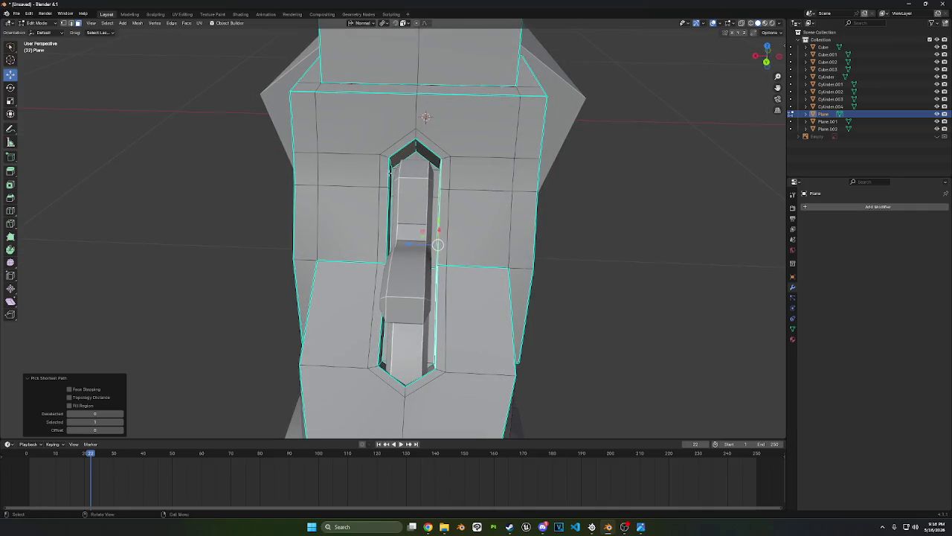
{"action": "middle_click_drag", "start_coordinate": [389, 170], "coordinate": [446, 223]}
{"action": "left_click", "coordinate": [390, 173], "text": "ctrl"}
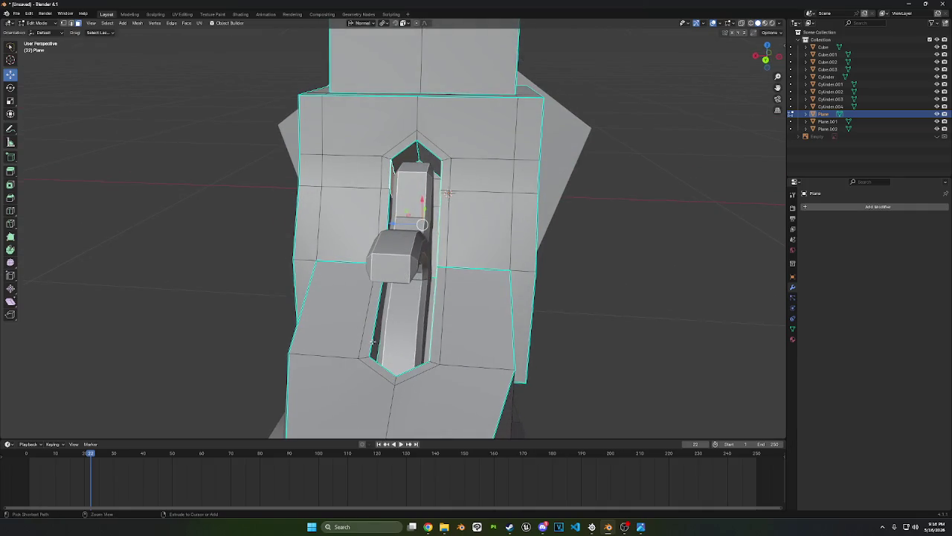
Narrow the selected slot edges along X to a scale of 0.869
{"action": "key", "text": "s"}
{"action": "key", "text": "x"}
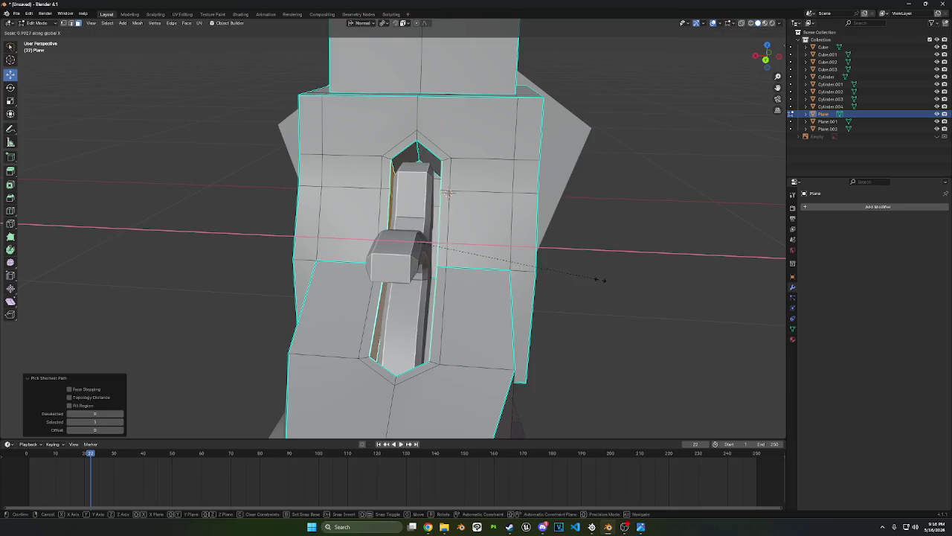
{"action": "left_click", "coordinate": [600, 280]}
{"action": "middle_click_drag", "start_coordinate": [637, 265], "coordinate": [650, 268]}
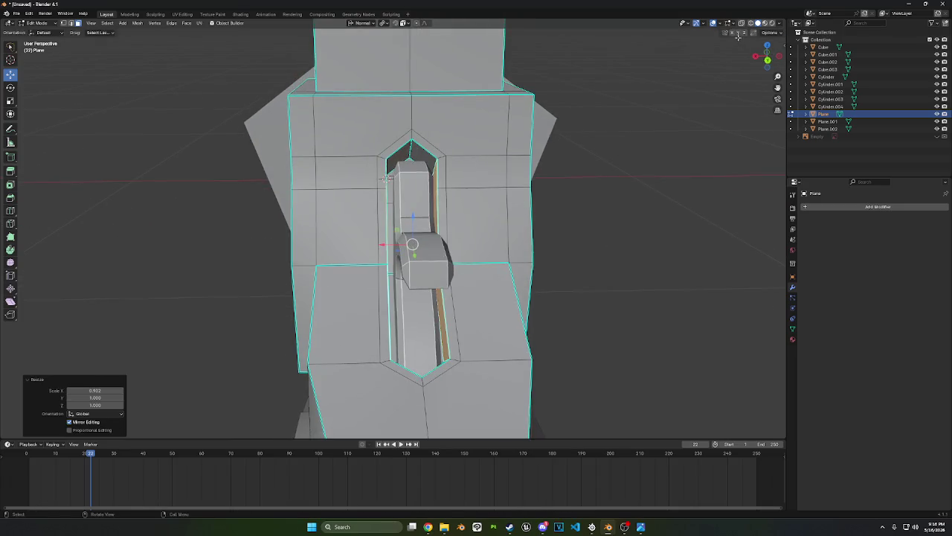
{"action": "key", "text": "s"}
{"action": "key", "text": "x"}
{"action": "left_click", "coordinate": [678, 195]}
Select an edge loop on the slot's side and shift it along X
{"action": "left_click", "coordinate": [439, 320]}
{"action": "middle_click_drag", "start_coordinate": [439, 320], "coordinate": [486, 325]}
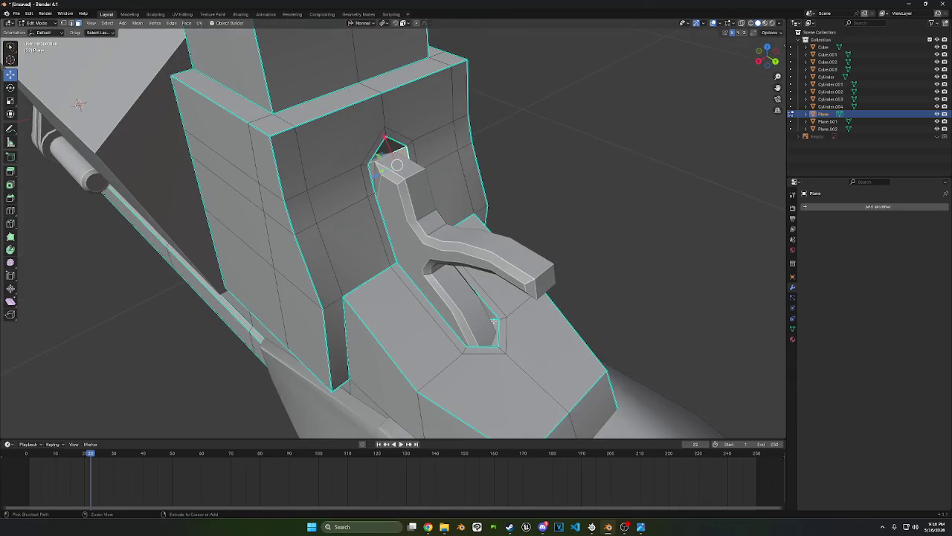
{"action": "left_click", "coordinate": [492, 313], "text": "ctrl"}
{"action": "middle_click_drag", "start_coordinate": [610, 253], "coordinate": [565, 230]}
{"action": "key", "text": "g"}
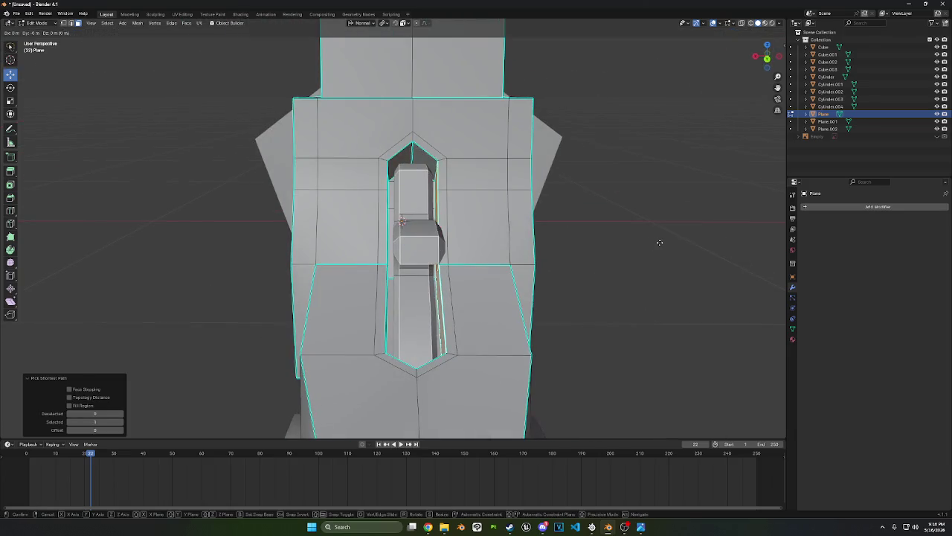
{"action": "key", "text": "x"}
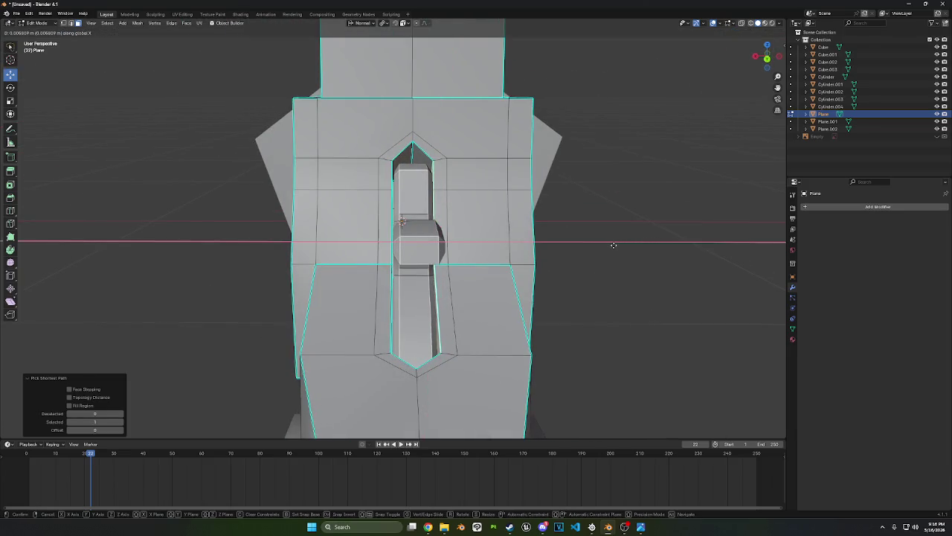
{"action": "left_click", "coordinate": [595, 245]}
Switch to Edge select and begin a bevel on the slot rim edges
{"action": "scroll", "coordinate": [477, 228], "scroll_direction": "down", "scroll_amount": 1}
{"action": "left_click", "coordinate": [72, 23]}
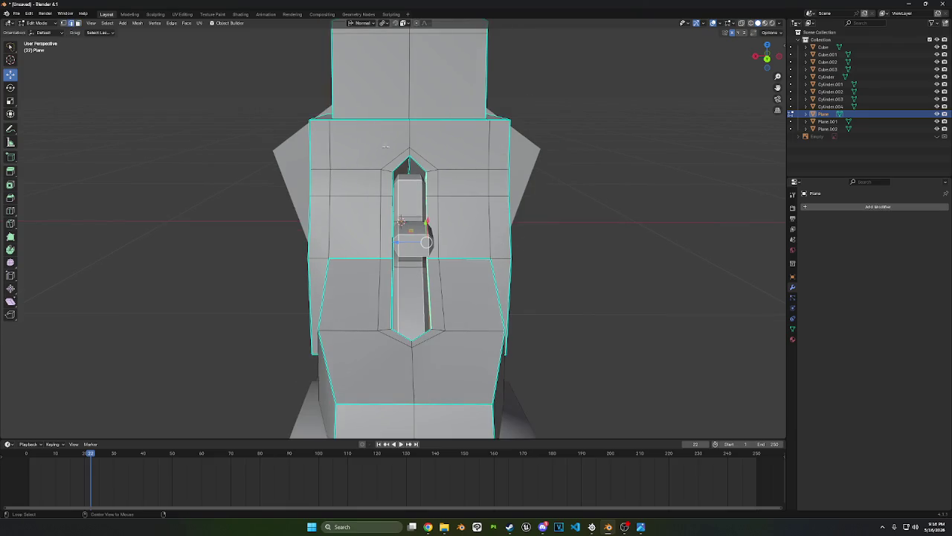
{"action": "key", "text": "ctrl+b"}
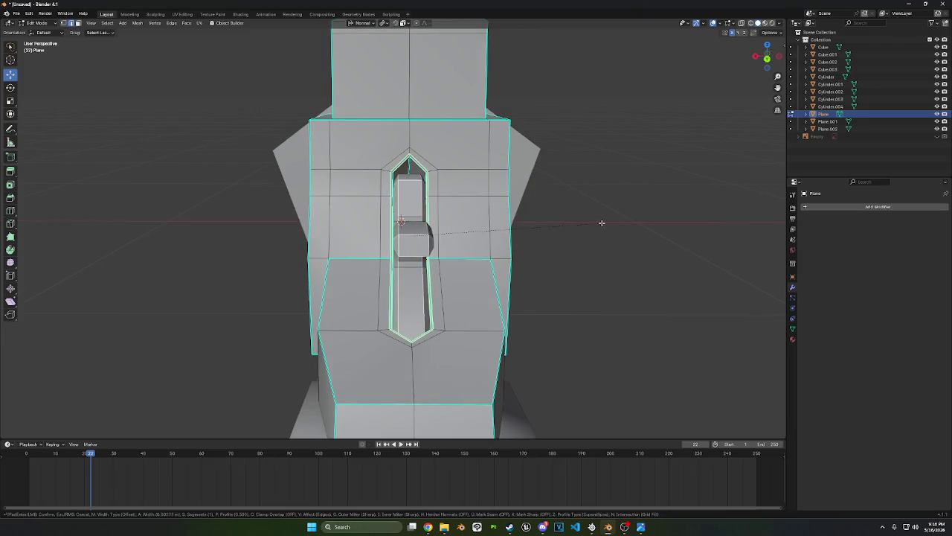
Confirm the slot-rim bevel and bevel the slanted edge loop behind the hammer
{"action": "left_click", "coordinate": [605, 221]}
{"action": "mouse_move", "coordinate": [610, 221]}
{"action": "middle_mouse_down"}
{"action": "mouse_move", "coordinate": [538, 220]}
{"action": "mouse_move", "coordinate": [554, 224]}
{"action": "middle_mouse_up"}
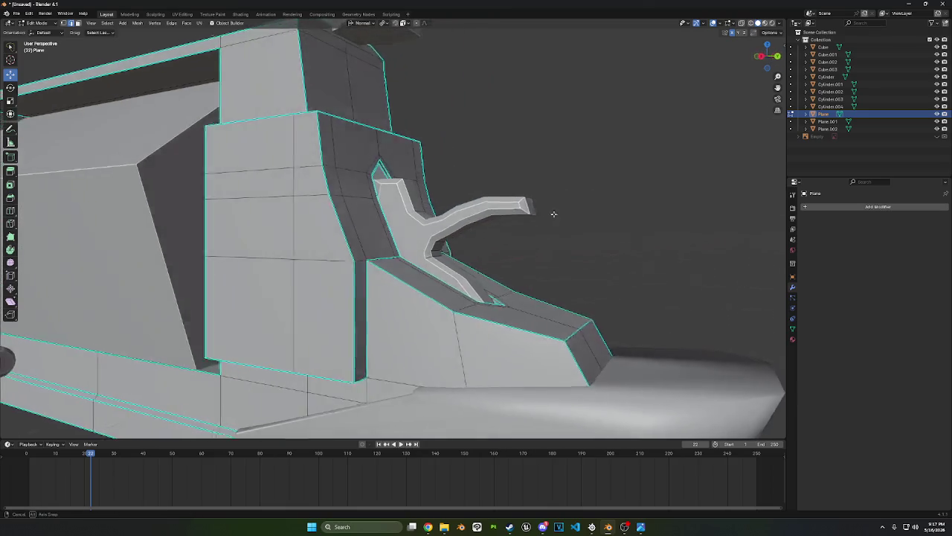
{"action": "left_click", "coordinate": [339, 154], "text": "alt"}
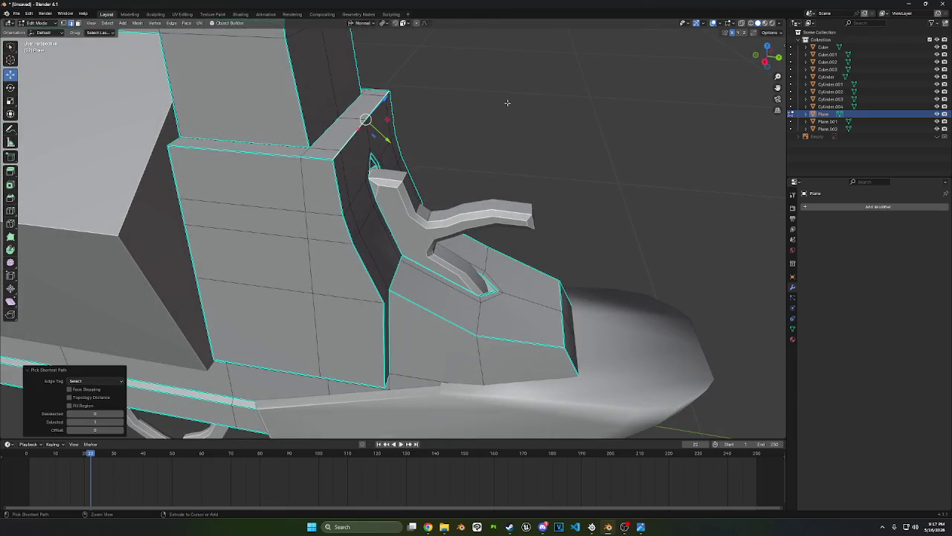
{"action": "key", "text": "shift+r"}
{"action": "mouse_move", "coordinate": [482, 122]}
{"action": "middle_mouse_down"}
{"action": "mouse_move", "coordinate": [461, 134]}
{"action": "mouse_move", "coordinate": [518, 220]}
{"action": "middle_mouse_up"}
{"action": "scroll", "coordinate": [461, 134], "scroll_direction": "down", "scroll_amount": 5}
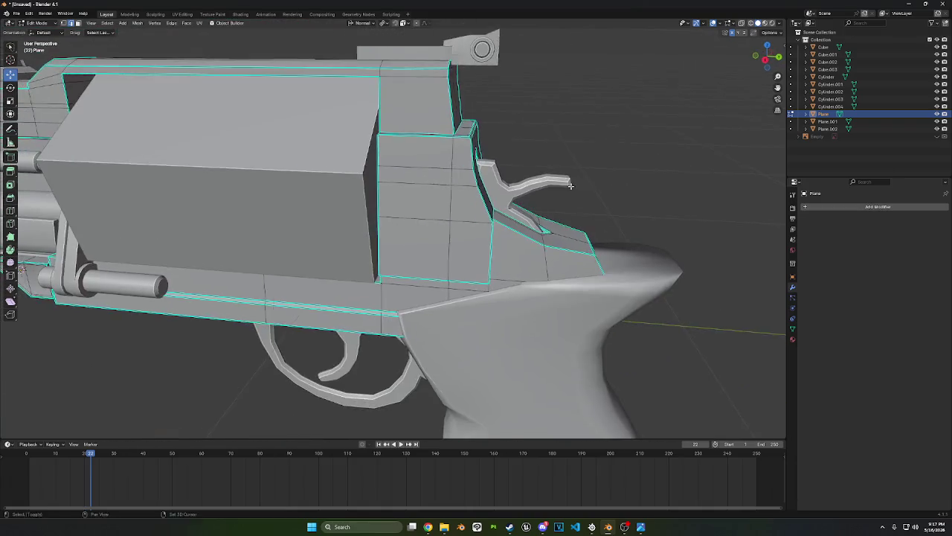
Bevel the edge at the frame's rear top
{"action": "left_click", "coordinate": [525, 296], "text": "ctrl"}
{"action": "key", "text": "ctrl+b"}
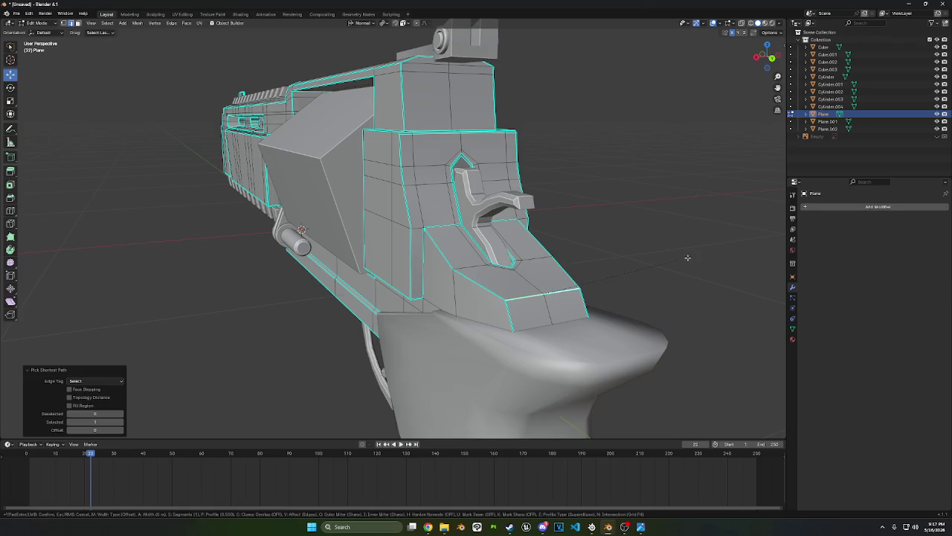
{"action": "left_click", "coordinate": [691, 256]}
{"action": "middle_click_drag", "start_coordinate": [623, 256], "coordinate": [670, 256]}
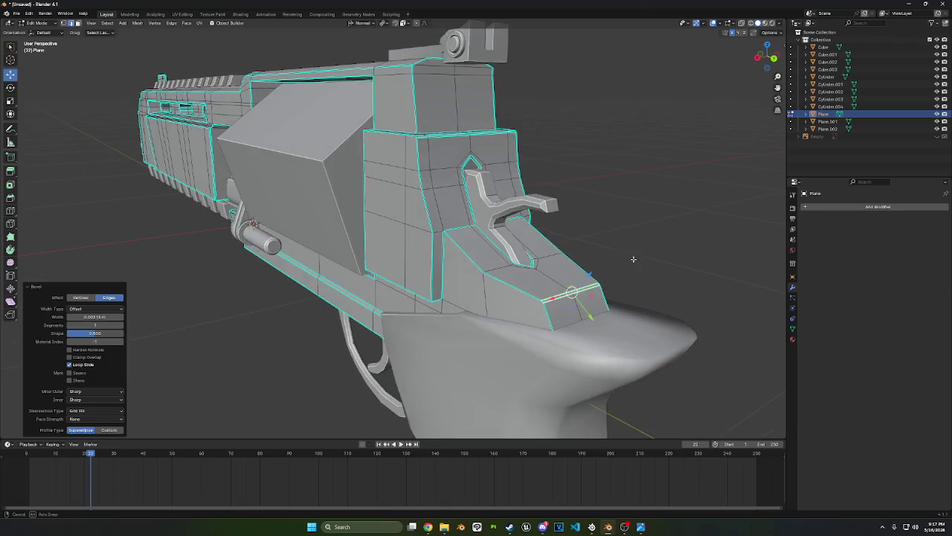
{"action": "scroll", "coordinate": [669, 256], "scroll_direction": "down", "scroll_amount": 1}
{"action": "scroll", "coordinate": [617, 245], "scroll_direction": "down", "scroll_amount": 2}
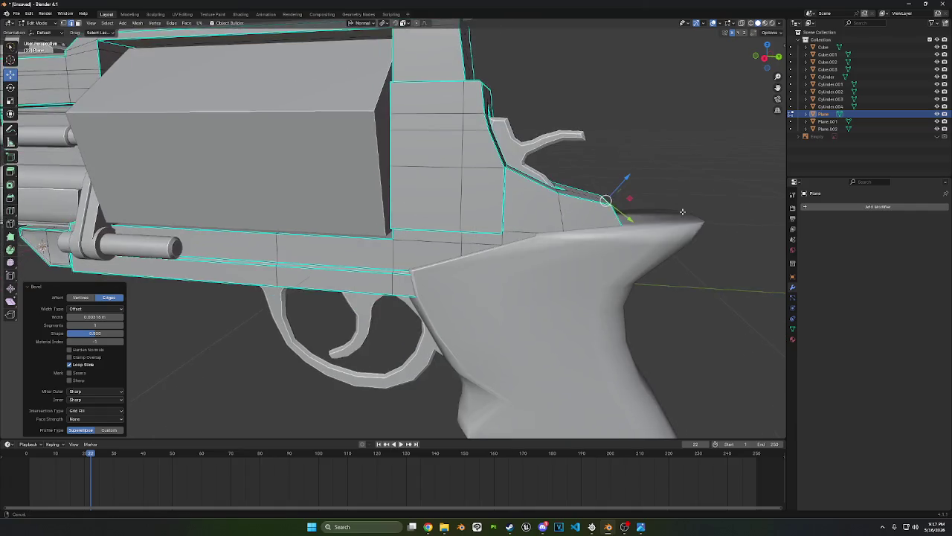
{"action": "scroll", "coordinate": [543, 227], "scroll_direction": "down", "scroll_amount": 2}
{"action": "scroll", "coordinate": [458, 212], "scroll_direction": "down", "scroll_amount": 2}
{"action": "scroll", "coordinate": [189, 171], "scroll_direction": "down", "scroll_amount": 3}
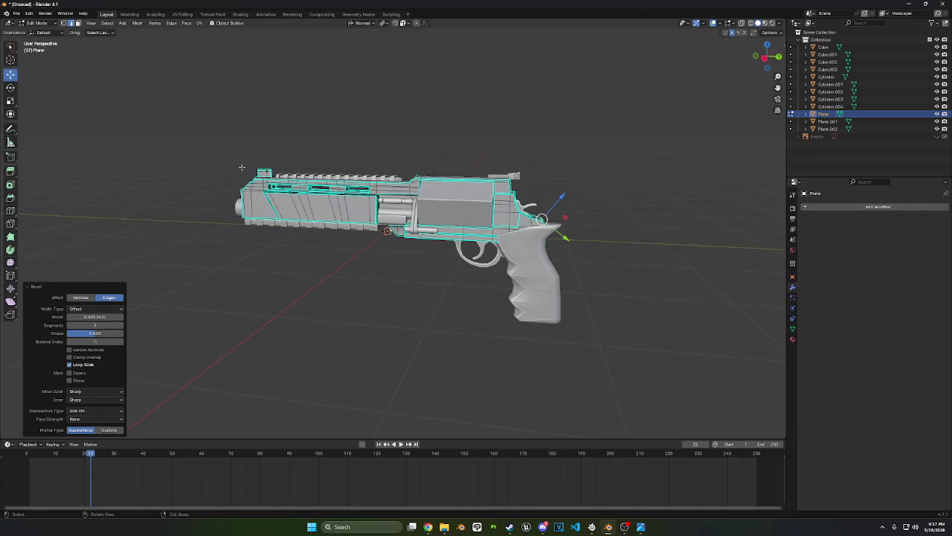
Return the Plane frame to Object Mode
{"action": "left_click", "coordinate": [45, 23]}
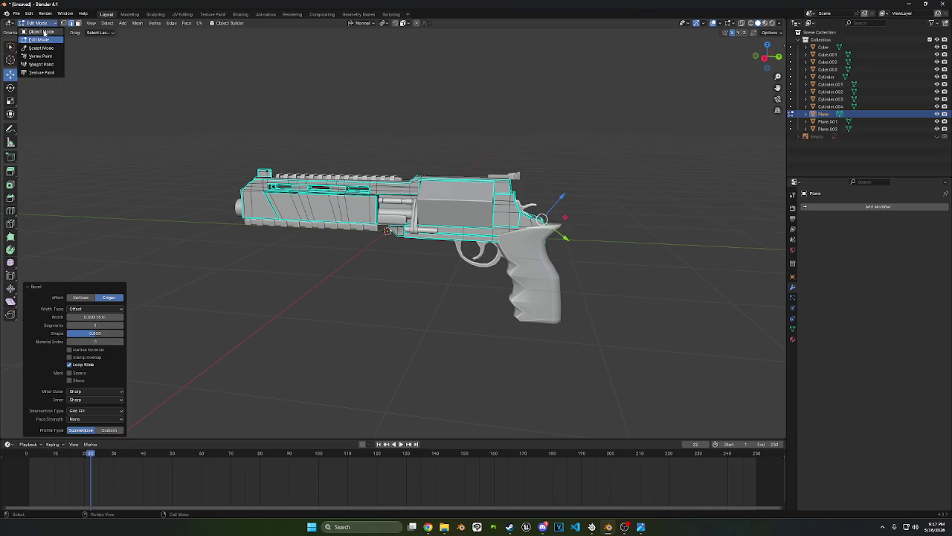
{"action": "left_click", "coordinate": [36, 30]}
{"action": "middle_click_drag", "start_coordinate": [416, 245], "coordinate": [492, 244]}
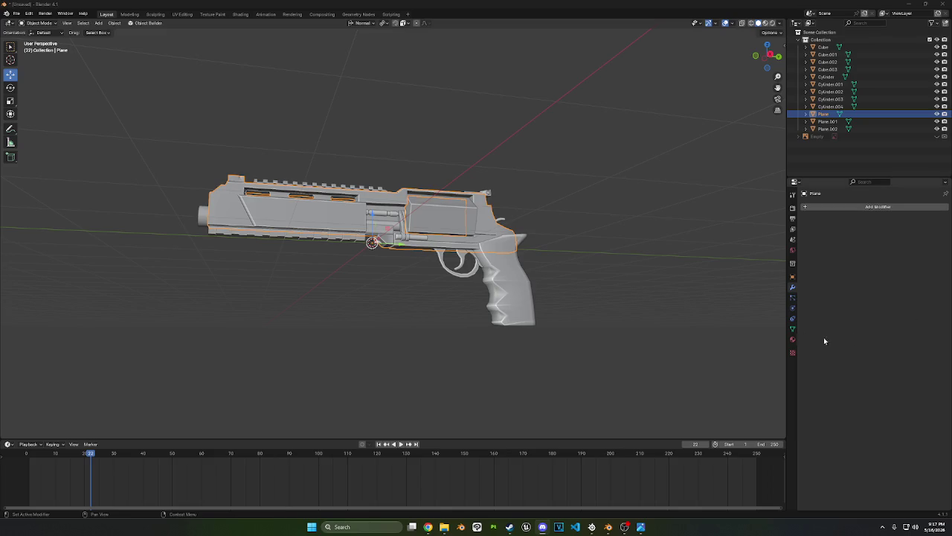
From a near side-on view, select Cube.003 and zoom in on the hammer
{"action": "middle_click_drag", "start_coordinate": [542, 202], "coordinate": [544, 201]}
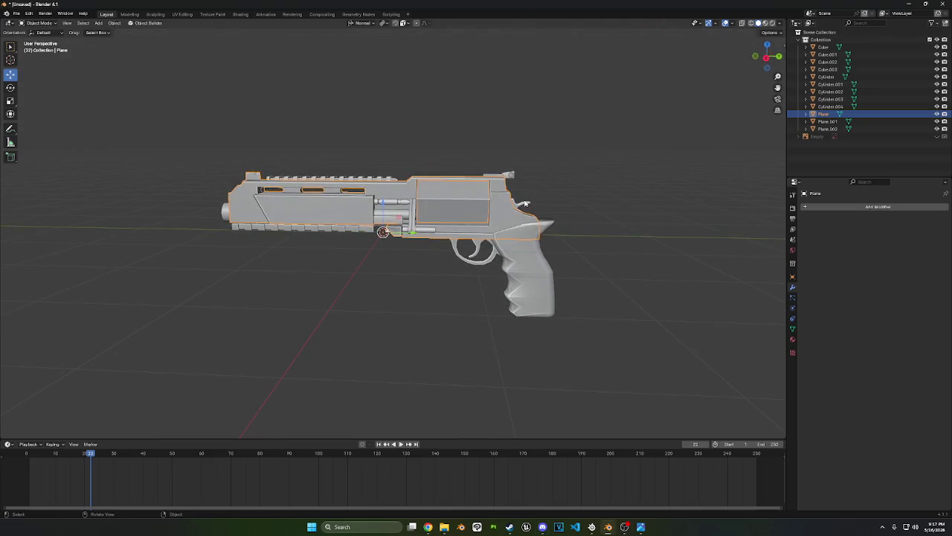
{"action": "left_click", "coordinate": [525, 202]}
{"action": "scroll", "coordinate": [525, 202], "scroll_direction": "up", "scroll_amount": 4}
{"action": "middle_click_drag", "start_coordinate": [781, 189], "coordinate": [655, 189], "text": "shift"}
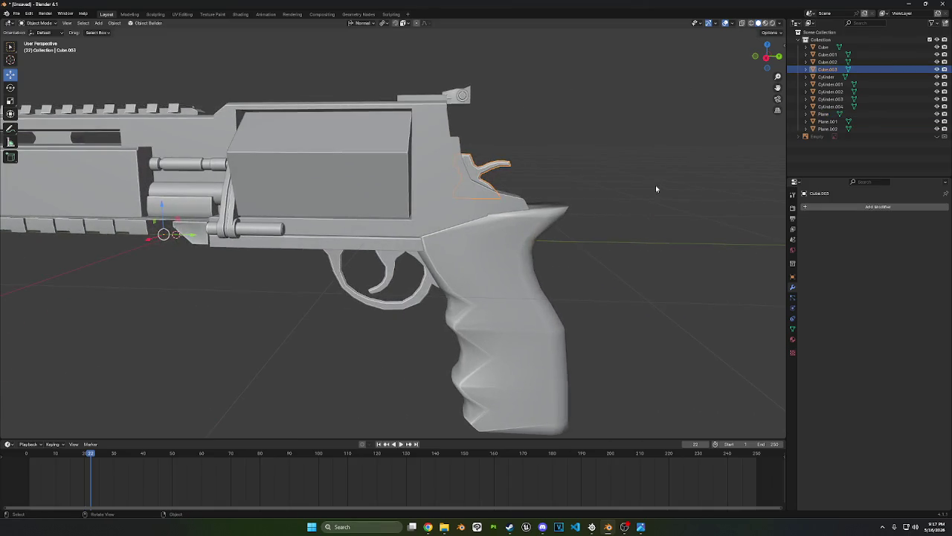
Narrow the hammer mesh in Edit Mode, scaling it along X to about 0.886
{"action": "key", "text": "Tab"}
{"action": "key", "text": "s"}
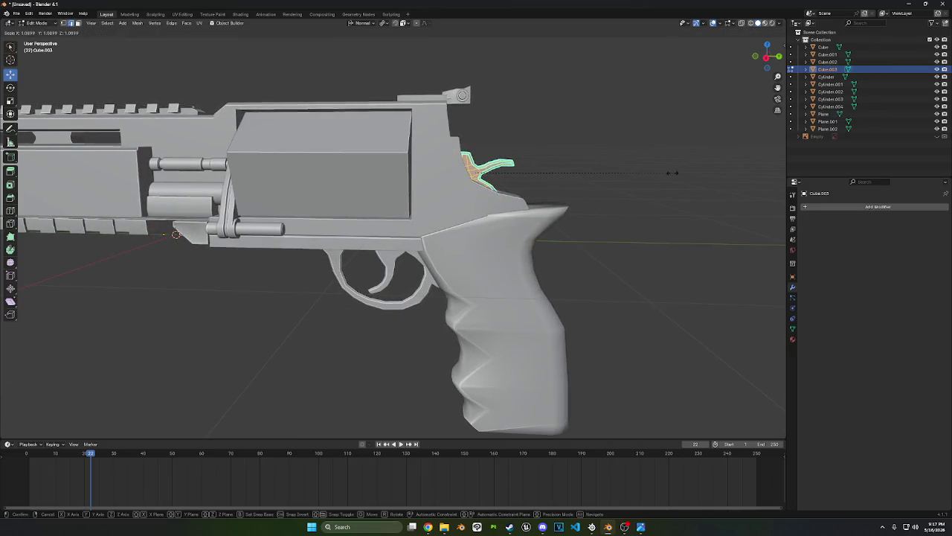
{"action": "left_click", "coordinate": [672, 173]}
{"action": "mouse_move", "coordinate": [680, 169]}
{"action": "middle_mouse_down"}
{"action": "mouse_move", "coordinate": [588, 179]}
{"action": "mouse_move", "coordinate": [672, 187]}
{"action": "middle_mouse_up"}
{"action": "key", "text": "s"}
{"action": "key", "text": "x"}
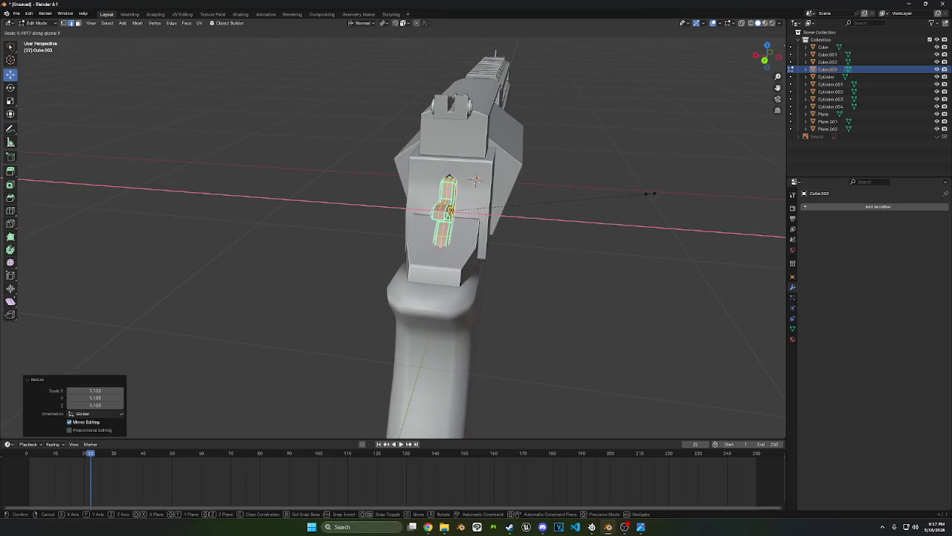
{"action": "left_click", "coordinate": [469, 219]}
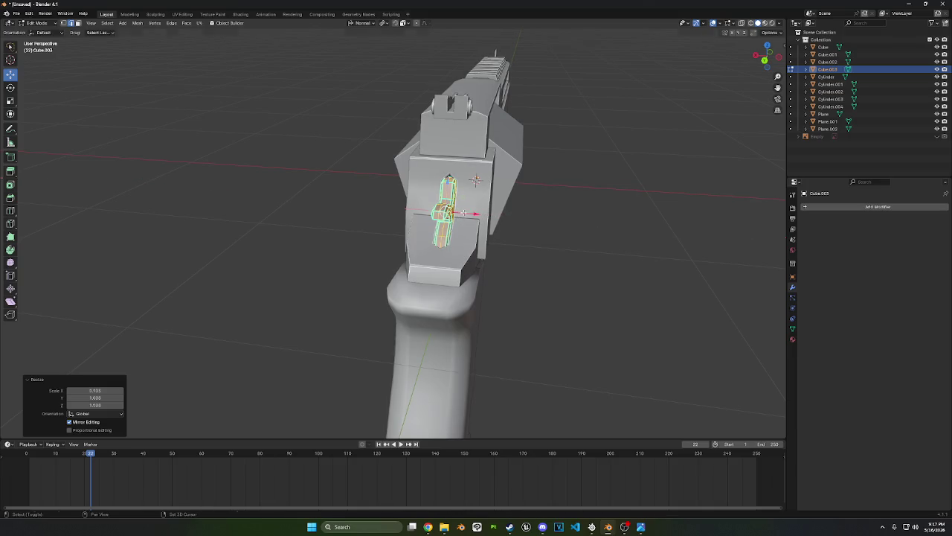
{"action": "key", "text": "s"}
{"action": "key", "text": "x"}
{"action": "left_click", "coordinate": [600, 195]}
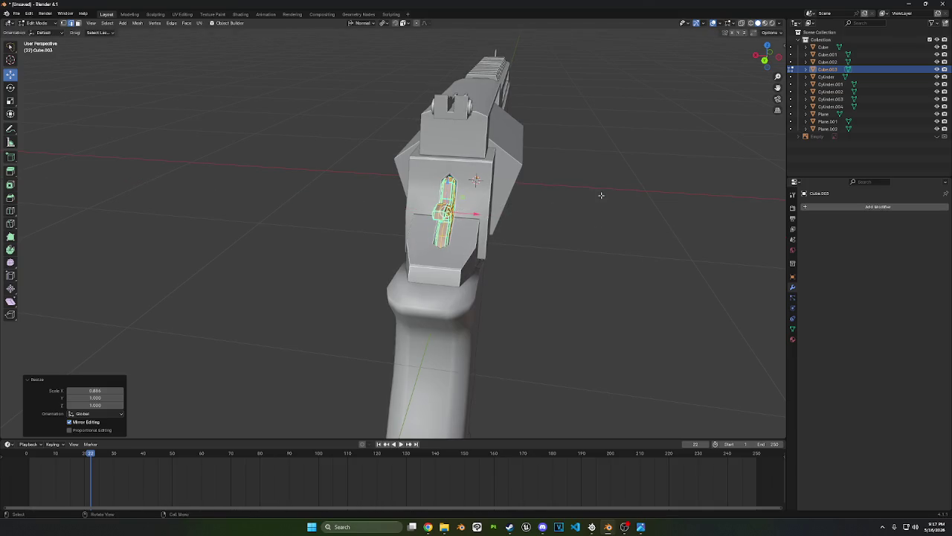
In Right Ortho, lasso the hammer spur's tip vertices and move them slightly left
{"action": "mouse_move", "coordinate": [600, 195]}
{"action": "middle_mouse_down"}
{"action": "mouse_move", "coordinate": [610, 213]}
{"action": "mouse_move", "coordinate": [635, 221]}
{"action": "mouse_move", "coordinate": [627, 234]}
{"action": "mouse_move", "coordinate": [645, 218]}
{"action": "middle_mouse_up"}
{"action": "scroll", "coordinate": [646, 219], "scroll_direction": "up", "scroll_amount": 2}
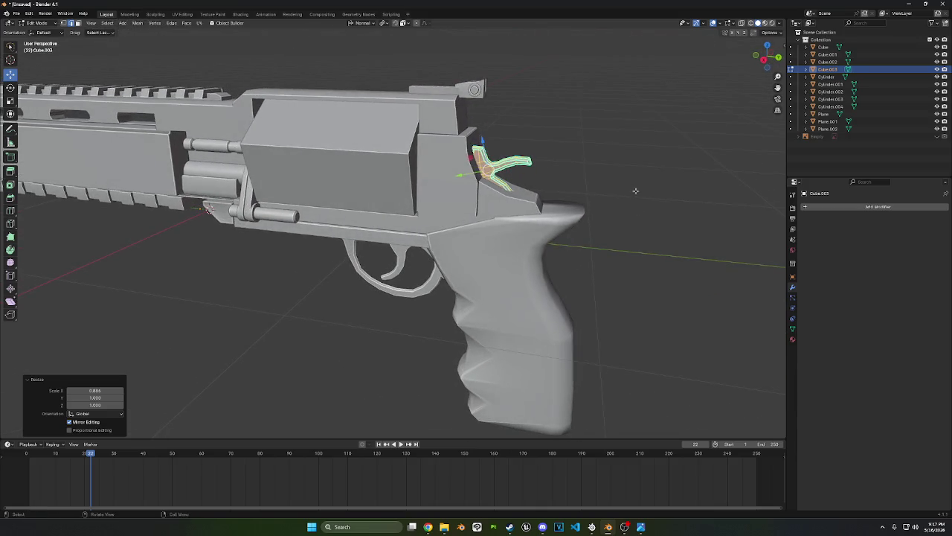
{"action": "left_click", "coordinate": [770, 57]}
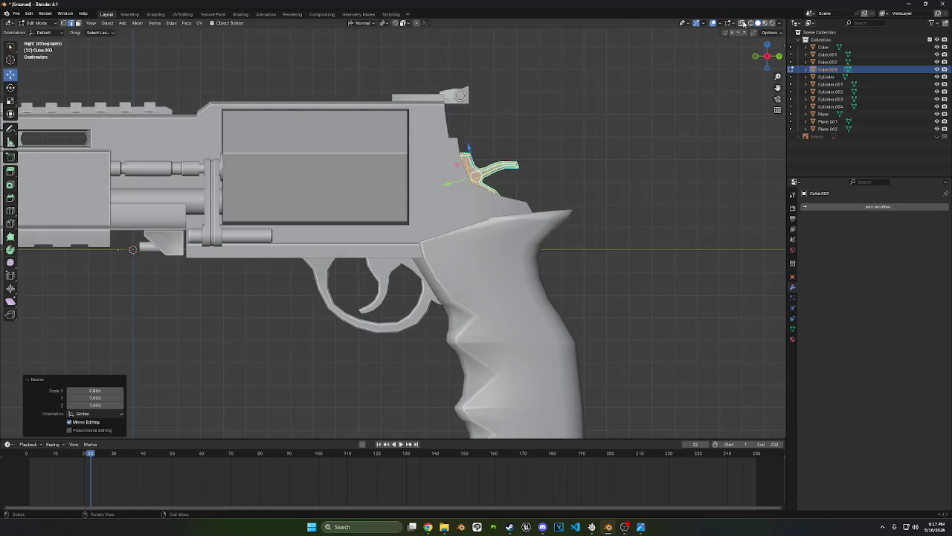
{"action": "key", "text": "KP_Decimal"}
{"action": "right_click_drag", "start_coordinate": [497, 141], "coordinate": [528, 195], "text": "ctrl"}
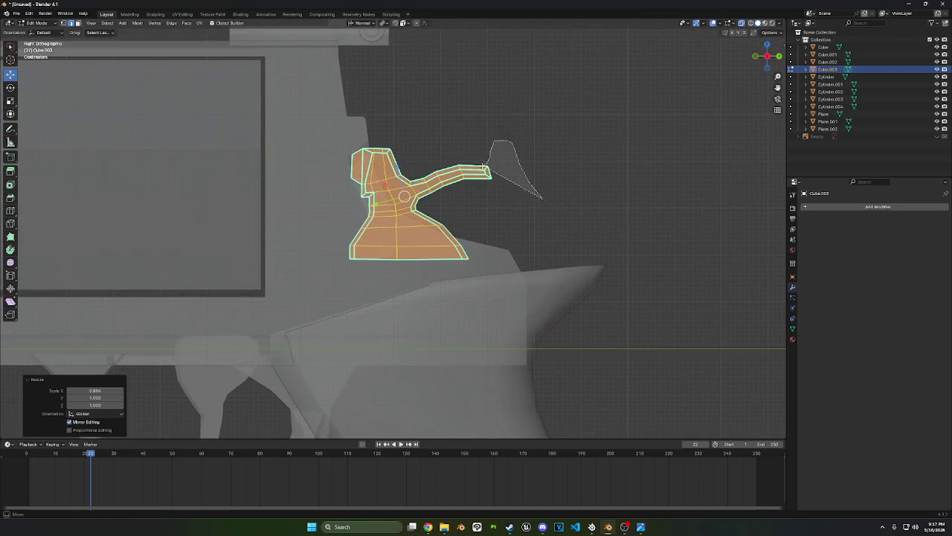
{"action": "key", "text": "g"}
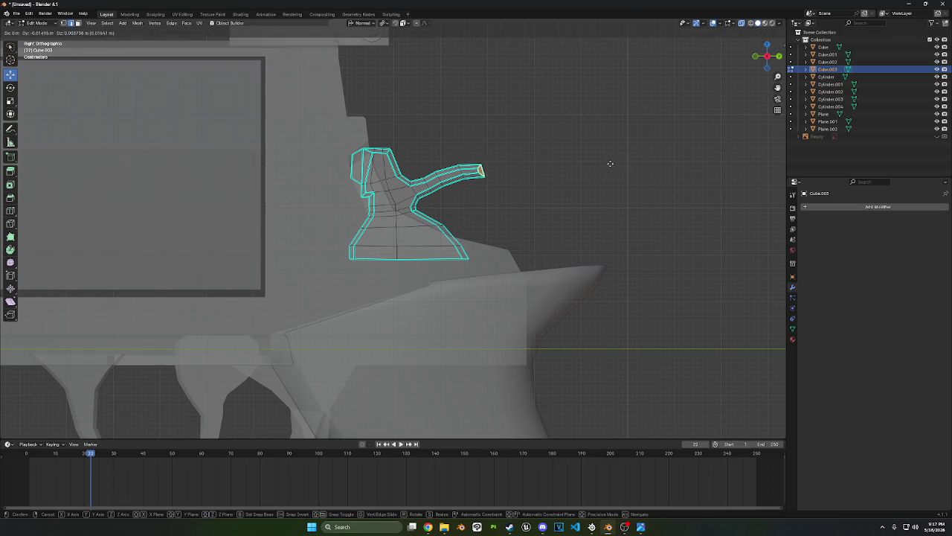
{"action": "left_click", "coordinate": [610, 163]}
{"action": "left_click", "coordinate": [465, 173], "text": "shift"}
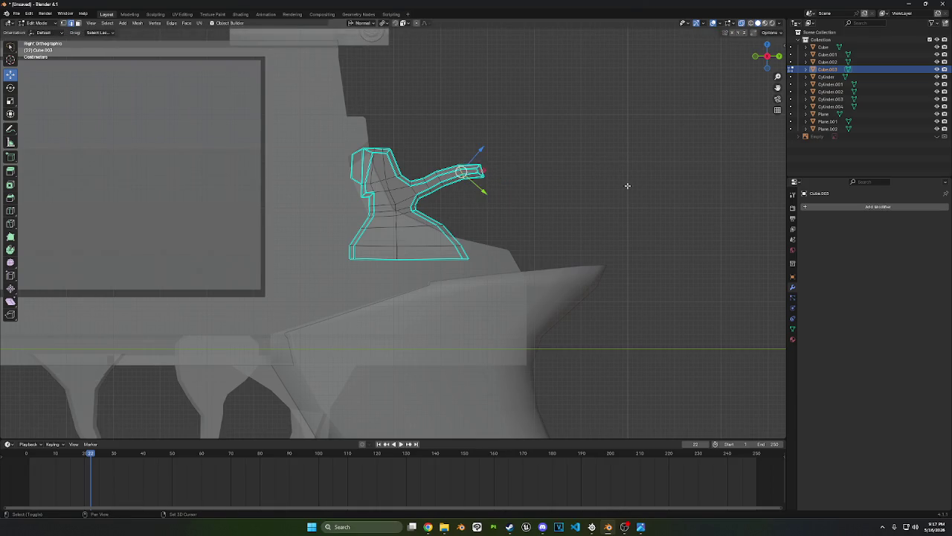
{"action": "key", "text": "g"}
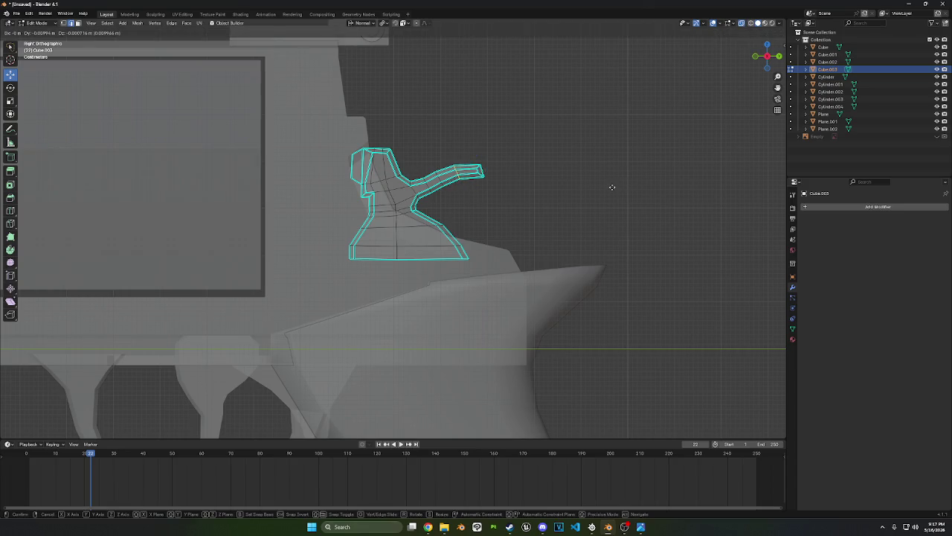
{"action": "left_click", "coordinate": [618, 173]}
{"action": "left_click", "coordinate": [610, 179]}
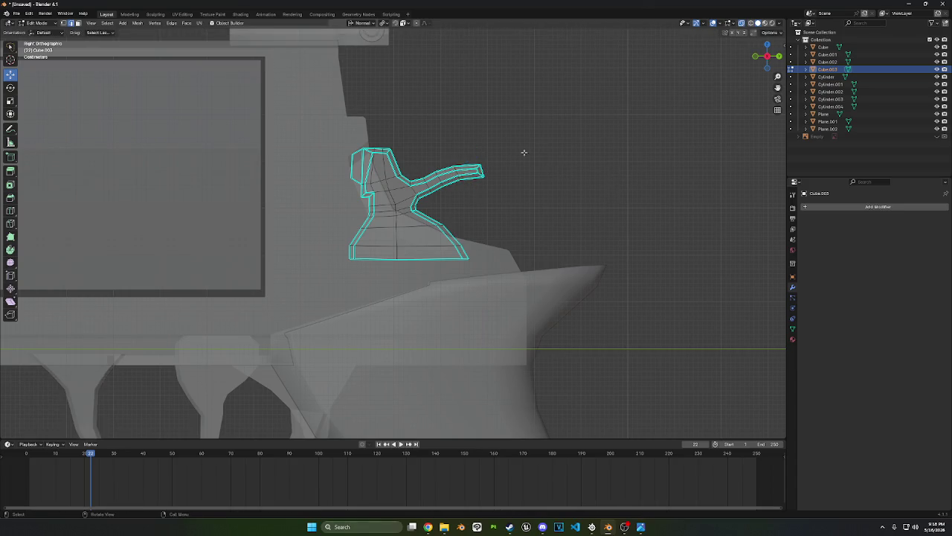
Select the spur's end vertices and move them to finish reshaping the tip
{"action": "left_click_drag", "start_coordinate": [475, 153], "coordinate": [516, 164]}
{"action": "key", "text": "g"}
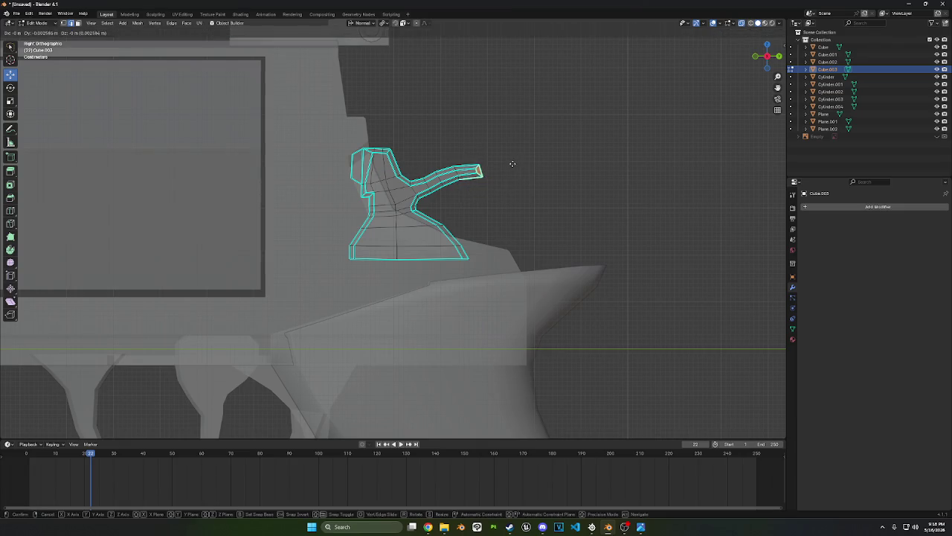
{"action": "left_click", "coordinate": [510, 175]}
{"action": "left_click", "coordinate": [543, 197]}
{"action": "scroll", "coordinate": [548, 201], "scroll_direction": "down", "scroll_amount": 3}
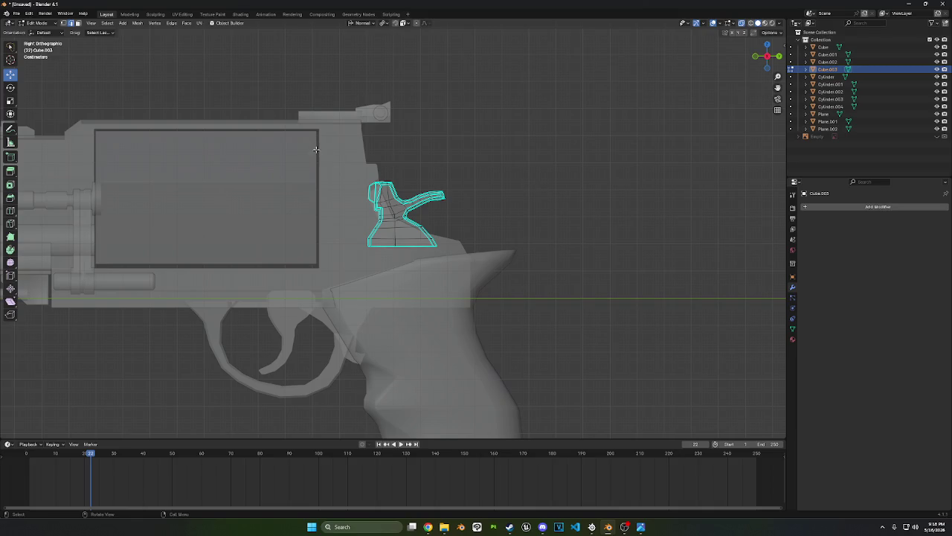
Open the 3D viewport's mode dropdown to leave Edit Mode on the hammer
{"action": "left_click", "coordinate": [44, 29]}
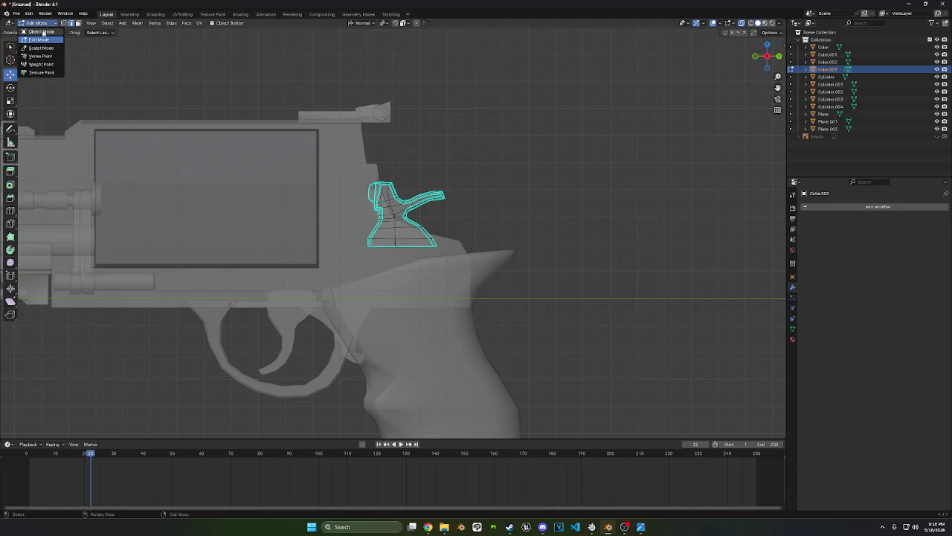
Select Cylinder.002, bevel all its geometry with Ctrl+B, then undo the bevel
{"action": "left_click", "coordinate": [37, 38]}
{"action": "left_click", "coordinate": [268, 203]}
{"action": "mouse_move", "coordinate": [267, 204]}
{"action": "middle_mouse_down"}
{"action": "mouse_move", "coordinate": [467, 235]}
{"action": "mouse_move", "coordinate": [585, 225]}
{"action": "middle_mouse_up"}
{"action": "key", "text": "Tab"}
{"action": "key", "text": "a"}
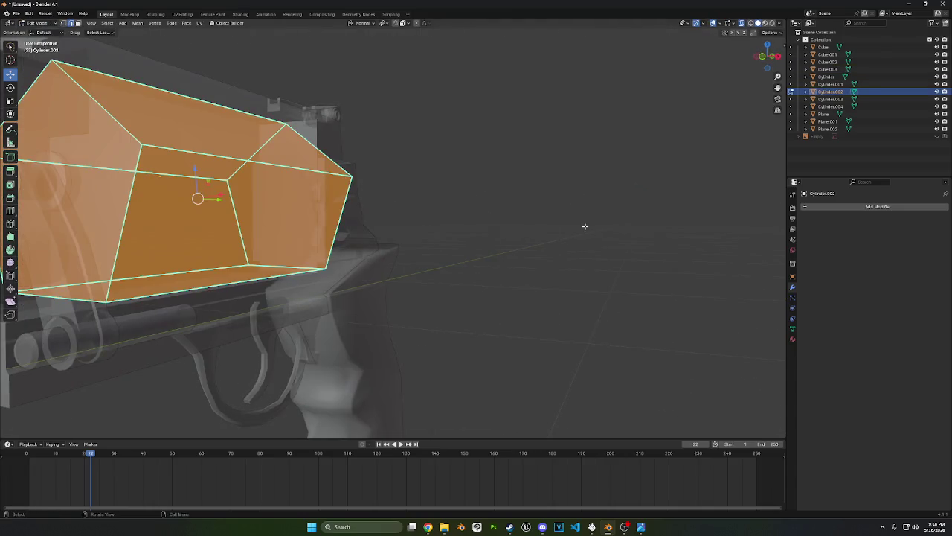
{"action": "key", "text": "ctrl+b"}
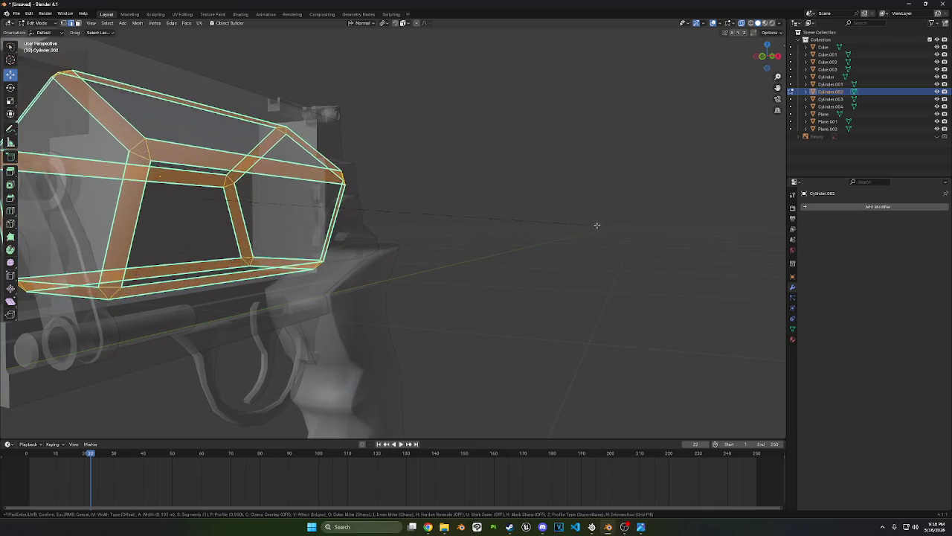
{"action": "left_click", "coordinate": [591, 226]}
{"action": "middle_click_drag", "start_coordinate": [591, 226], "coordinate": [525, 224]}
{"action": "key", "text": "ctrl+z"}
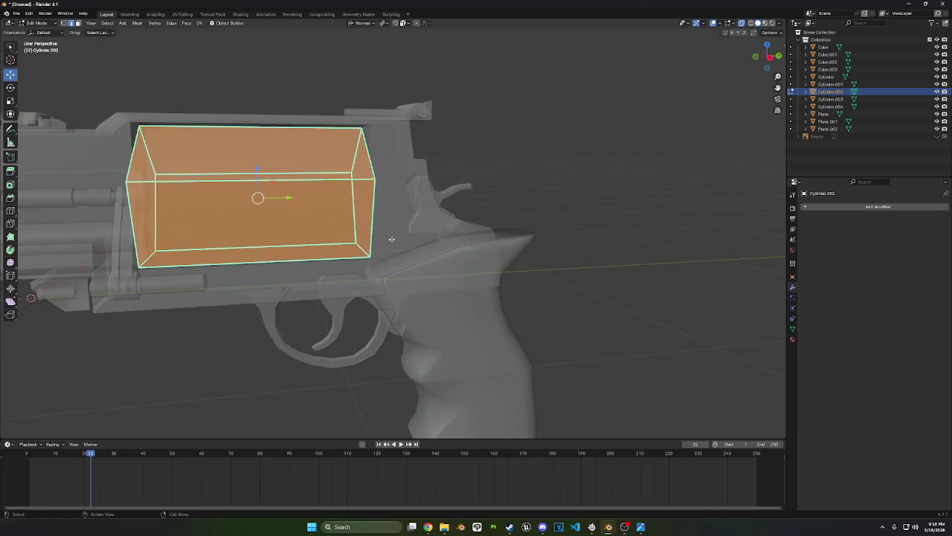
Bevel the block's four top and bottom edges, undo it, and return to Object Mode
{"action": "key", "text": "alt+a"}
{"action": "left_click", "coordinate": [298, 127]}
{"action": "left_click", "coordinate": [301, 173], "text": "shift"}
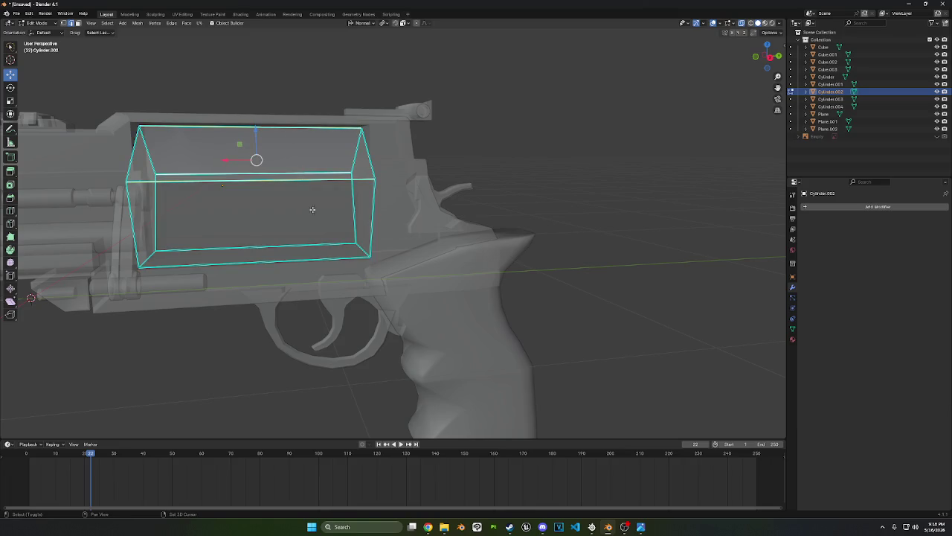
{"action": "left_click", "coordinate": [296, 243], "text": "shift"}
{"action": "left_click", "coordinate": [301, 264], "text": "shift"}
{"action": "key", "text": "ctrl+b"}
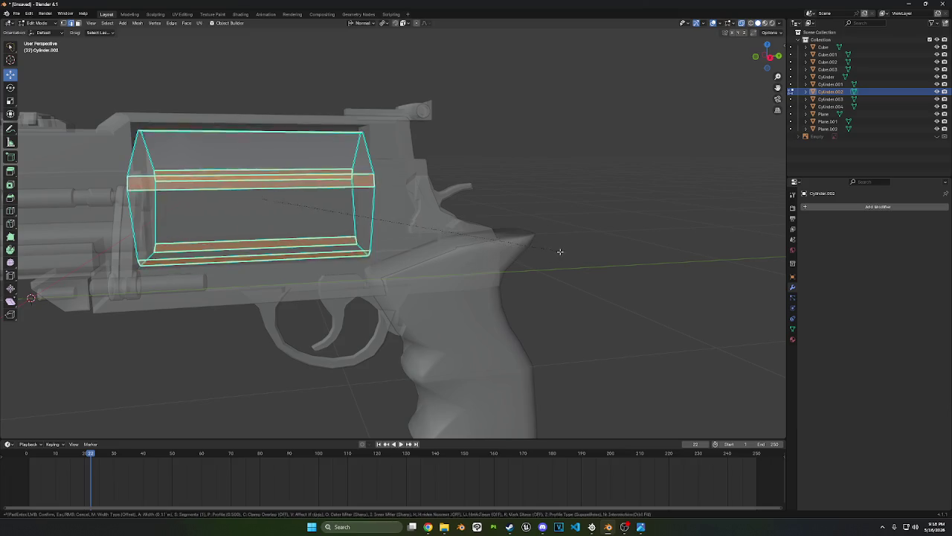
{"action": "left_click", "coordinate": [569, 250]}
{"action": "mouse_move", "coordinate": [558, 256]}
{"action": "middle_mouse_down"}
{"action": "mouse_move", "coordinate": [478, 249]}
{"action": "mouse_move", "coordinate": [563, 255]}
{"action": "mouse_move", "coordinate": [559, 209]}
{"action": "middle_mouse_up"}
{"action": "key", "text": "ctrl+z"}
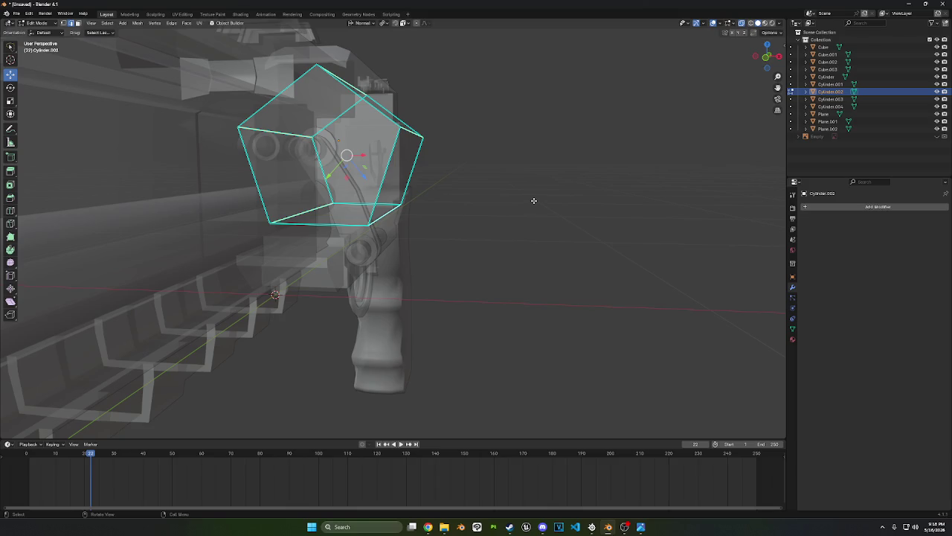
{"action": "left_click", "coordinate": [35, 23]}
{"action": "left_click", "coordinate": [33, 37]}
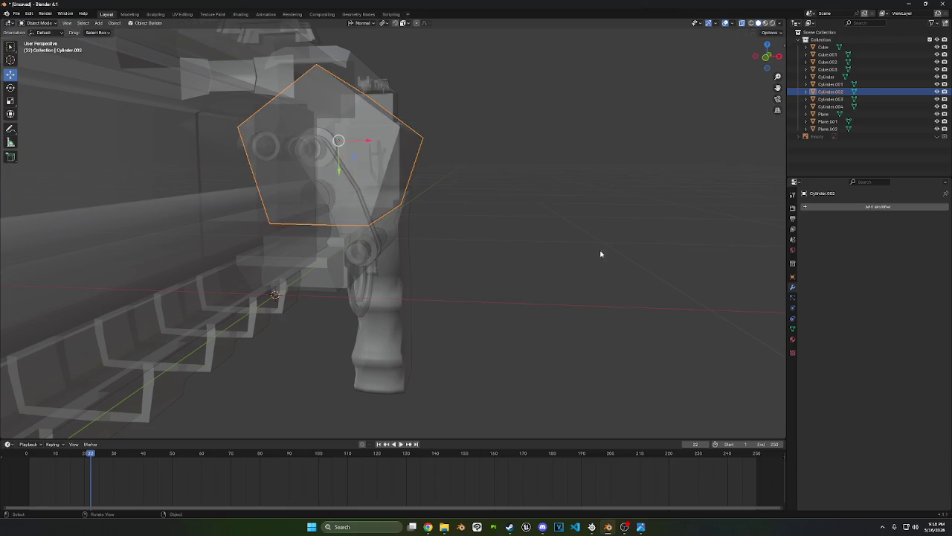
Add a new cylinder mesh and shrink it in the side view
{"action": "middle_click_drag", "start_coordinate": [599, 253], "coordinate": [632, 198]}
{"action": "key", "text": "shift+a"}
{"action": "mouse_move", "coordinate": [593, 195]}
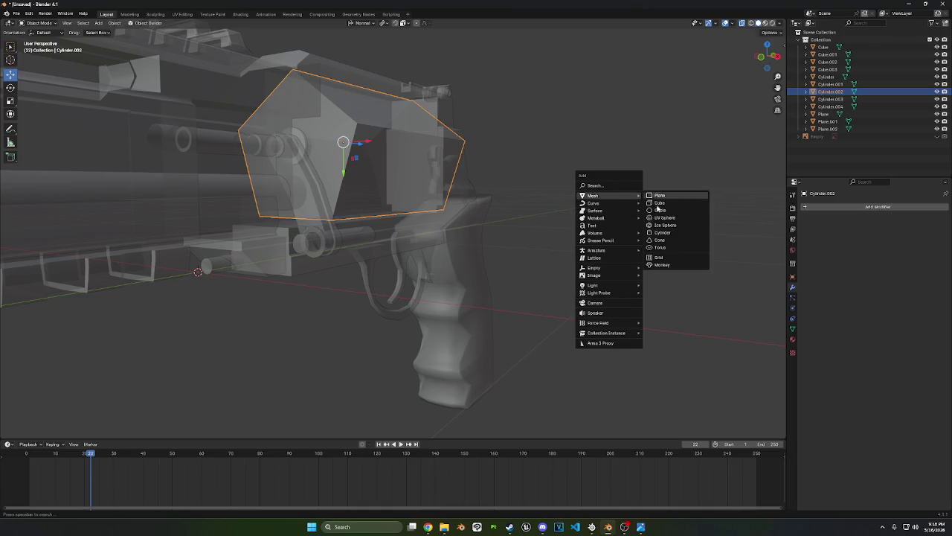
{"action": "left_click", "coordinate": [661, 234]}
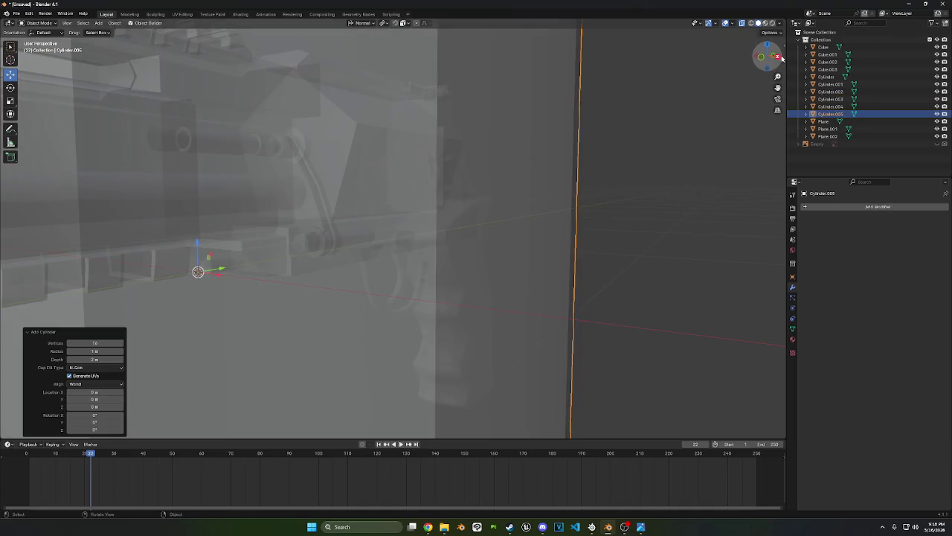
{"action": "left_click", "coordinate": [776, 56]}
{"action": "key", "text": "s"}
{"action": "left_click", "coordinate": [570, 191]}
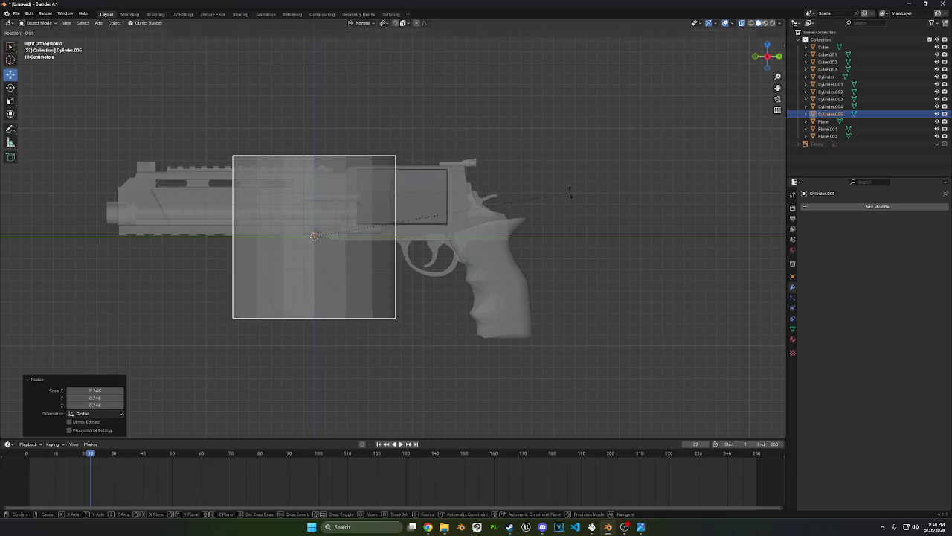
Rotate the cylinder 90°, scale it to 0.326 and place it inside the frame opening
{"action": "key", "text": "r"}
{"action": "left_click", "coordinate": [329, 345]}
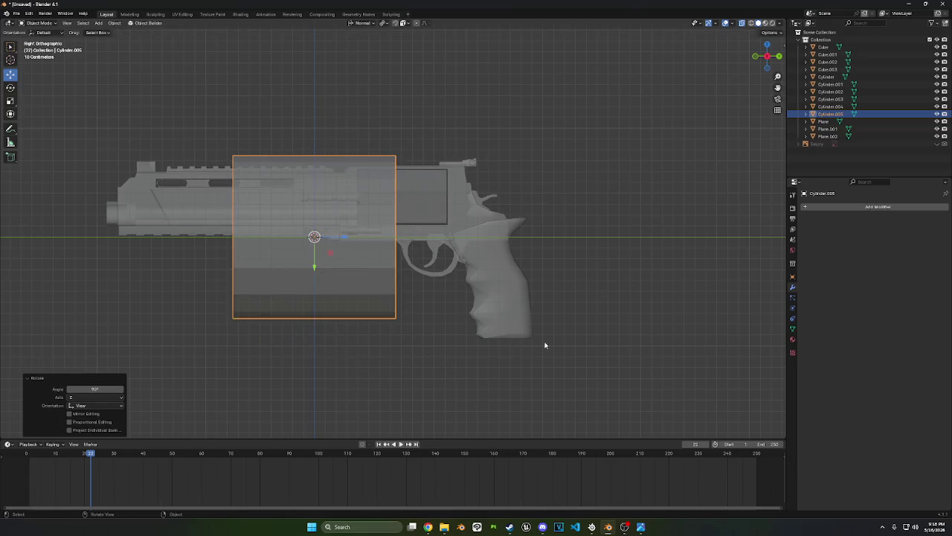
{"action": "key", "text": "s"}
{"action": "left_click", "coordinate": [395, 281]}
{"action": "key", "text": "g"}
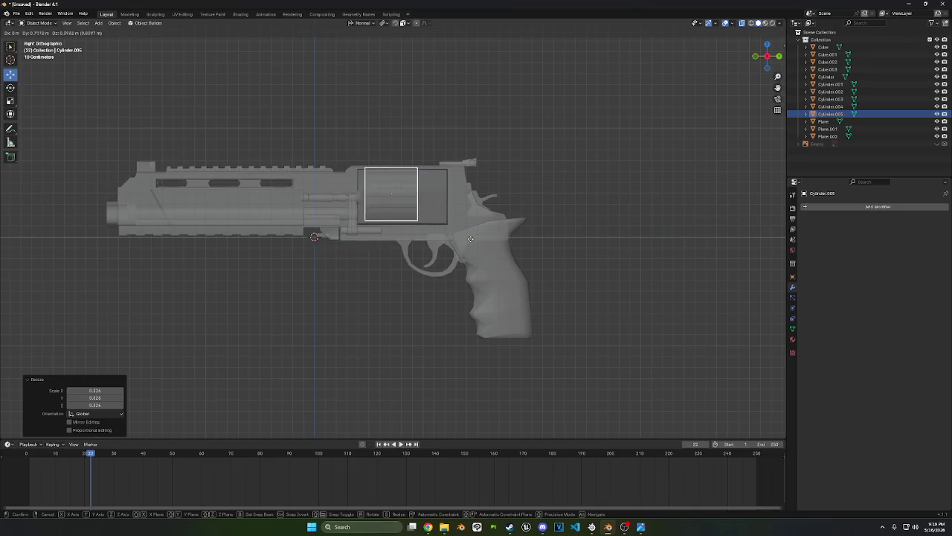
{"action": "left_click", "coordinate": [458, 240]}
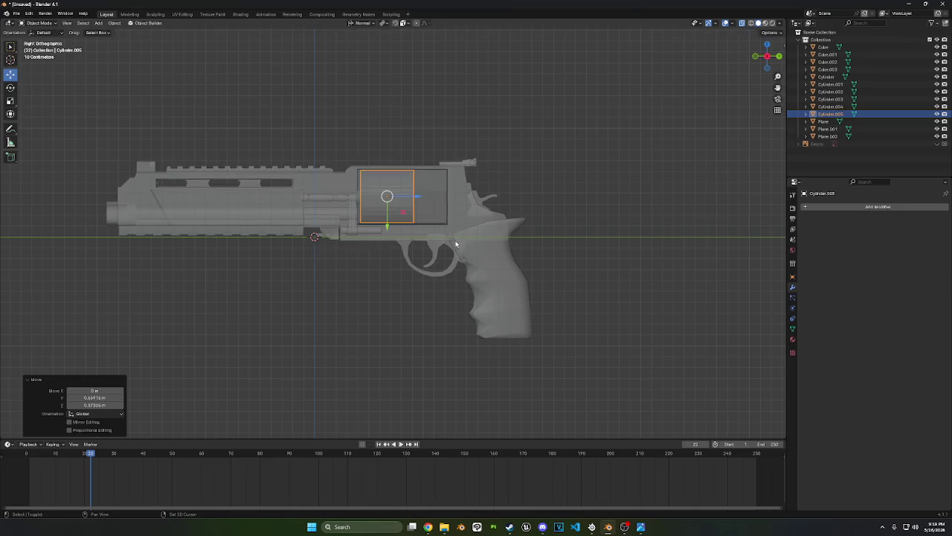
Slide the cylinder slightly along Y to centre it in the frame
{"action": "scroll", "coordinate": [654, 203], "scroll_direction": "up", "scroll_amount": 5}
{"action": "middle_click_drag", "start_coordinate": [726, 160], "coordinate": [648, 180], "text": "shift"}
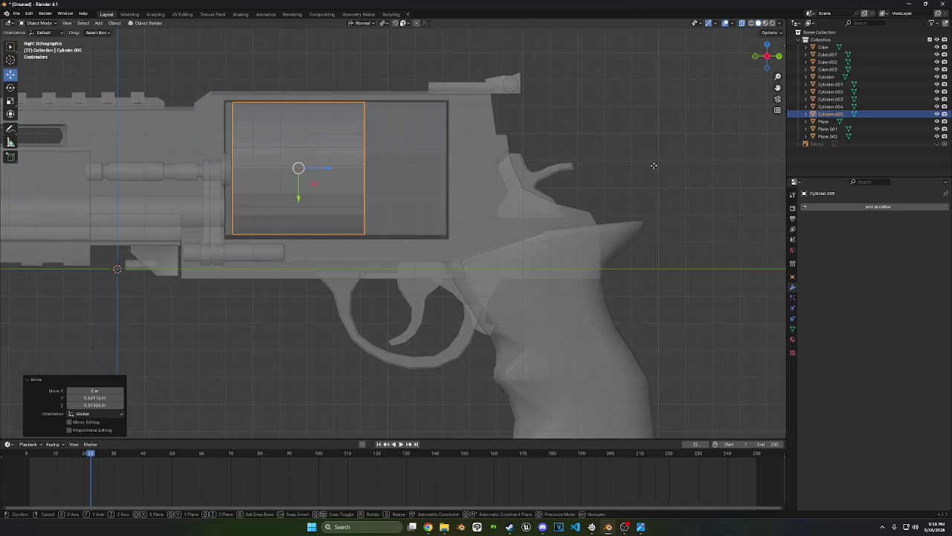
{"action": "key", "text": "g"}
{"action": "key", "text": "y"}
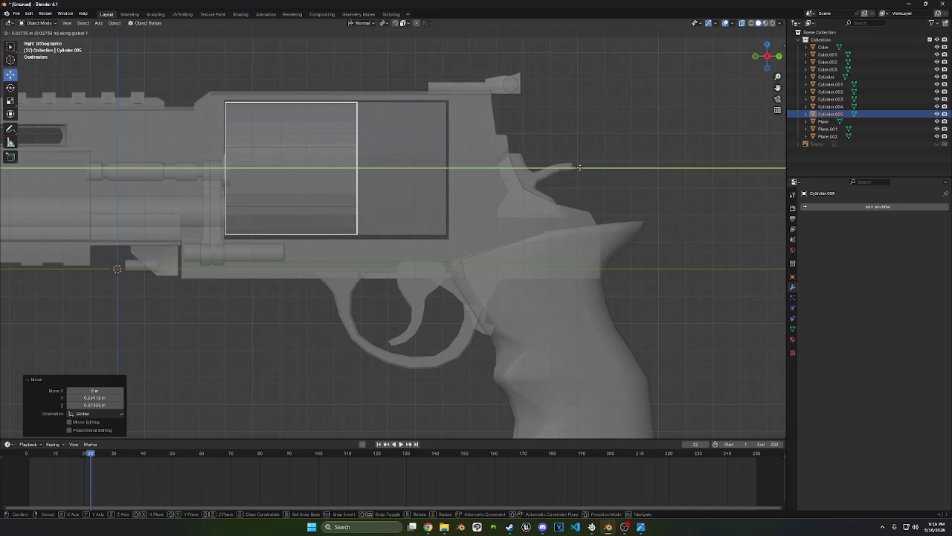
{"action": "left_click", "coordinate": [638, 166]}
{"action": "key", "text": "shift+s"}
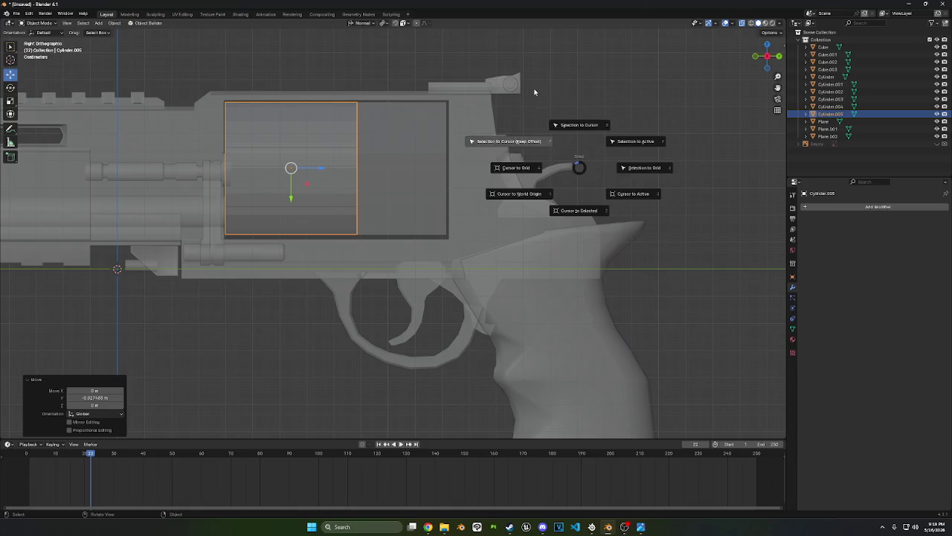
{"action": "key", "text": "Escape"}
In Edit Mode, move the cylinder's end face along global Y to fill the frame window
{"action": "key", "text": "Tab"}
{"action": "middle_click_drag", "start_coordinate": [453, 234], "coordinate": [401, 237]}
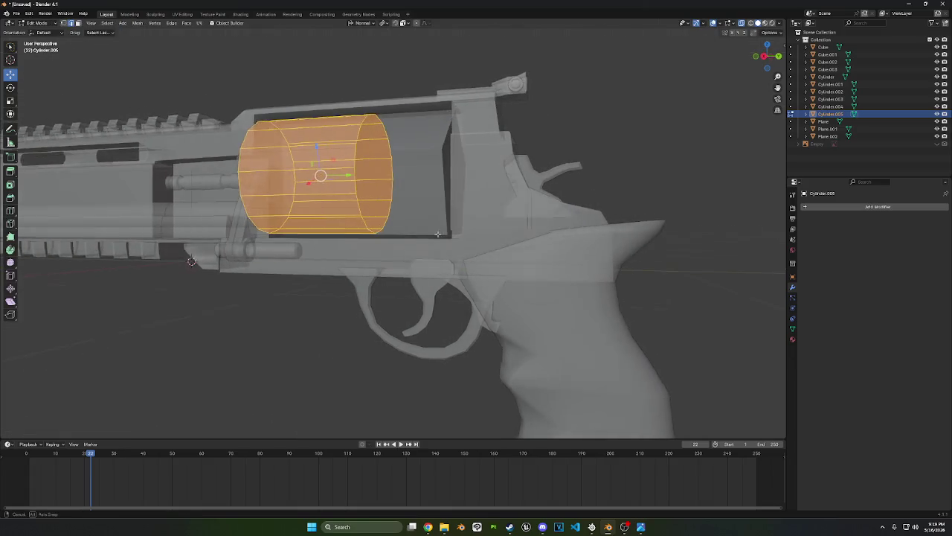
{"action": "left_click", "coordinate": [379, 178]}
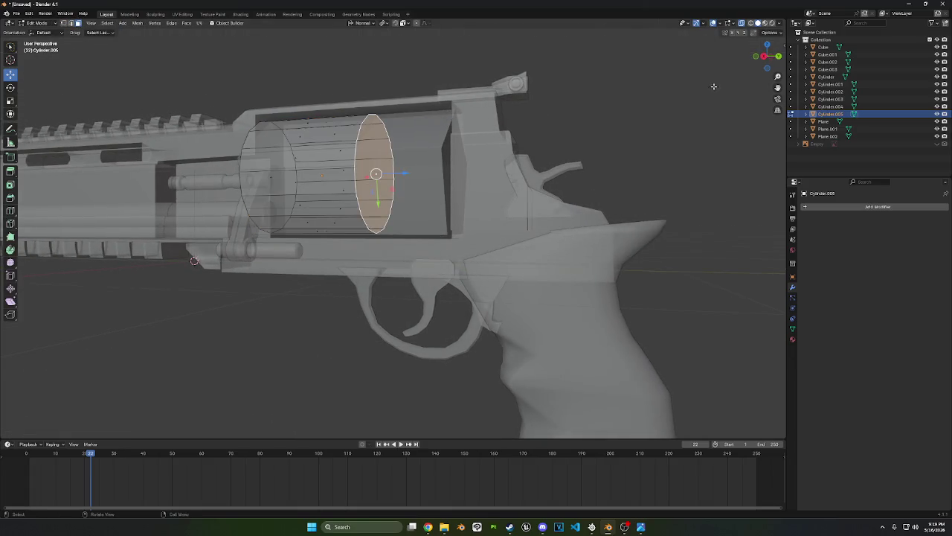
{"action": "left_click", "coordinate": [764, 56]}
{"action": "key", "text": "g"}
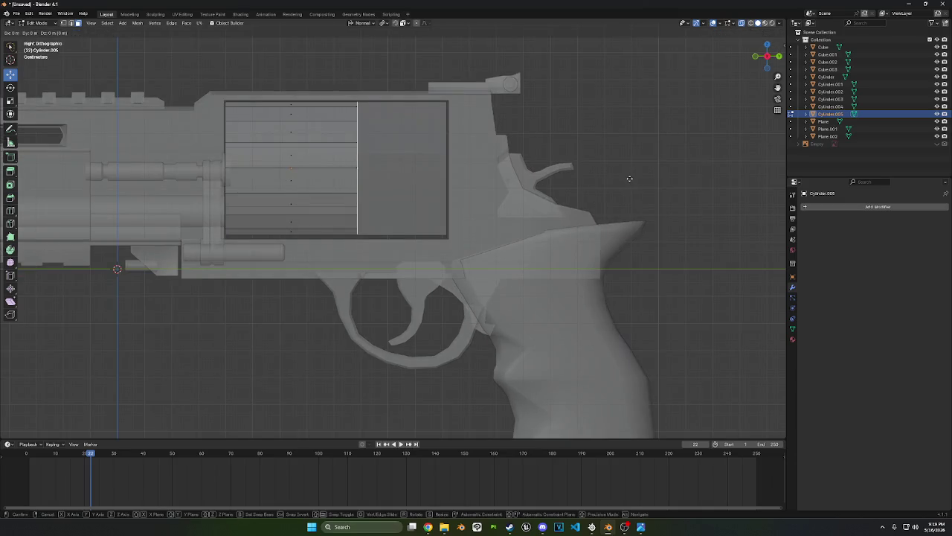
{"action": "key", "text": "z"}
{"action": "key", "text": "z"}
{"action": "key", "text": "z"}
{"action": "key", "text": "y"}
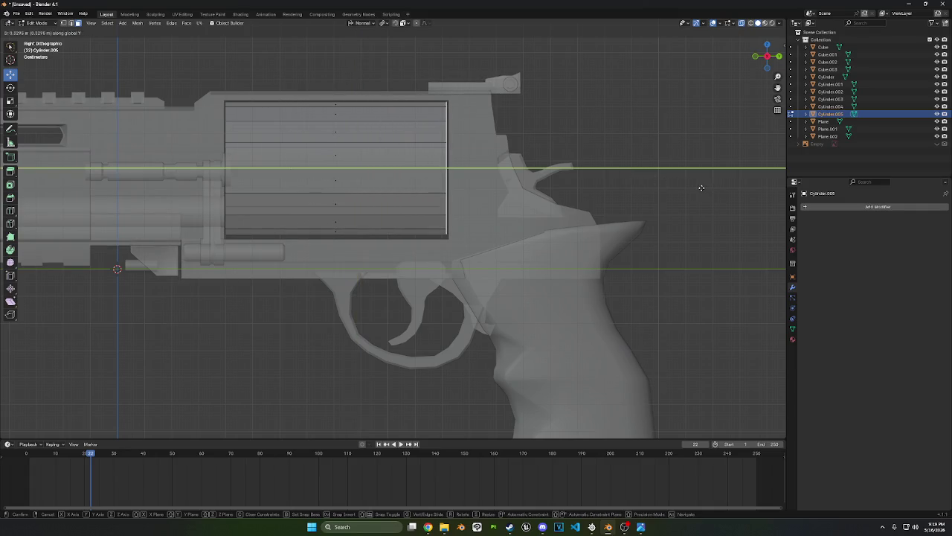
{"action": "left_click", "coordinate": [702, 187]}
Return to Object Mode and select the large cylinder object
{"action": "mouse_move", "coordinate": [657, 196]}
{"action": "middle_mouse_down"}
{"action": "mouse_move", "coordinate": [542, 206]}
{"action": "mouse_move", "coordinate": [493, 163]}
{"action": "middle_mouse_up"}
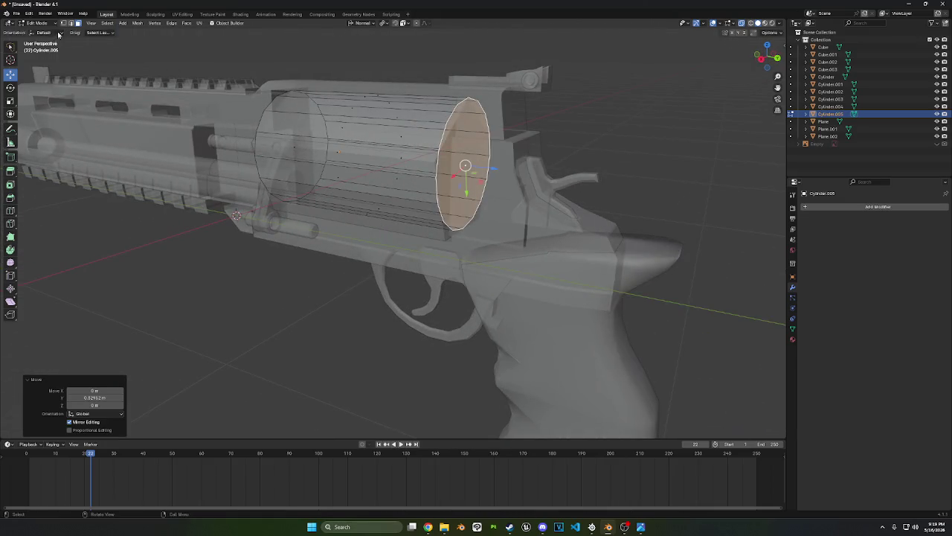
{"action": "left_click", "coordinate": [37, 23]}
{"action": "left_click", "coordinate": [41, 32]}
{"action": "left_click", "coordinate": [451, 164]}
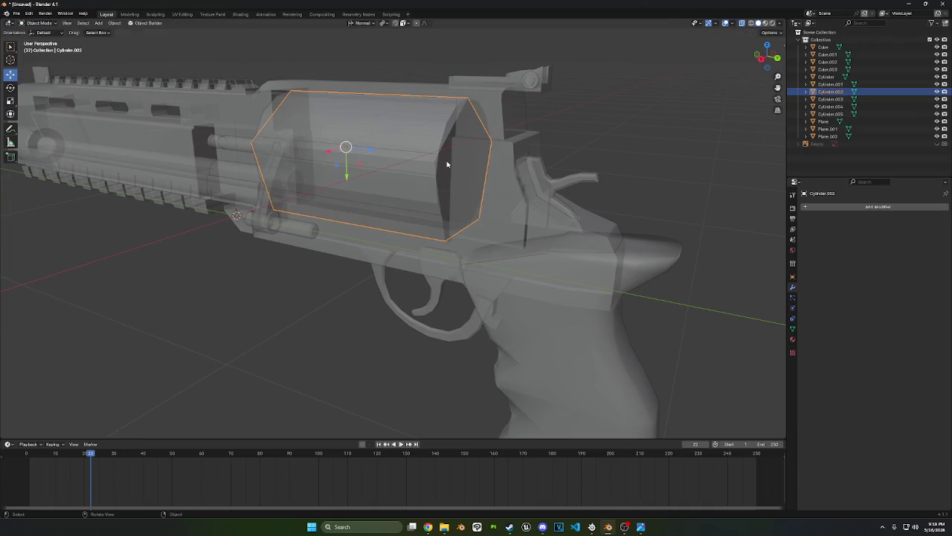
Delete the large Cylinder.002 and unhide the revolver reference image, viewed from the right
{"action": "right_click", "coordinate": [605, 109]}
{"action": "left_click", "coordinate": [641, 237]}
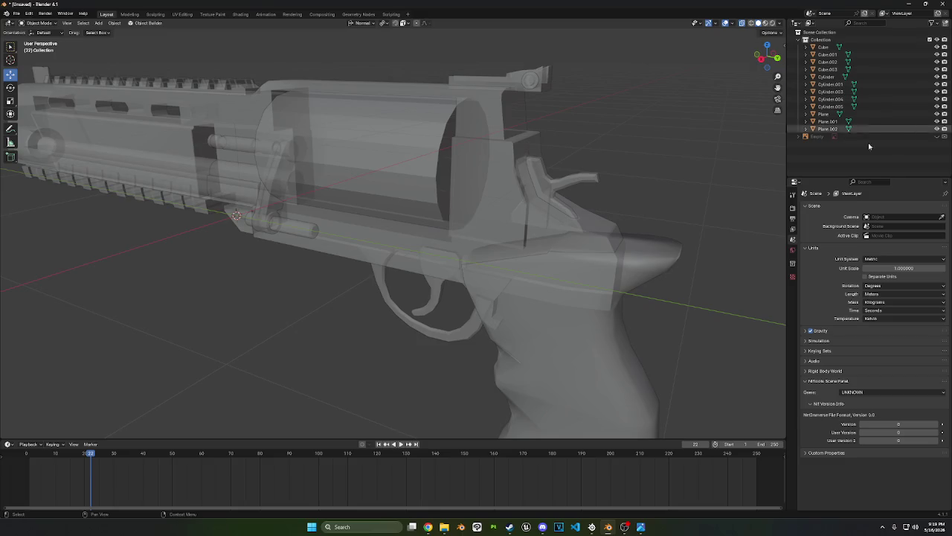
{"action": "left_click", "coordinate": [936, 136]}
{"action": "left_click", "coordinate": [760, 60]}
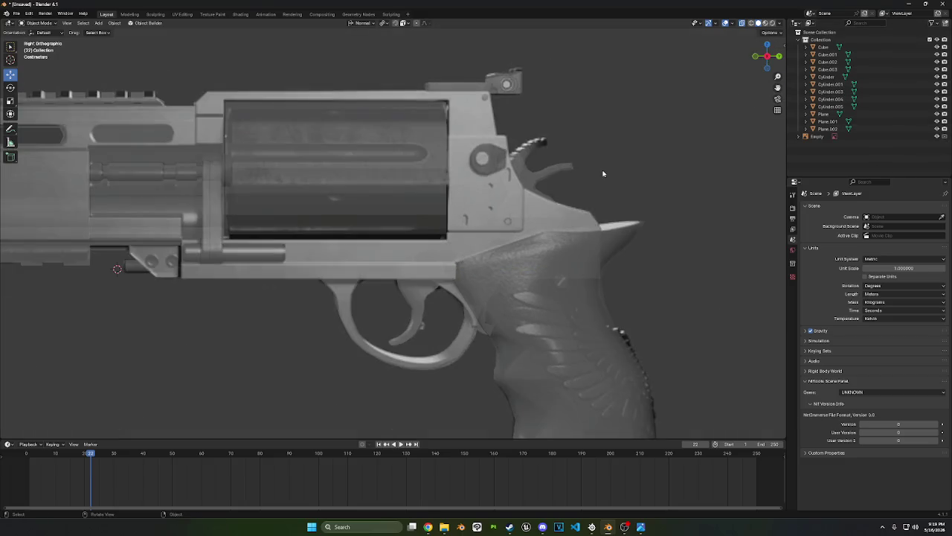
{"action": "middle_click_drag", "start_coordinate": [708, 213], "coordinate": [632, 153], "text": "shift"}
{"action": "scroll", "coordinate": [632, 153], "scroll_direction": "down", "scroll_amount": 2}
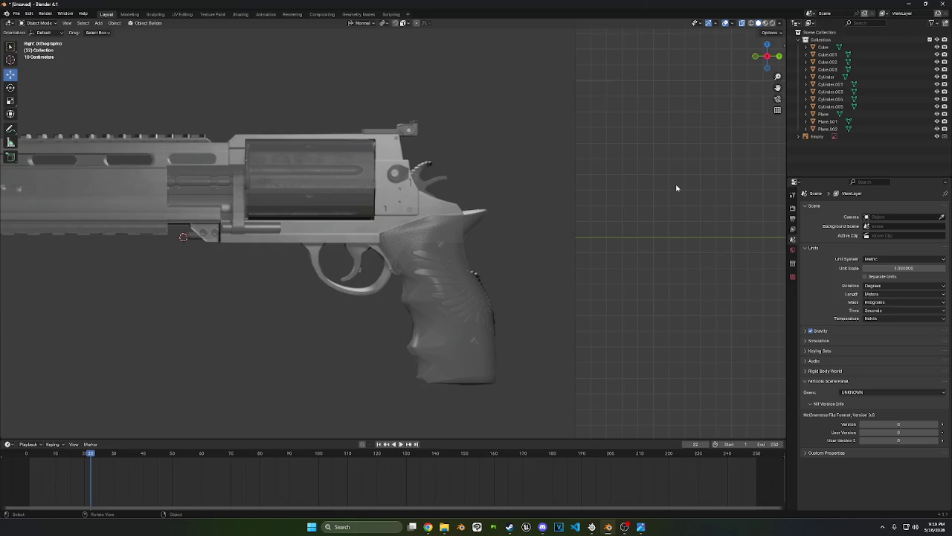
{"action": "scroll", "coordinate": [675, 187], "scroll_direction": "up", "scroll_amount": 1}
{"action": "key", "text": "shift+a"}
{"action": "mouse_move", "coordinate": [521, 147]}
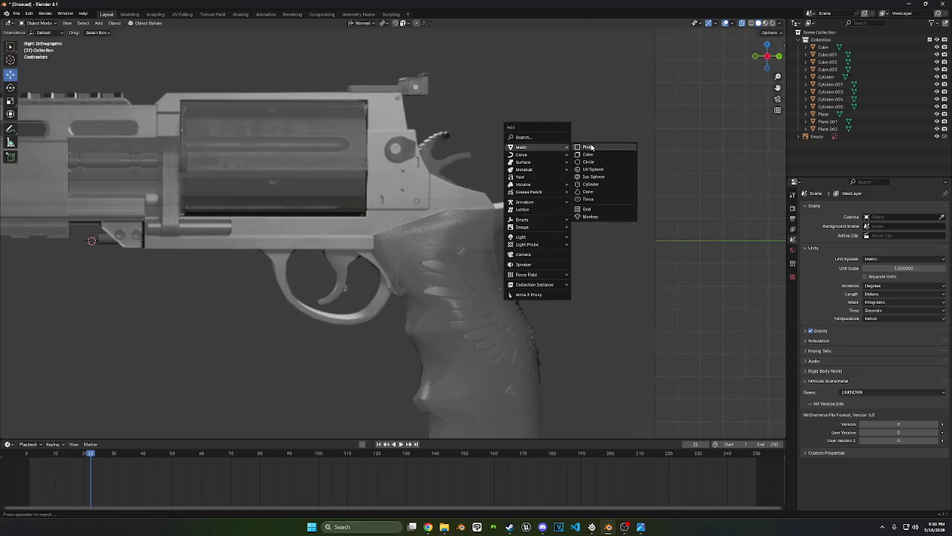
Add a cylinder, then in Front view rotate it 90°, shrink it and move it
{"action": "left_click", "coordinate": [597, 186]}
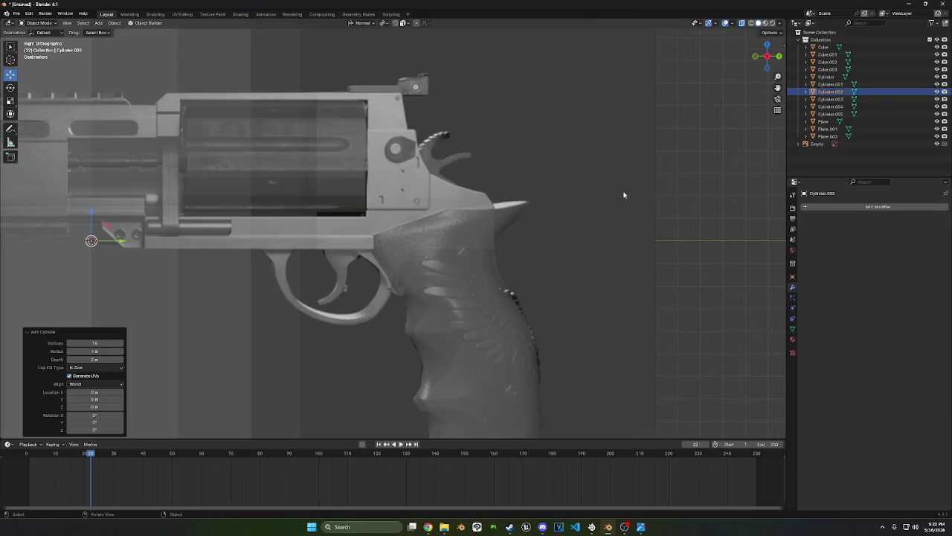
{"action": "scroll", "coordinate": [617, 198], "scroll_direction": "down", "scroll_amount": 3}
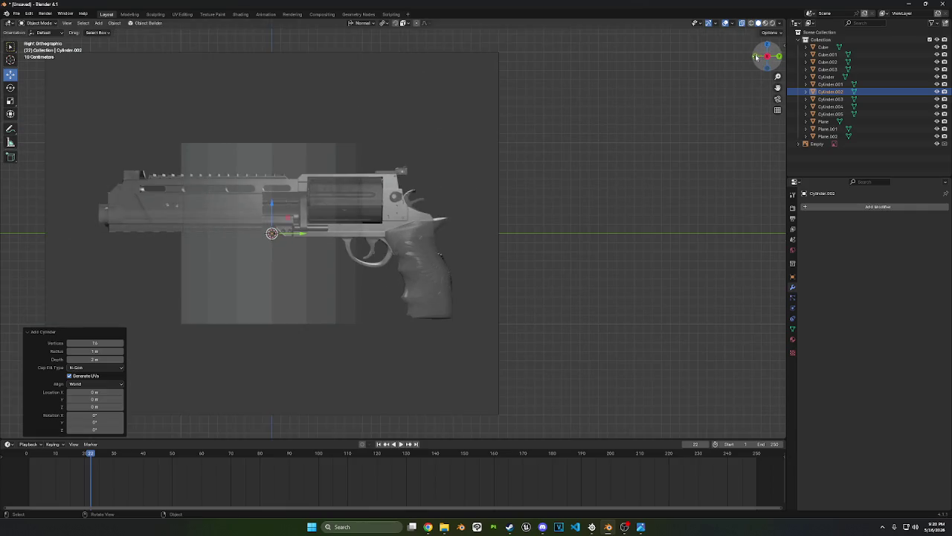
{"action": "left_click", "coordinate": [756, 57]}
{"action": "key", "text": "r"}
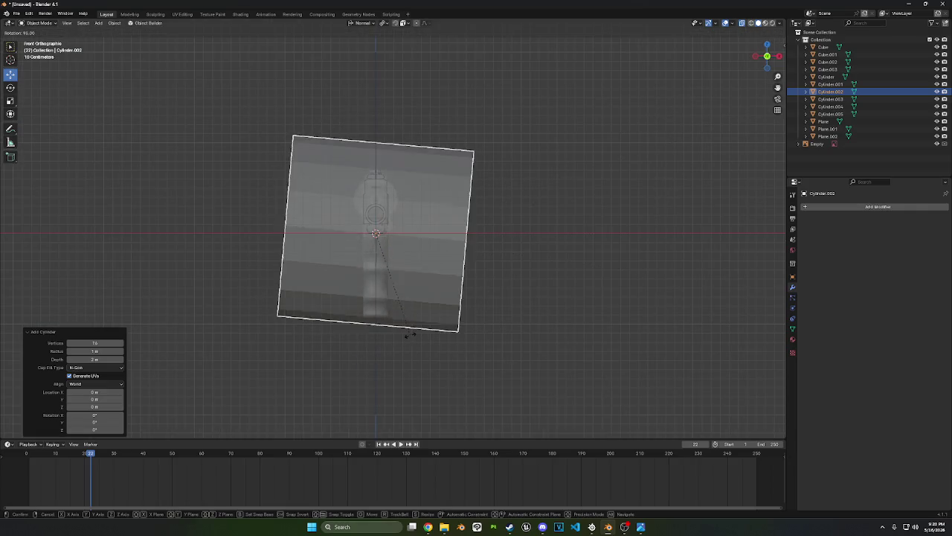
{"action": "left_click", "coordinate": [415, 333]}
{"action": "key", "text": "s"}
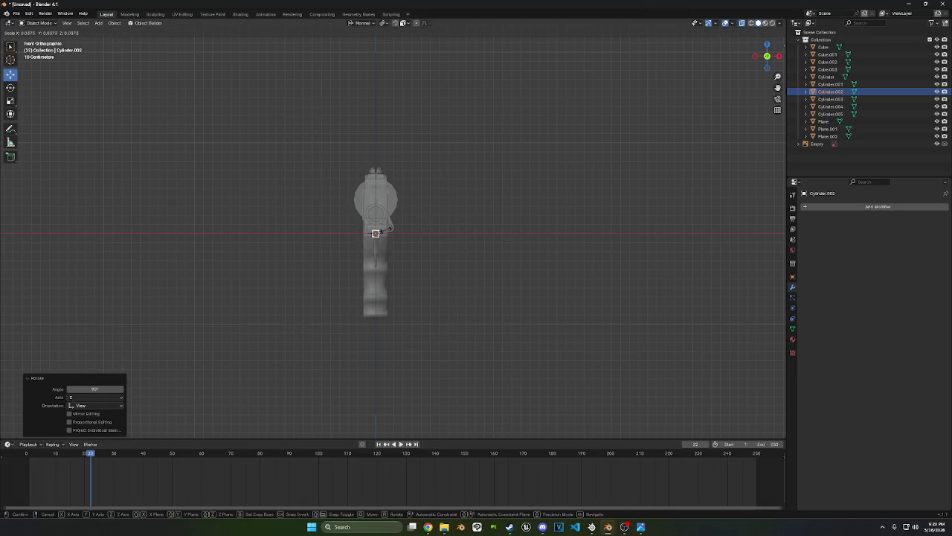
{"action": "left_click", "coordinate": [389, 228]}
{"action": "key", "text": "g"}
{"action": "left_click", "coordinate": [504, 247]}
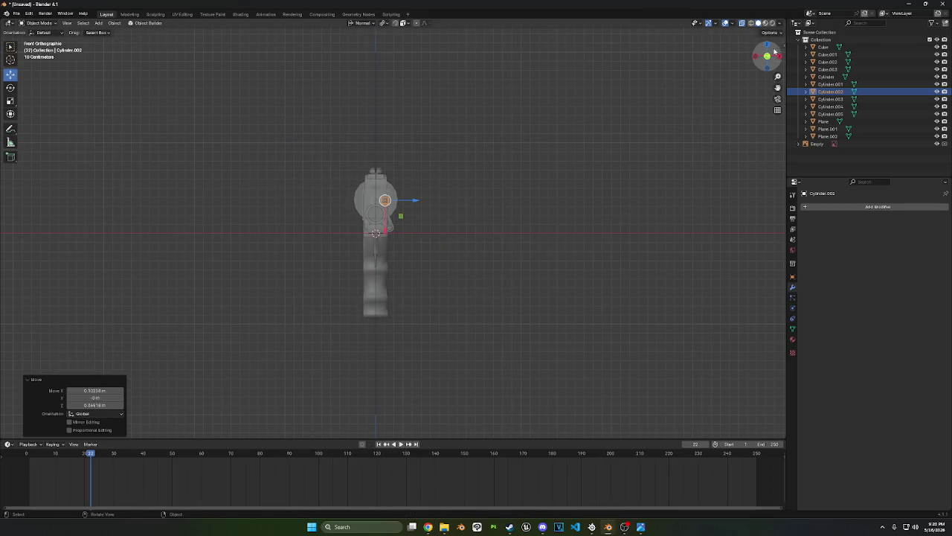
In Right view, move and scale the cylinder to 0.0875 over the frame's side pivot pin
{"action": "left_click", "coordinate": [779, 56]}
{"action": "scroll", "coordinate": [538, 181], "scroll_direction": "up", "scroll_amount": 3}
{"action": "key", "text": "g"}
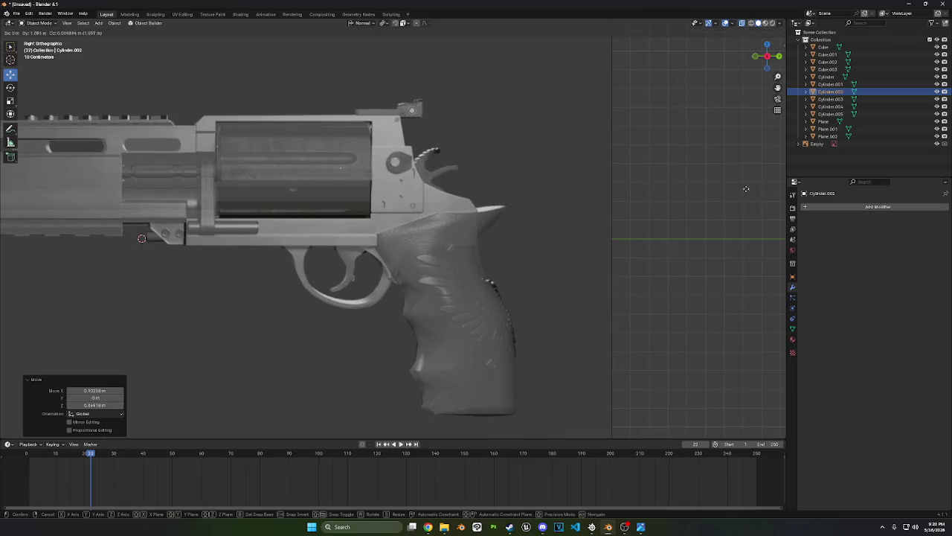
{"action": "key", "text": "s"}
{"action": "scroll", "coordinate": [453, 195], "scroll_direction": "up", "scroll_amount": 3}
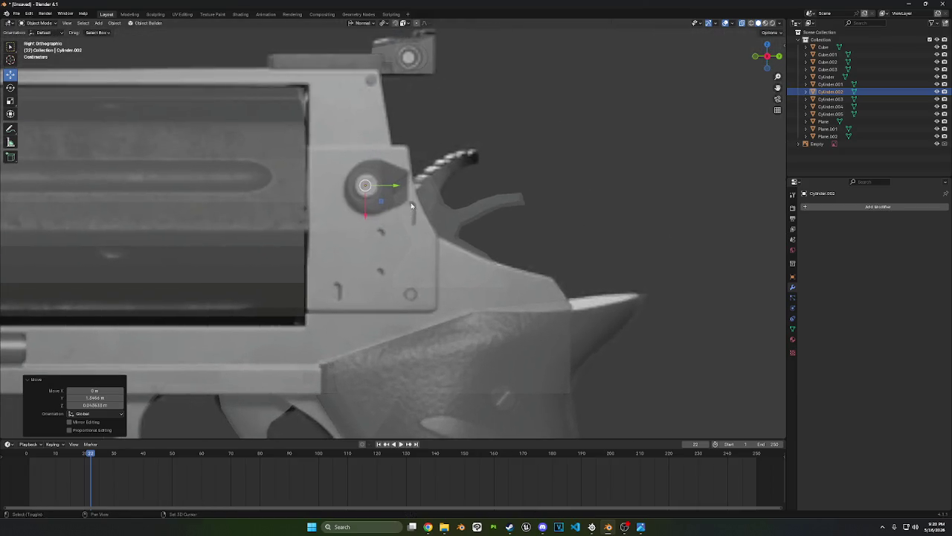
{"action": "left_click", "coordinate": [453, 195]}
{"action": "key", "text": "g"}
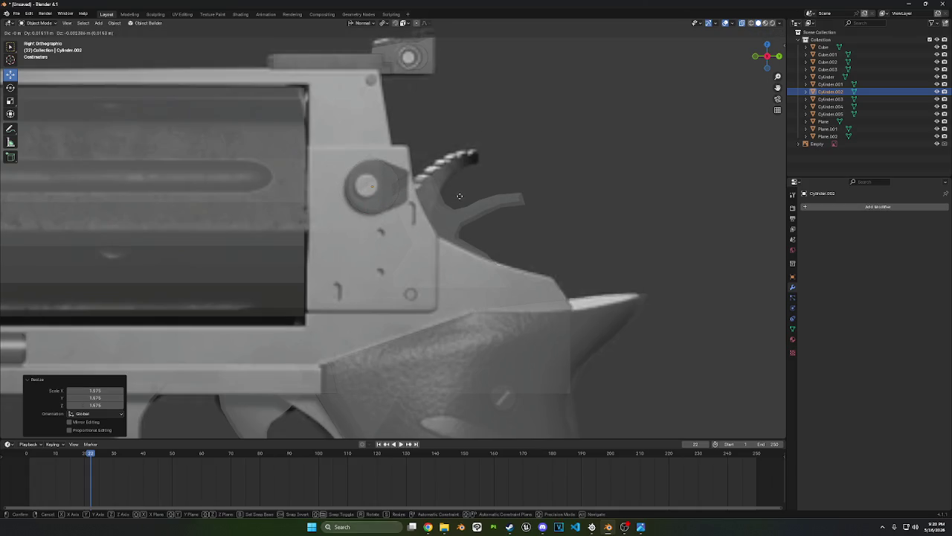
{"action": "left_click", "coordinate": [459, 196]}
{"action": "middle_click_drag", "start_coordinate": [459, 196], "coordinate": [440, 273]}
Select the pin cylinder's side faces toward the hammer, extrude them and flatten with LoopTools
{"action": "key", "text": "Tab"}
{"action": "scroll", "coordinate": [424, 194], "scroll_direction": "up", "scroll_amount": 3}
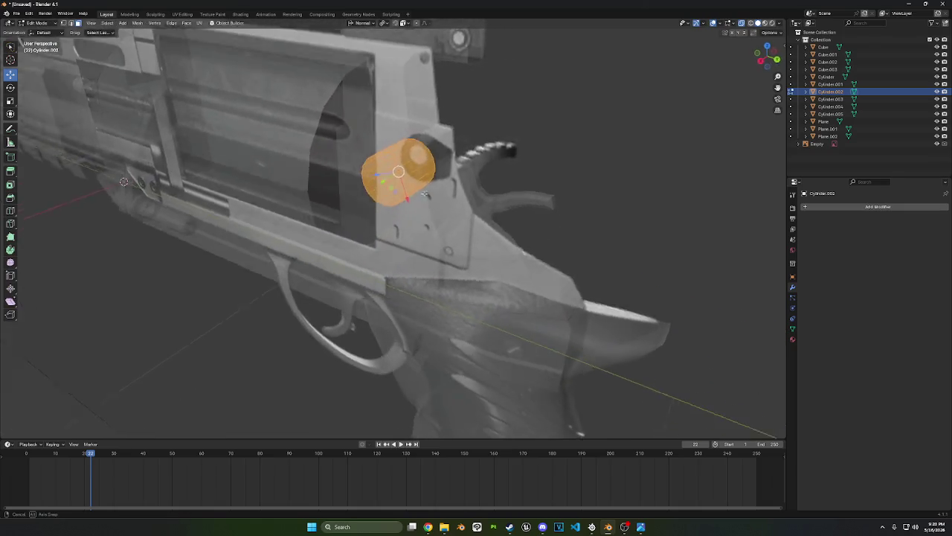
{"action": "mouse_move", "coordinate": [424, 194]}
{"action": "middle_mouse_down"}
{"action": "mouse_move", "coordinate": [408, 152]}
{"action": "mouse_move", "coordinate": [404, 216]}
{"action": "middle_mouse_up"}
{"action": "key", "text": "alt+a"}
{"action": "left_click", "coordinate": [400, 221], "text": "ctrl"}
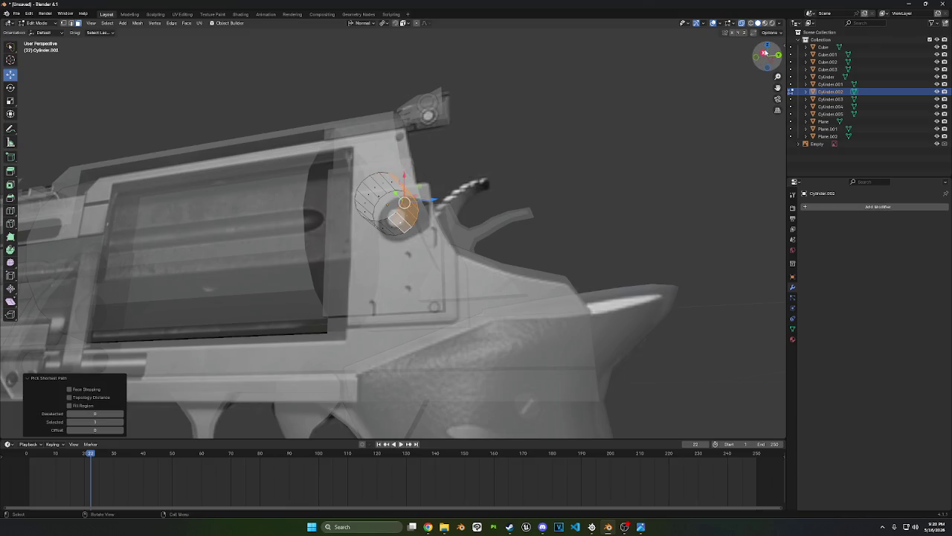
{"action": "left_click", "coordinate": [765, 54]}
{"action": "scroll", "coordinate": [573, 175], "scroll_direction": "up", "scroll_amount": 3}
{"action": "key", "text": "e"}
{"action": "left_click", "coordinate": [599, 172]}
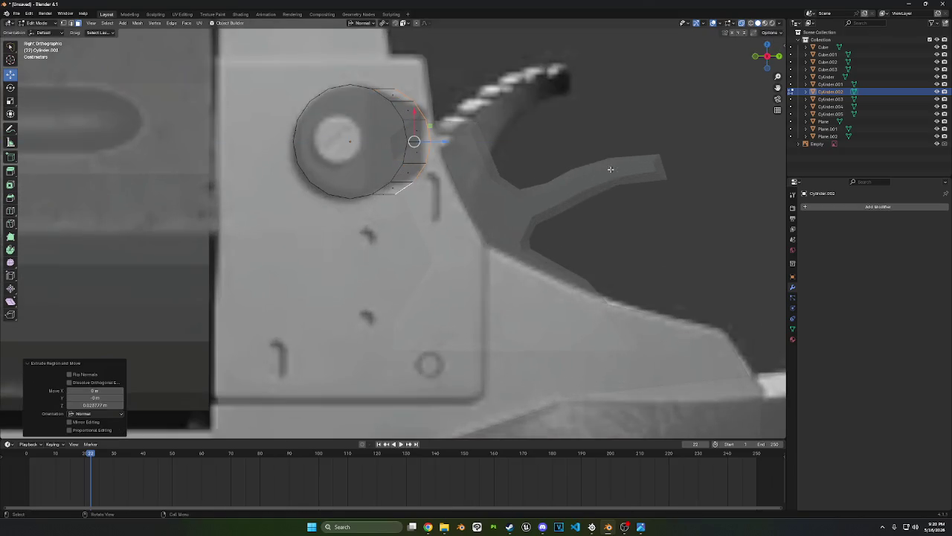
{"action": "right_click", "coordinate": [605, 165]}
{"action": "left_click", "coordinate": [640, 180]}
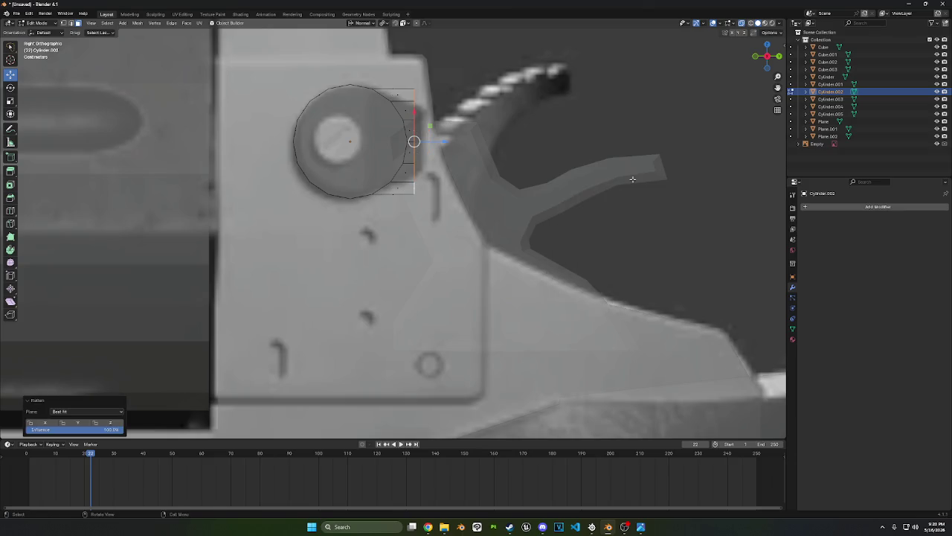
Taper the lug by scaling along X, moving along Y and scaling along Z
{"action": "key", "text": "s"}
{"action": "key", "text": "x"}
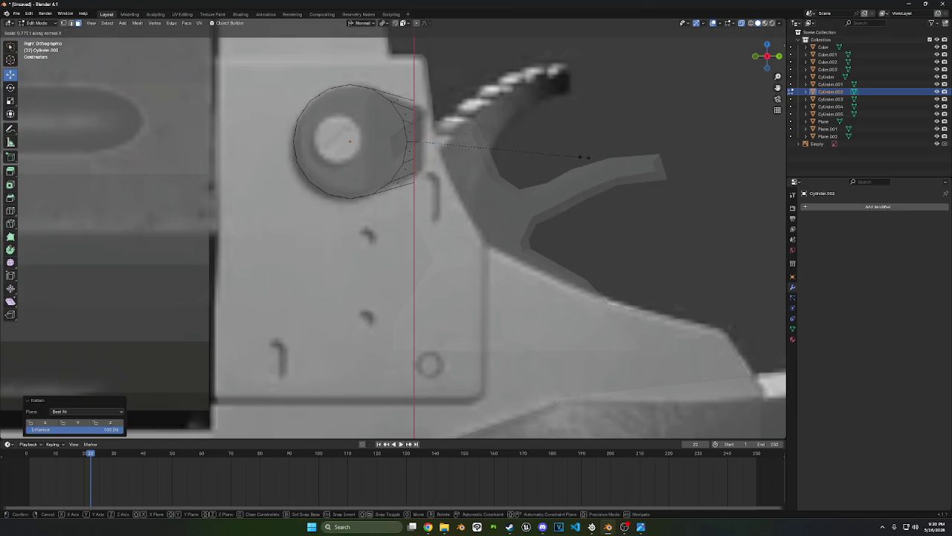
{"action": "left_click", "coordinate": [567, 149]}
{"action": "key", "text": "g"}
{"action": "key", "text": "y"}
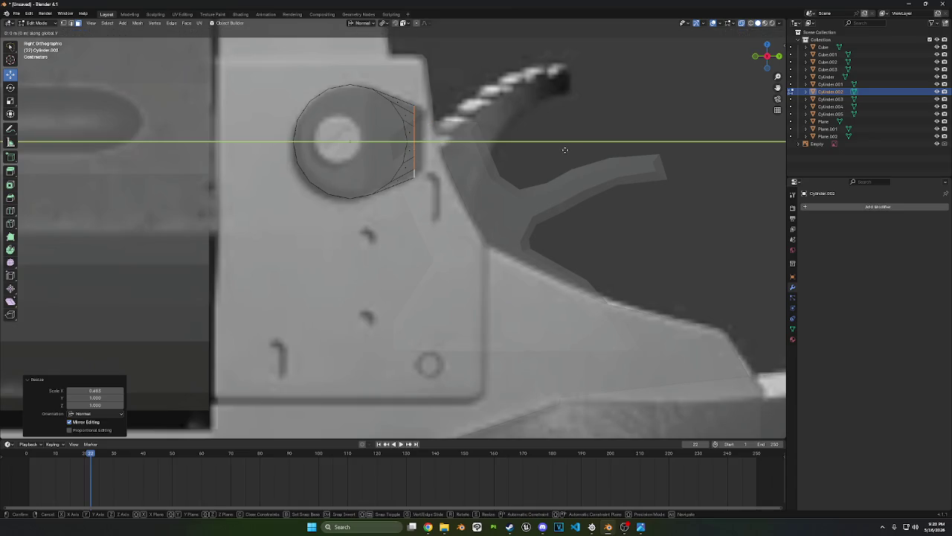
{"action": "left_click", "coordinate": [568, 150]}
{"action": "key", "text": "s"}
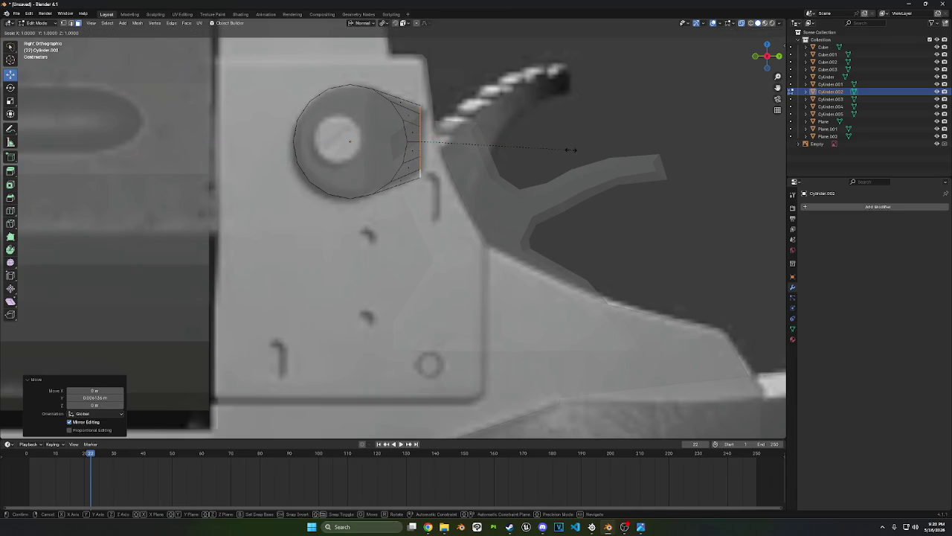
{"action": "key", "text": "z"}
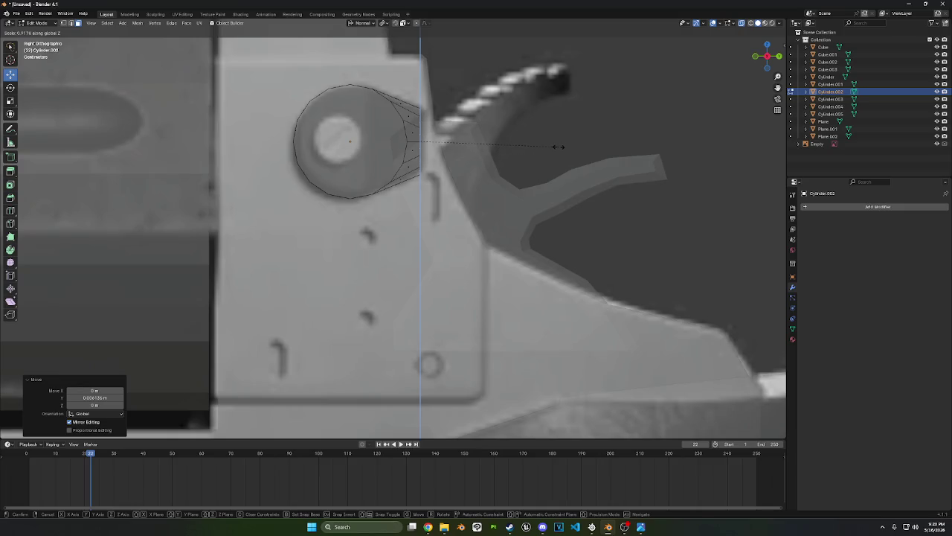
{"action": "left_click", "coordinate": [555, 147]}
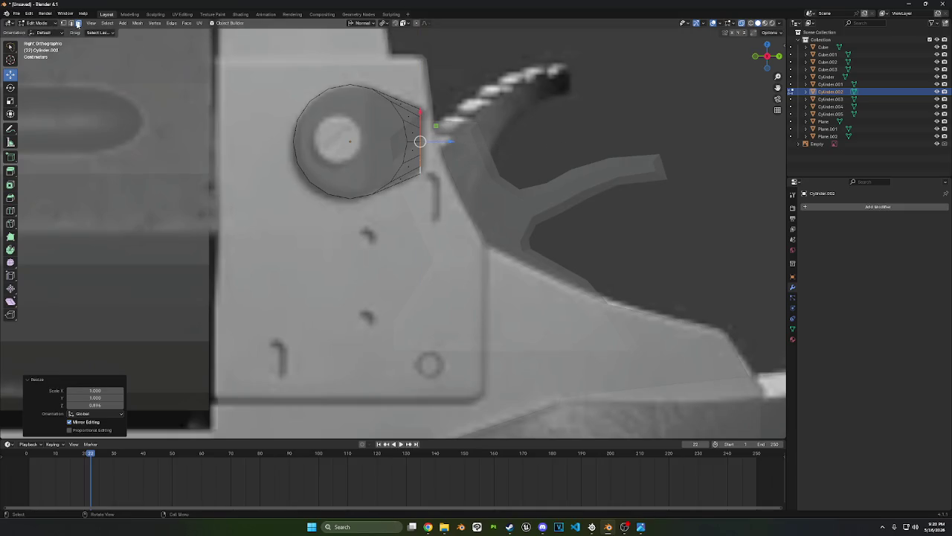
{"action": "left_click", "coordinate": [350, 142]}
Inset the pin cylinder's end cap and extrude it slightly inward
{"action": "right_click", "coordinate": [585, 164]}
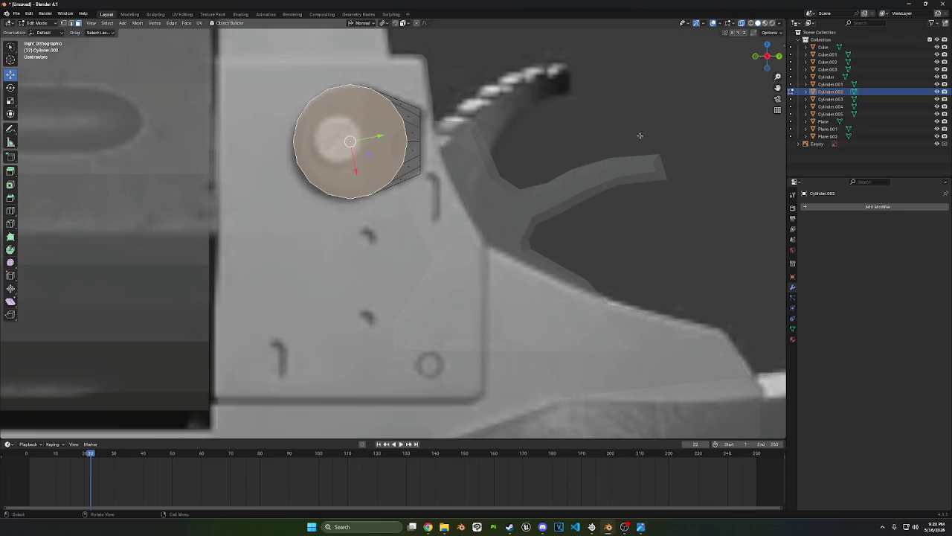
{"action": "key", "text": "i"}
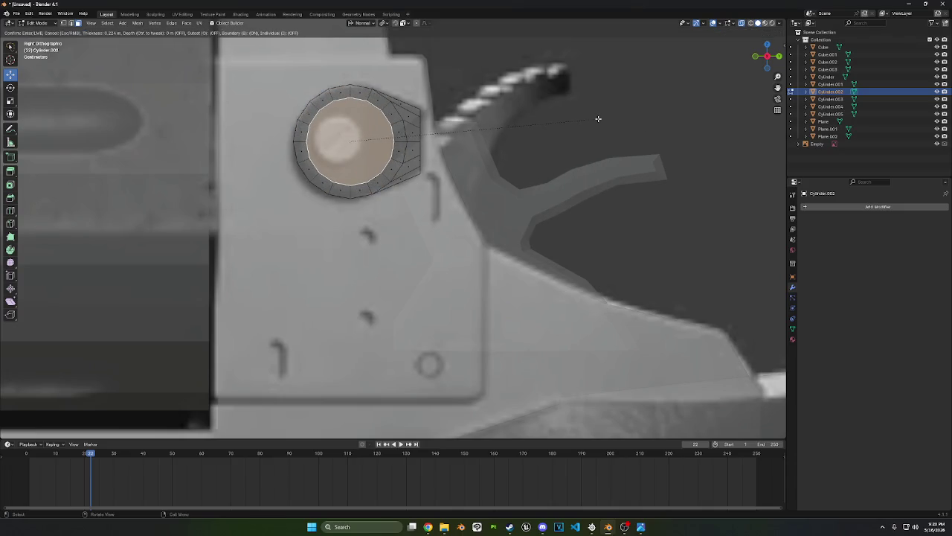
{"action": "left_click", "coordinate": [598, 119]}
{"action": "middle_click_drag", "start_coordinate": [601, 119], "coordinate": [555, 143]}
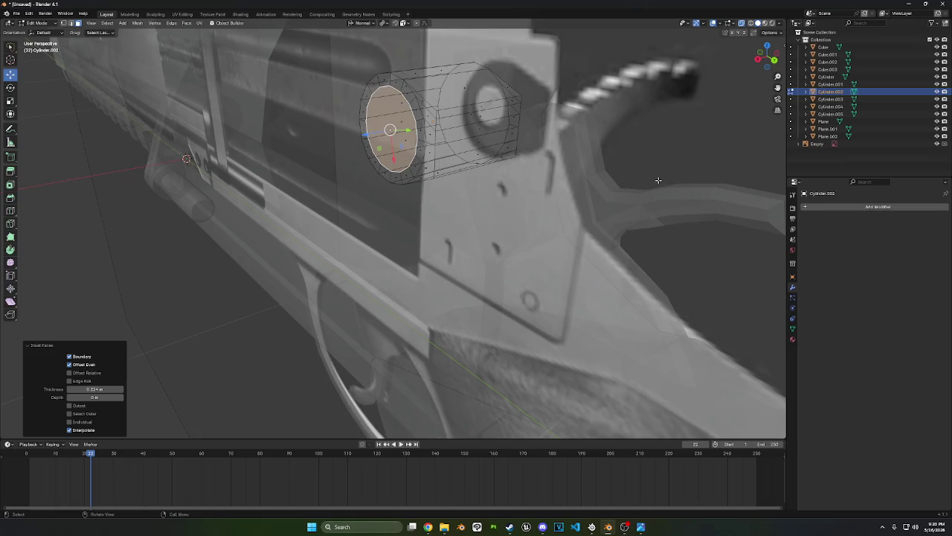
{"action": "key", "text": "e"}
{"action": "left_click", "coordinate": [658, 180]}
Mark the selected cap edges as a seam, then return to face selection
{"action": "right_click", "coordinate": [659, 180]}
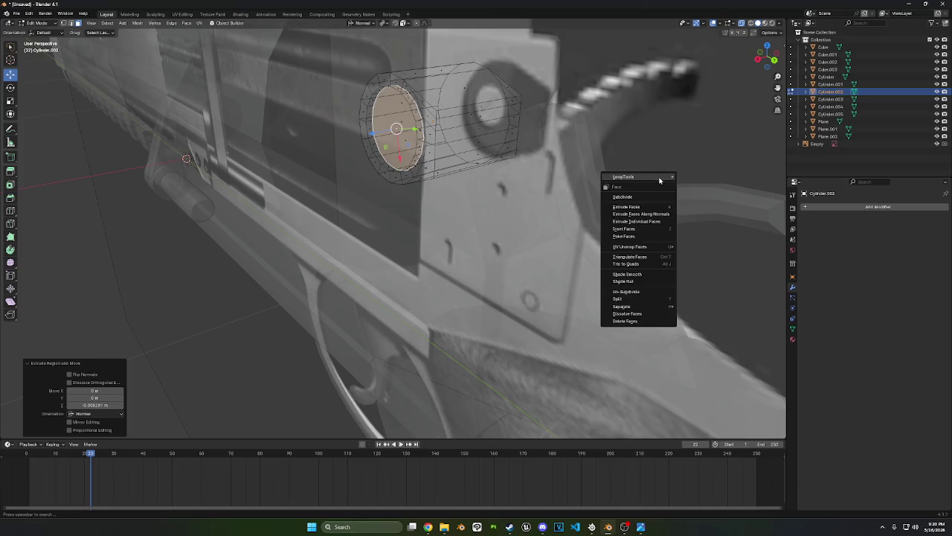
{"action": "left_click", "coordinate": [70, 23]}
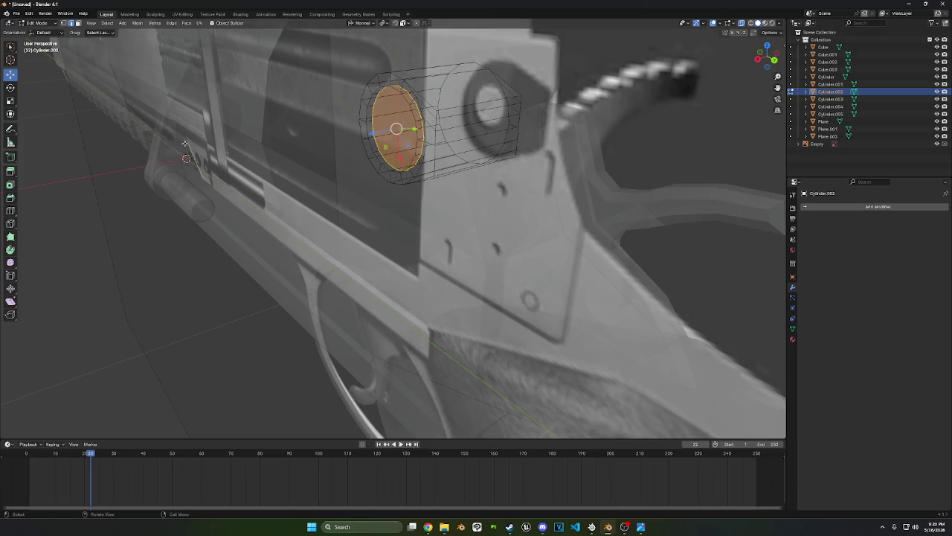
{"action": "right_click", "coordinate": [149, 149]}
{"action": "left_click", "coordinate": [168, 292]}
{"action": "left_click", "coordinate": [77, 23]}
Inset the cap face a second time to form a ring, hide and reveal it, and start pushing it inward
{"action": "key", "text": "i"}
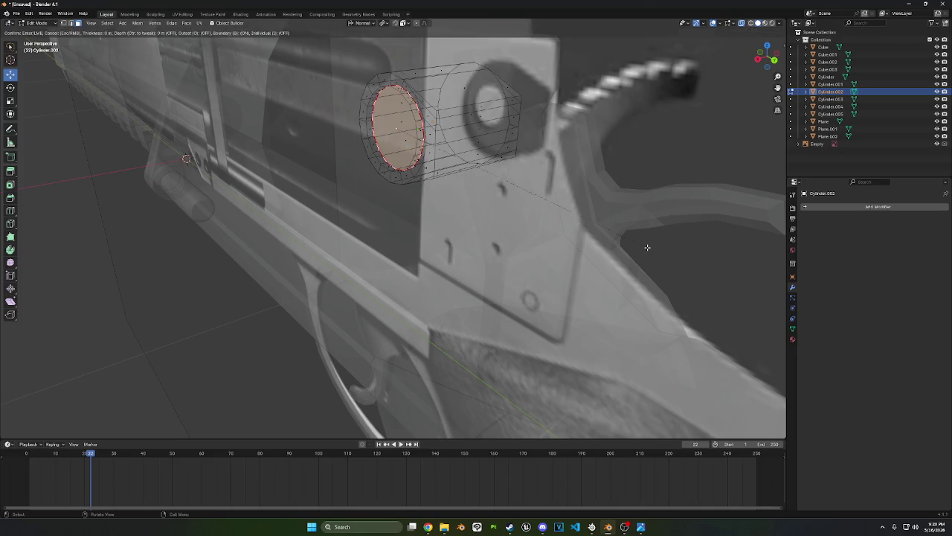
{"action": "left_click", "coordinate": [640, 241]}
{"action": "mouse_move", "coordinate": [639, 241]}
{"action": "middle_mouse_down"}
{"action": "mouse_move", "coordinate": [644, 225]}
{"action": "mouse_move", "coordinate": [623, 226]}
{"action": "middle_mouse_up"}
{"action": "key", "text": "h"}
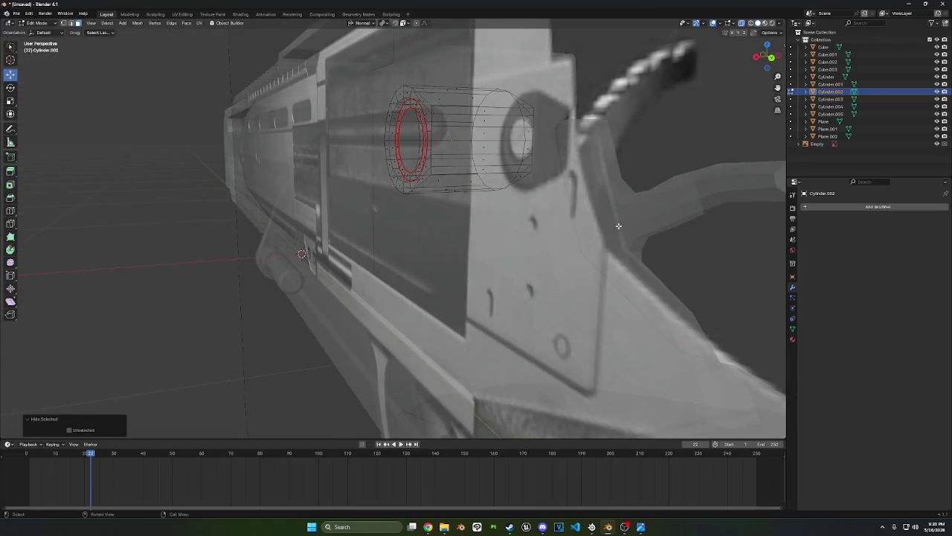
{"action": "key", "text": "alt+h"}
{"action": "key", "text": "e"}
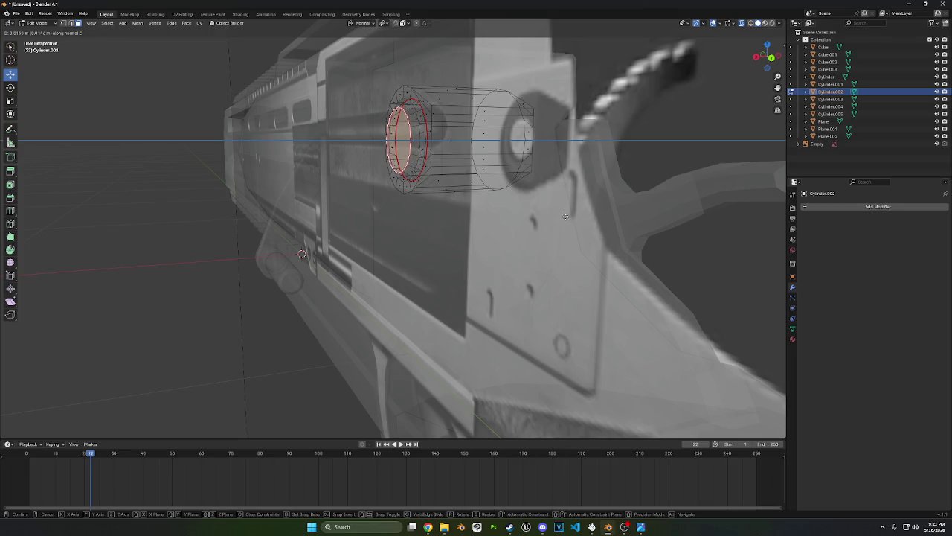
Bevel the extruded ring and clear sharp marking from its edges
{"action": "left_click", "coordinate": [568, 215]}
{"action": "key", "text": "ctrl+b"}
{"action": "left_click", "coordinate": [579, 223]}
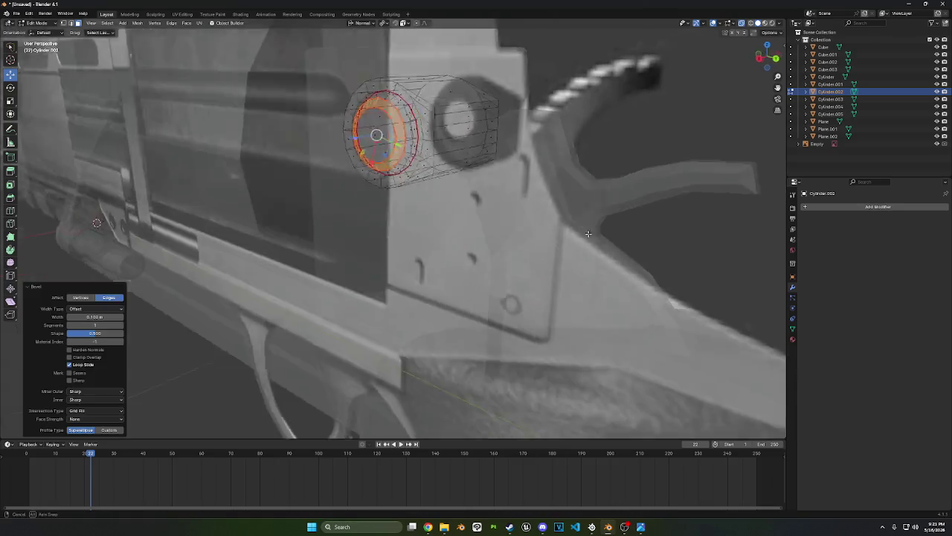
{"action": "middle_click_drag", "start_coordinate": [578, 222], "coordinate": [424, 168]}
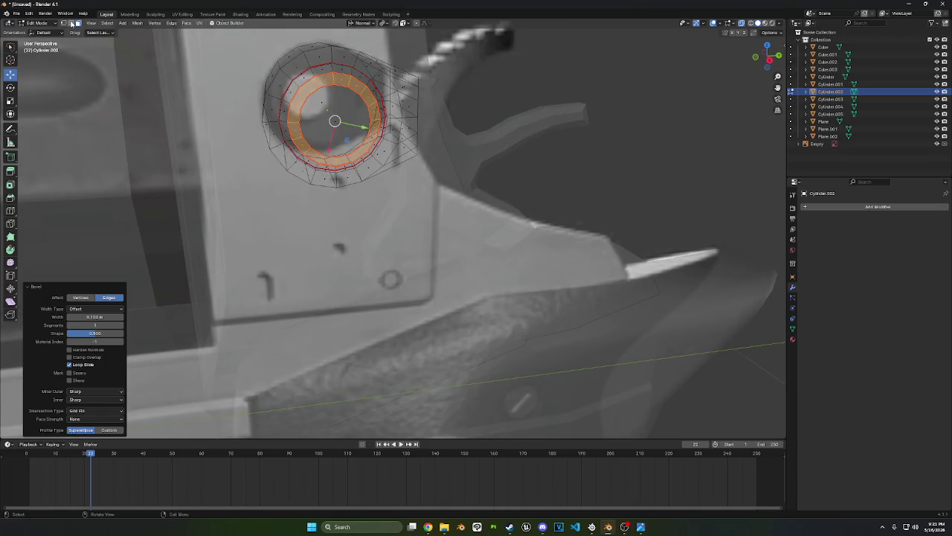
{"action": "left_click", "coordinate": [72, 24]}
{"action": "key", "text": "ctrl+e"}
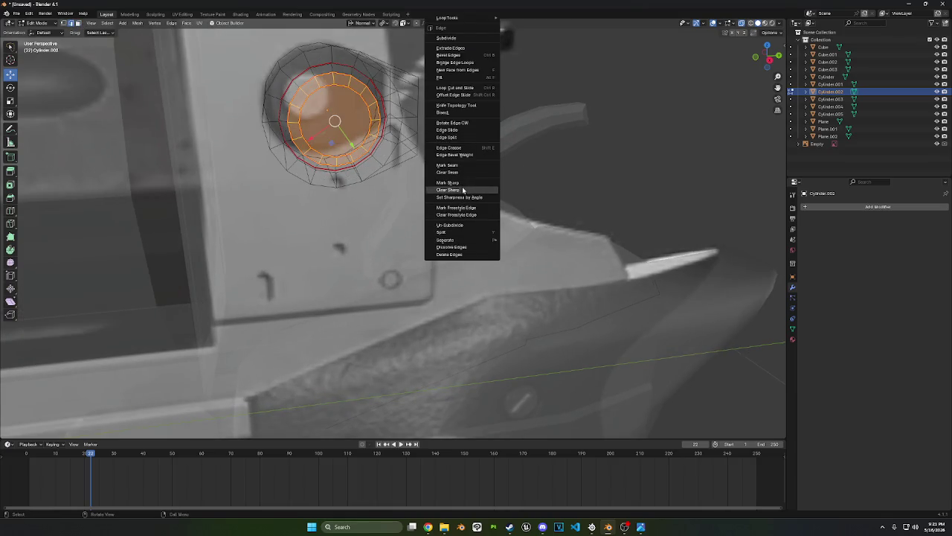
{"action": "left_click", "coordinate": [462, 166]}
{"action": "middle_click_drag", "start_coordinate": [462, 167], "coordinate": [431, 172]}
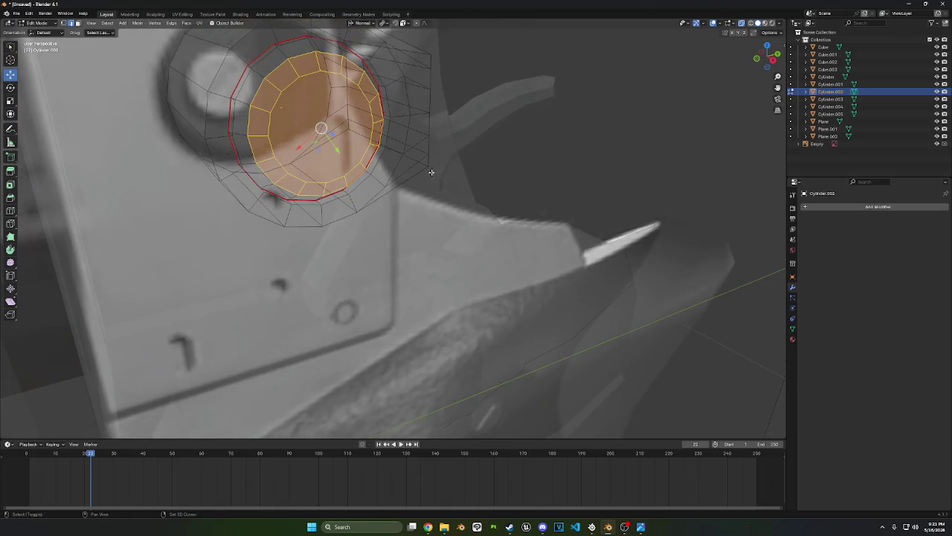
Delete the cylinder's end cap face and grid-fill the open boundary loop
{"action": "left_click", "coordinate": [78, 24]}
{"action": "left_click", "coordinate": [344, 122]}
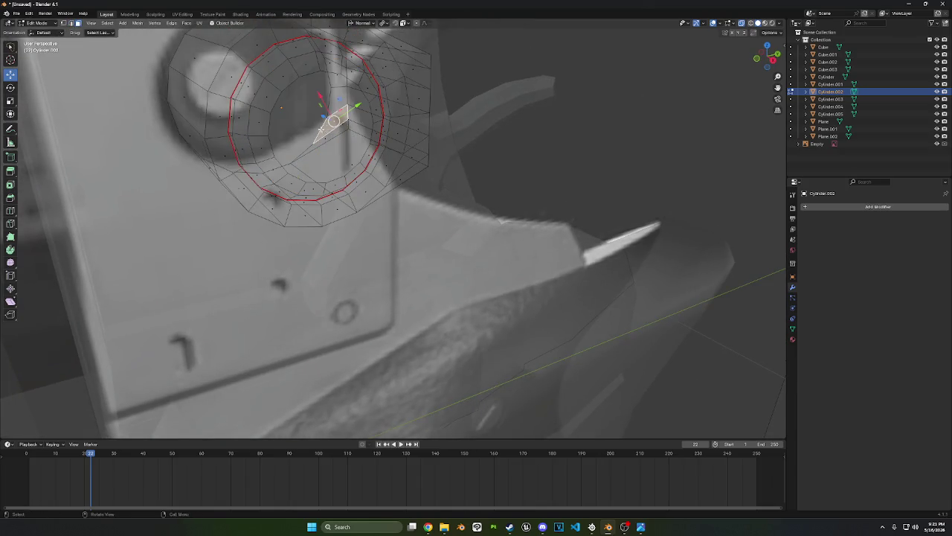
{"action": "left_click", "coordinate": [322, 130]}
{"action": "right_click", "coordinate": [506, 351]}
{"action": "left_click", "coordinate": [505, 366]}
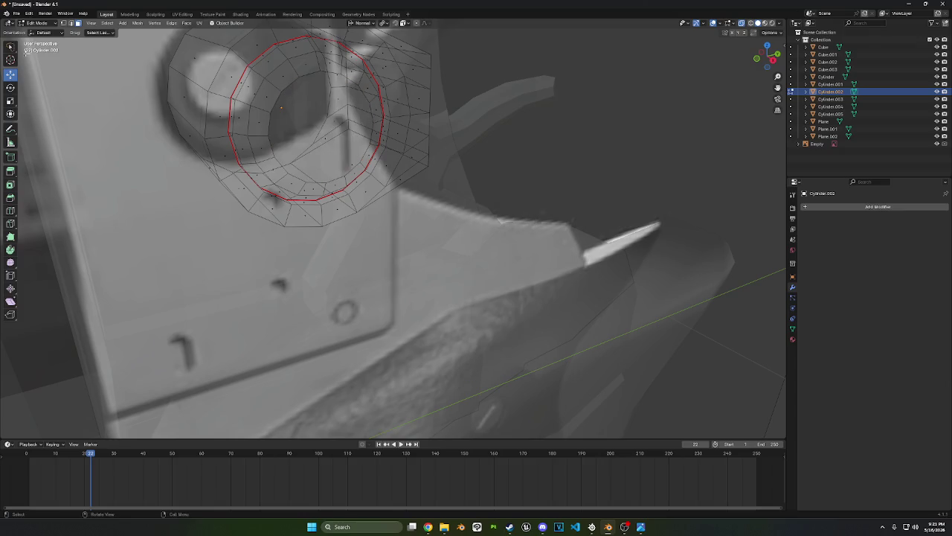
{"action": "left_click", "coordinate": [72, 24]}
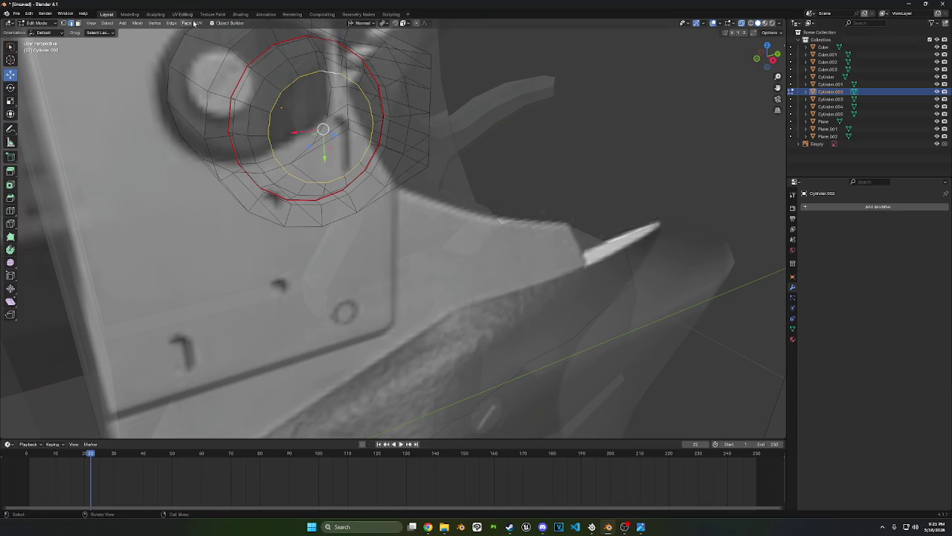
{"action": "left_click", "coordinate": [193, 23]}
{"action": "left_click", "coordinate": [216, 110]}
Set the Grid Fill span to 5 and offset to -11
{"action": "middle_click_drag", "start_coordinate": [216, 110], "coordinate": [526, 104]}
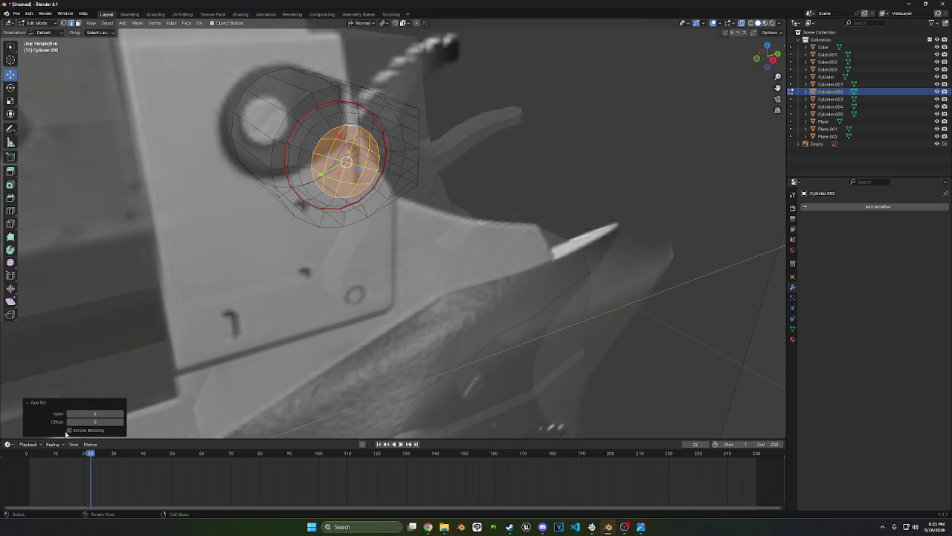
{"action": "mouse_move", "coordinate": [90, 422]}
{"action": "left_mouse_down"}
{"action": "mouse_move", "coordinate": [109, 423]}
{"action": "mouse_move", "coordinate": [93, 422]}
{"action": "left_mouse_up"}
{"action": "left_click", "coordinate": [69, 413]}
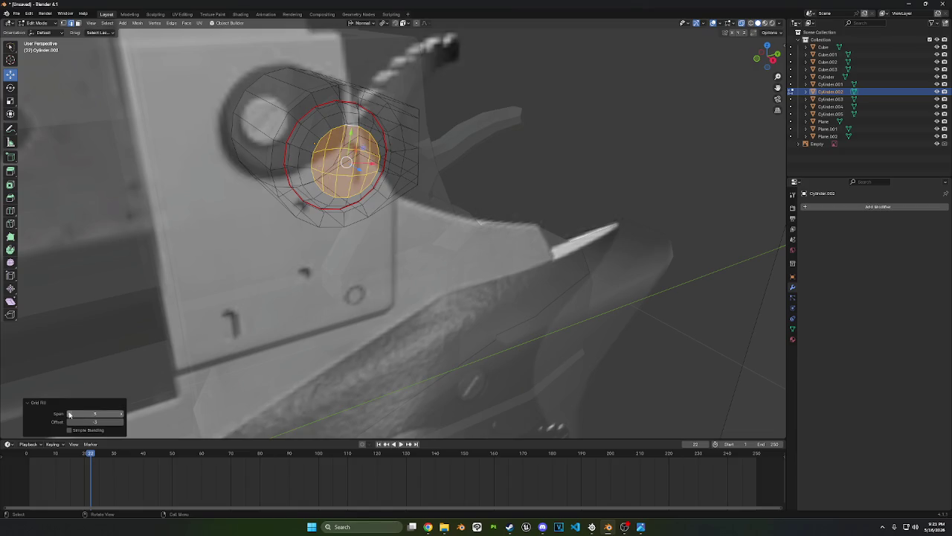
{"action": "left_click", "coordinate": [69, 422]}
{"action": "left_click", "coordinate": [69, 422]}
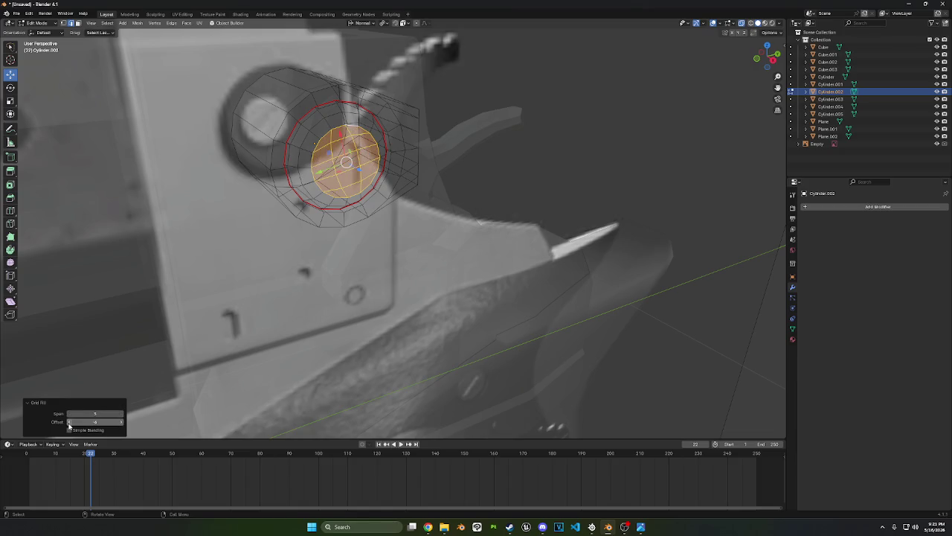
{"action": "middle_click_drag", "start_coordinate": [69, 426], "coordinate": [67, 427]}
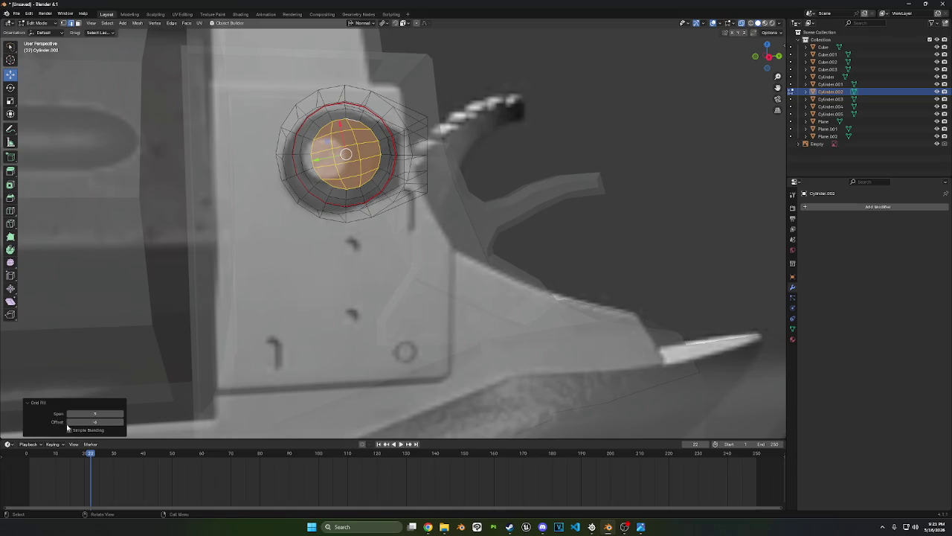
{"action": "left_click", "coordinate": [69, 421]}
{"action": "left_click", "coordinate": [69, 421]}
{"action": "left_click", "coordinate": [69, 422]}
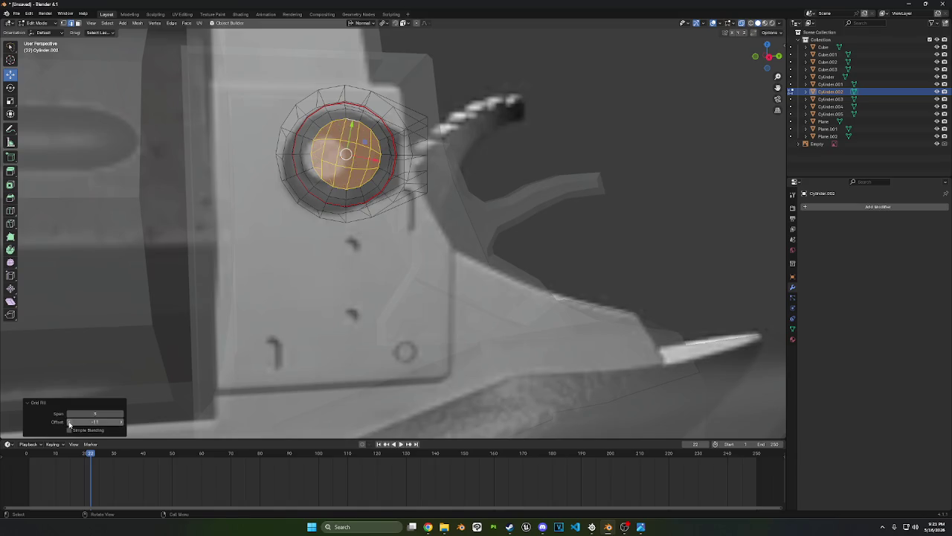
Deselect, nudge one vertical edge slightly along X, and return to Object Mode
{"action": "left_click", "coordinate": [69, 422]}
{"action": "key", "text": "ctrl+z"}
{"action": "mouse_move", "coordinate": [69, 422]}
{"action": "middle_mouse_down"}
{"action": "mouse_move", "coordinate": [509, 238]}
{"action": "mouse_move", "coordinate": [442, 125]}
{"action": "middle_mouse_up"}
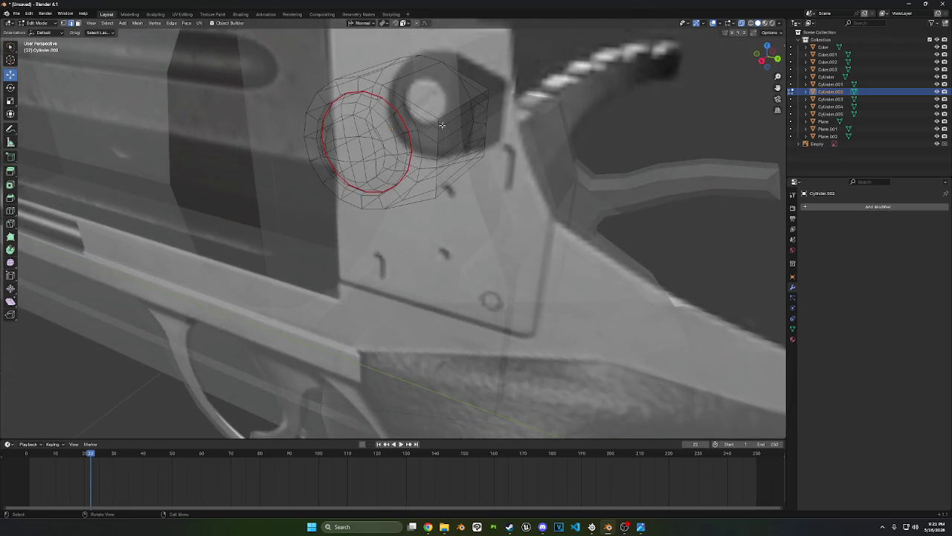
{"action": "key", "text": "ctrl"}
{"action": "left_click", "coordinate": [437, 190], "text": "ctrl"}
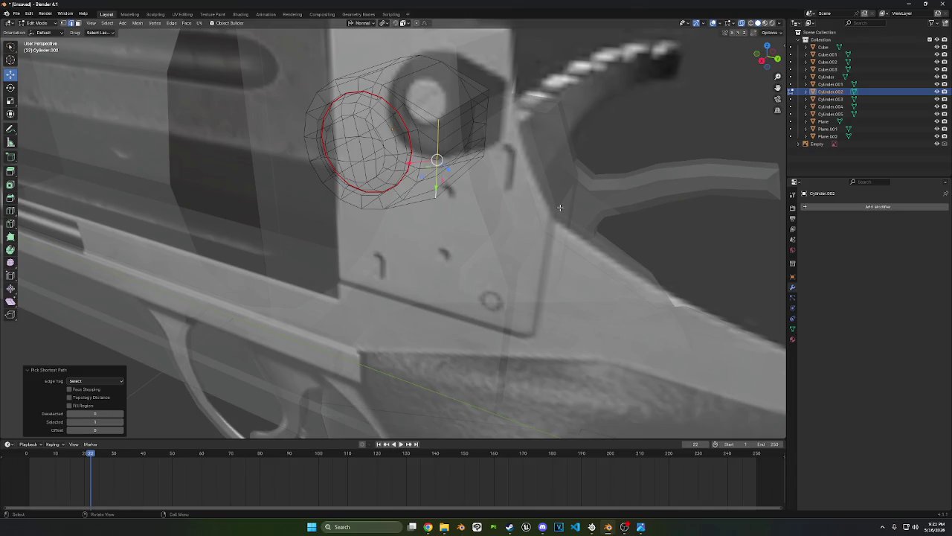
{"action": "key", "text": "g"}
{"action": "key", "text": "x"}
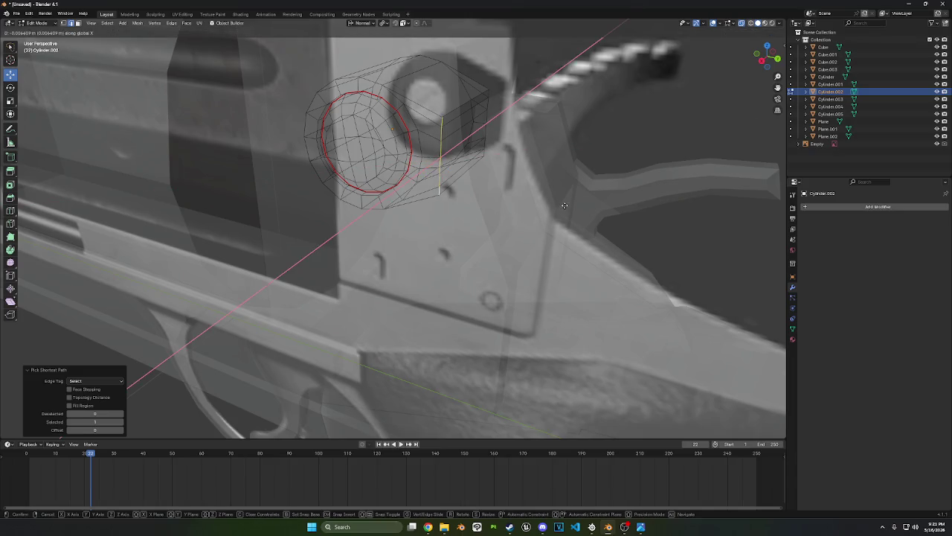
{"action": "left_click", "coordinate": [564, 206]}
{"action": "left_click", "coordinate": [37, 23]}
{"action": "left_click", "coordinate": [41, 32]}
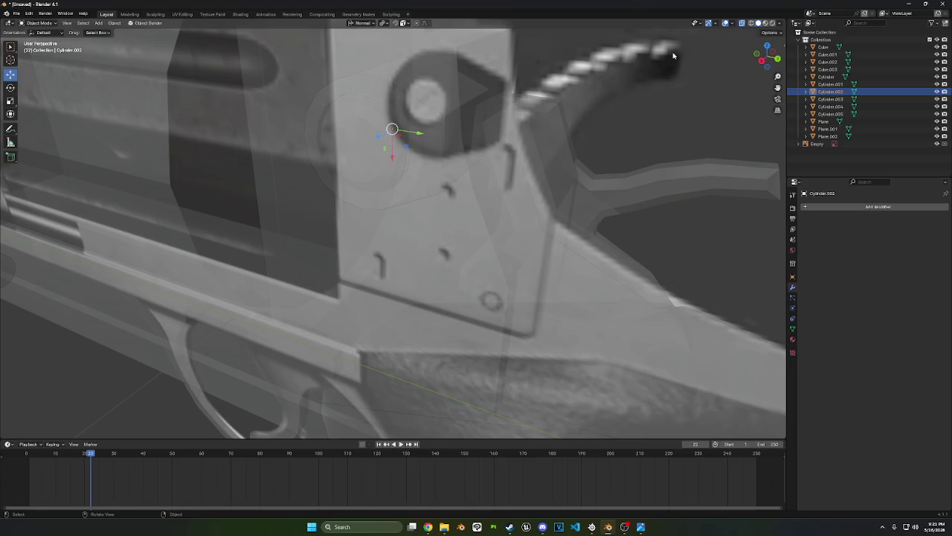
Turn off X-ray, shade the small cylinder smooth by angle, and shift it slightly along X
{"action": "left_click", "coordinate": [746, 24]}
{"action": "right_click", "coordinate": [520, 140]}
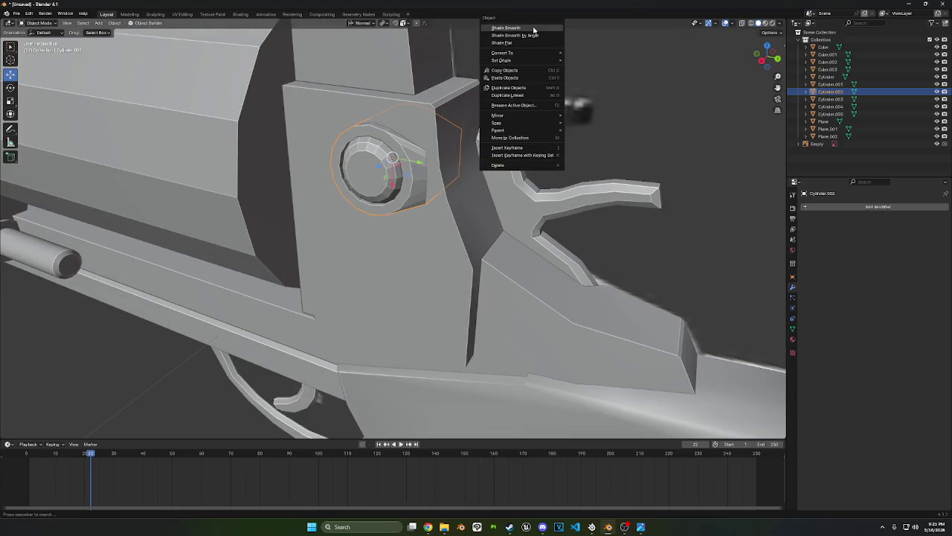
{"action": "left_click", "coordinate": [529, 36]}
{"action": "mouse_move", "coordinate": [536, 90]}
{"action": "middle_mouse_down"}
{"action": "mouse_move", "coordinate": [552, 141]}
{"action": "mouse_move", "coordinate": [513, 160]}
{"action": "middle_mouse_up"}
{"action": "key", "text": "g"}
{"action": "key", "text": "x"}
{"action": "left_click", "coordinate": [536, 150]}
Briefly enter Edit Mode on the cylinder, then return to Object Mode
{"action": "scroll", "coordinate": [514, 160], "scroll_direction": "up", "scroll_amount": 4}
{"action": "scroll", "coordinate": [513, 165], "scroll_direction": "up", "scroll_amount": 4}
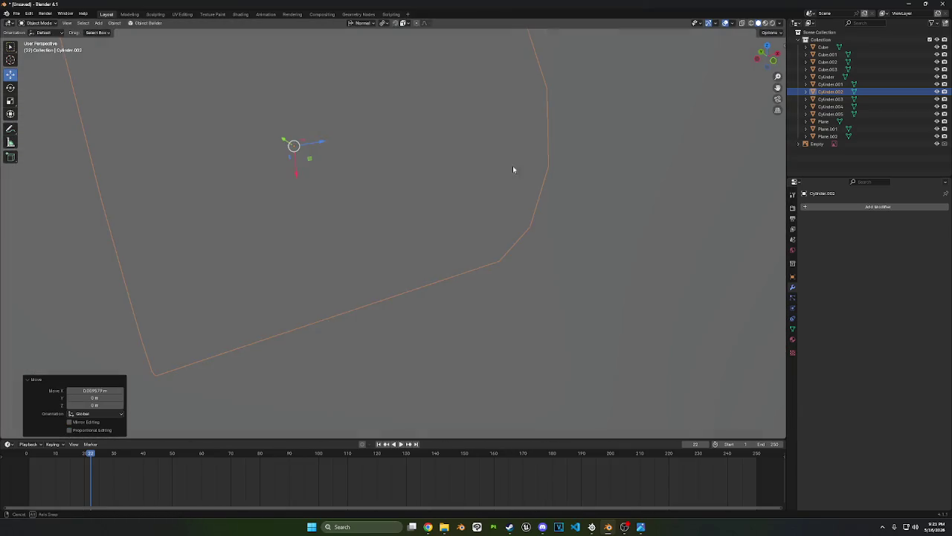
{"action": "key", "text": "Tab"}
{"action": "scroll", "coordinate": [443, 165], "scroll_direction": "down", "scroll_amount": 3}
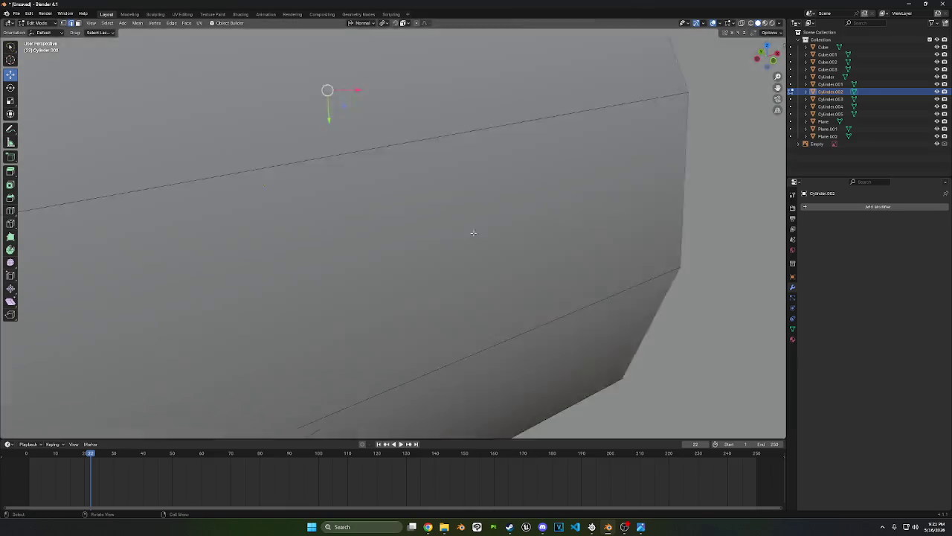
{"action": "scroll", "coordinate": [417, 208], "scroll_direction": "down", "scroll_amount": 3}
{"action": "scroll", "coordinate": [416, 208], "scroll_direction": "down", "scroll_amount": 5}
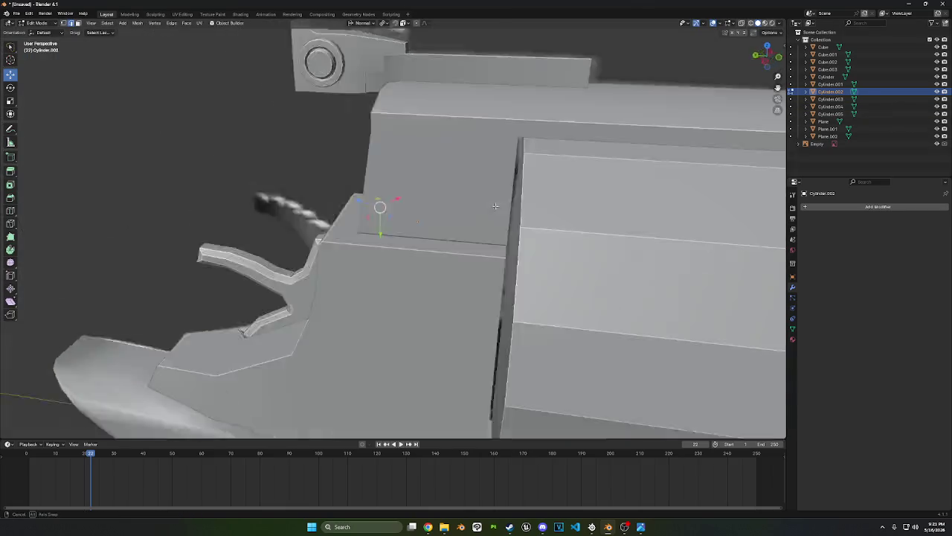
{"action": "middle_click_drag", "start_coordinate": [417, 208], "coordinate": [623, 189]}
{"action": "left_click", "coordinate": [37, 22]}
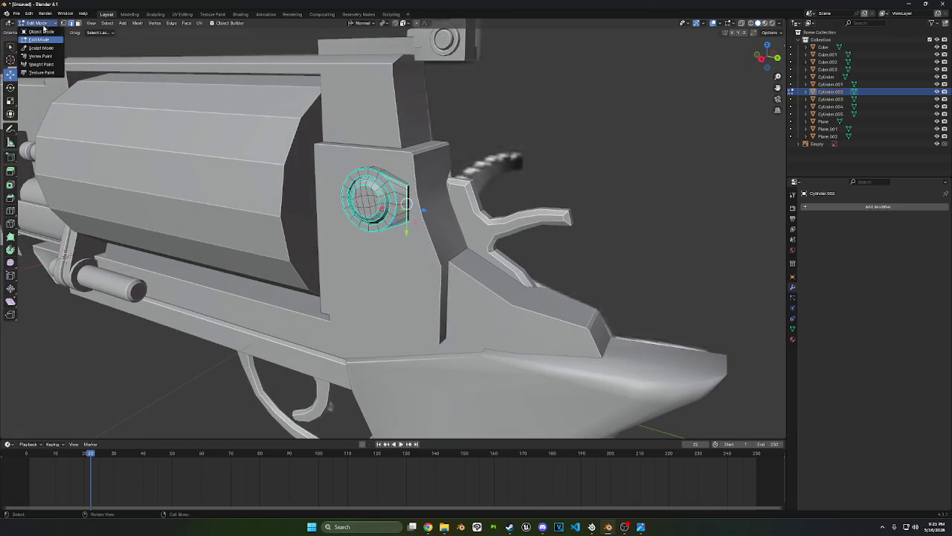
{"action": "left_click", "coordinate": [39, 31]}
Click through the Empty and Plane to select Cylinder.002 and enter Edit Mode
{"action": "left_click", "coordinate": [523, 135]}
{"action": "middle_click_drag", "start_coordinate": [523, 175], "coordinate": [482, 172]}
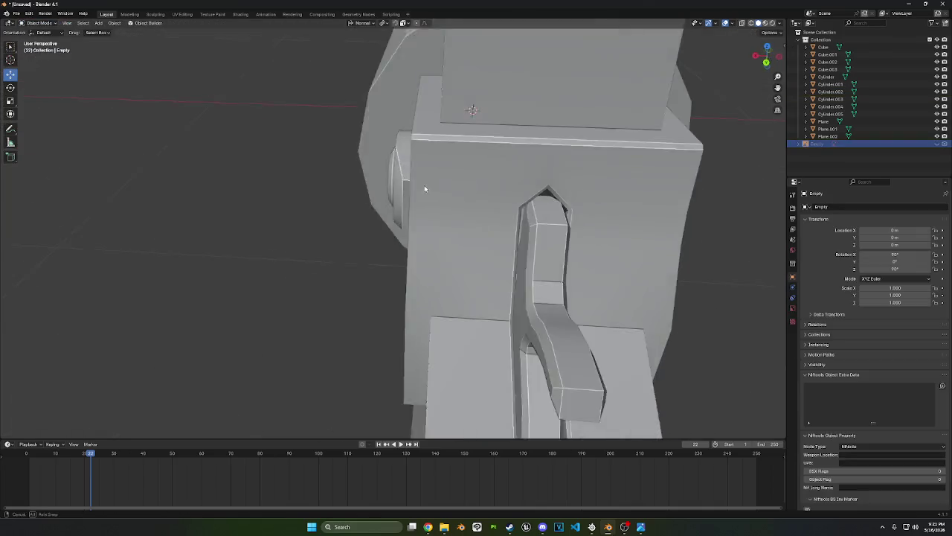
{"action": "left_click", "coordinate": [481, 172]}
{"action": "middle_click_drag", "start_coordinate": [512, 208], "coordinate": [458, 184]}
{"action": "left_click", "coordinate": [480, 187]}
{"action": "key", "text": "Tab"}
Select all linked faces of Cylinder.002 and apply an operation from the face menu
{"action": "left_click", "coordinate": [445, 202]}
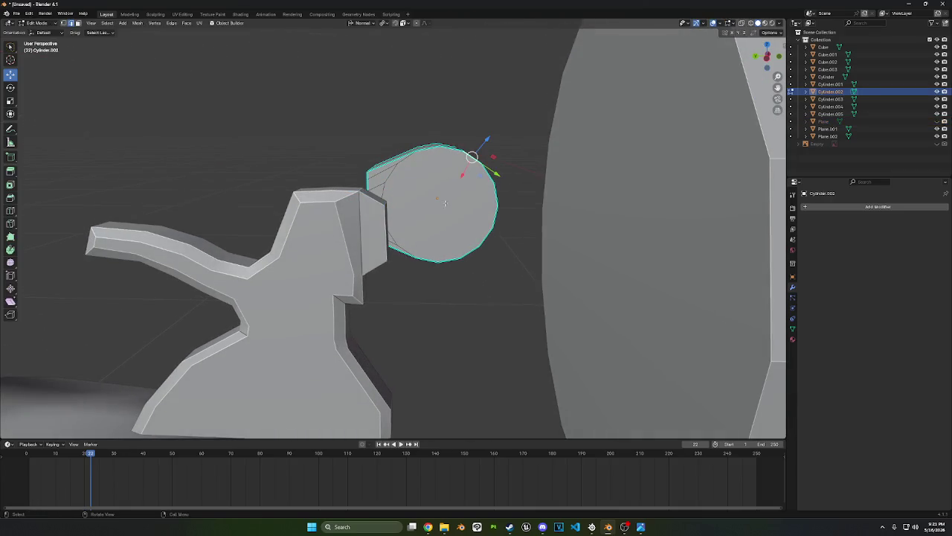
{"action": "left_click", "coordinate": [78, 23]}
{"action": "key", "text": "l"}
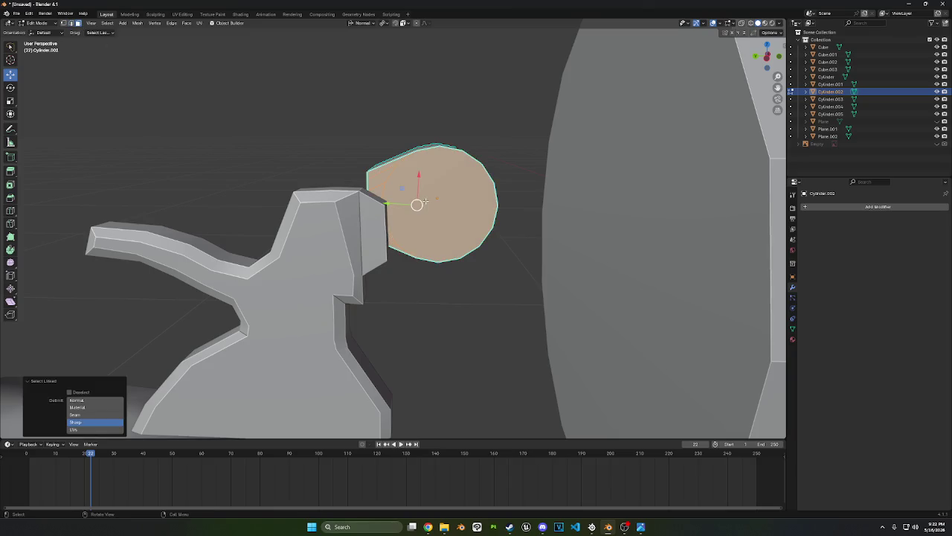
{"action": "right_click", "coordinate": [134, 179]}
{"action": "left_click", "coordinate": [134, 185]}
Select an edge ring on the cylinder's cap and apply an edge marking to it
{"action": "middle_click_drag", "start_coordinate": [238, 215], "coordinate": [415, 191]}
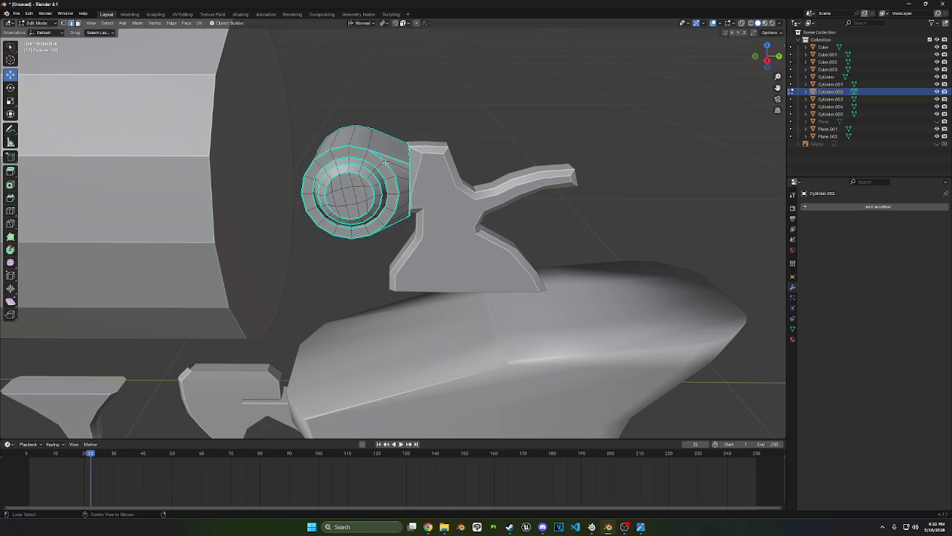
{"action": "left_click", "coordinate": [314, 166], "text": "ctrl"}
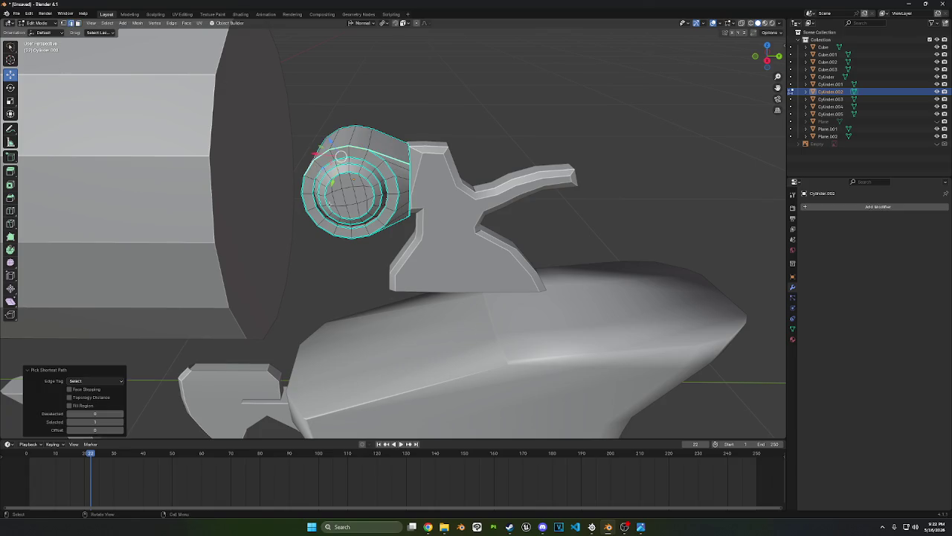
{"action": "middle_click_drag", "start_coordinate": [314, 166], "coordinate": [384, 232]}
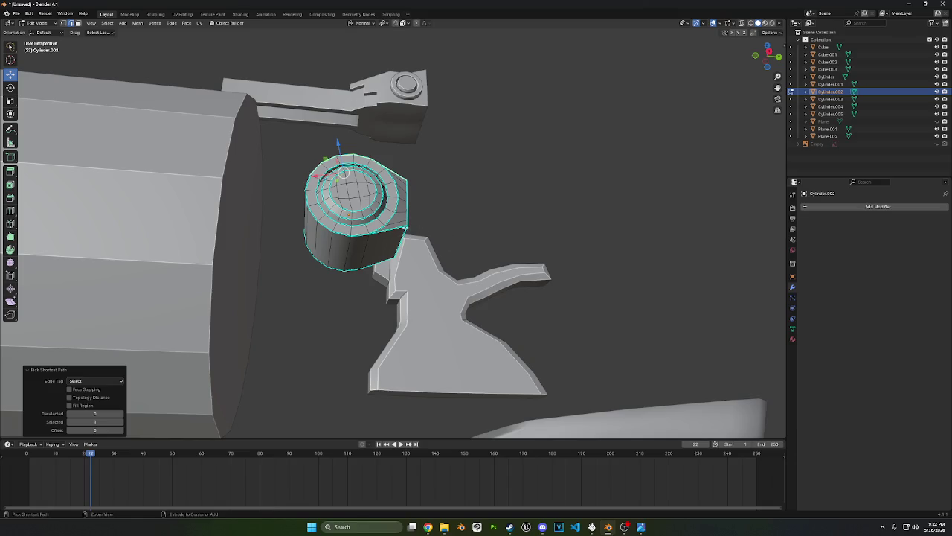
{"action": "left_click", "coordinate": [386, 230], "text": "ctrl"}
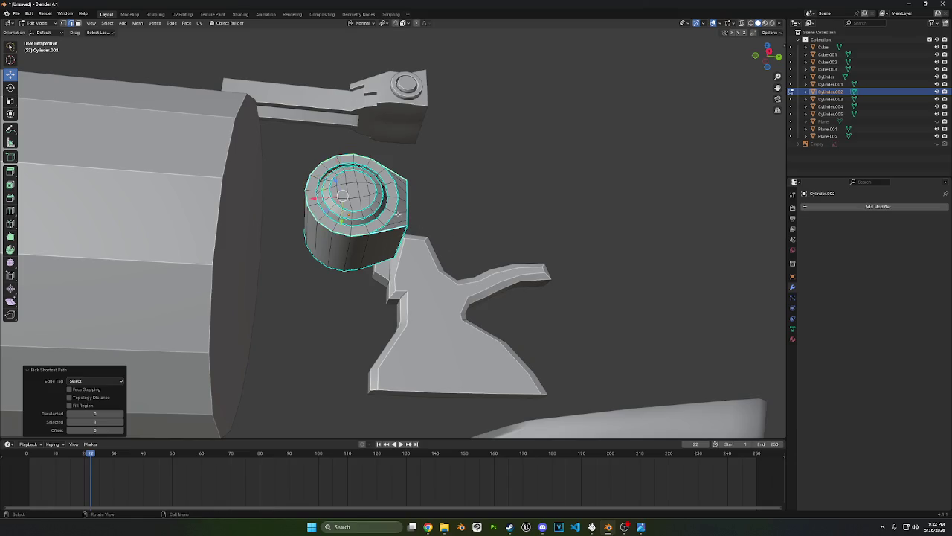
{"action": "right_click", "coordinate": [456, 187]}
{"action": "left_click", "coordinate": [444, 314]}
Return to Object Mode and select the small cylinder for object operations
{"action": "scroll", "coordinate": [447, 298], "scroll_direction": "down", "scroll_amount": 4}
{"action": "middle_click_drag", "start_coordinate": [446, 297], "coordinate": [484, 225]}
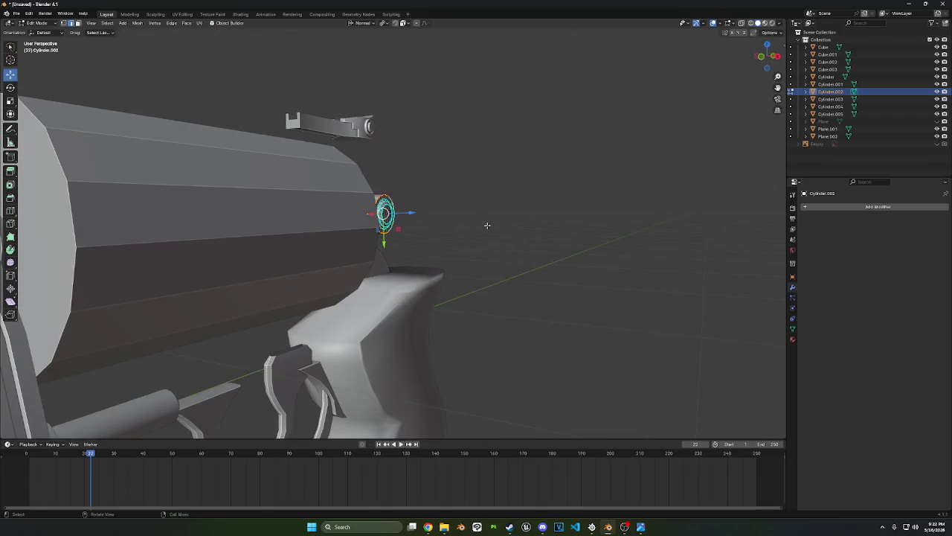
{"action": "left_click", "coordinate": [46, 28]}
{"action": "left_click", "coordinate": [41, 34]}
{"action": "scroll", "coordinate": [346, 194], "scroll_direction": "down", "scroll_amount": 3}
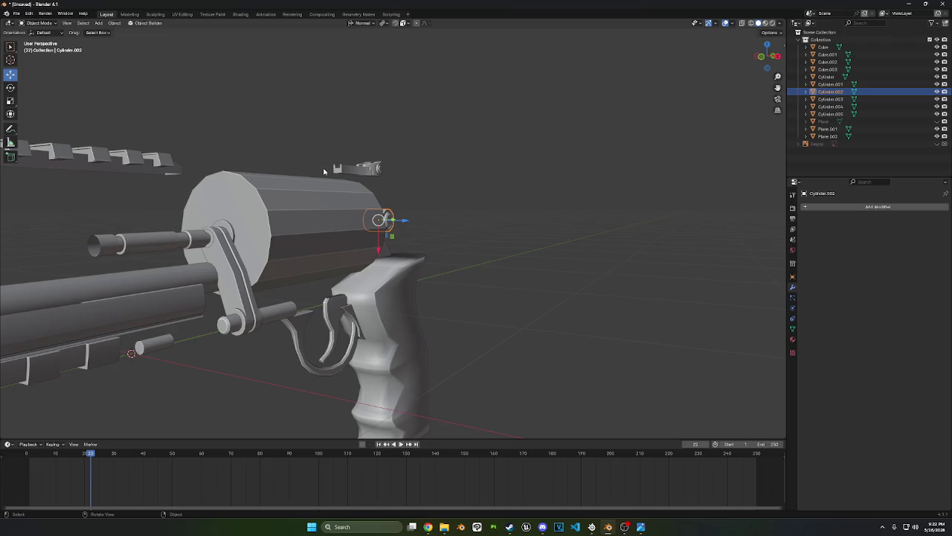
{"action": "left_click", "coordinate": [256, 197]}
{"action": "right_click", "coordinate": [256, 197]}
Shade the cylinder smooth by angle, enter Edit Mode, and view it from the front
{"action": "left_click", "coordinate": [259, 198]}
{"action": "mouse_move", "coordinate": [260, 198]}
{"action": "middle_mouse_down"}
{"action": "mouse_move", "coordinate": [303, 208]}
{"action": "mouse_move", "coordinate": [230, 221]}
{"action": "mouse_move", "coordinate": [312, 171]}
{"action": "mouse_move", "coordinate": [367, 201]}
{"action": "middle_mouse_up"}
{"action": "scroll", "coordinate": [229, 221], "scroll_direction": "up", "scroll_amount": 3}
{"action": "key", "text": "Tab"}
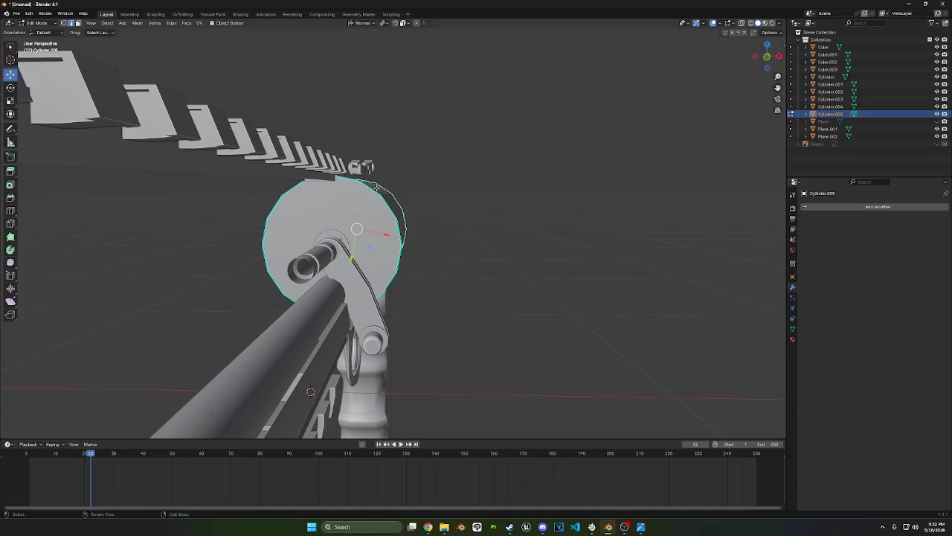
{"action": "mouse_move", "coordinate": [461, 280]}
{"action": "middle_mouse_down"}
{"action": "mouse_move", "coordinate": [453, 268]}
{"action": "mouse_move", "coordinate": [340, 229]}
{"action": "mouse_move", "coordinate": [474, 201]}
{"action": "middle_mouse_up"}
{"action": "mouse_move", "coordinate": [549, 215]}
{"action": "middle_mouse_down", "text": "alt"}
{"action": "mouse_move", "coordinate": [623, 184]}
{"action": "mouse_move", "coordinate": [671, 183]}
{"action": "middle_mouse_up", "text": "alt"}
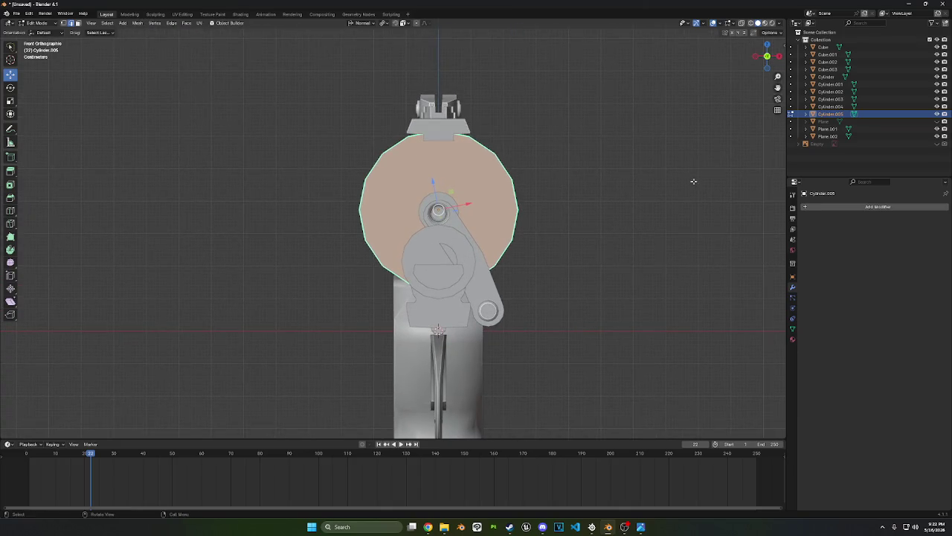
Duplicate the front face in place, separate it by selection, and edit the new Cylinder.006
{"action": "key", "text": "shift+d"}
{"action": "right_click", "coordinate": [693, 181]}
{"action": "key", "text": "p"}
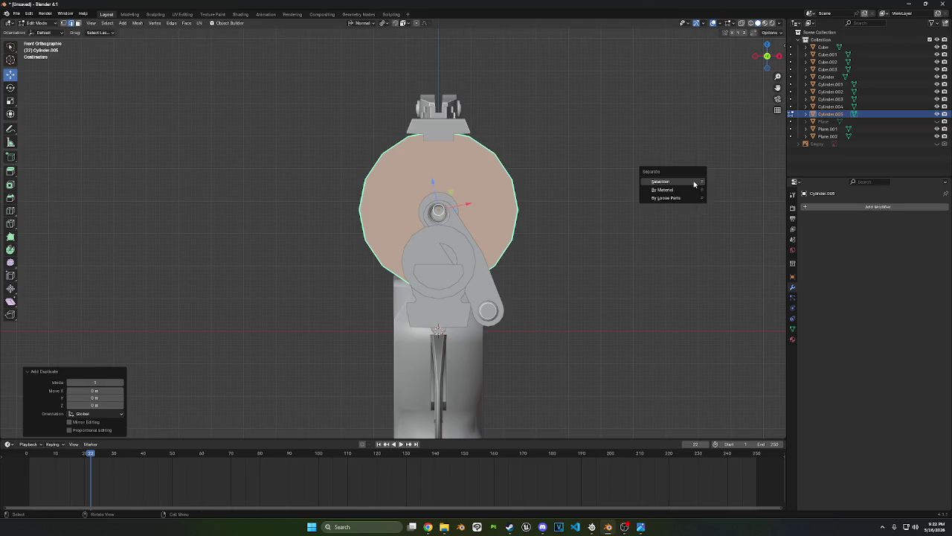
{"action": "left_click", "coordinate": [691, 188]}
{"action": "left_click", "coordinate": [44, 22]}
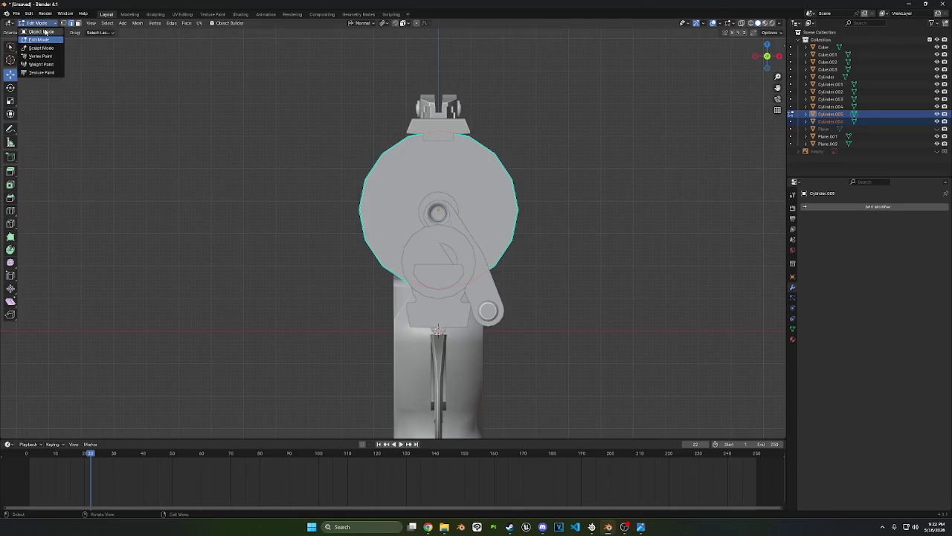
{"action": "left_click", "coordinate": [41, 27]}
{"action": "left_click", "coordinate": [833, 122]}
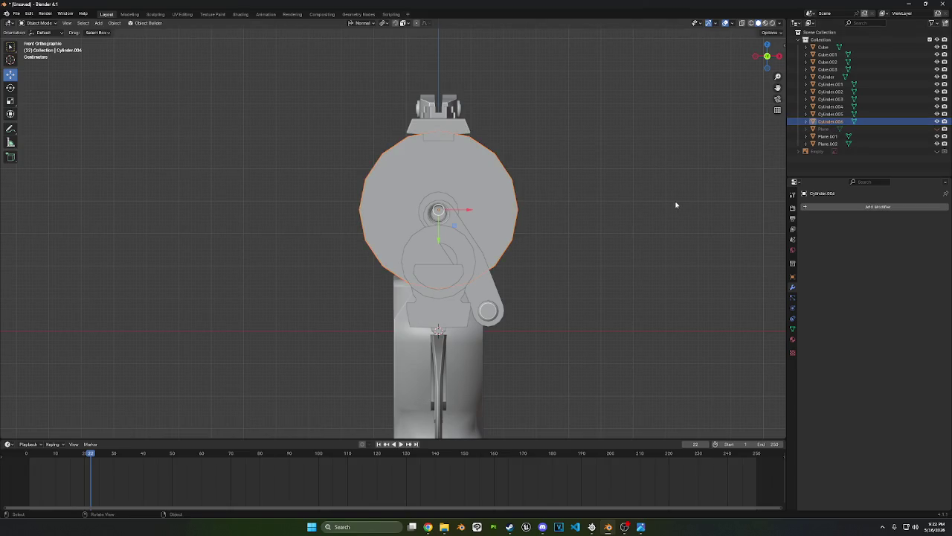
{"action": "key", "text": "Tab"}
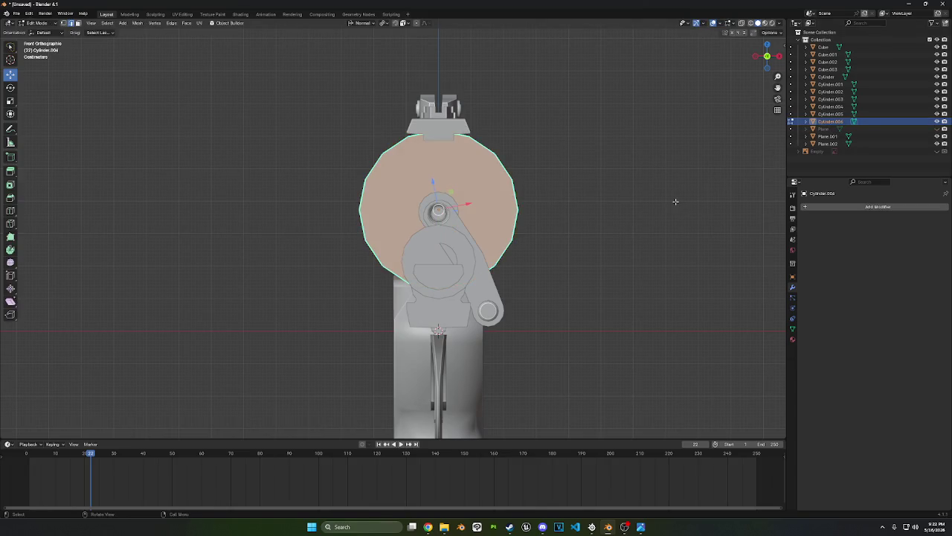
Enable X-ray and scale the separated face down to 0.748
{"action": "key", "text": "s"}
{"action": "key", "text": "Return"}
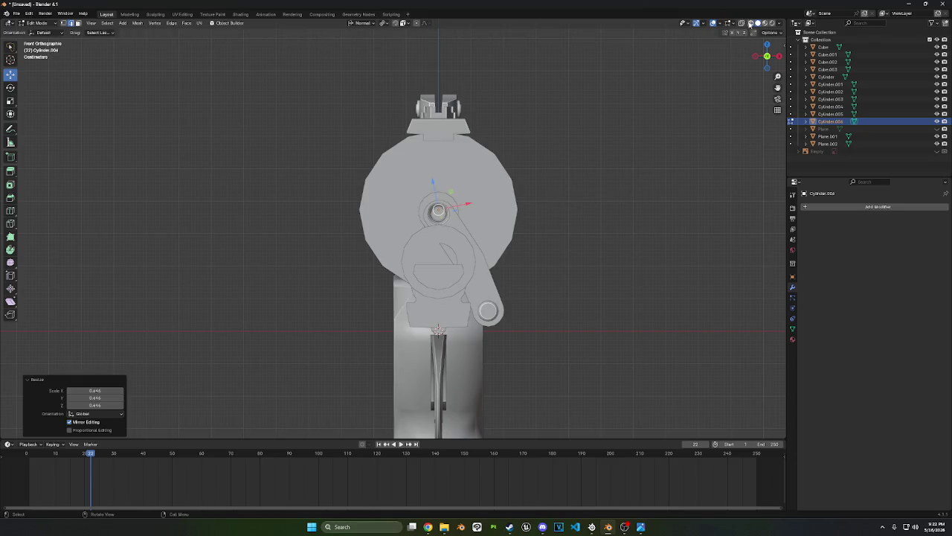
{"action": "left_click", "coordinate": [742, 24]}
{"action": "key", "text": "s"}
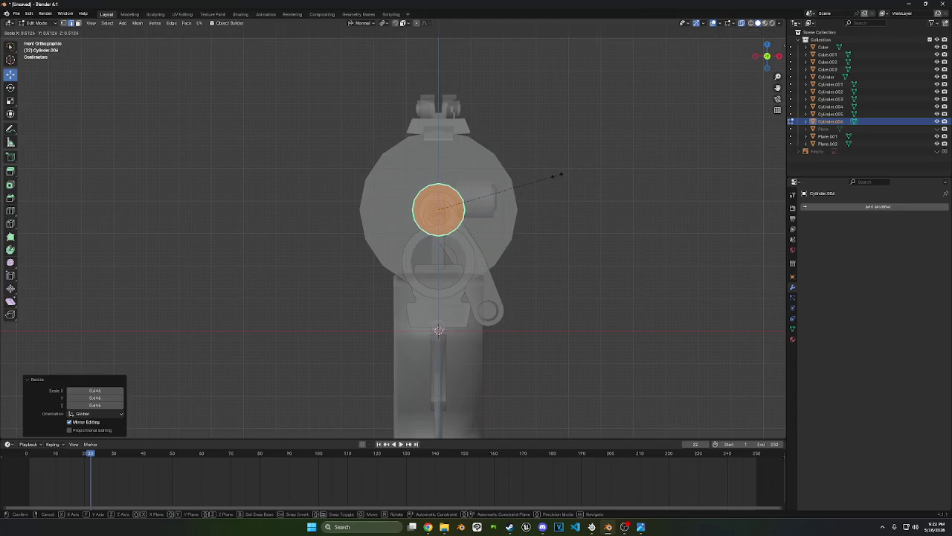
{"action": "left_click", "coordinate": [549, 176]}
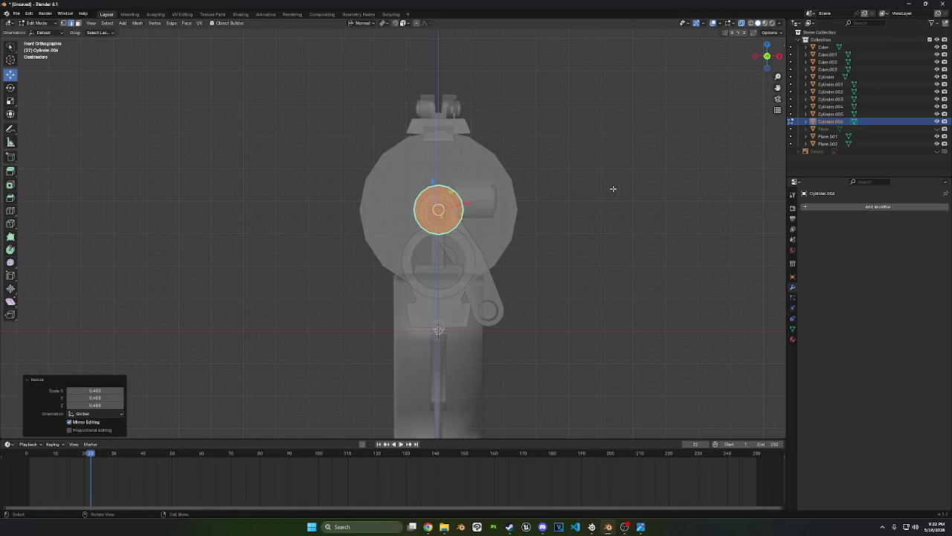
{"action": "key", "text": "s"}
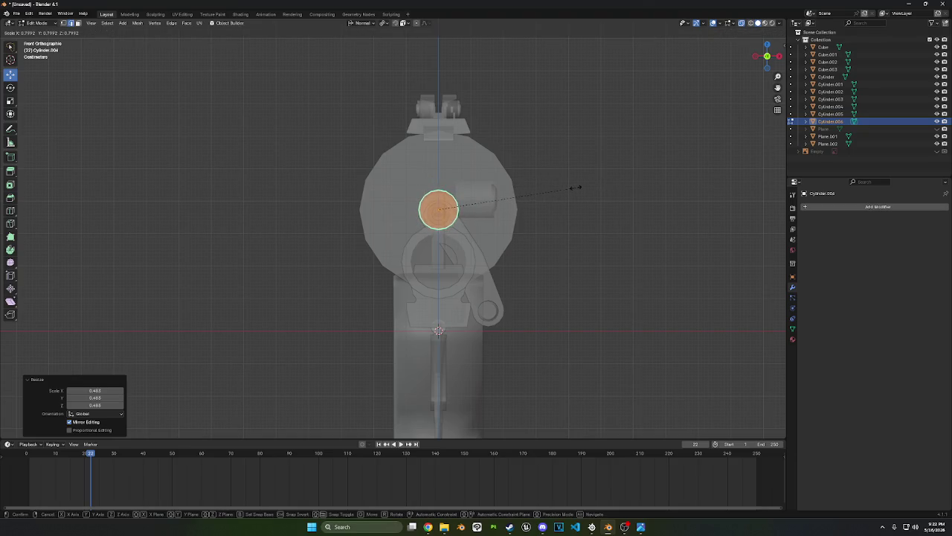
{"action": "left_click", "coordinate": [567, 187]}
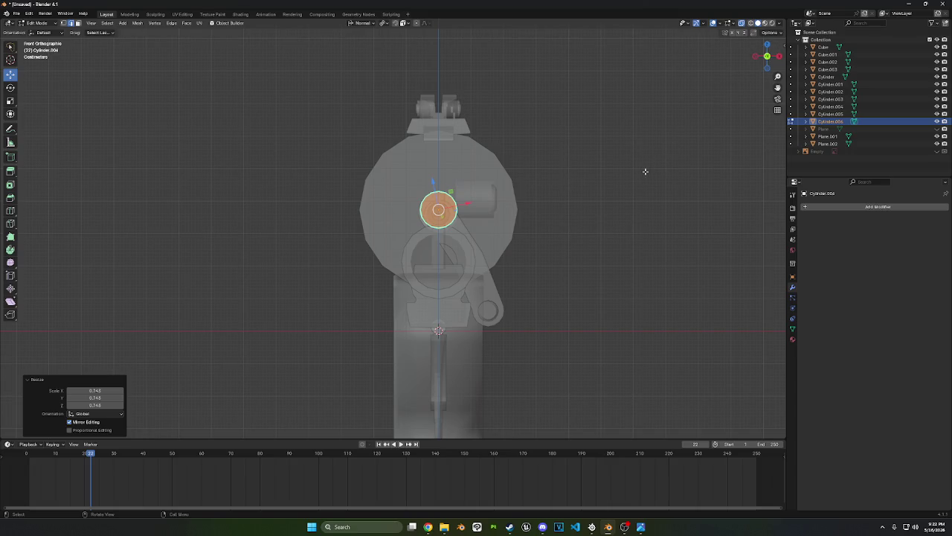
Move the face down about 0.159 m on Z, just below the pivot pin
{"action": "key", "text": "g"}
{"action": "key", "text": "z"}
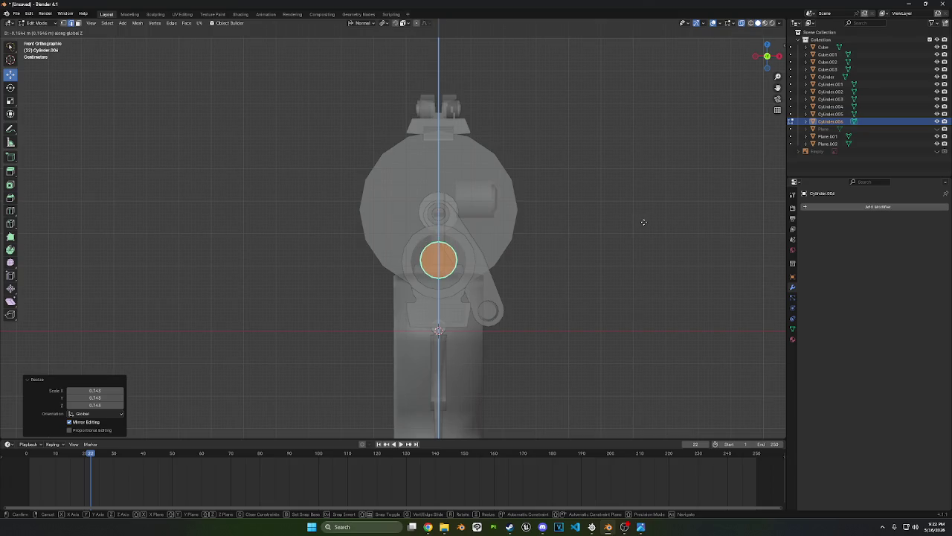
{"action": "left_click", "coordinate": [644, 235]}
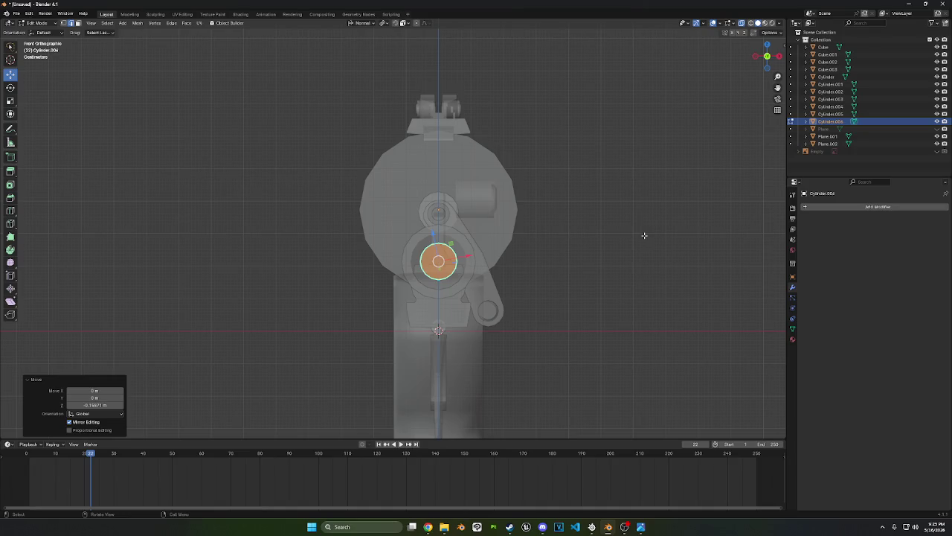
{"action": "left_click", "coordinate": [37, 23]}
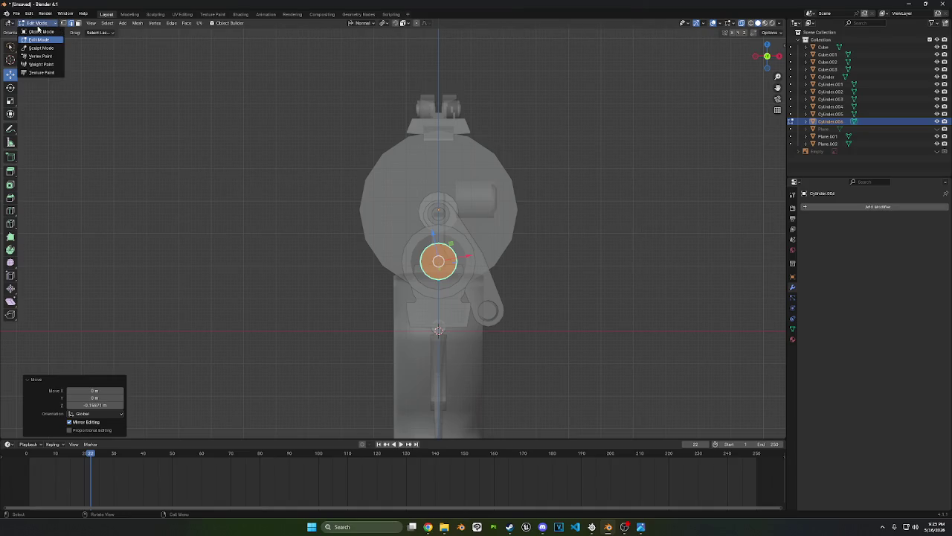
{"action": "left_click", "coordinate": [35, 32]}
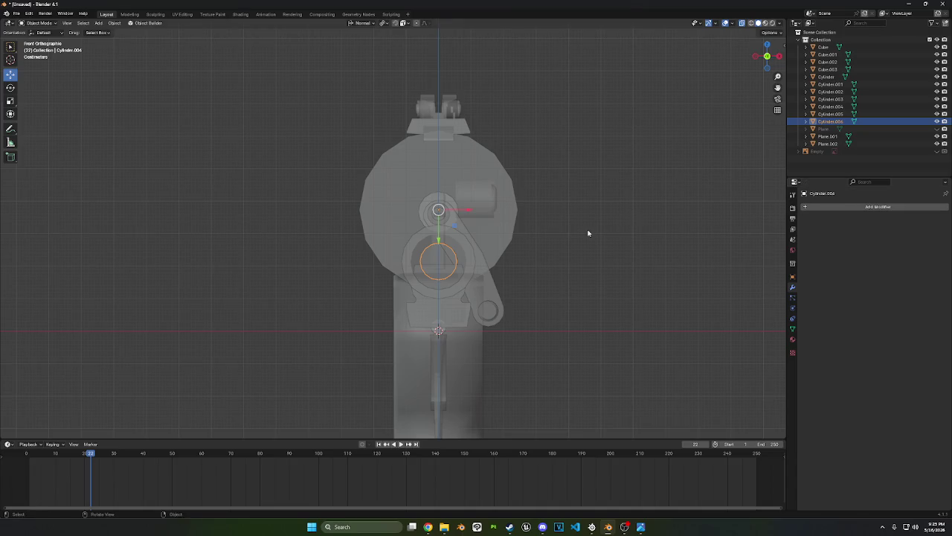
Stretch the chamber to 4.478 along Y and recentre the front orthographic view
{"action": "mouse_move", "coordinate": [588, 231]}
{"action": "middle_mouse_down"}
{"action": "mouse_move", "coordinate": [665, 227]}
{"action": "mouse_move", "coordinate": [640, 233]}
{"action": "middle_mouse_up"}
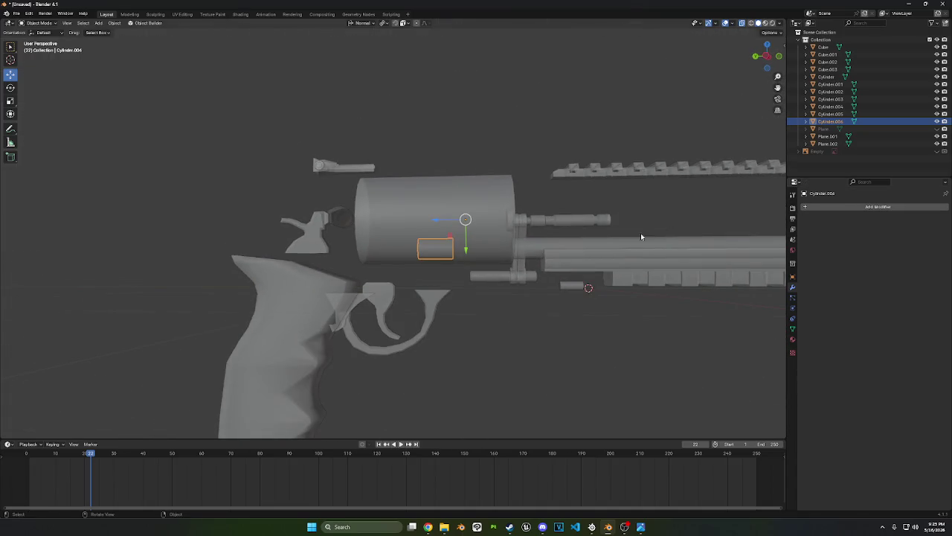
{"action": "key", "text": "Tab"}
{"action": "key", "text": "s"}
{"action": "left_click", "coordinate": [518, 344]}
{"action": "middle_click_drag", "start_coordinate": [518, 344], "coordinate": [736, 72]}
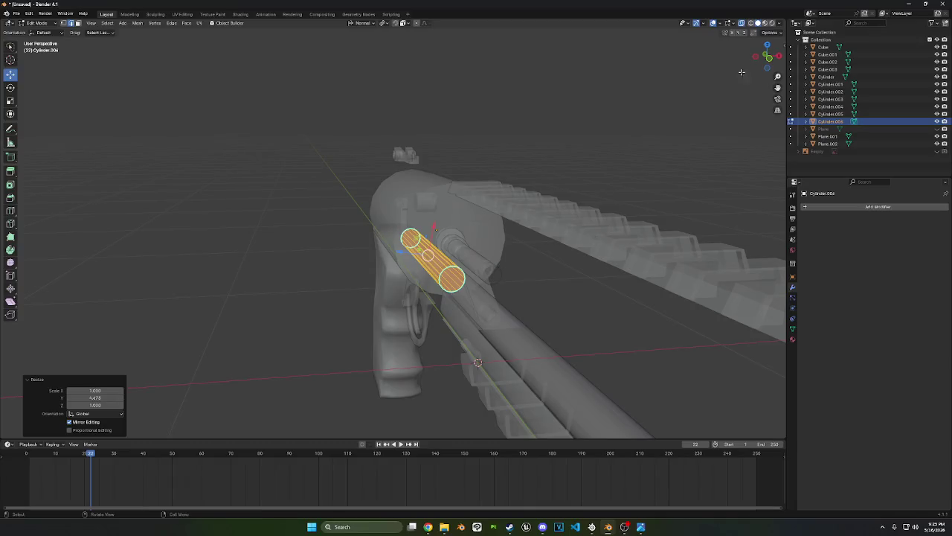
{"action": "left_click", "coordinate": [769, 61]}
{"action": "middle_click_drag", "start_coordinate": [594, 248], "coordinate": [578, 241], "text": "shift"}
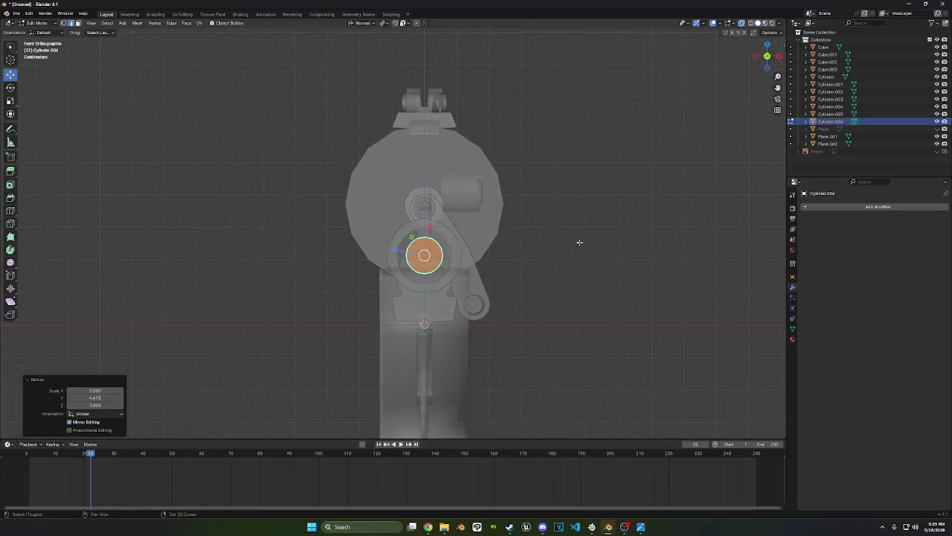
Back in Object Mode, duplicate chamber Cylinder.006 and rotate the copy -50° around the pivot
{"action": "left_click", "coordinate": [39, 23]}
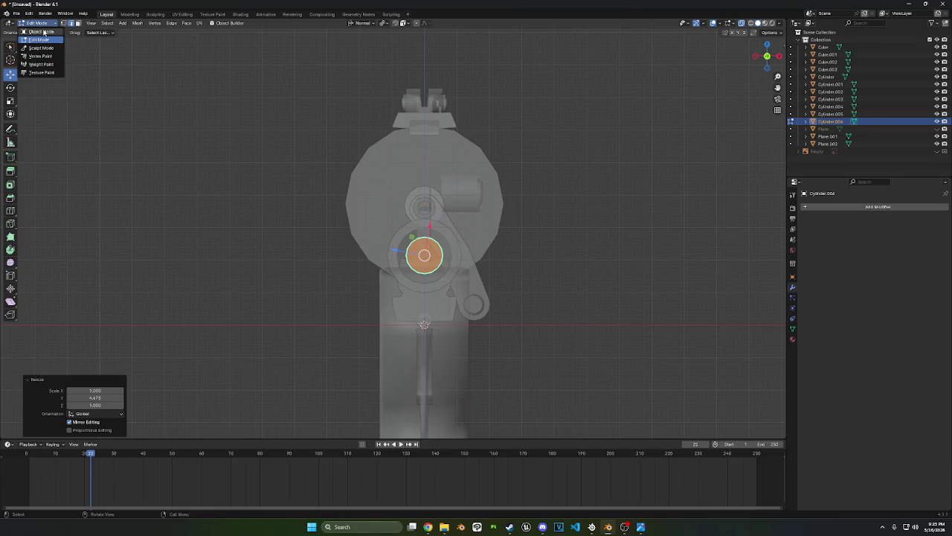
{"action": "left_click", "coordinate": [37, 35]}
{"action": "middle_click_drag", "start_coordinate": [495, 194], "coordinate": [531, 201], "text": "shift"}
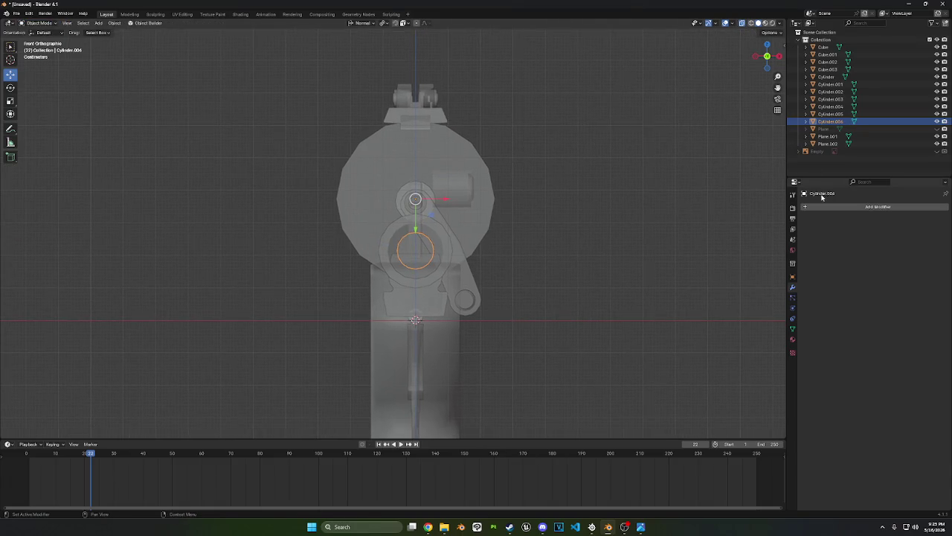
{"action": "key", "text": "shift+d"}
{"action": "right_click", "coordinate": [618, 136]}
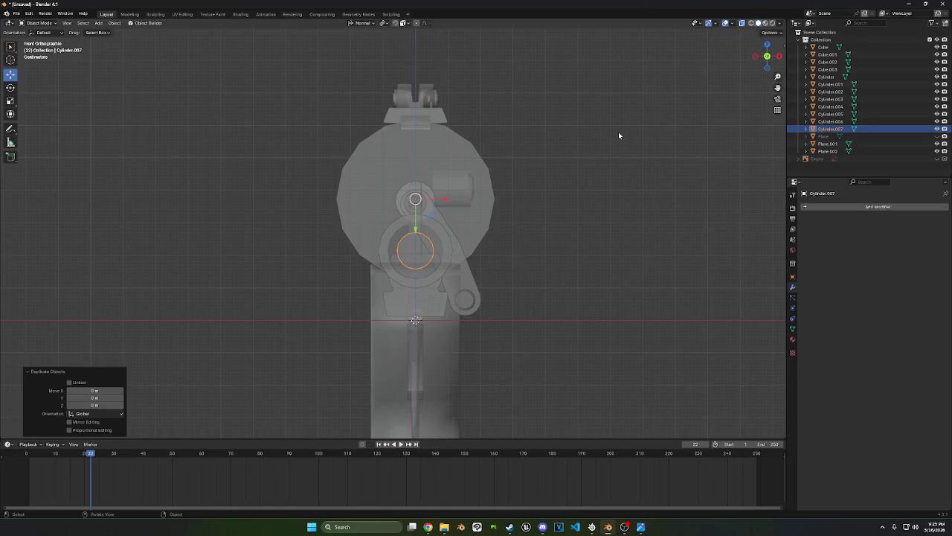
{"action": "key", "text": "r"}
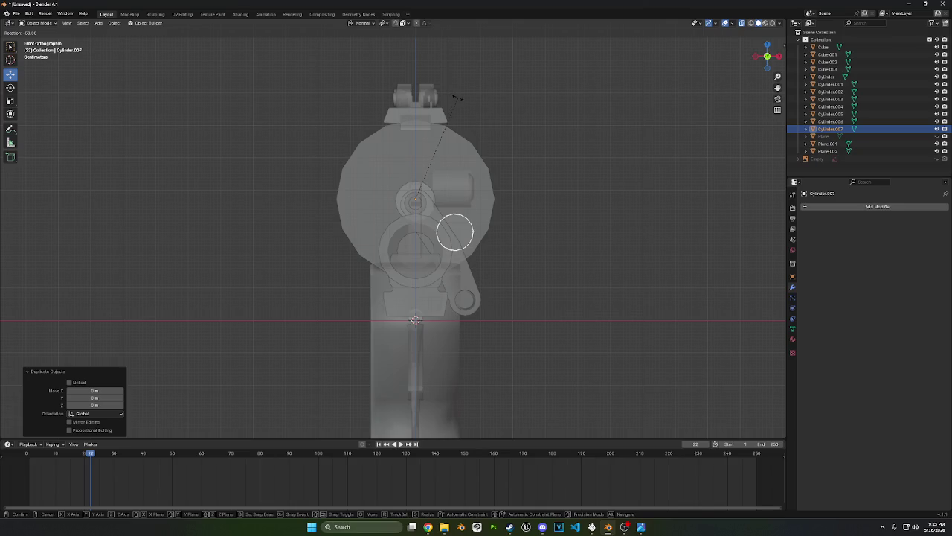
{"action": "left_click", "coordinate": [457, 97]}
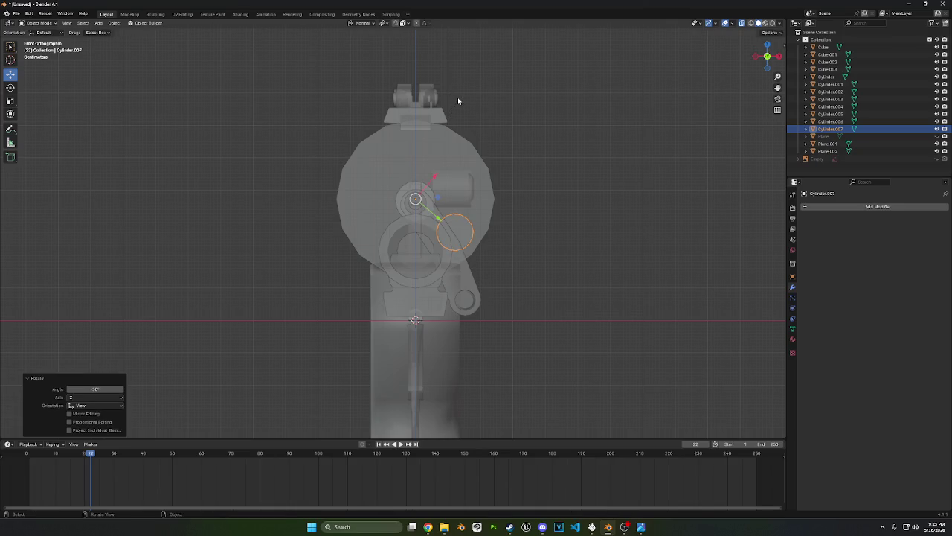
Duplicate chambers Cylinder.006 and Cylinder.007 together and rotate the copies -105° around the pivot
{"action": "left_click", "coordinate": [404, 240], "text": "shift"}
{"action": "left_click", "coordinate": [421, 242]}
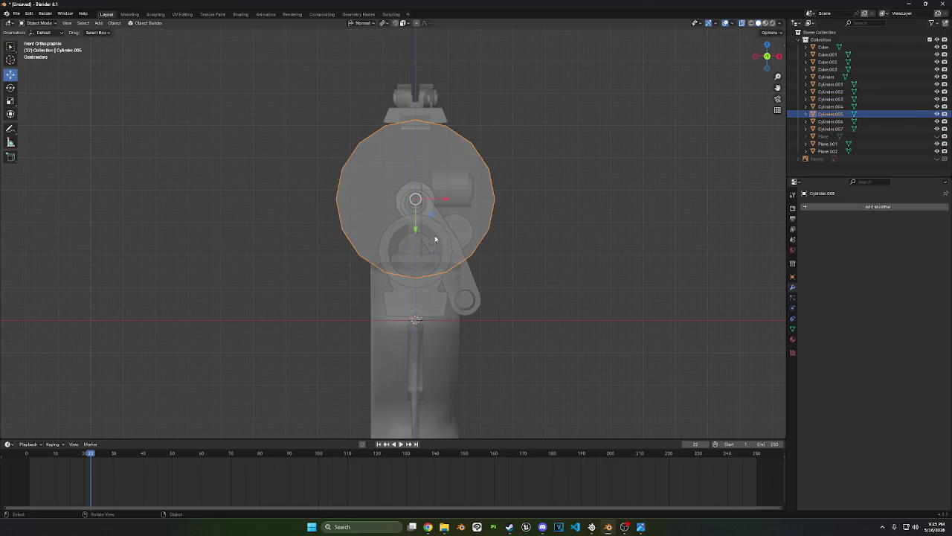
{"action": "left_click", "coordinate": [831, 121]}
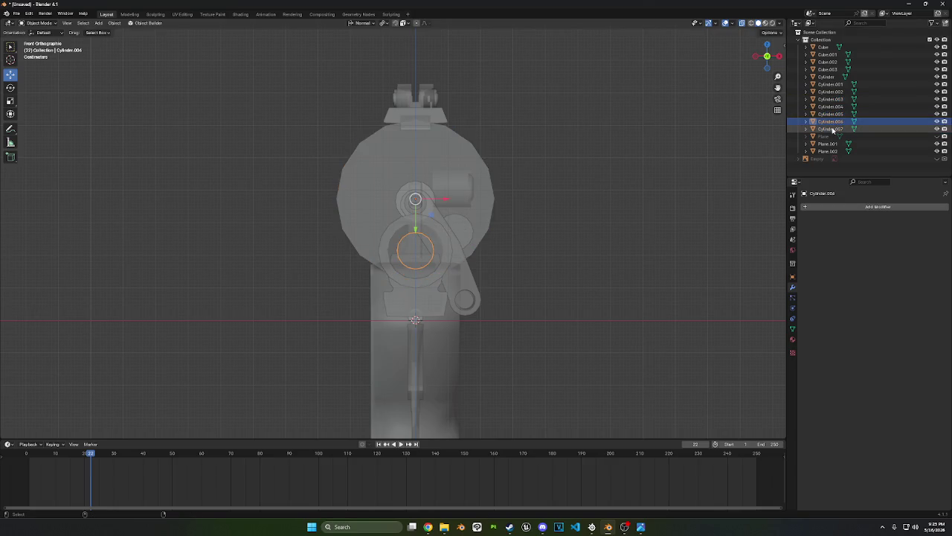
{"action": "left_click", "coordinate": [832, 128], "text": "ctrl"}
{"action": "key", "text": "shift+d"}
{"action": "key", "text": "Escape"}
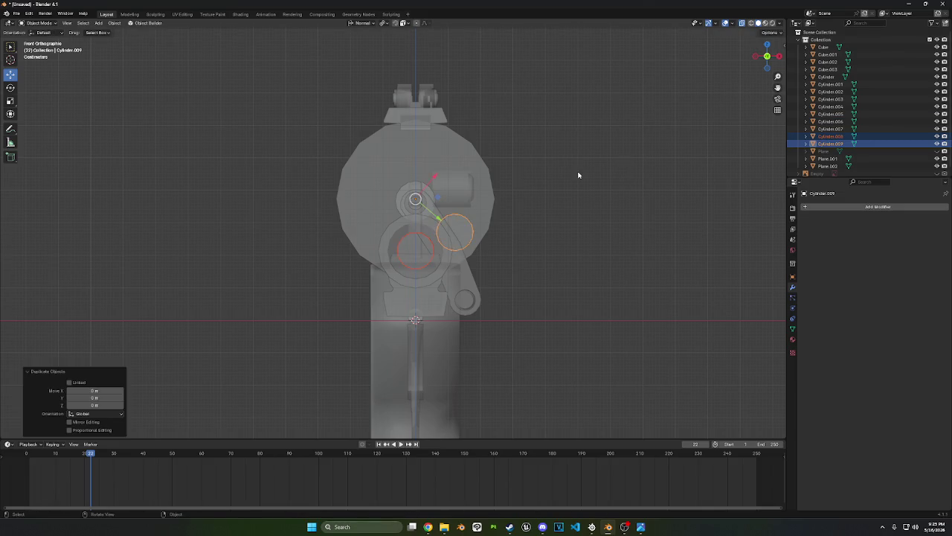
{"action": "key", "text": "r"}
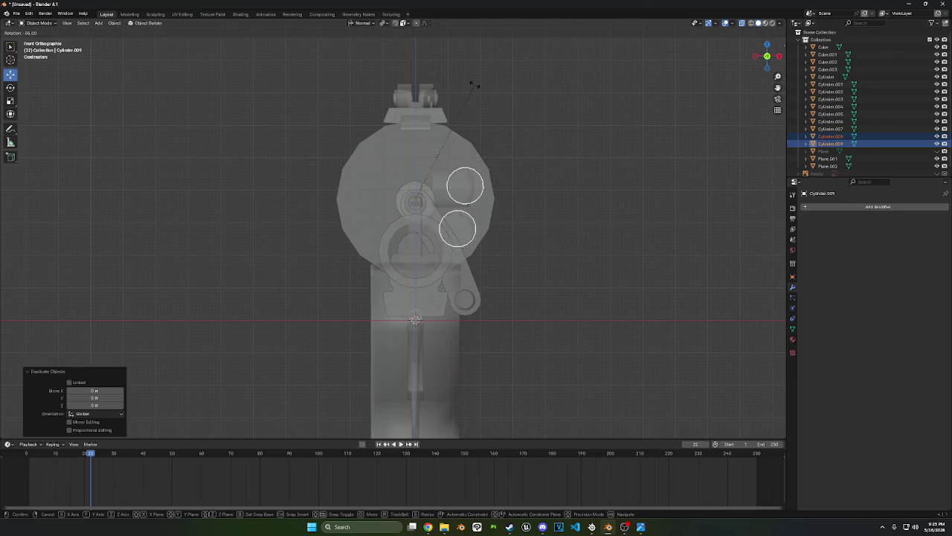
{"action": "key", "text": "Escape"}
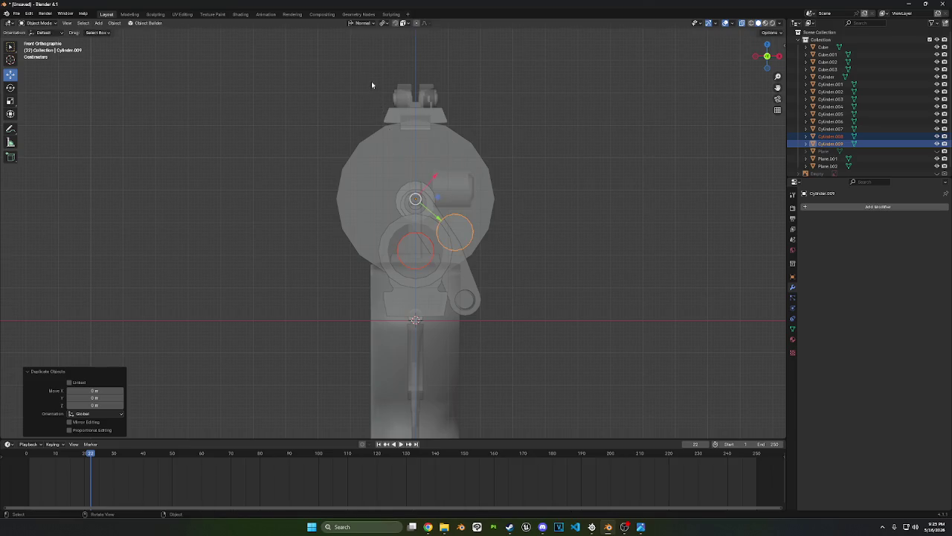
{"action": "key", "text": "r"}
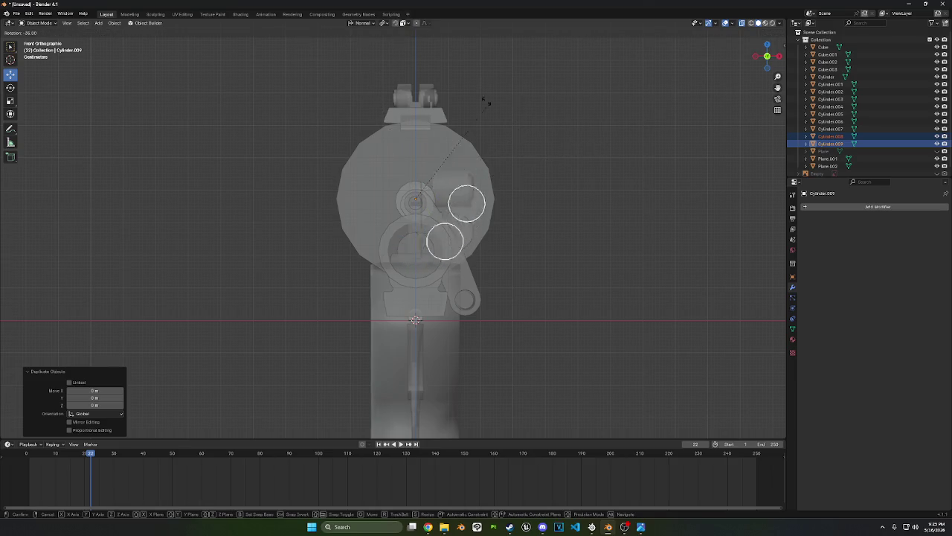
{"action": "left_click", "coordinate": [345, 89]}
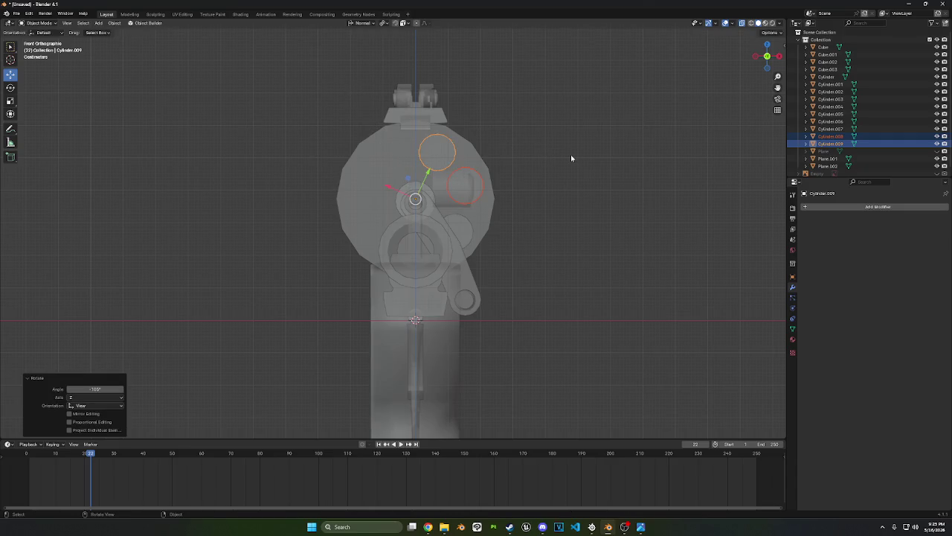
Undo an extra 5° rotation, select the lower chamber circle, and bring up the modifier list
{"action": "key", "text": "r"}
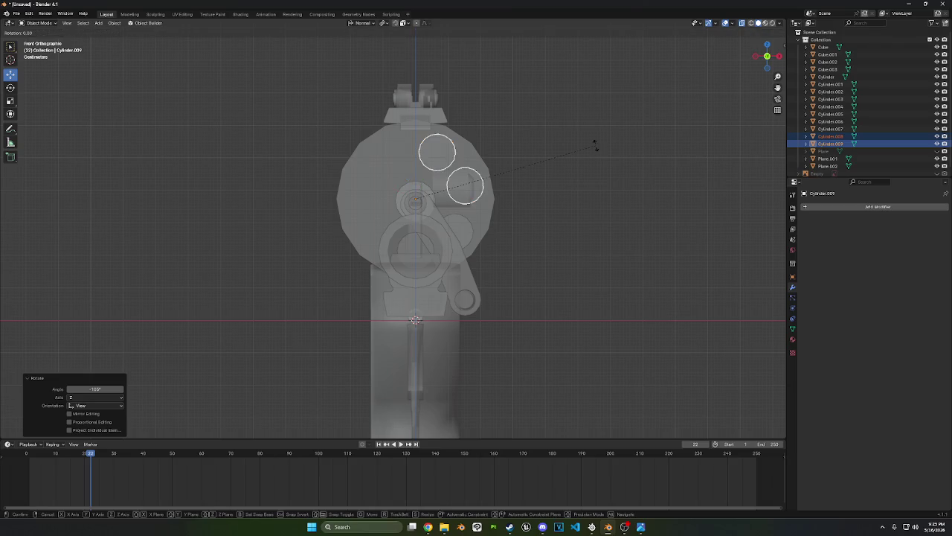
{"action": "left_click", "coordinate": [603, 155]}
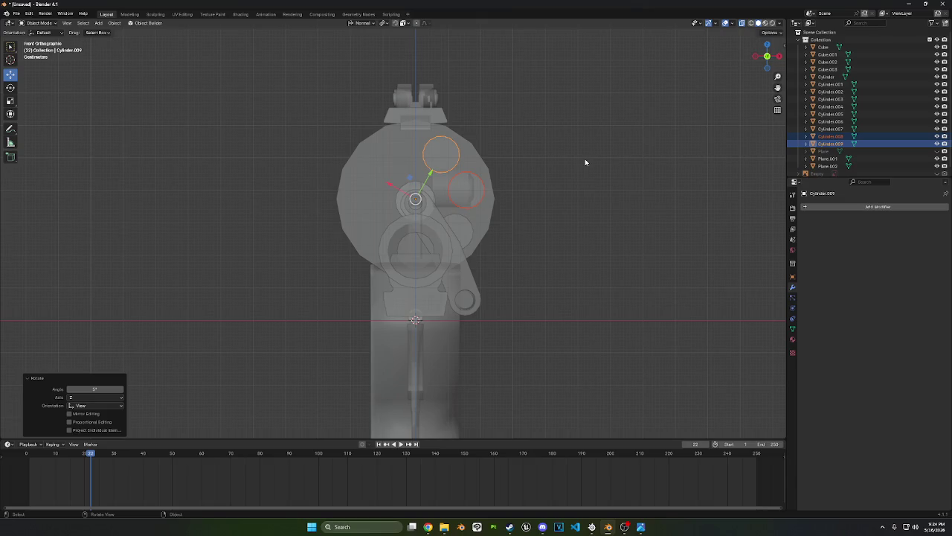
{"action": "key", "text": "ctrl+z"}
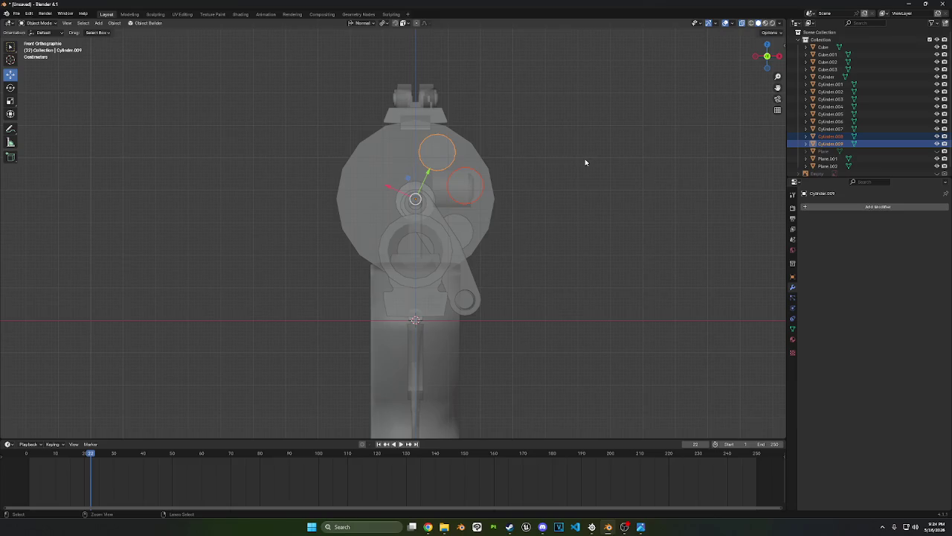
{"action": "key", "text": "ctrl+z"}
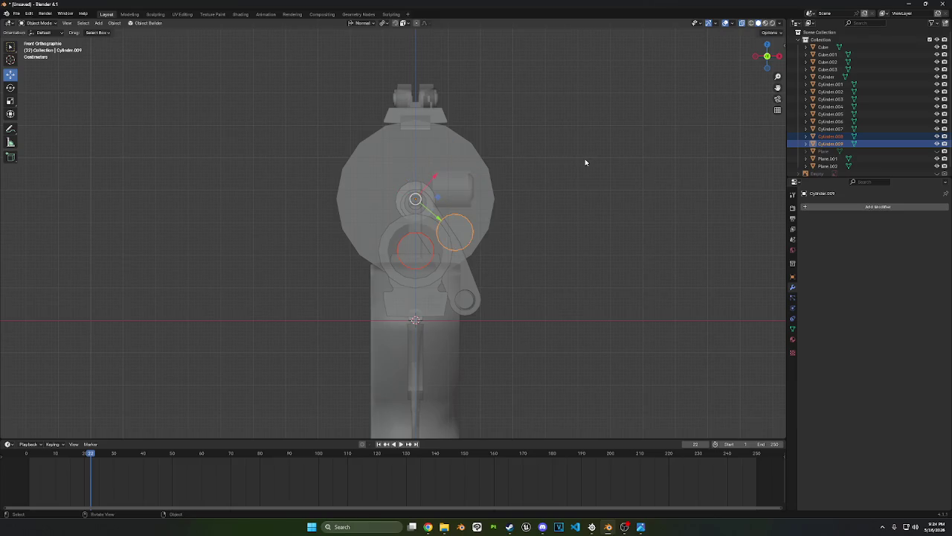
{"action": "left_click", "coordinate": [585, 162]}
{"action": "left_click", "coordinate": [419, 246]}
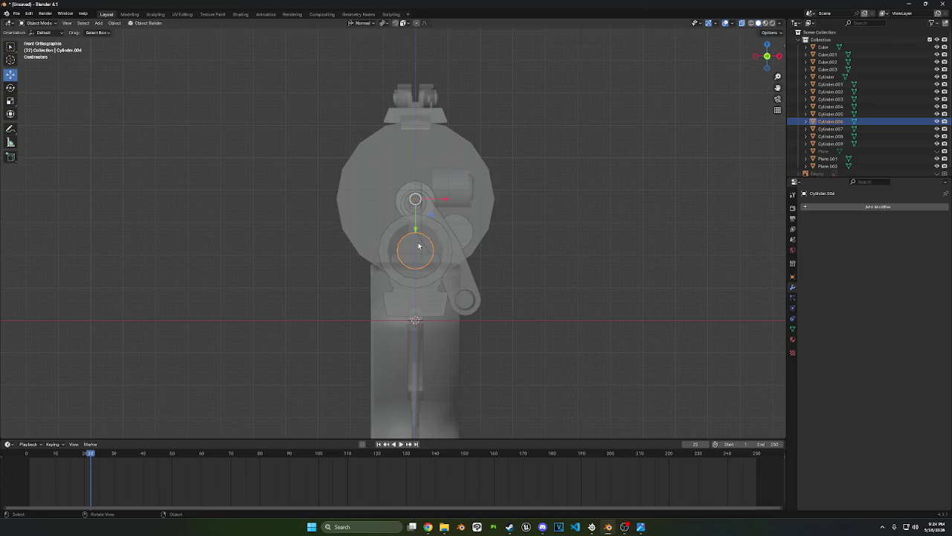
{"action": "left_click", "coordinate": [812, 206]}
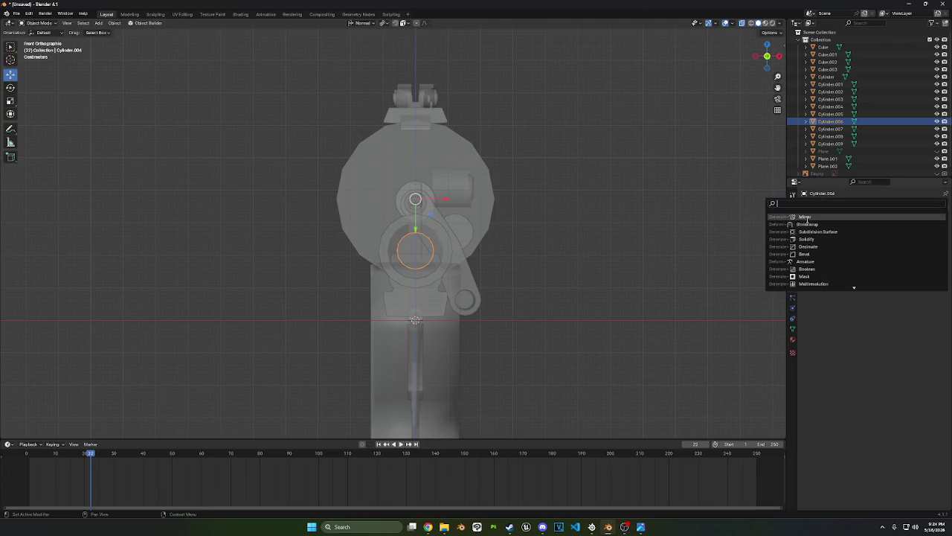
Give the lower chamber circle a Mirror modifier on the Y axis only, with X, Z and Bisect off
{"action": "left_click", "coordinate": [808, 219]}
{"action": "left_click", "coordinate": [925, 230]}
{"action": "left_click", "coordinate": [871, 230]}
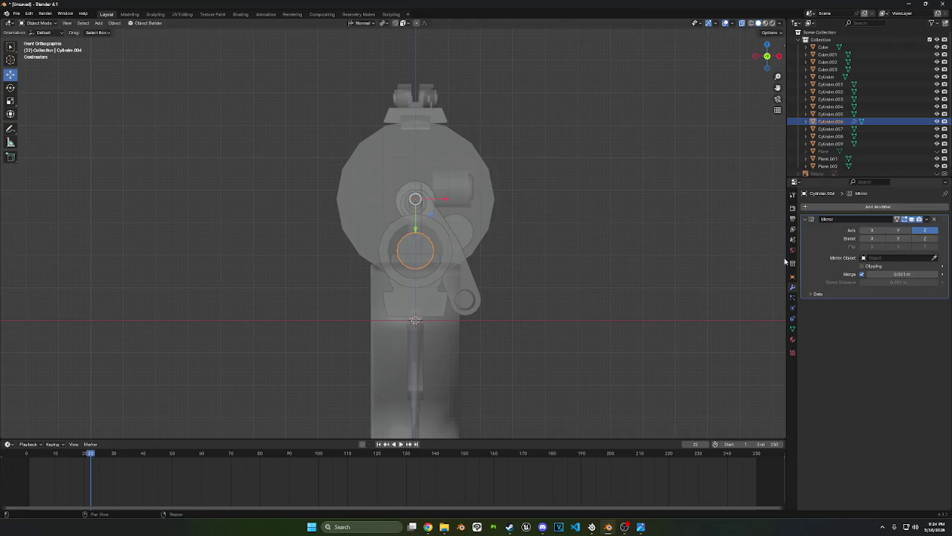
{"action": "scroll", "coordinate": [580, 276], "scroll_direction": "down", "scroll_amount": 5}
{"action": "scroll", "coordinate": [525, 278], "scroll_direction": "up", "scroll_amount": 4}
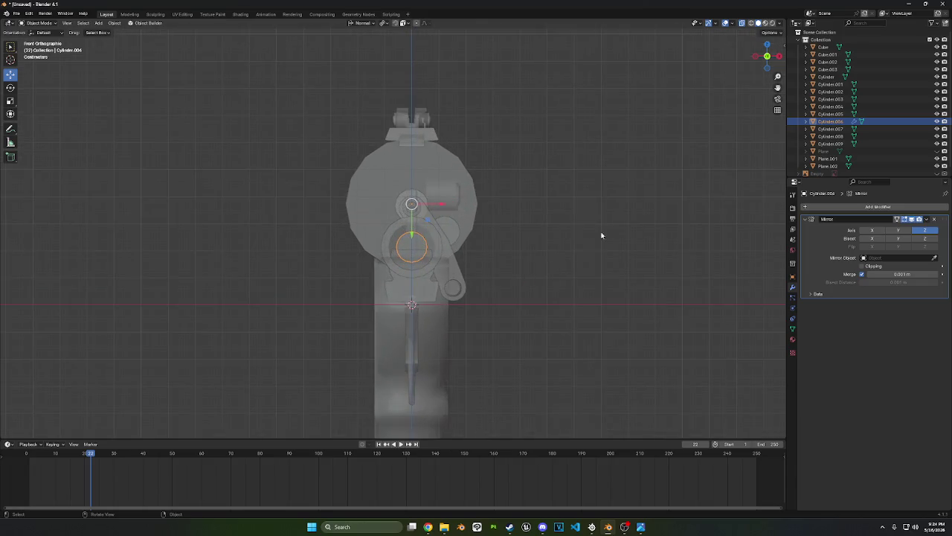
{"action": "scroll", "coordinate": [601, 235], "scroll_direction": "up", "scroll_amount": 2}
{"action": "left_click", "coordinate": [924, 238]}
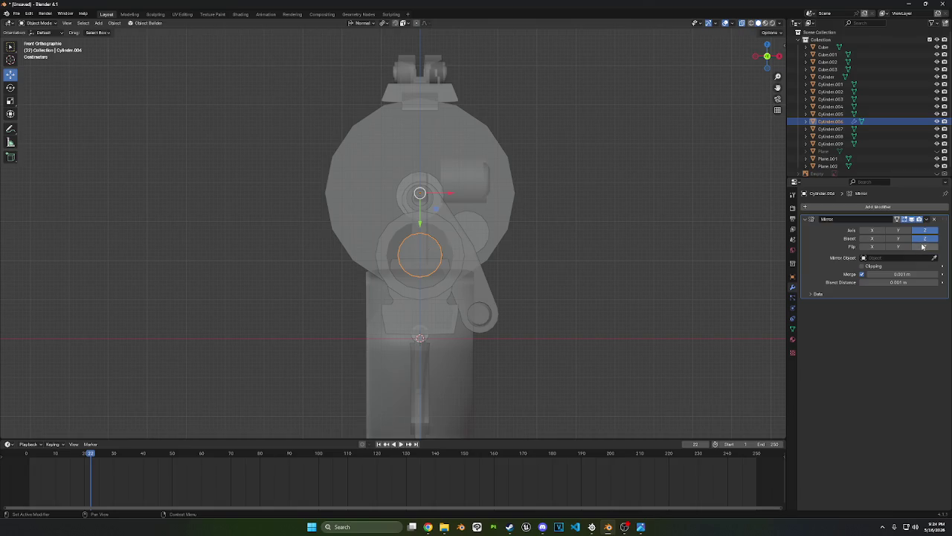
{"action": "left_click", "coordinate": [925, 238]}
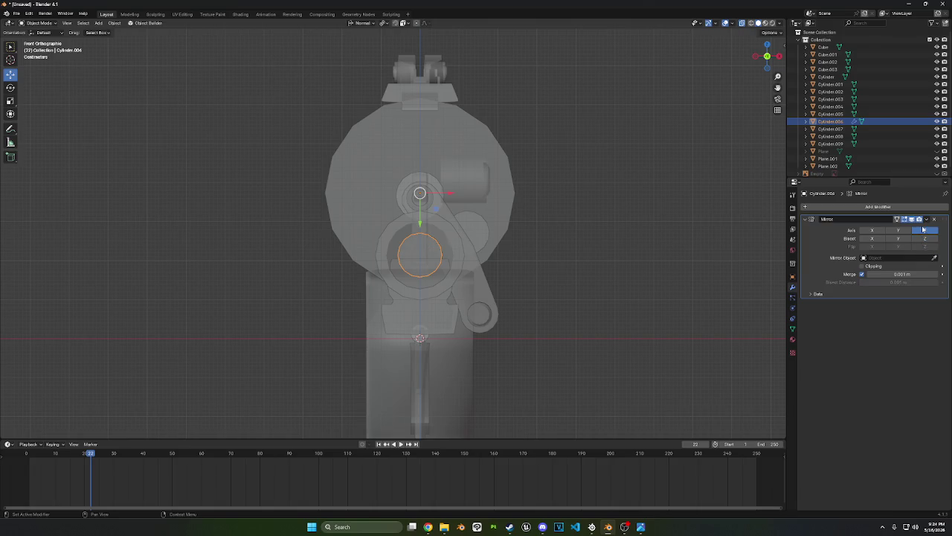
{"action": "left_click", "coordinate": [925, 230]}
{"action": "left_click", "coordinate": [900, 230]}
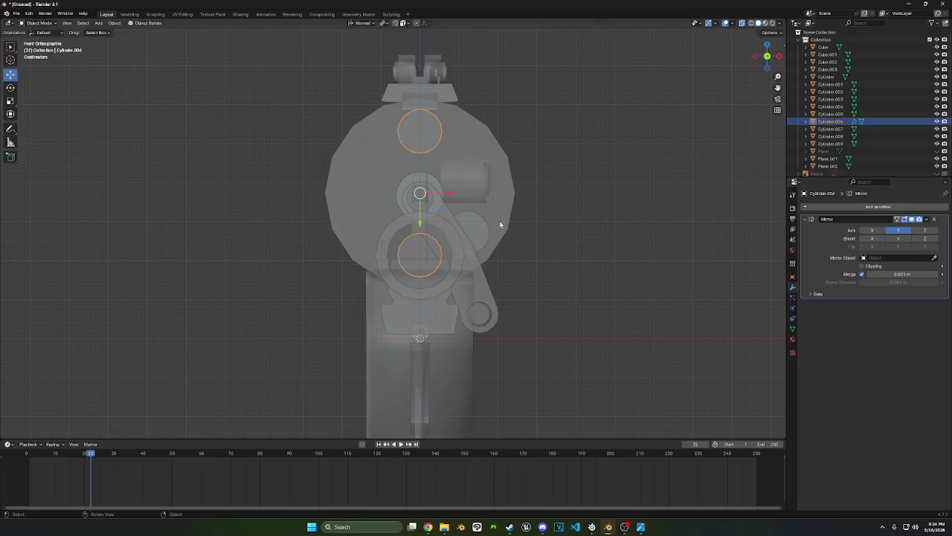
{"action": "left_click", "coordinate": [470, 225]}
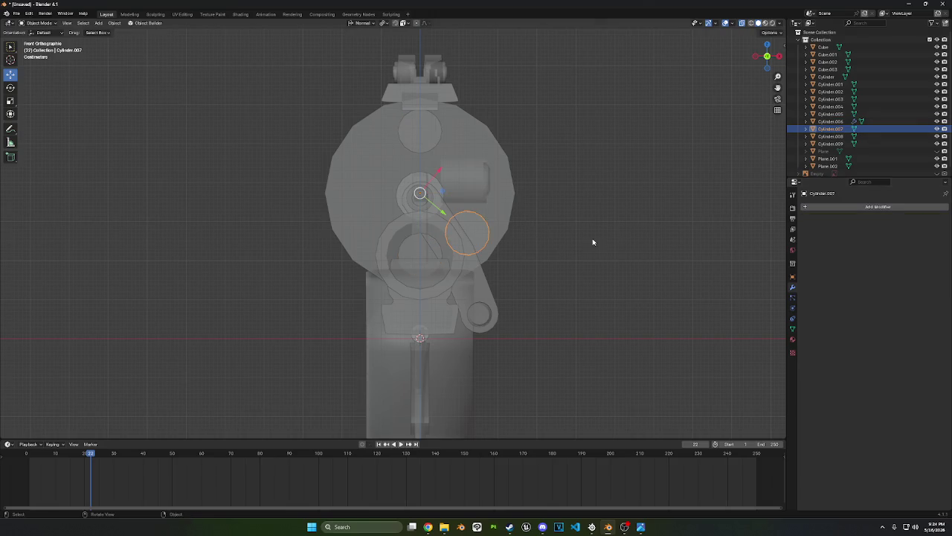
Duplicate the diagonal chamber circle and rotate the copy to sit directly right of the pivot
{"action": "key", "text": "shift+d"}
{"action": "key", "text": "r"}
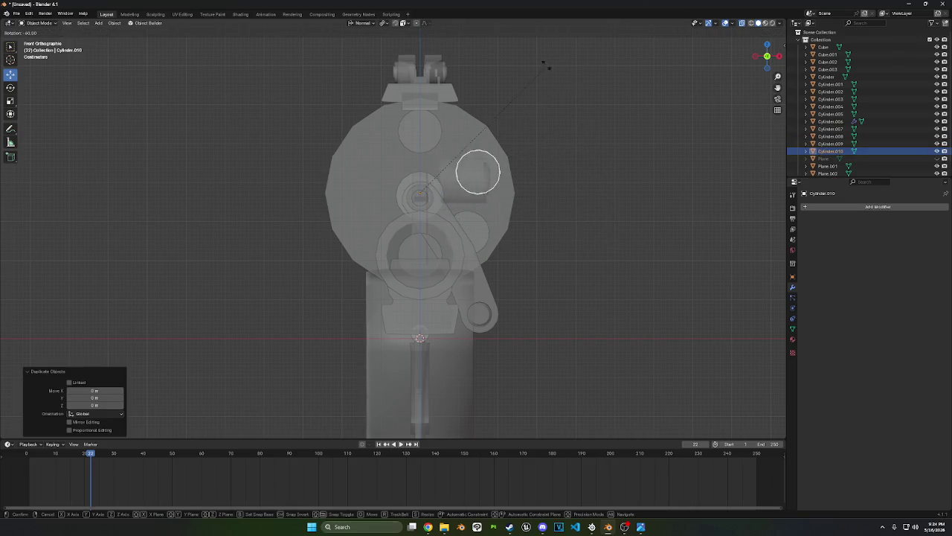
{"action": "left_click", "coordinate": [494, 438]}
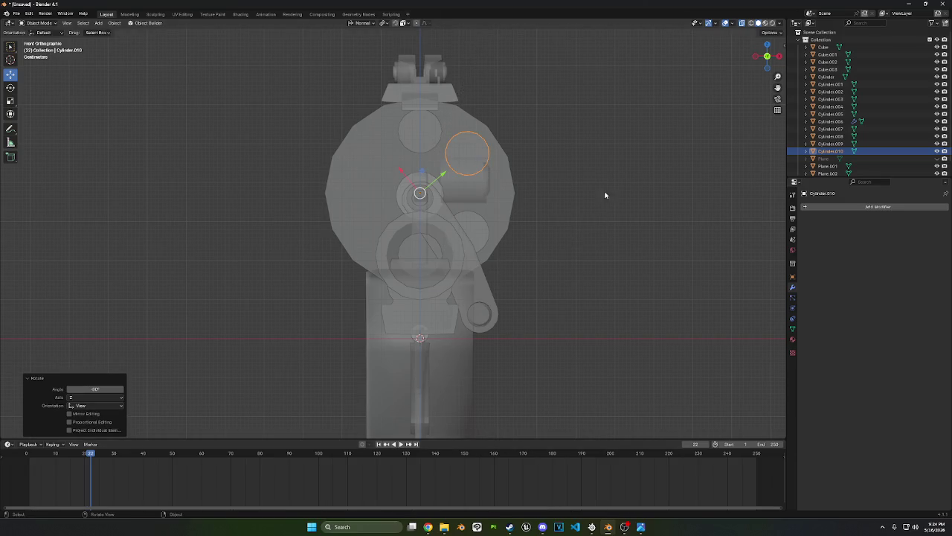
{"action": "key", "text": "shift+d"}
{"action": "type", "text": "r10"}
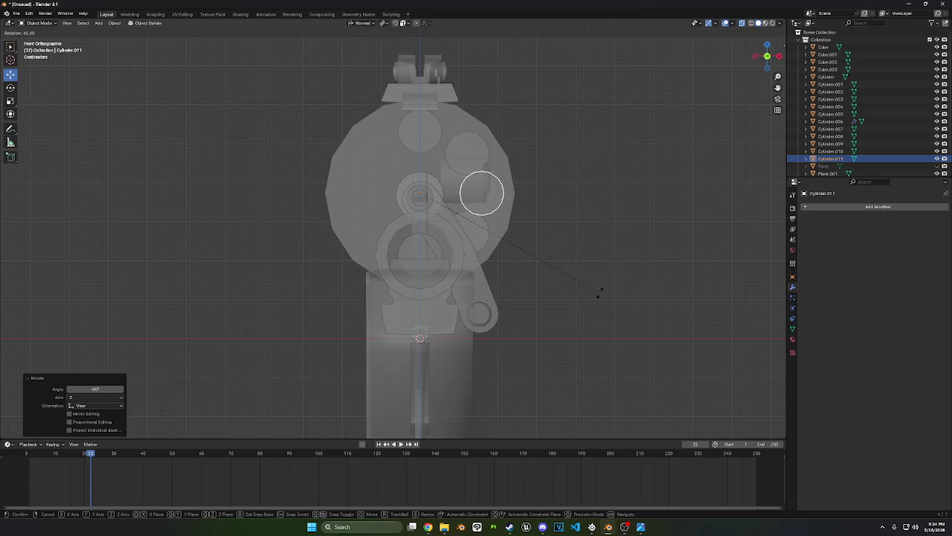
{"action": "key", "text": "Escape"}
{"action": "key", "text": "ctrl+z"}
{"action": "key", "text": "ctrl+z"}
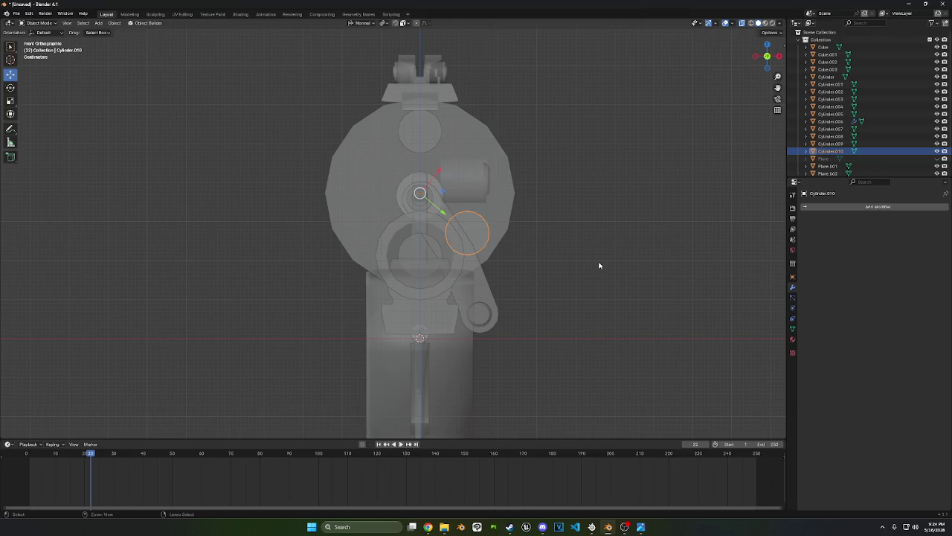
{"action": "key", "text": "r"}
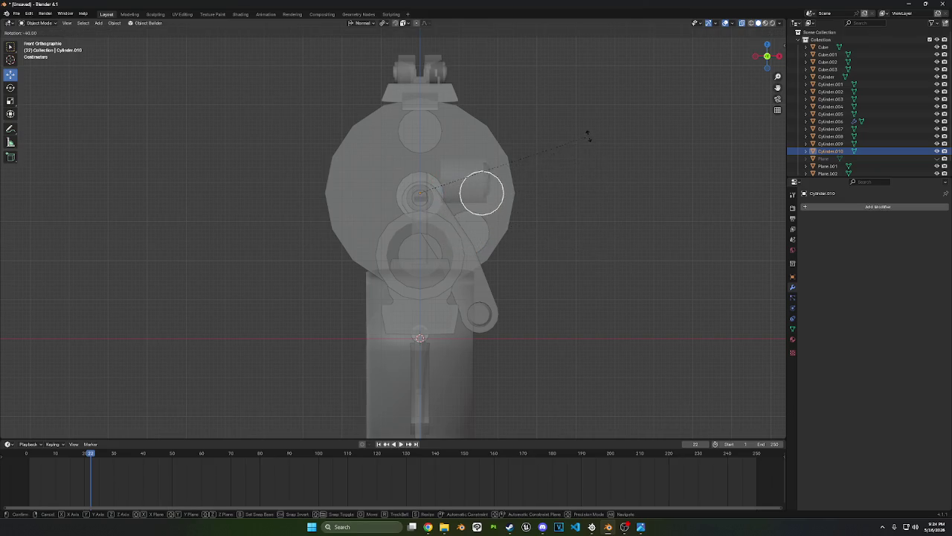
{"action": "left_click", "coordinate": [585, 128]}
Delete the two diagonal chamber circles Cylinder.007 and Cylinder.009
{"action": "left_click", "coordinate": [488, 234]}
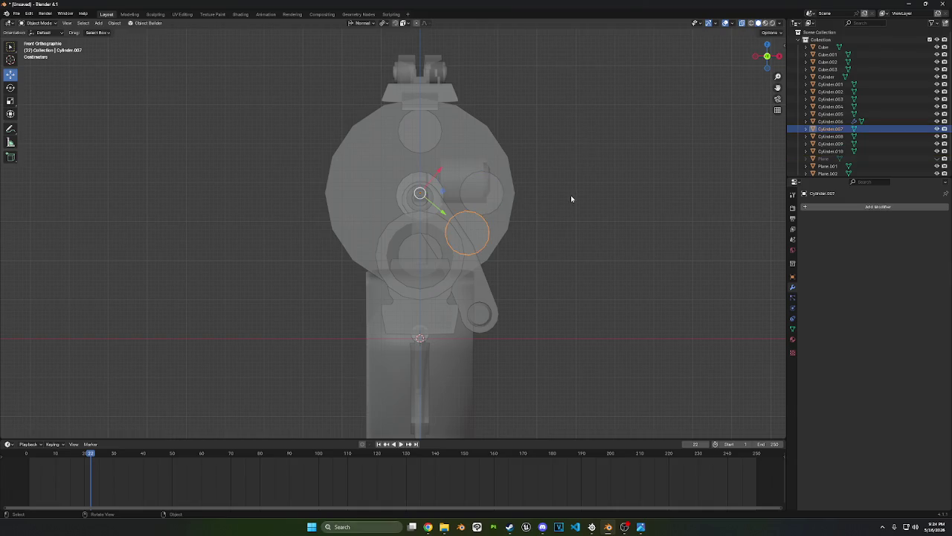
{"action": "right_click", "coordinate": [530, 325]}
{"action": "left_click", "coordinate": [529, 325]}
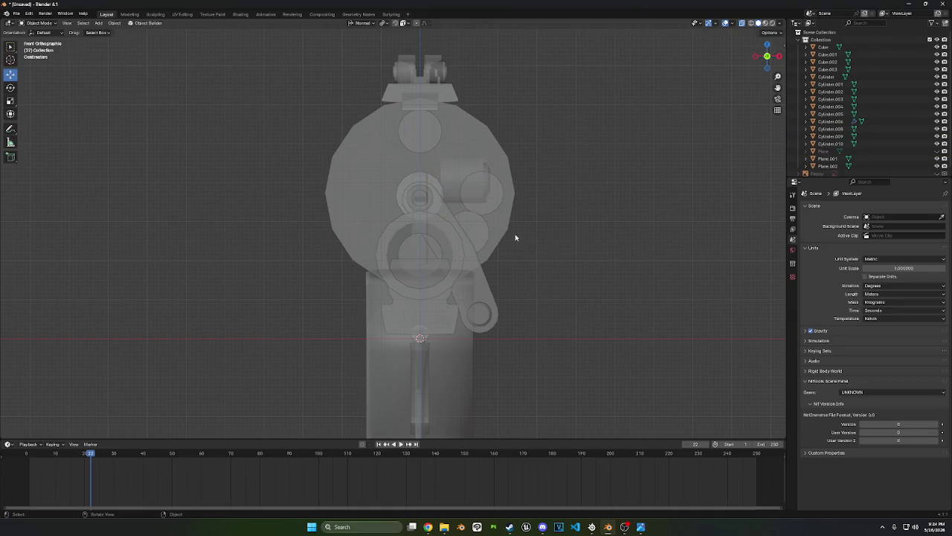
{"action": "left_click", "coordinate": [463, 229]}
{"action": "left_click", "coordinate": [472, 227]}
{"action": "right_click", "coordinate": [616, 196]}
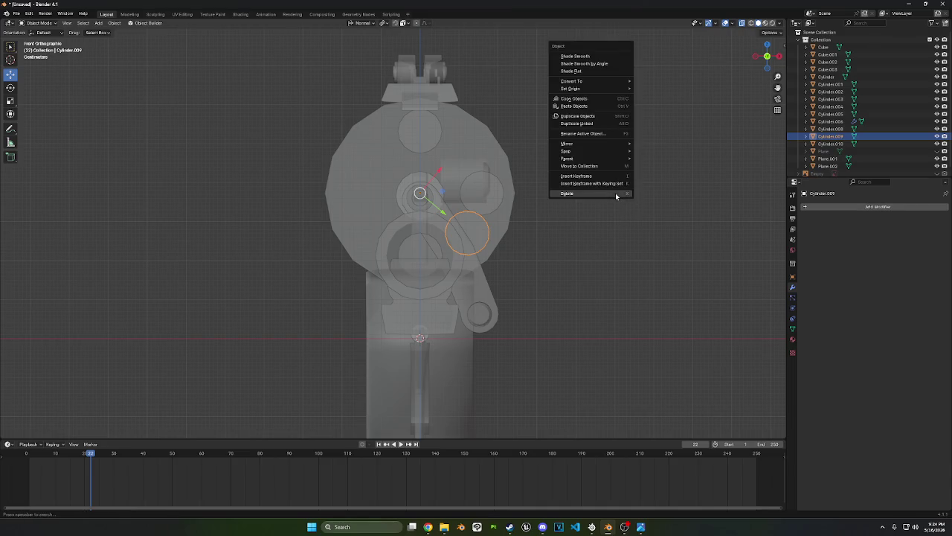
{"action": "left_click", "coordinate": [616, 196]}
Select only the right chamber circle and bring up the modifier list
{"action": "left_click", "coordinate": [497, 195]}
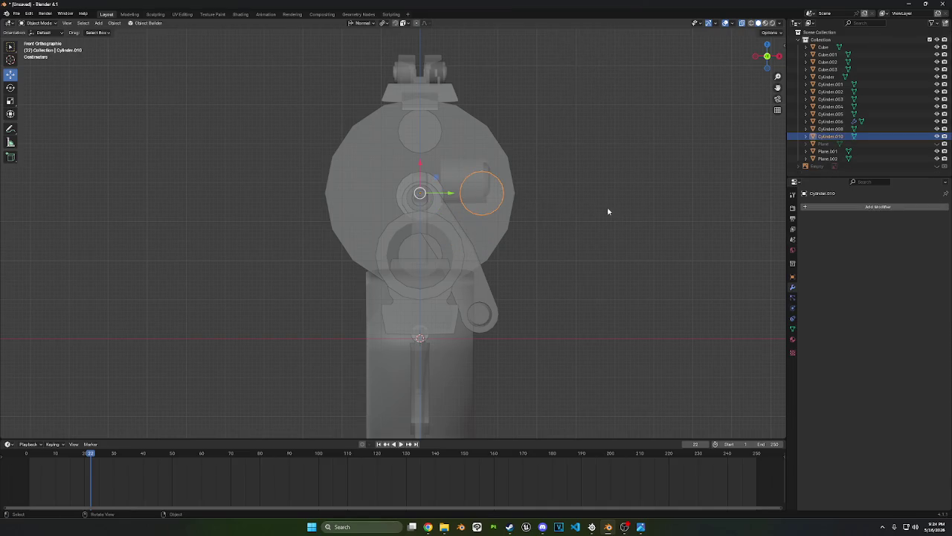
{"action": "left_click", "coordinate": [424, 259], "text": "shift"}
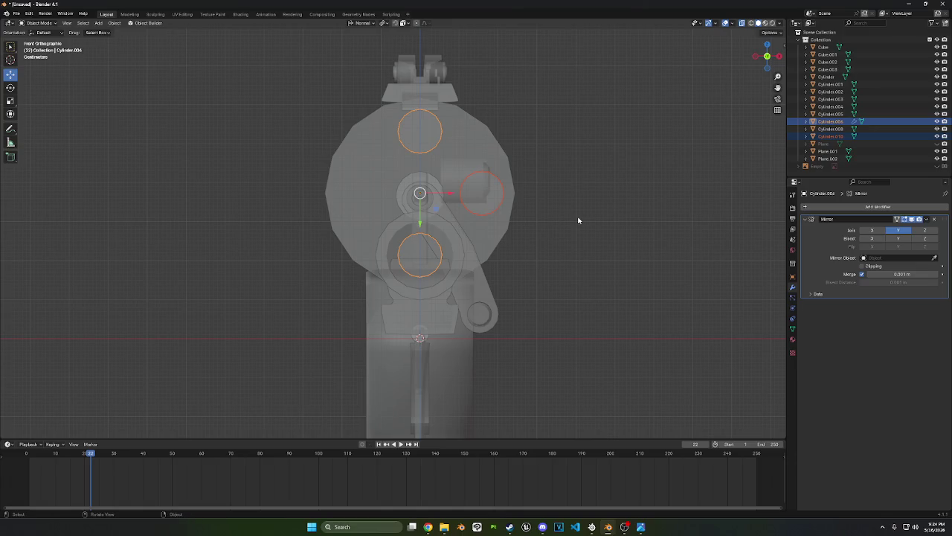
{"action": "left_click", "coordinate": [499, 195]}
{"action": "left_click", "coordinate": [856, 206]}
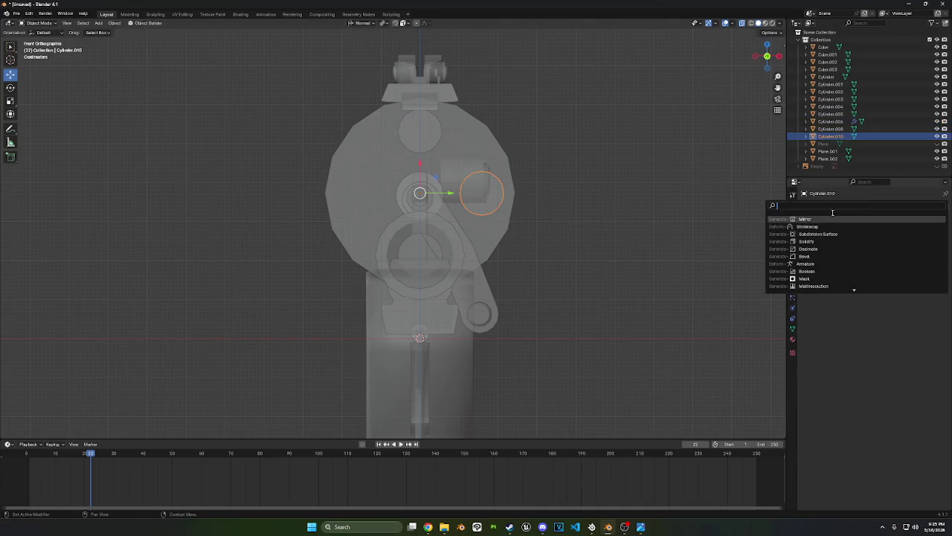
Give the right chamber circle a Y-only Mirror modifier, adding a matching circle on the left
{"action": "left_click", "coordinate": [829, 219]}
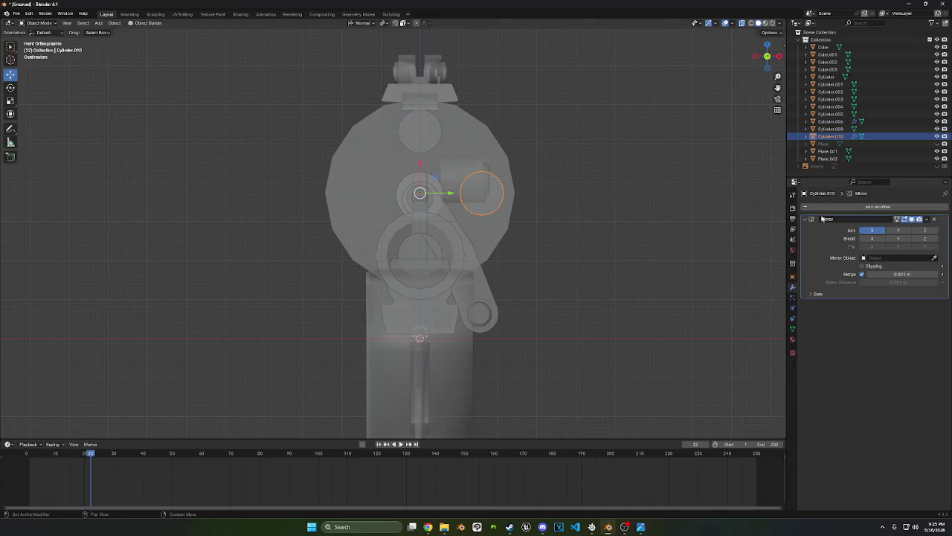
{"action": "left_click", "coordinate": [899, 230]}
{"action": "left_click", "coordinate": [872, 230]}
Duplicate the four chamber circles and rotate the copies -45° around the pivot for eight chambers
{"action": "key", "text": "shift+d"}
{"action": "key", "text": "r"}
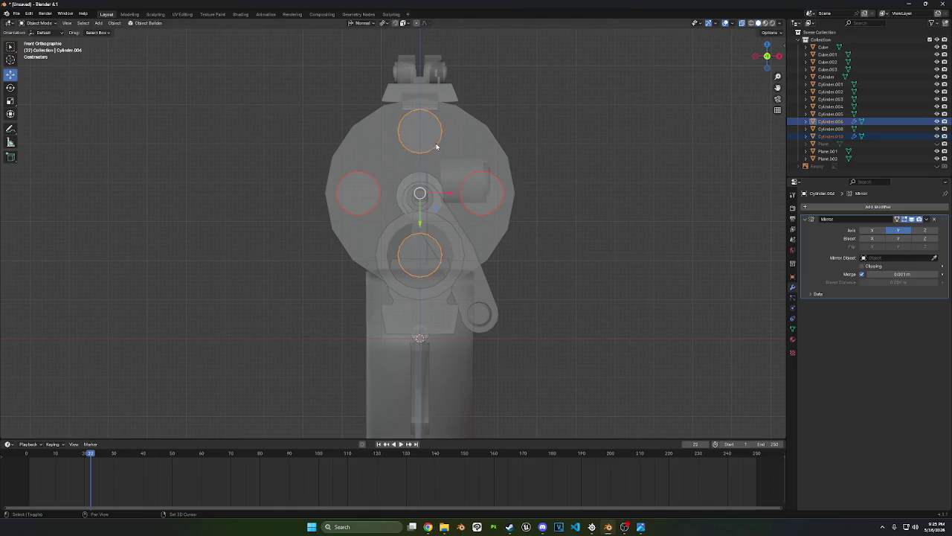
{"action": "key", "text": "9"}
{"action": "key", "text": "0"}
{"action": "key", "text": "Return"}
{"action": "key", "text": "shift+d"}
{"action": "key", "text": "r"}
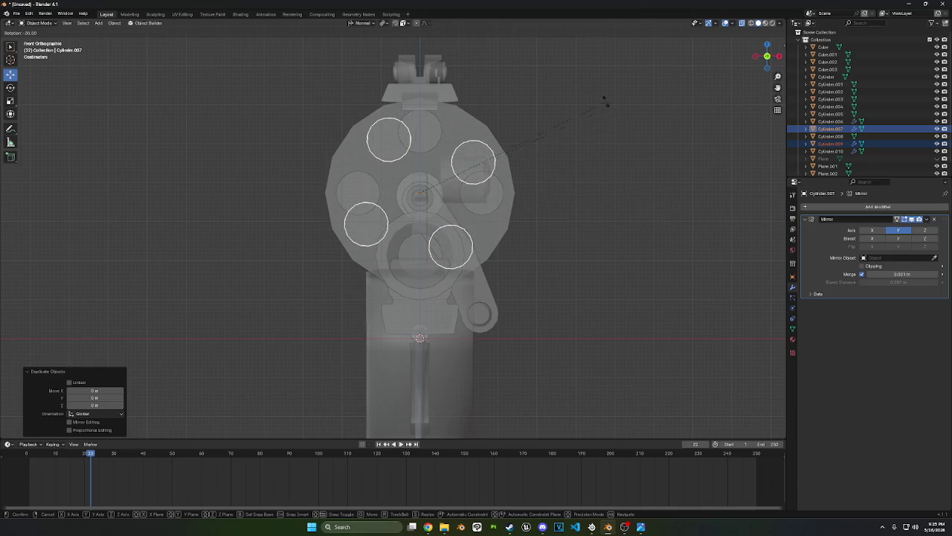
{"action": "left_click", "coordinate": [580, 59]}
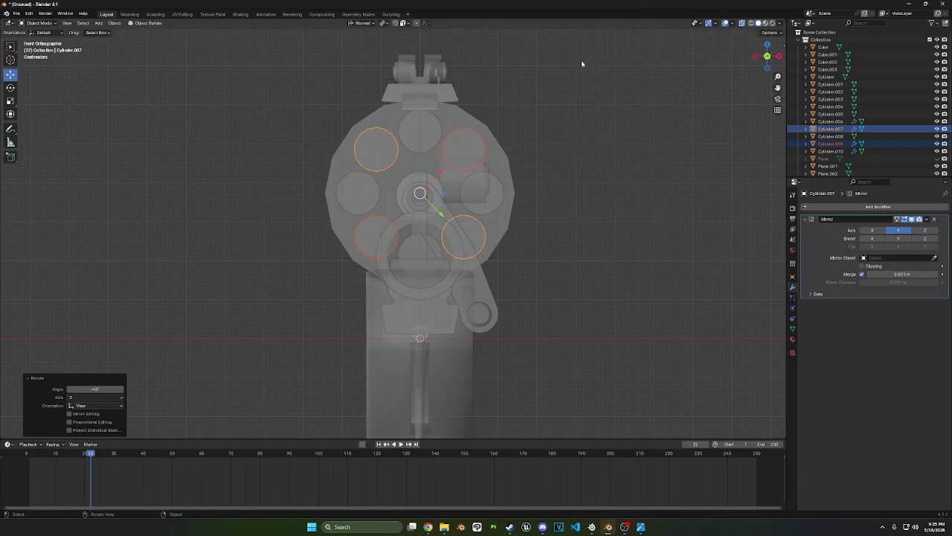
{"action": "mouse_move", "coordinate": [609, 164]}
{"action": "middle_mouse_down"}
{"action": "mouse_move", "coordinate": [668, 203]}
{"action": "mouse_move", "coordinate": [693, 199]}
{"action": "mouse_move", "coordinate": [521, 210]}
{"action": "mouse_move", "coordinate": [530, 212]}
{"action": "middle_mouse_up"}
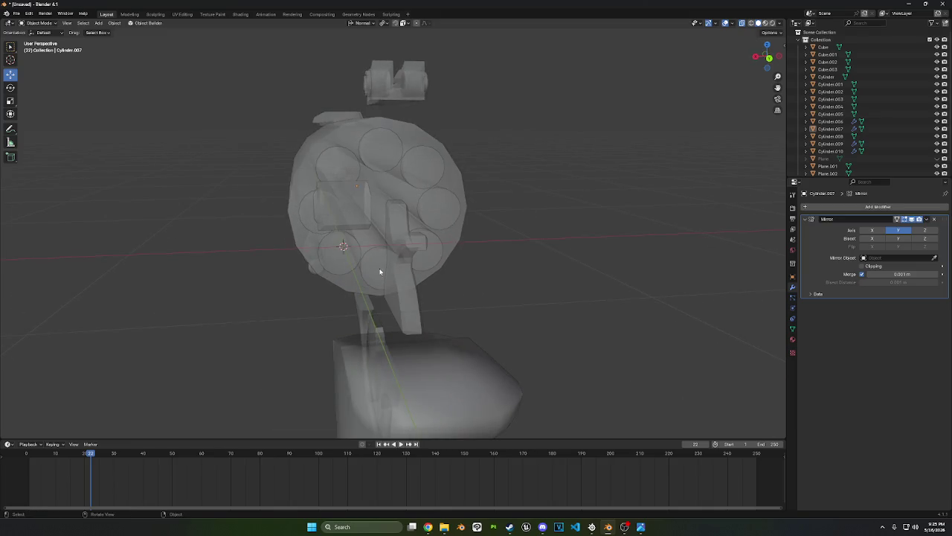
Orbit around the revolver drum and select chamber circles to check the eight are evenly spaced
{"action": "mouse_move", "coordinate": [370, 148]}
{"action": "middle_mouse_down"}
{"action": "mouse_move", "coordinate": [449, 170]}
{"action": "mouse_move", "coordinate": [528, 157]}
{"action": "mouse_move", "coordinate": [676, 166]}
{"action": "mouse_move", "coordinate": [449, 253]}
{"action": "mouse_move", "coordinate": [565, 253]}
{"action": "mouse_move", "coordinate": [521, 252]}
{"action": "middle_mouse_up"}
{"action": "mouse_move", "coordinate": [492, 255]}
{"action": "middle_mouse_down"}
{"action": "mouse_move", "coordinate": [461, 257]}
{"action": "mouse_move", "coordinate": [552, 246]}
{"action": "middle_mouse_up"}
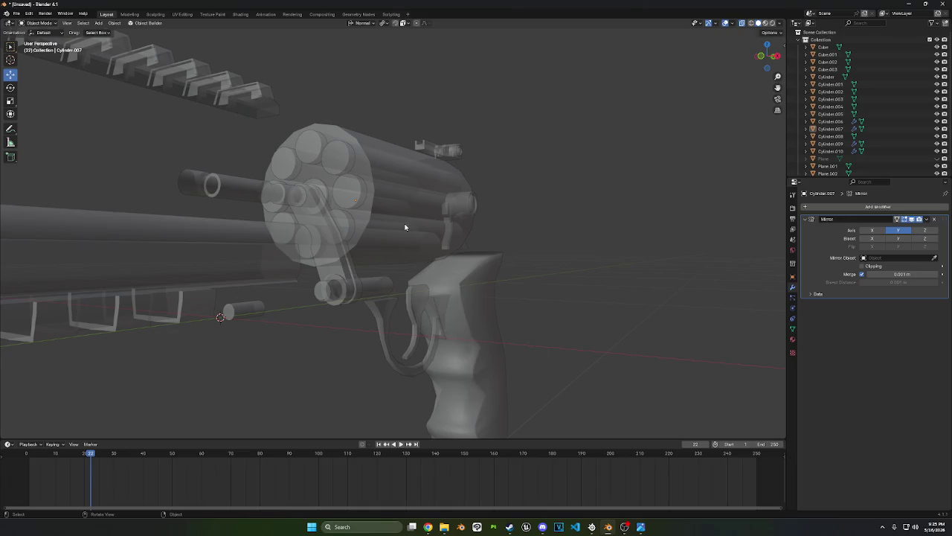
{"action": "mouse_move", "coordinate": [355, 246]}
{"action": "middle_mouse_down"}
{"action": "mouse_move", "coordinate": [410, 250]}
{"action": "mouse_move", "coordinate": [384, 248]}
{"action": "middle_mouse_up"}
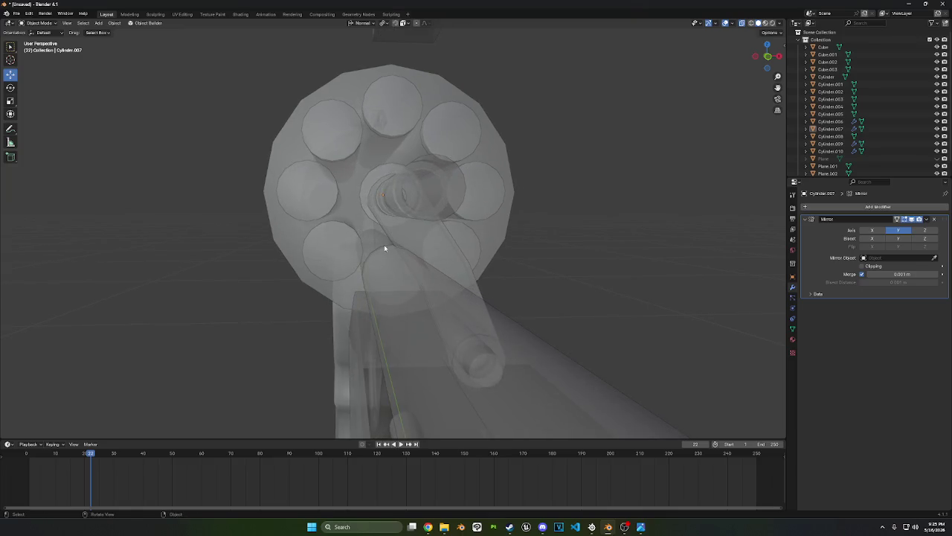
{"action": "left_click", "coordinate": [395, 250]}
{"action": "middle_click_drag", "start_coordinate": [458, 236], "coordinate": [427, 231]}
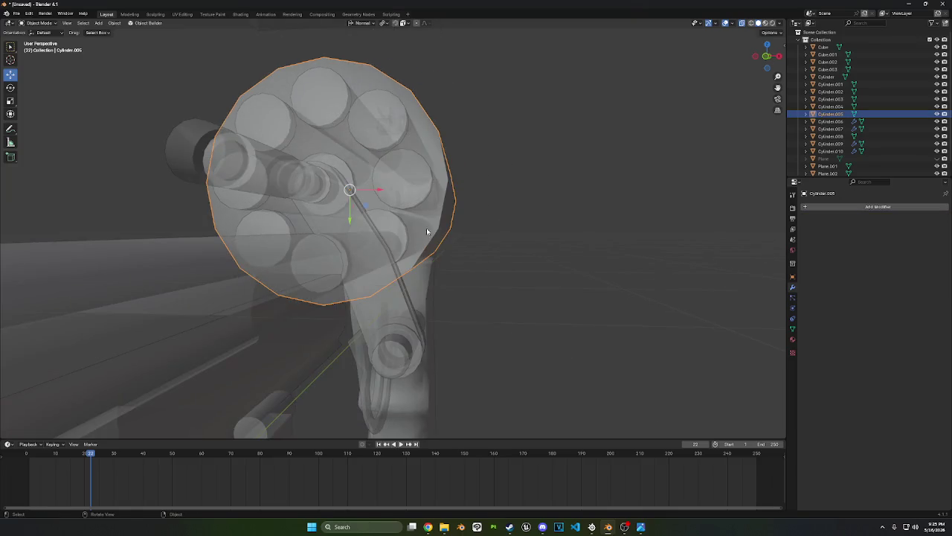
{"action": "left_click", "coordinate": [399, 222]}
{"action": "left_click", "coordinate": [414, 187]}
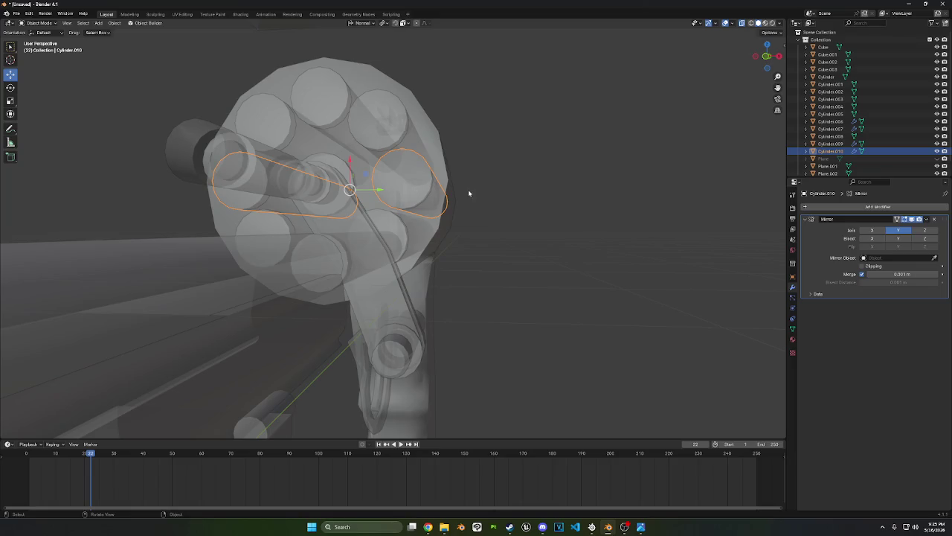
{"action": "middle_click_drag", "start_coordinate": [468, 193], "coordinate": [485, 198]}
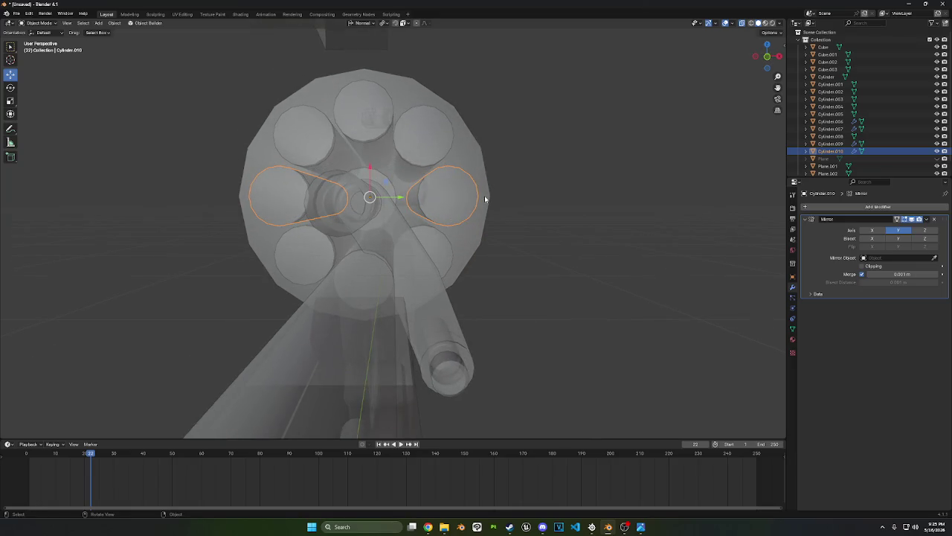
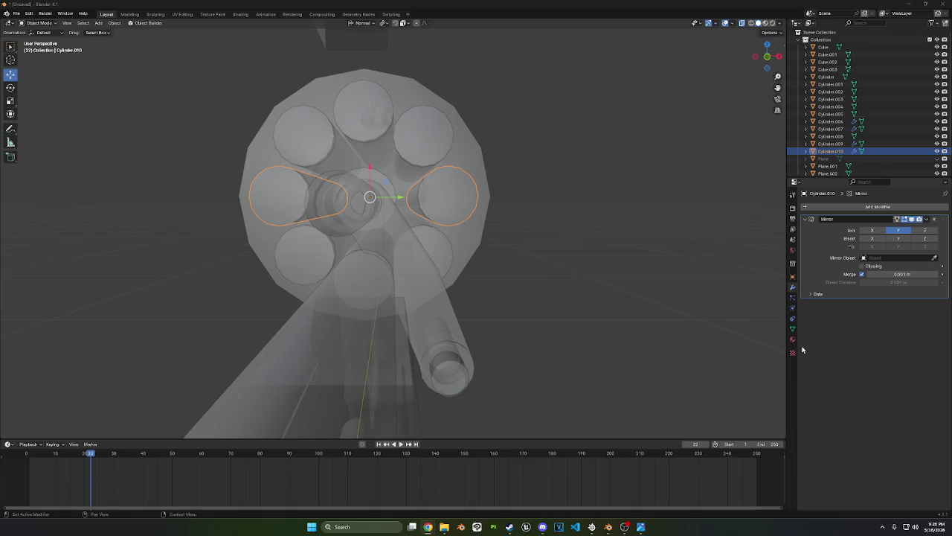
Select the revolver drum, undo a trial Shift+D duplicate, and bring up the Shift+A Mesh list
{"action": "left_click", "coordinate": [487, 228]}
{"action": "mouse_move", "coordinate": [487, 228]}
{"action": "middle_mouse_down"}
{"action": "mouse_move", "coordinate": [565, 245]}
{"action": "mouse_move", "coordinate": [628, 226]}
{"action": "middle_mouse_up"}
{"action": "key", "text": "shift"}
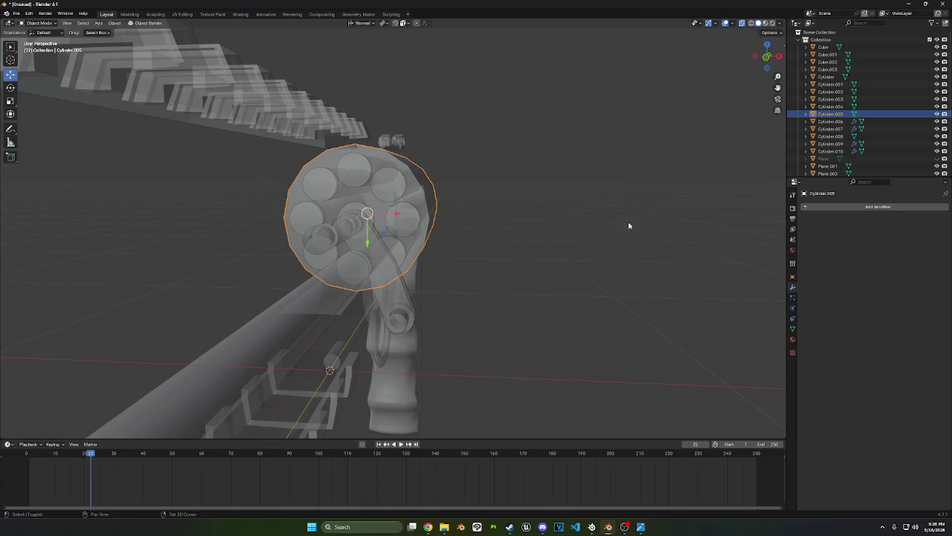
{"action": "key", "text": "shift+d"}
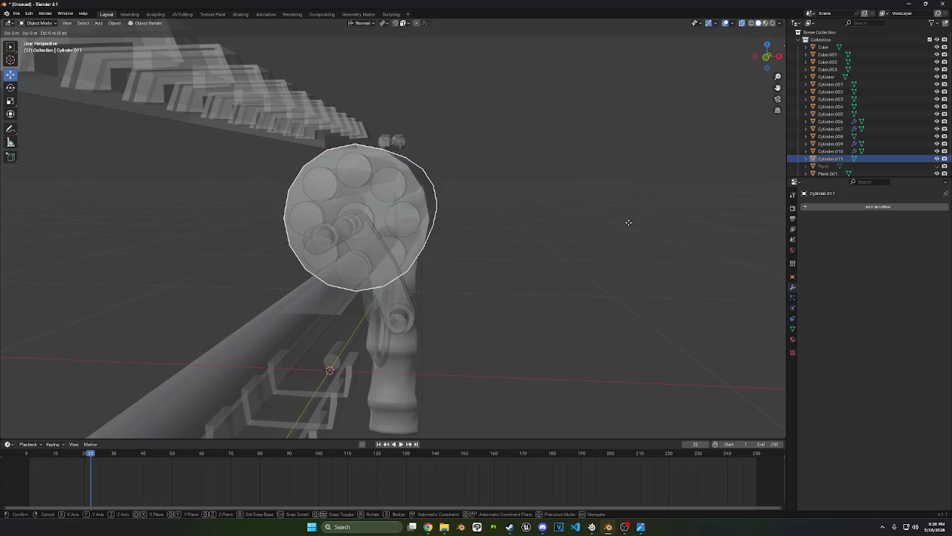
{"action": "right_click", "coordinate": [629, 223]}
{"action": "key", "text": "ctrl+z"}
{"action": "middle_click_drag", "start_coordinate": [625, 223], "coordinate": [585, 226]}
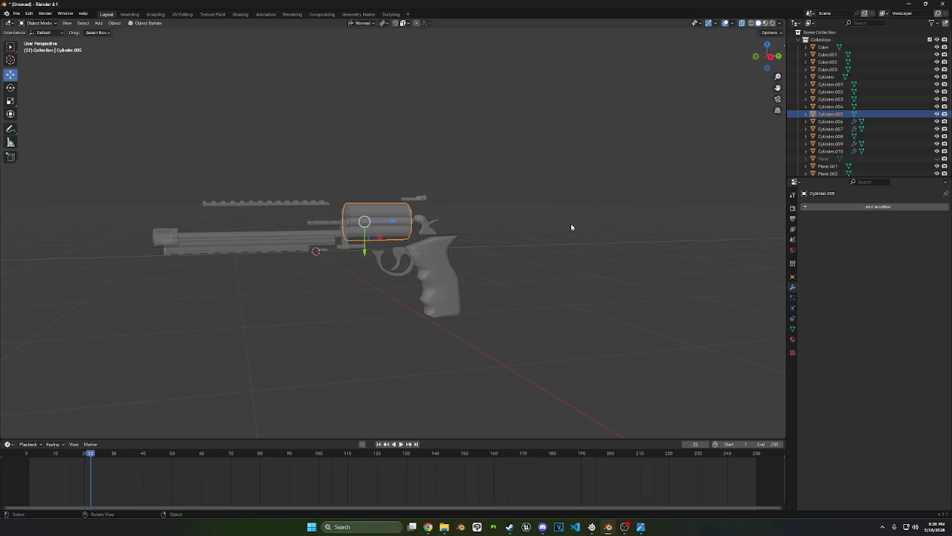
{"action": "key", "text": "shift+a"}
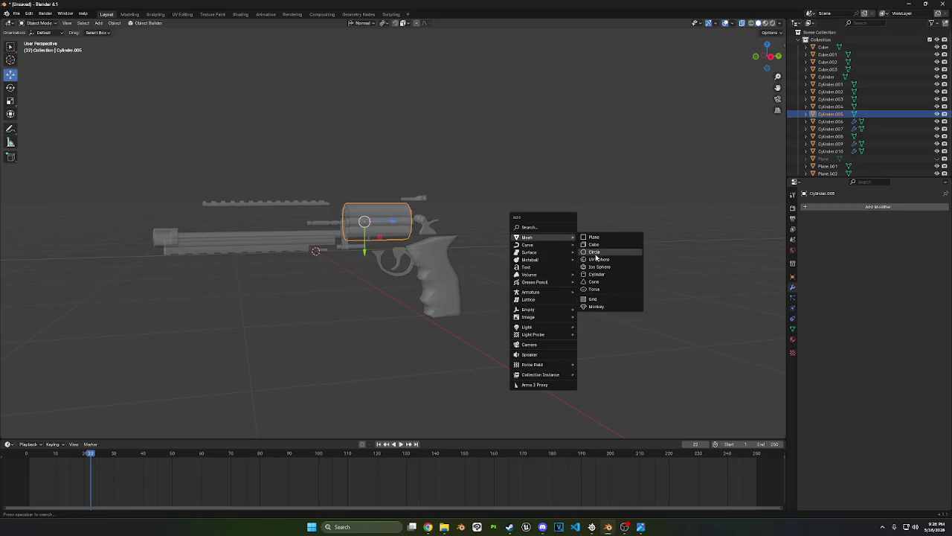
Add an 8-vertex cylinder and rotate it -90° onto its side in right view
{"action": "left_click", "coordinate": [595, 274]}
{"action": "left_click", "coordinate": [95, 343]}
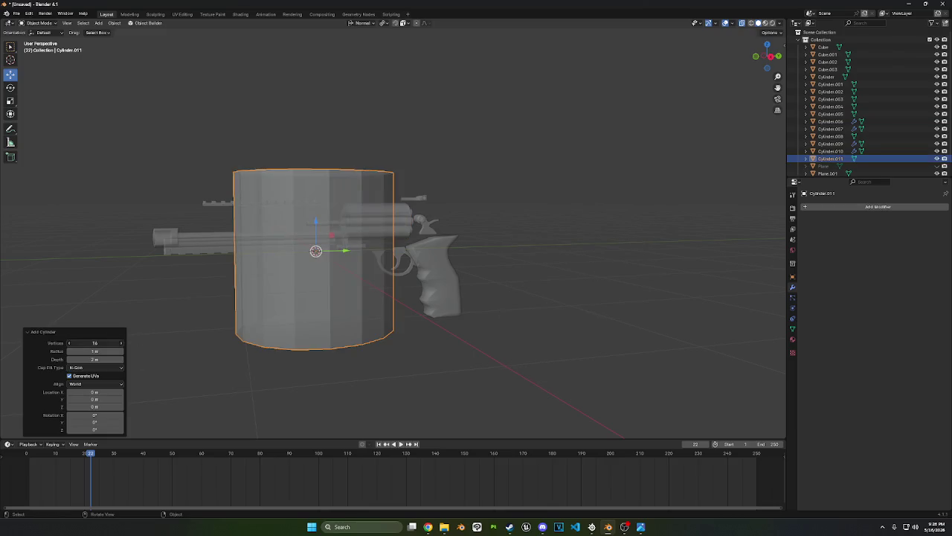
{"action": "type", "text": "8"}
{"action": "key", "text": "Return"}
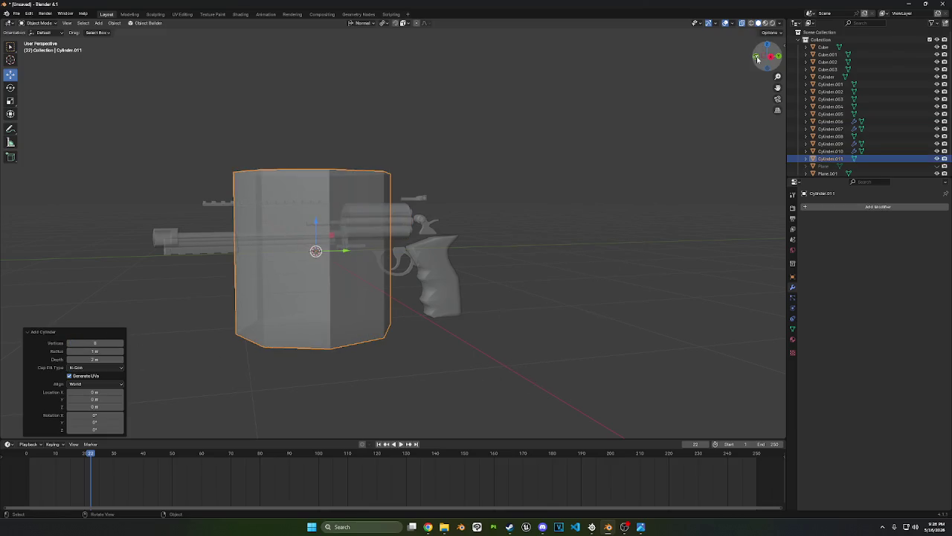
{"action": "left_click", "coordinate": [756, 57]}
{"action": "left_click", "coordinate": [779, 56]}
{"action": "key", "text": "r"}
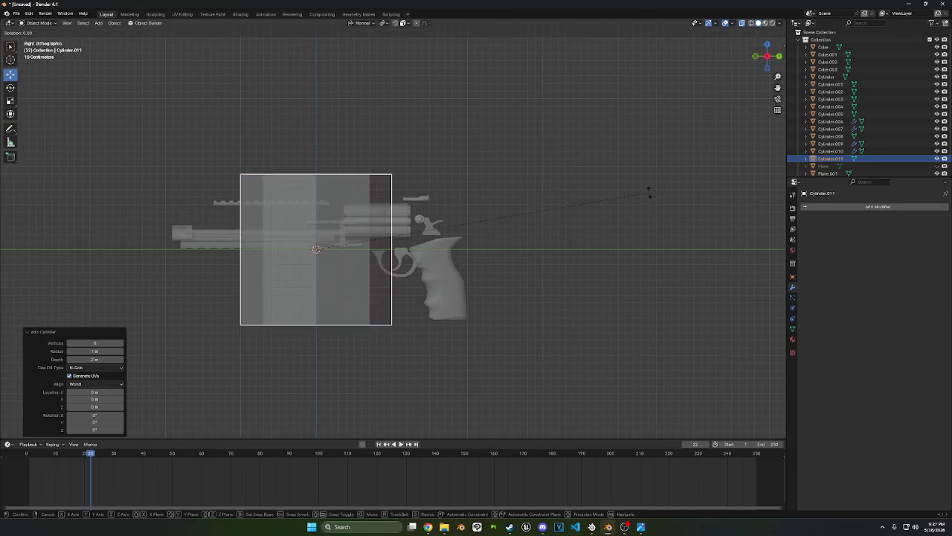
{"action": "left_click", "coordinate": [289, 103]}
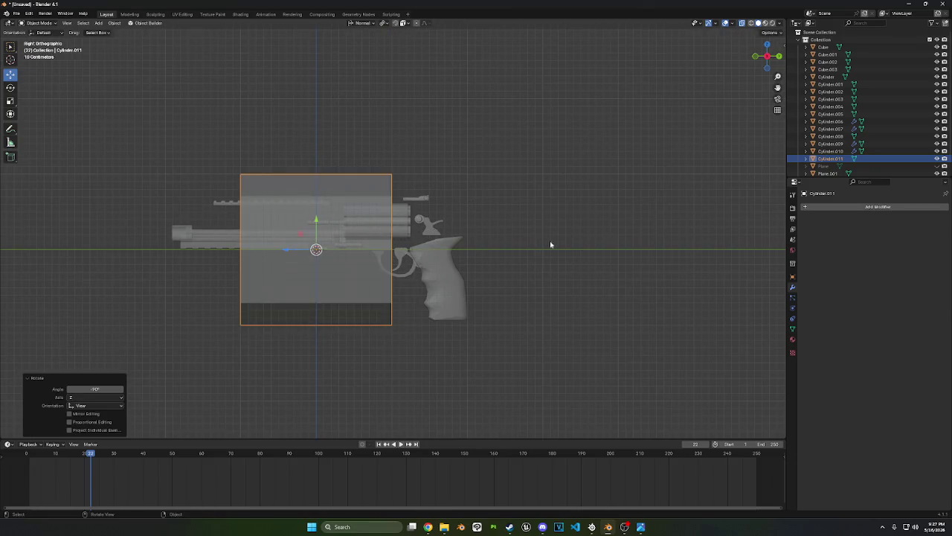
Shrink the new cylinder and move it over the revolver drum
{"action": "key", "text": "s"}
{"action": "left_click", "coordinate": [402, 262]}
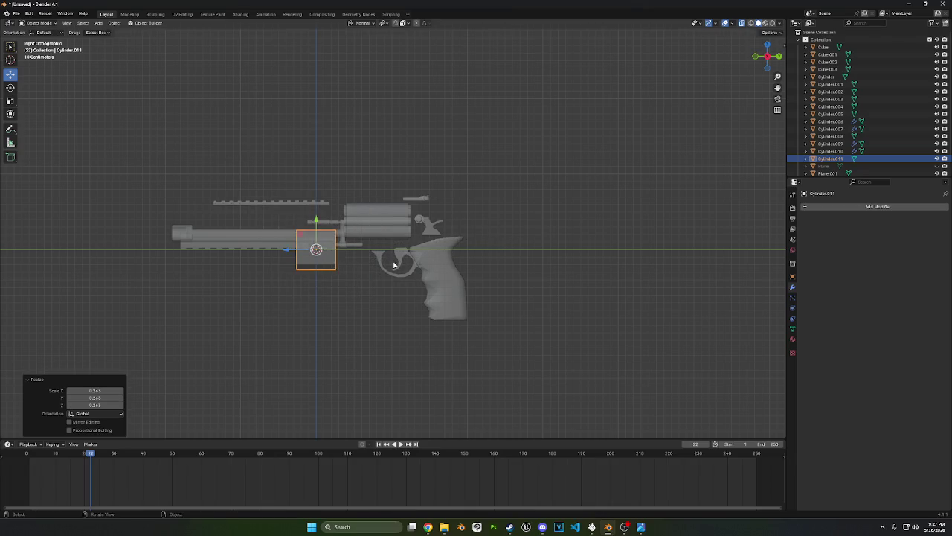
{"action": "scroll", "coordinate": [372, 305], "scroll_direction": "up", "scroll_amount": 3}
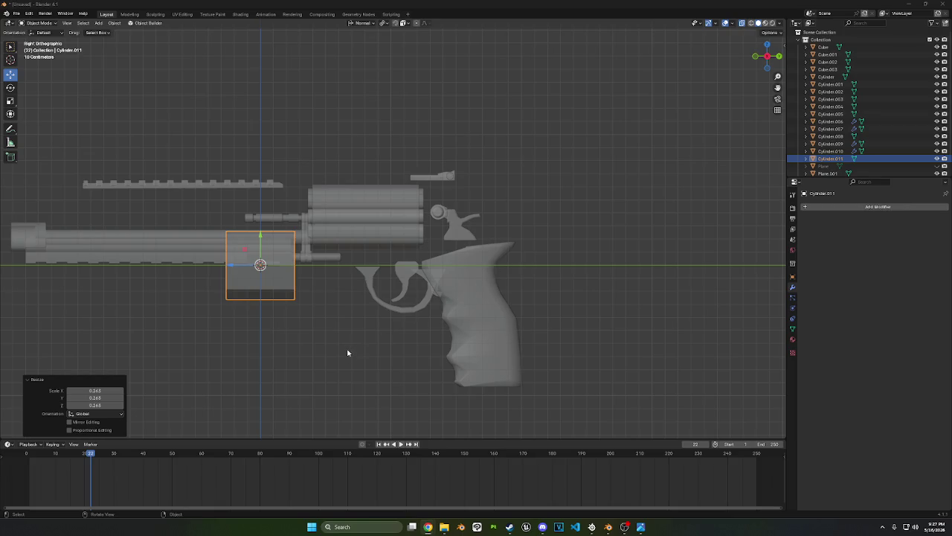
{"action": "scroll", "coordinate": [348, 352], "scroll_direction": "down", "scroll_amount": 1}
{"action": "middle_click_drag", "start_coordinate": [349, 353], "coordinate": [300, 302], "text": "shift"}
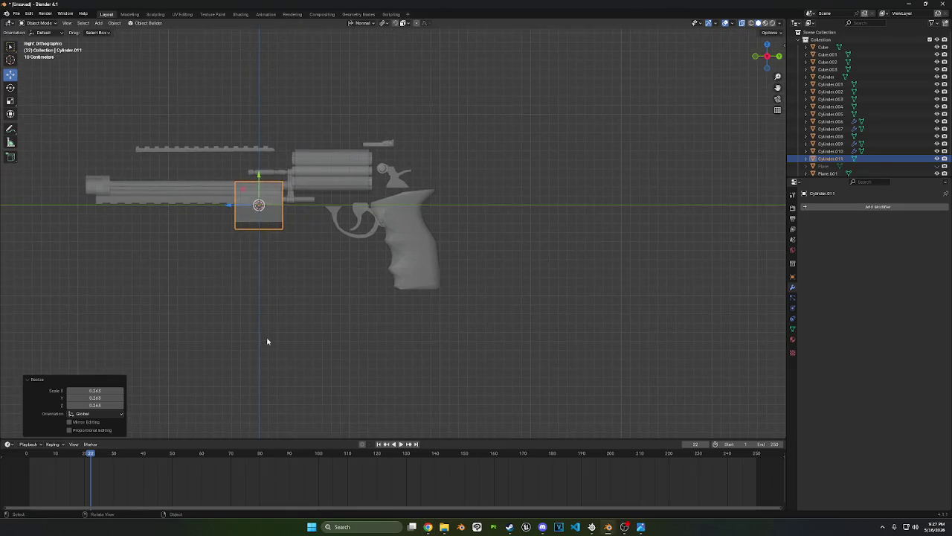
{"action": "scroll", "coordinate": [269, 327], "scroll_direction": "up", "scroll_amount": 1}
{"action": "key", "text": "g"}
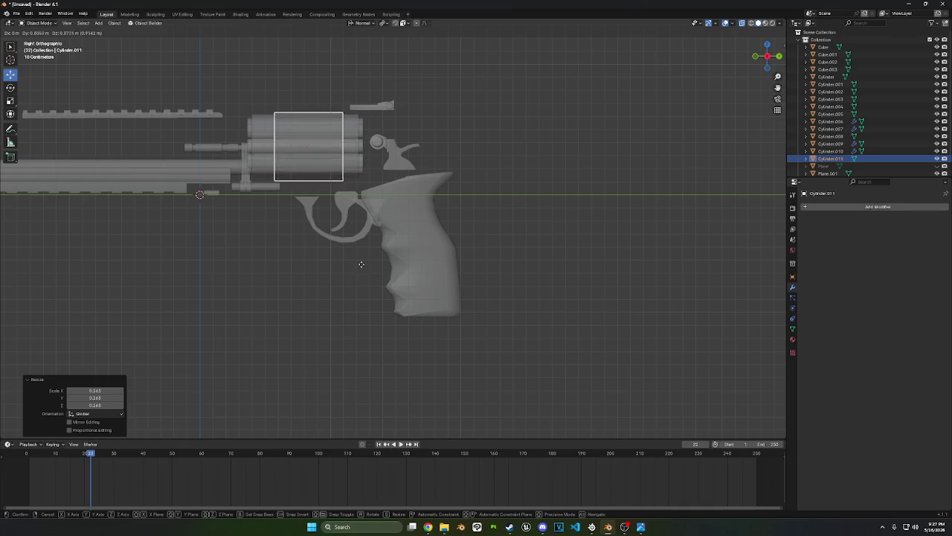
{"action": "left_click", "coordinate": [350, 255]}
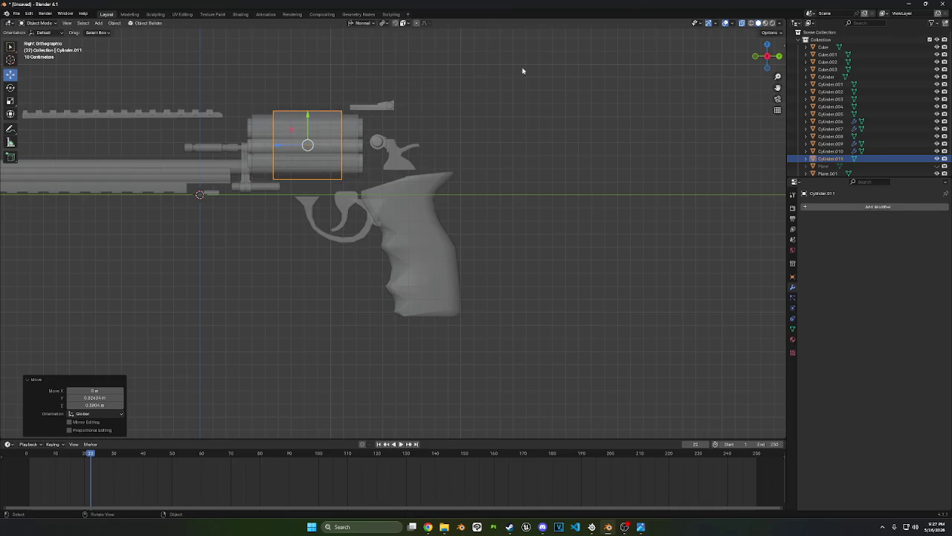
In front view, scale the cylinder to fit the drum's width
{"action": "left_click", "coordinate": [755, 56]}
{"action": "scroll", "coordinate": [598, 106], "scroll_direction": "up", "scroll_amount": 2}
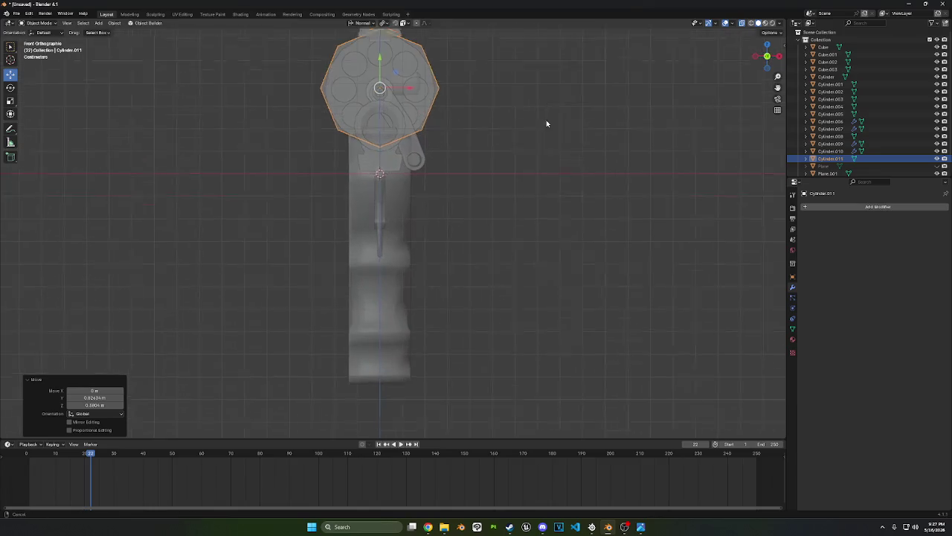
{"action": "middle_click_drag", "start_coordinate": [549, 121], "coordinate": [538, 258], "text": "shift"}
{"action": "scroll", "coordinate": [538, 258], "scroll_direction": "up", "scroll_amount": 3}
{"action": "key", "text": "s"}
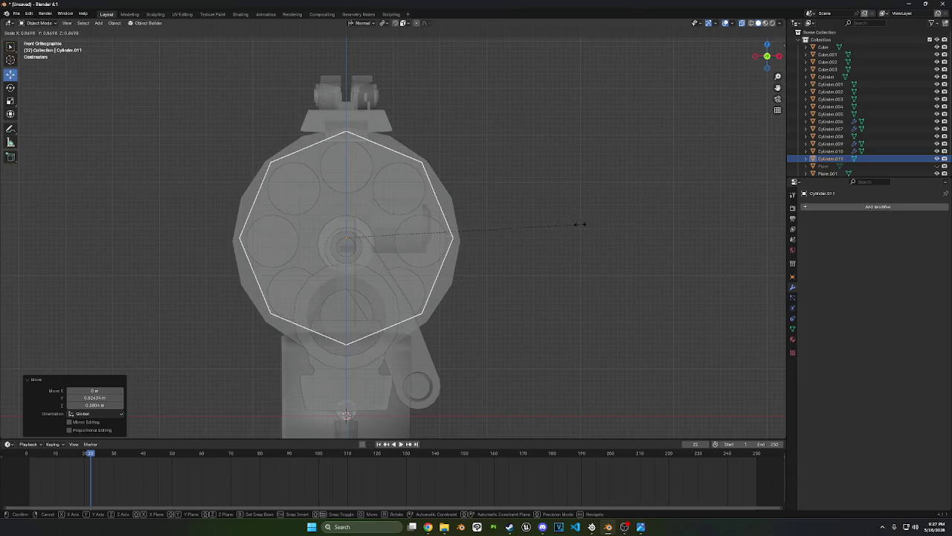
{"action": "left_click", "coordinate": [588, 227]}
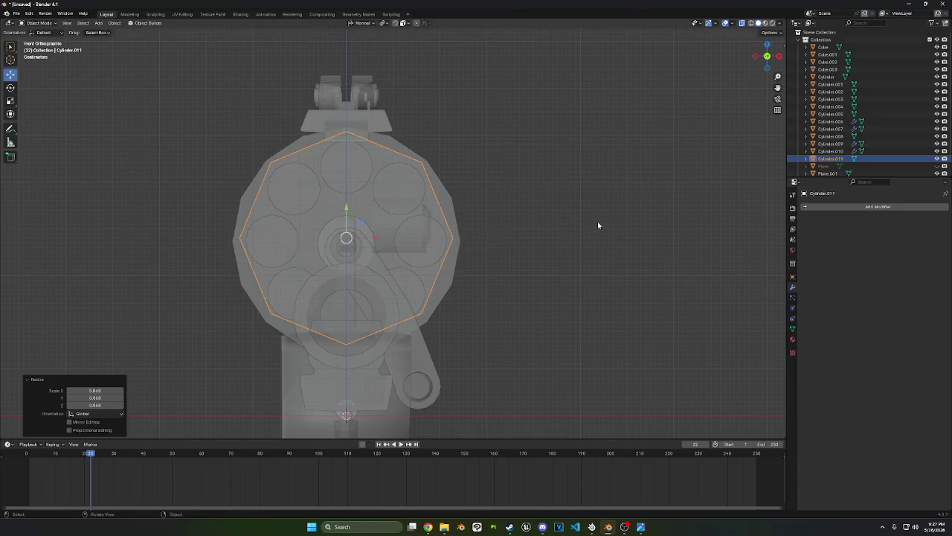
Unhide the frame, hide the original round drum, and reselect the octagonal cylinder
{"action": "mouse_move", "coordinate": [598, 221]}
{"action": "middle_mouse_down"}
{"action": "mouse_move", "coordinate": [525, 230]}
{"action": "mouse_move", "coordinate": [779, 164]}
{"action": "middle_mouse_up"}
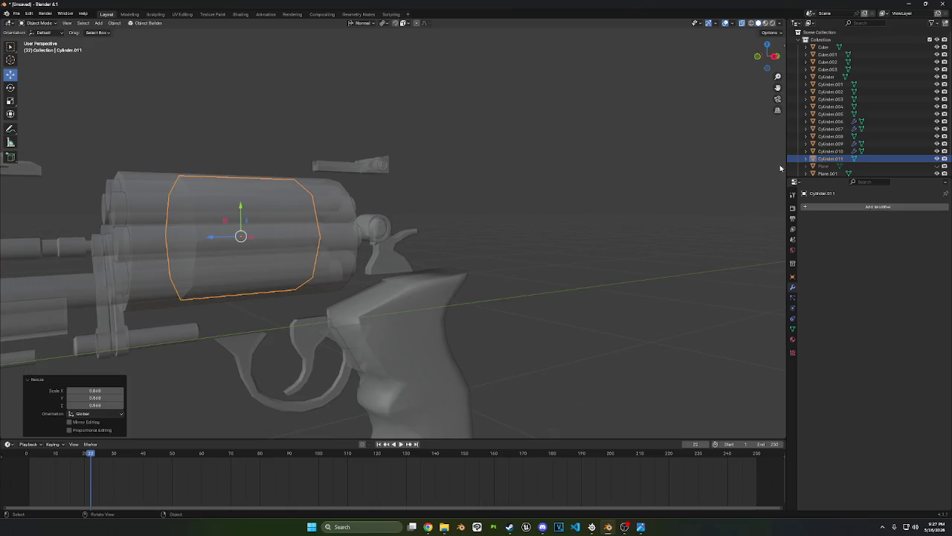
{"action": "left_click", "coordinate": [937, 166]}
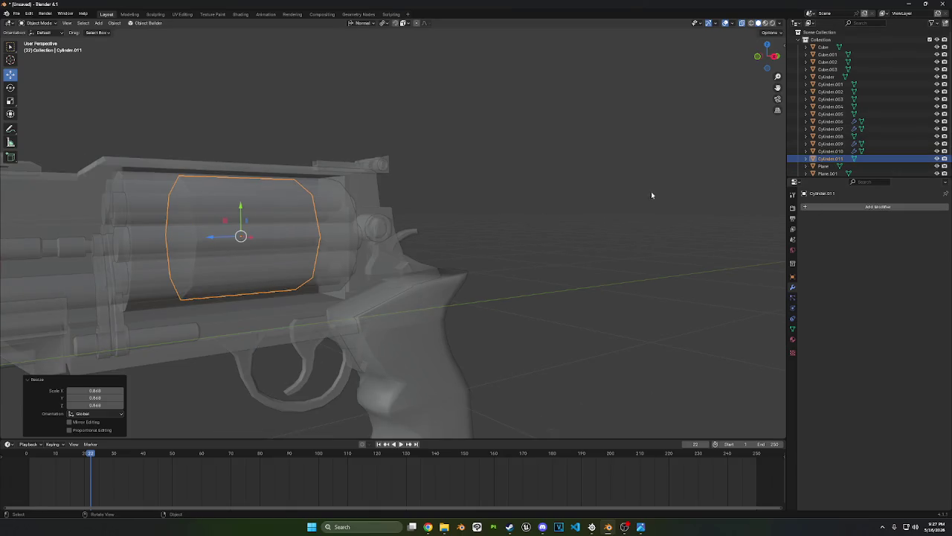
{"action": "mouse_move", "coordinate": [652, 195]}
{"action": "middle_mouse_down"}
{"action": "mouse_move", "coordinate": [410, 206]}
{"action": "mouse_move", "coordinate": [366, 191]}
{"action": "middle_mouse_up"}
{"action": "left_click", "coordinate": [361, 181]}
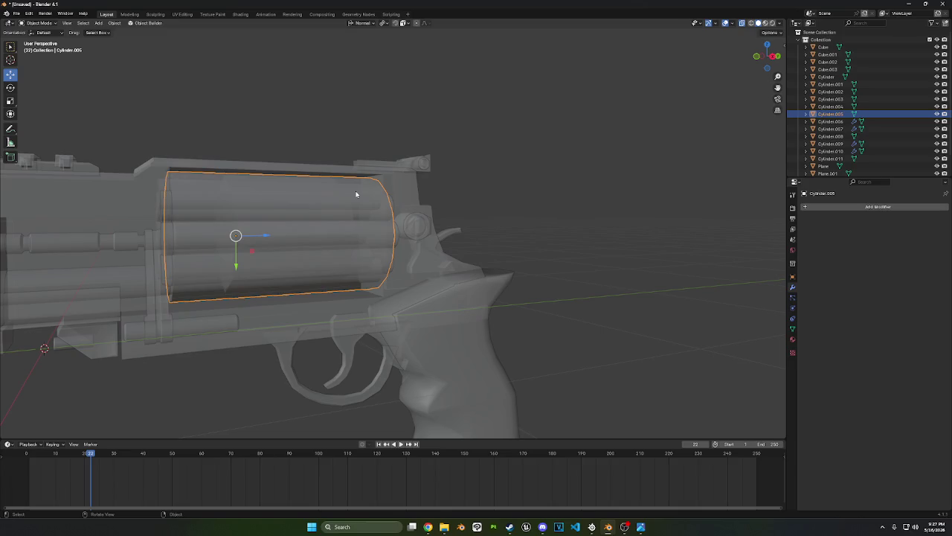
{"action": "key", "text": "h"}
{"action": "left_click", "coordinate": [319, 198]}
Enlarge the octagonal cylinder by 1.072 and move it vertically into place
{"action": "left_click", "coordinate": [777, 57]}
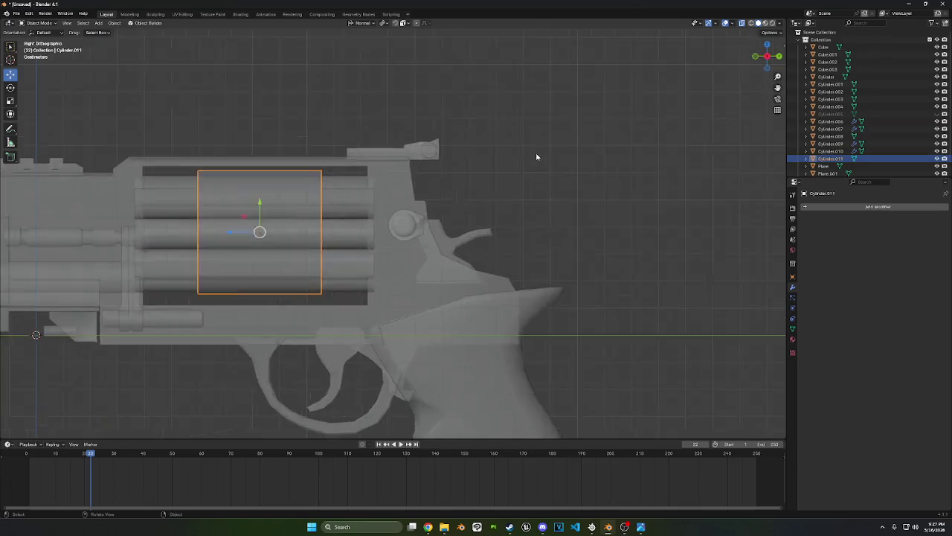
{"action": "scroll", "coordinate": [536, 156], "scroll_direction": "up", "scroll_amount": 2}
{"action": "middle_click_drag", "start_coordinate": [538, 142], "coordinate": [555, 130], "text": "shift"}
{"action": "key", "text": "s"}
{"action": "left_click", "coordinate": [573, 129]}
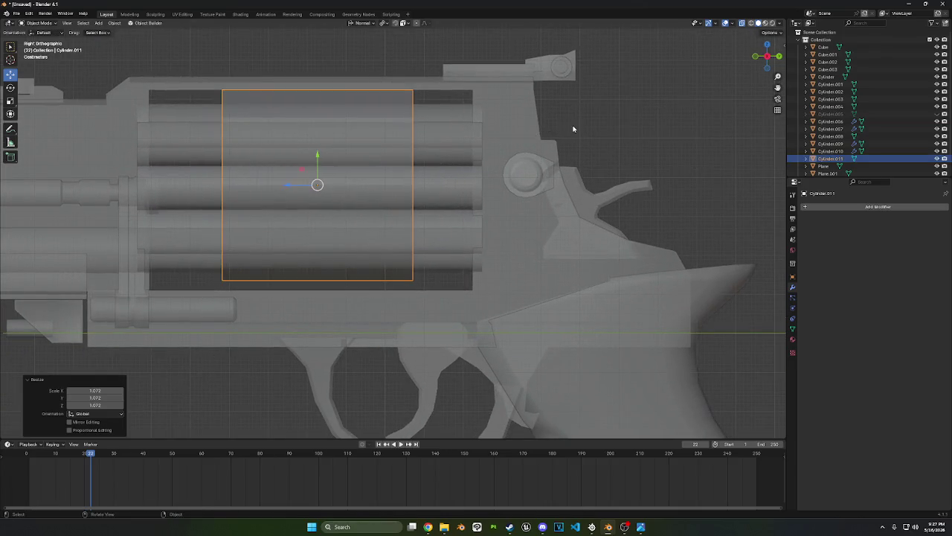
{"action": "key", "text": "g"}
{"action": "key", "text": "y"}
{"action": "key", "text": "z"}
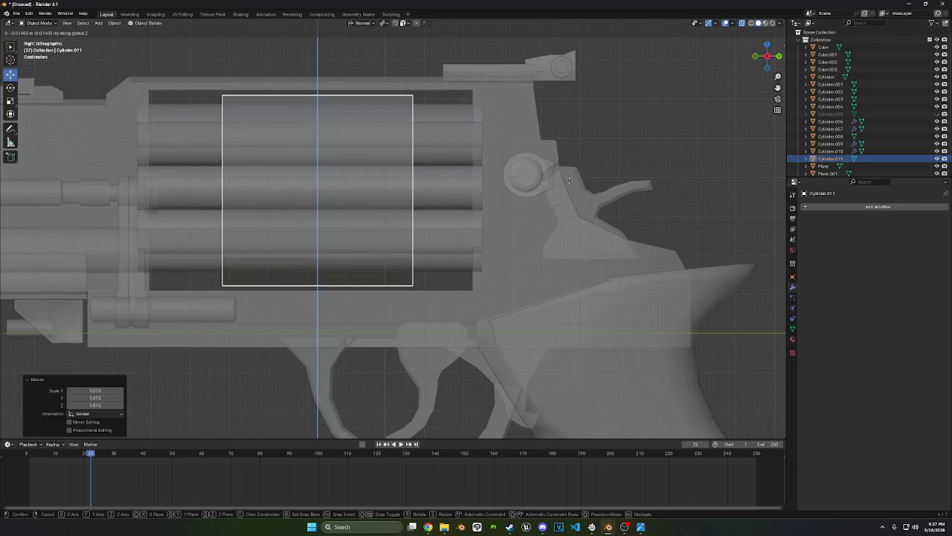
{"action": "left_click", "coordinate": [569, 184]}
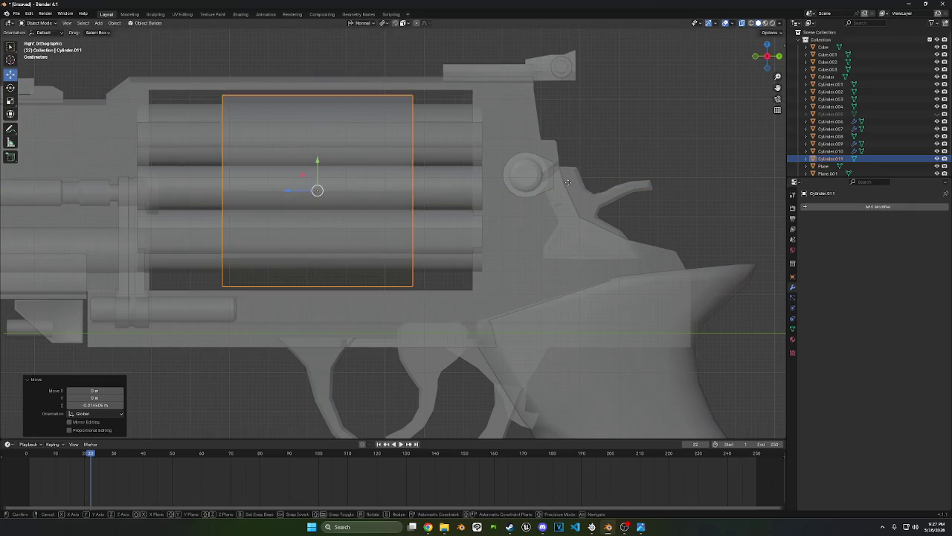
Nudge the cylinder vertically again and enlarge it by 1.025
{"action": "key", "text": "g"}
{"action": "key", "text": "z"}
{"action": "left_click", "coordinate": [568, 174]}
{"action": "key", "text": "s"}
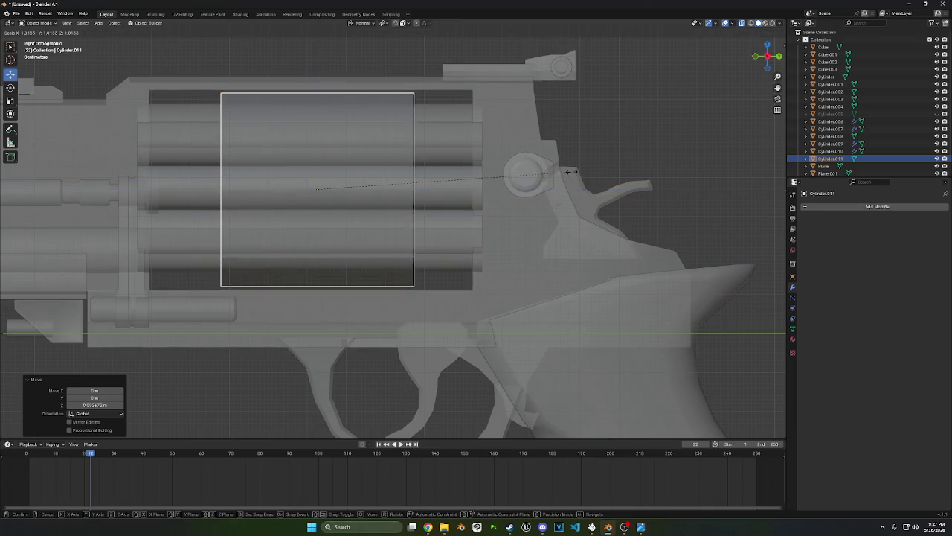
{"action": "left_click", "coordinate": [574, 174]}
In Edit Mode, move the cylinder's left end edges along Y to the drum's front
{"action": "key", "text": "Tab"}
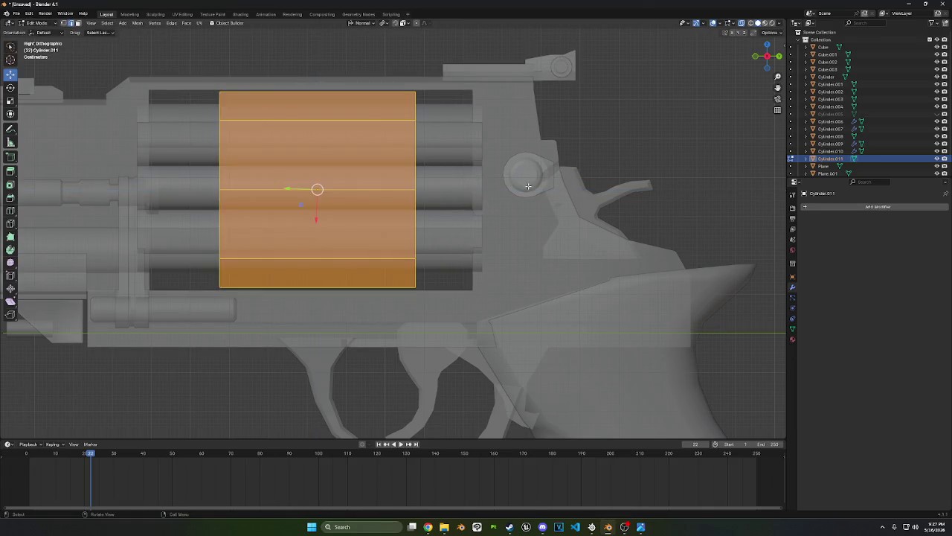
{"action": "middle_click_drag", "start_coordinate": [295, 241], "coordinate": [374, 213], "text": "shift"}
{"action": "left_click", "coordinate": [77, 24]}
{"action": "left_click_drag", "start_coordinate": [262, 64], "coordinate": [346, 327]}
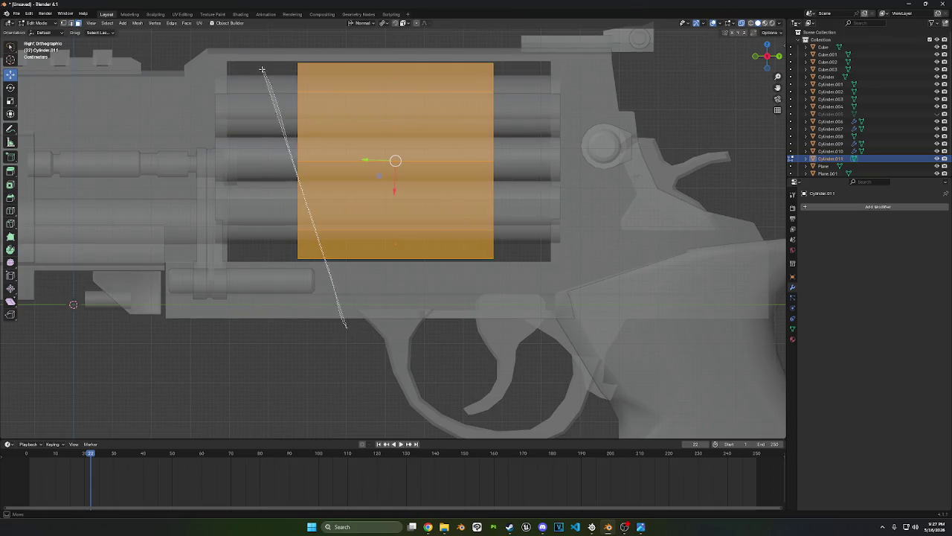
{"action": "key", "text": "g"}
{"action": "key", "text": "y"}
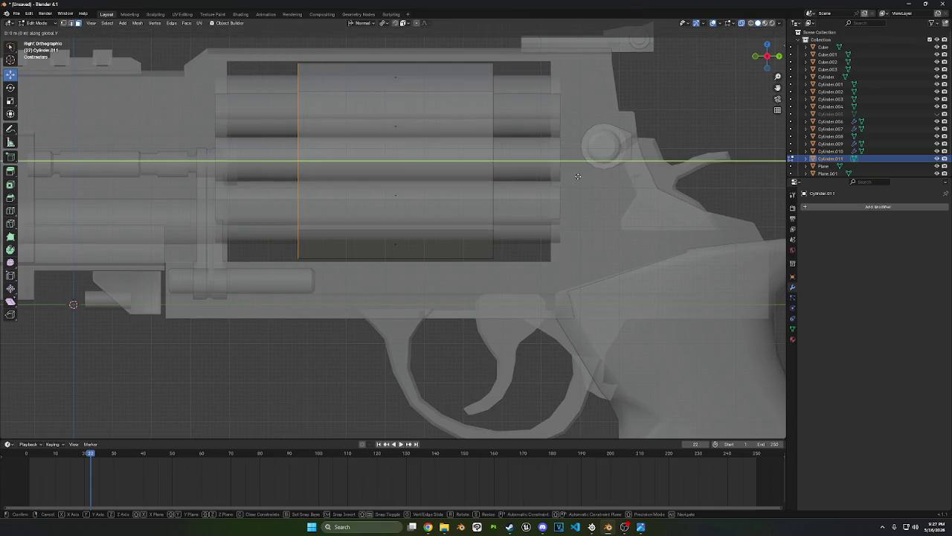
{"action": "left_click", "coordinate": [510, 170]}
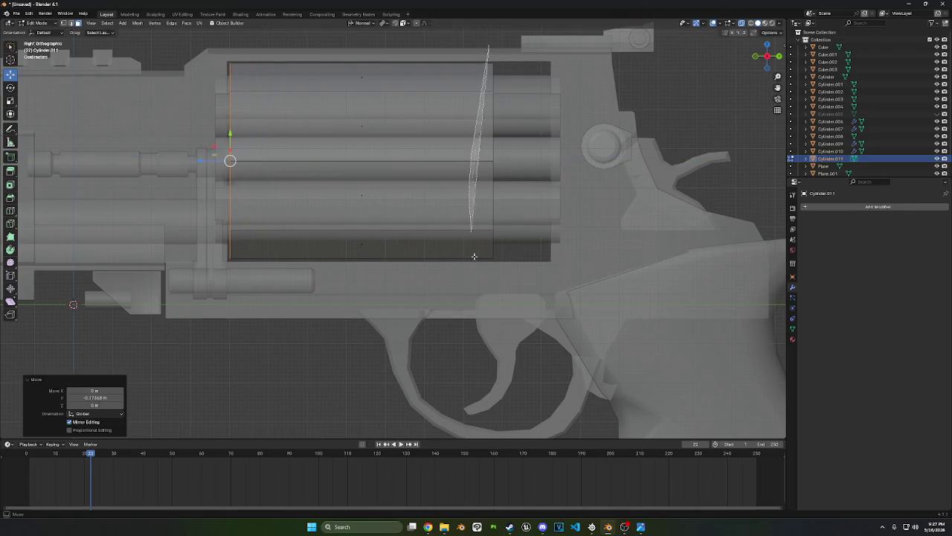
Move the right end edges along Y to the drum's back and return to Object Mode
{"action": "left_click", "coordinate": [493, 153]}
{"action": "key", "text": "g"}
{"action": "key", "text": "y"}
{"action": "key", "text": "y"}
{"action": "key", "text": "y"}
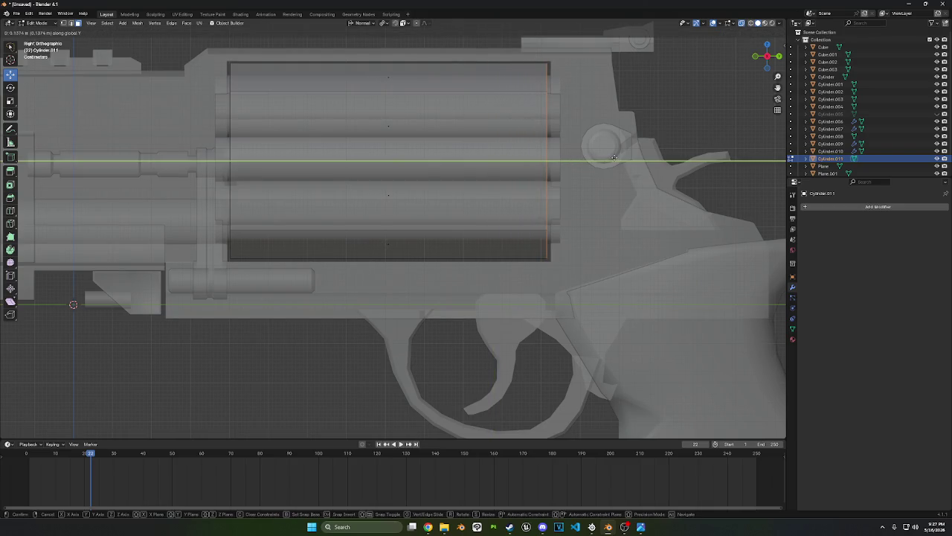
{"action": "left_click", "coordinate": [613, 158]}
{"action": "middle_click_drag", "start_coordinate": [613, 158], "coordinate": [456, 205]}
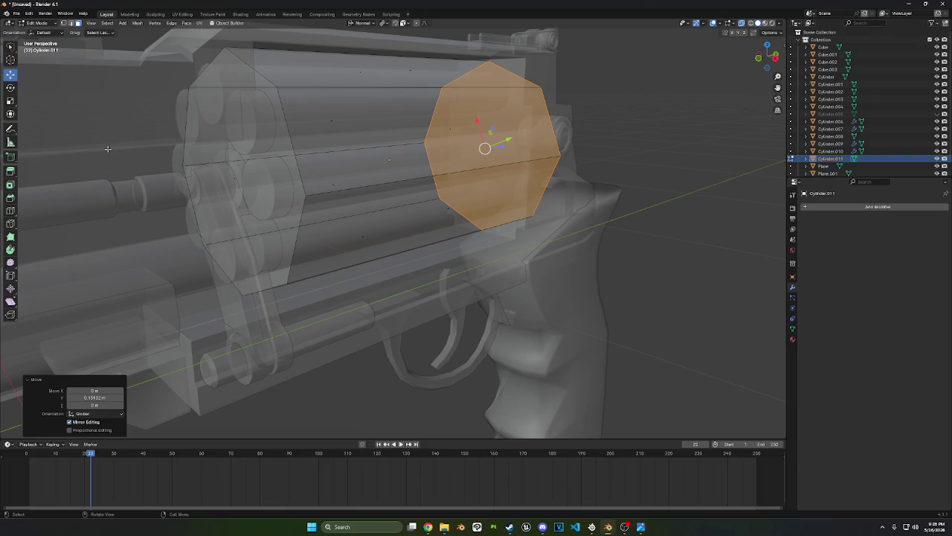
{"action": "middle_click_drag", "start_coordinate": [299, 260], "coordinate": [402, 163]}
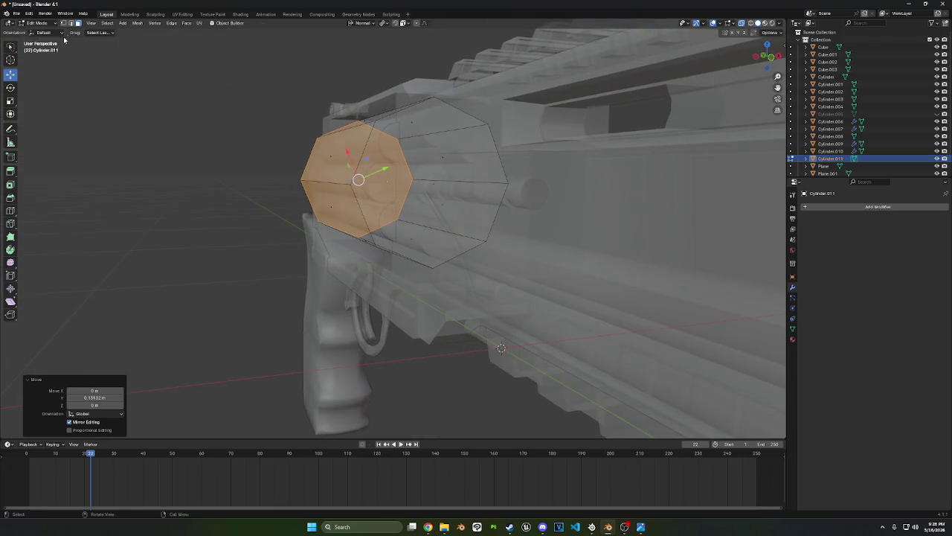
{"action": "left_click", "coordinate": [55, 27]}
{"action": "left_click", "coordinate": [41, 25]}
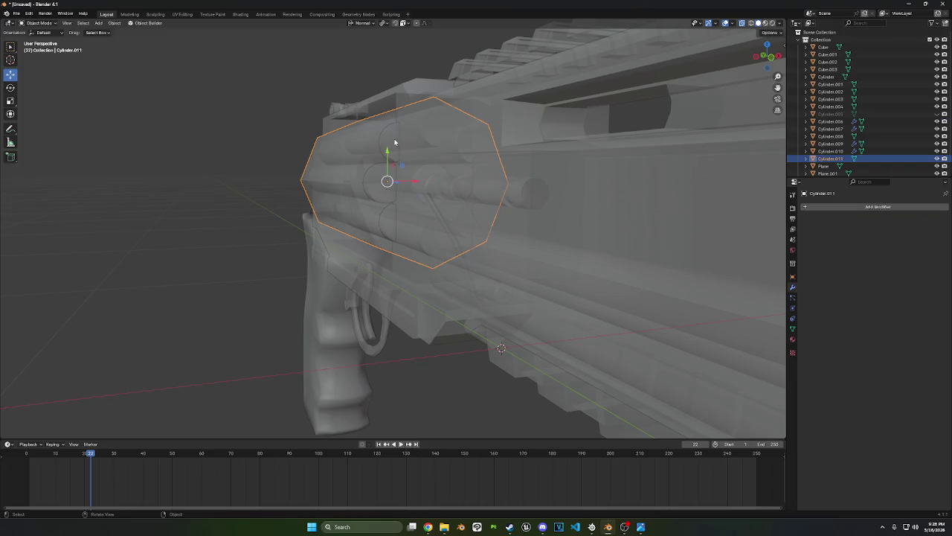
Select Cylinder.010, Cylinder.007 and Cylinder.009 and delete them
{"action": "left_click", "coordinate": [395, 142]}
{"action": "middle_click_drag", "start_coordinate": [395, 142], "coordinate": [404, 150]}
{"action": "left_click", "coordinate": [391, 189]}
{"action": "left_click", "coordinate": [395, 219], "text": "shift"}
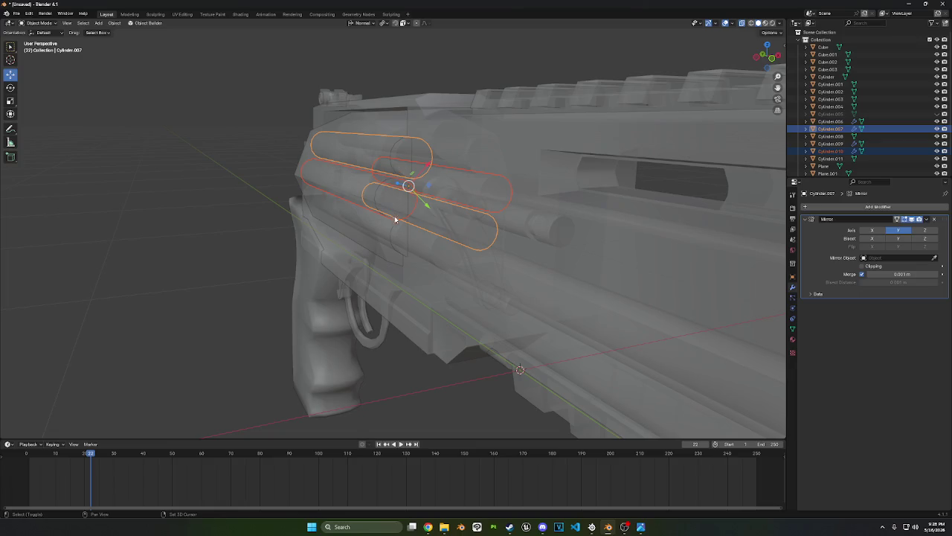
{"action": "left_click", "coordinate": [403, 236], "text": "shift"}
{"action": "middle_click_drag", "start_coordinate": [402, 237], "coordinate": [419, 230]}
{"action": "right_click", "coordinate": [531, 178]}
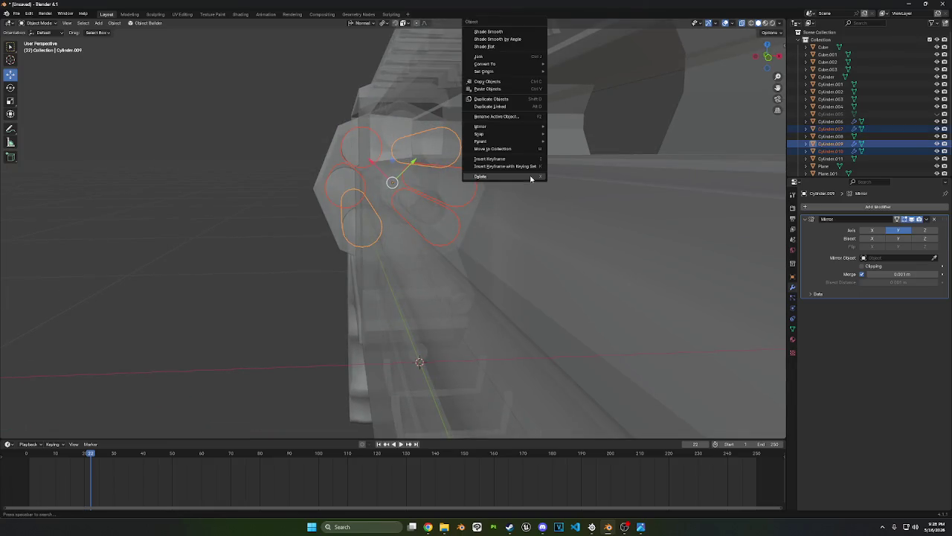
{"action": "left_click", "coordinate": [531, 178]}
Check the frame's front pieces and select the barrel cylinder Cylinder.003
{"action": "mouse_move", "coordinate": [520, 186]}
{"action": "middle_mouse_down"}
{"action": "mouse_move", "coordinate": [440, 225]}
{"action": "mouse_move", "coordinate": [450, 234]}
{"action": "middle_mouse_up"}
{"action": "left_click", "coordinate": [452, 250]}
{"action": "left_click", "coordinate": [453, 254]}
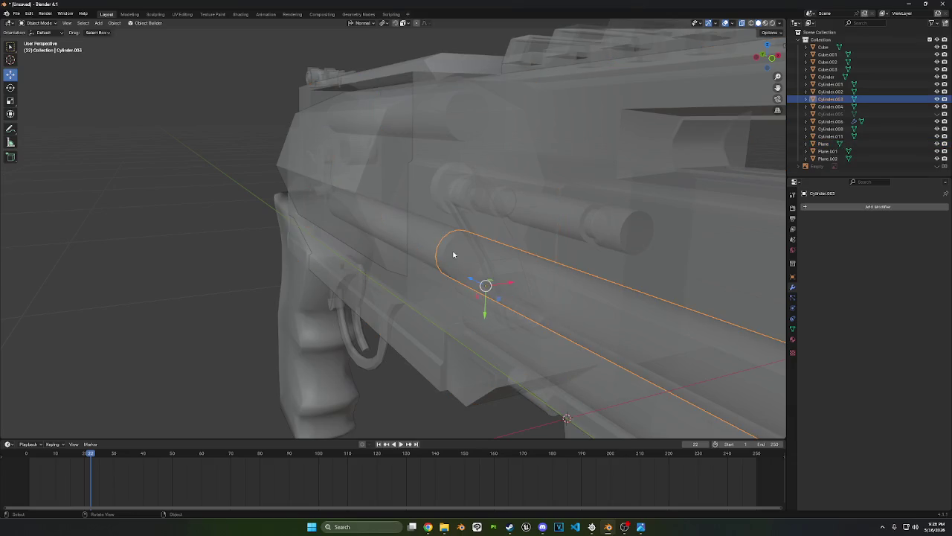
{"action": "left_click", "coordinate": [391, 236]}
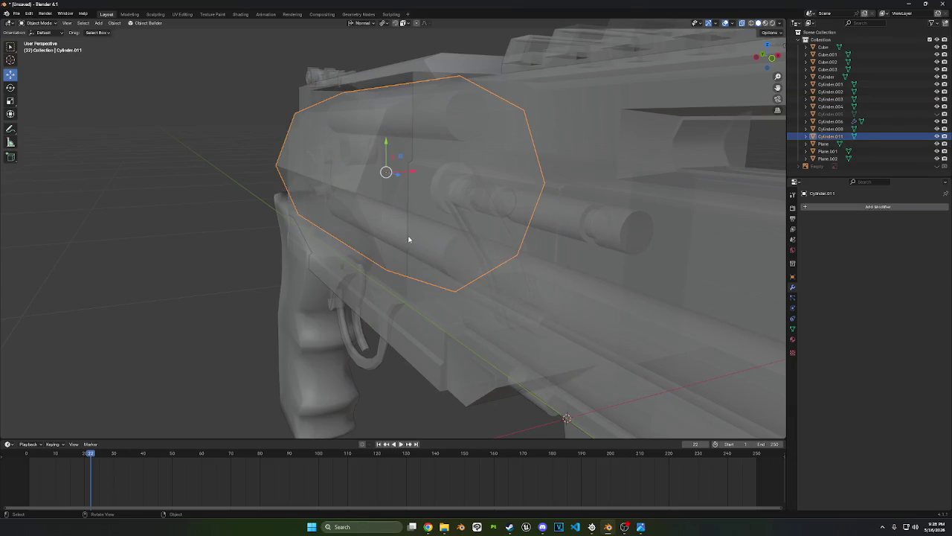
{"action": "left_click", "coordinate": [409, 239]}
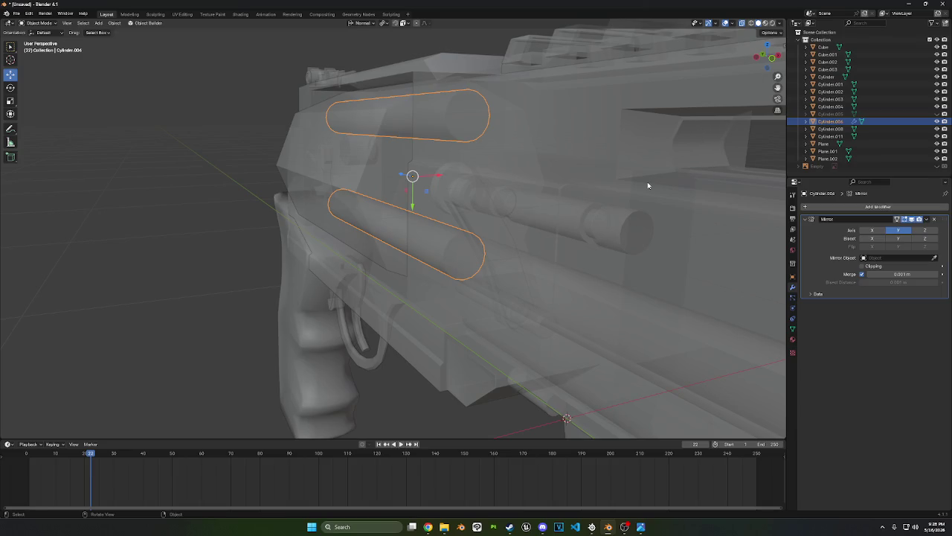
{"action": "scroll", "coordinate": [655, 182], "scroll_direction": "down", "scroll_amount": 3}
{"action": "middle_click_drag", "start_coordinate": [659, 180], "coordinate": [673, 238]}
{"action": "scroll", "coordinate": [673, 239], "scroll_direction": "down", "scroll_amount": 3}
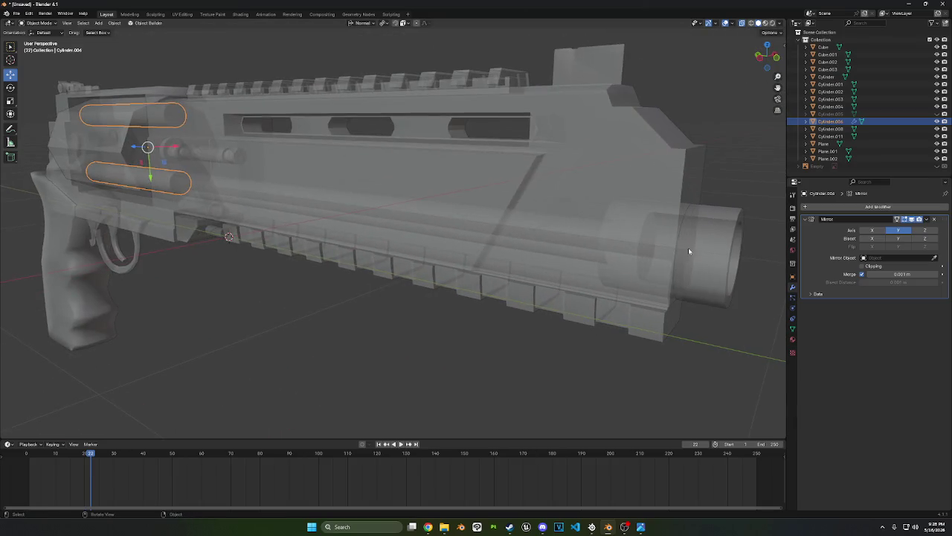
{"action": "left_click", "coordinate": [688, 248]}
{"action": "scroll", "coordinate": [670, 251], "scroll_direction": "up", "scroll_amount": 4}
In Edit Mode, select all the barrel's faces and thicken them with Alt+S
{"action": "key", "text": "Tab"}
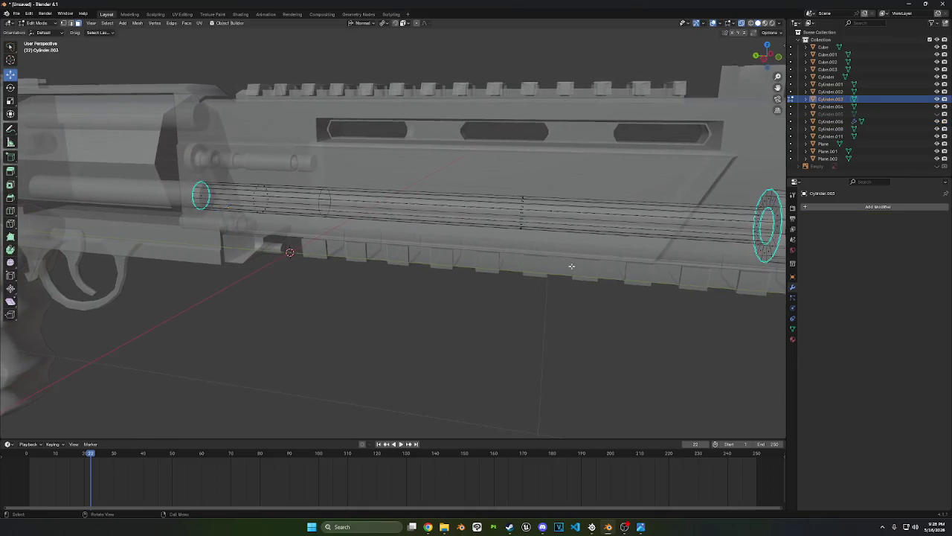
{"action": "scroll", "coordinate": [569, 268], "scroll_direction": "down", "scroll_amount": 3}
{"action": "scroll", "coordinate": [574, 284], "scroll_direction": "up", "scroll_amount": 3}
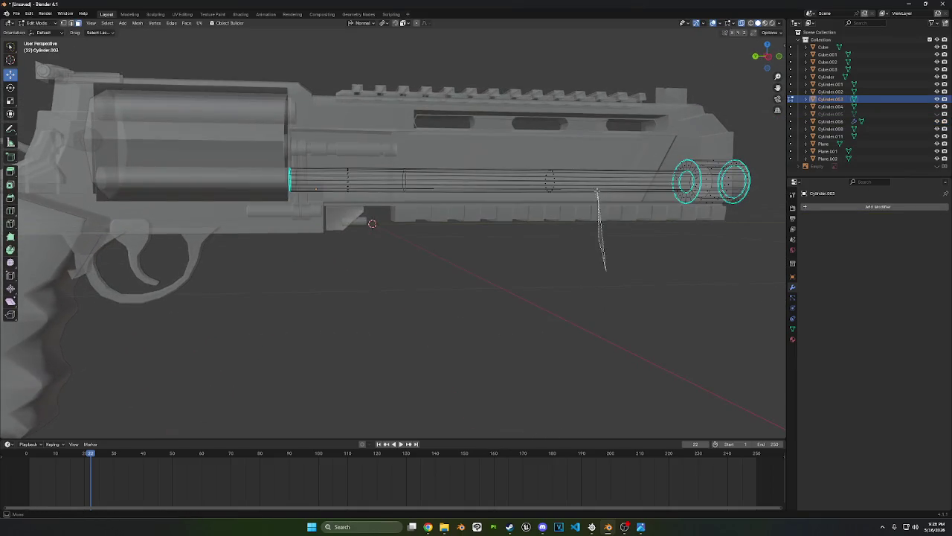
{"action": "right_click_drag", "start_coordinate": [604, 276], "coordinate": [604, 269], "text": "ctrl"}
{"action": "scroll", "coordinate": [531, 203], "scroll_direction": "up", "scroll_amount": 5}
{"action": "middle_click_drag", "start_coordinate": [532, 203], "coordinate": [610, 256]}
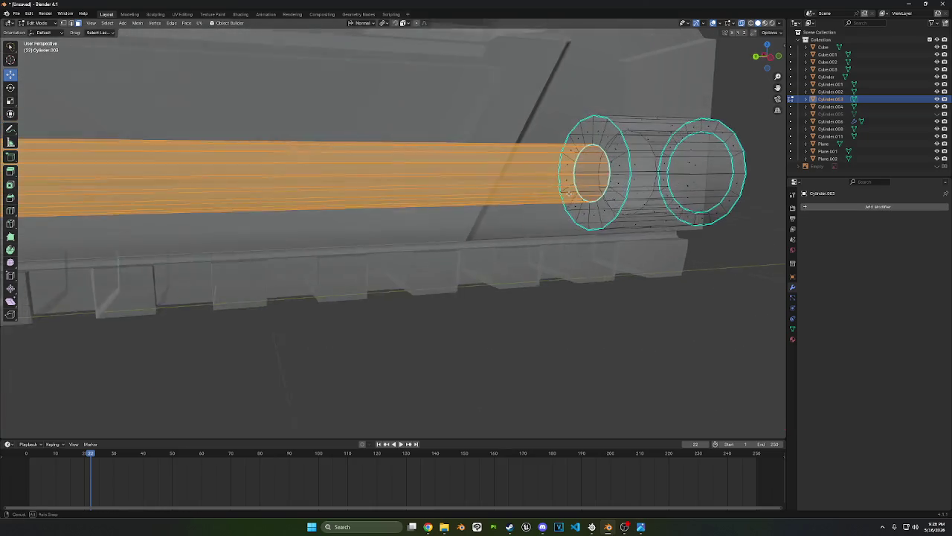
{"action": "key", "text": "alt+s"}
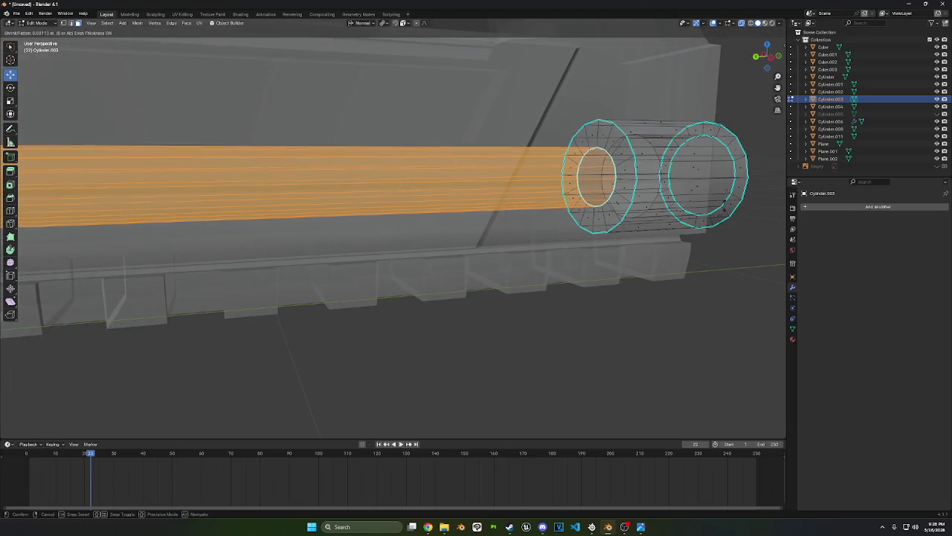
{"action": "left_click", "coordinate": [701, 397]}
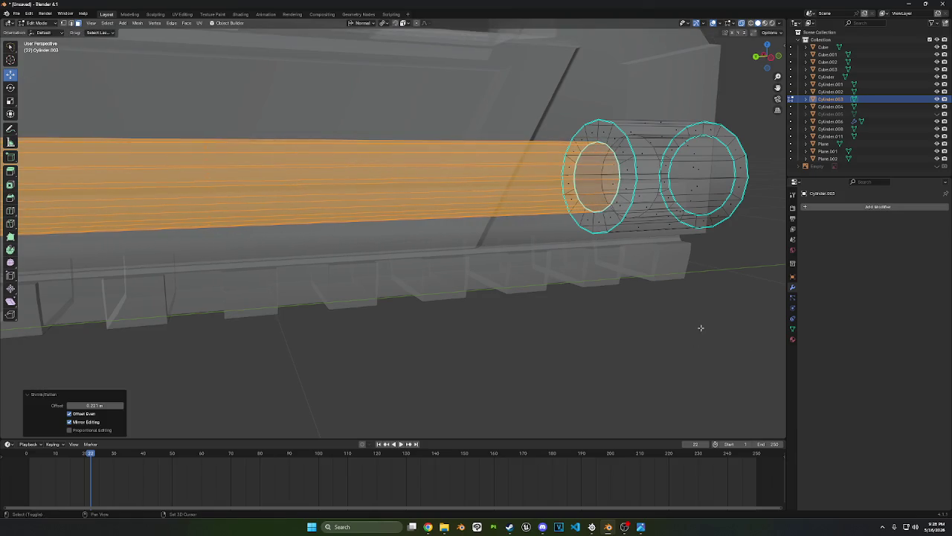
Inset the barrel's rear end cap and extrude the inset face
{"action": "scroll", "coordinate": [283, 319], "scroll_direction": "down", "scroll_amount": 3}
{"action": "scroll", "coordinate": [495, 263], "scroll_direction": "down", "scroll_amount": 2}
{"action": "scroll", "coordinate": [443, 245], "scroll_direction": "up", "scroll_amount": 5}
{"action": "middle_click_drag", "start_coordinate": [443, 245], "coordinate": [395, 229]}
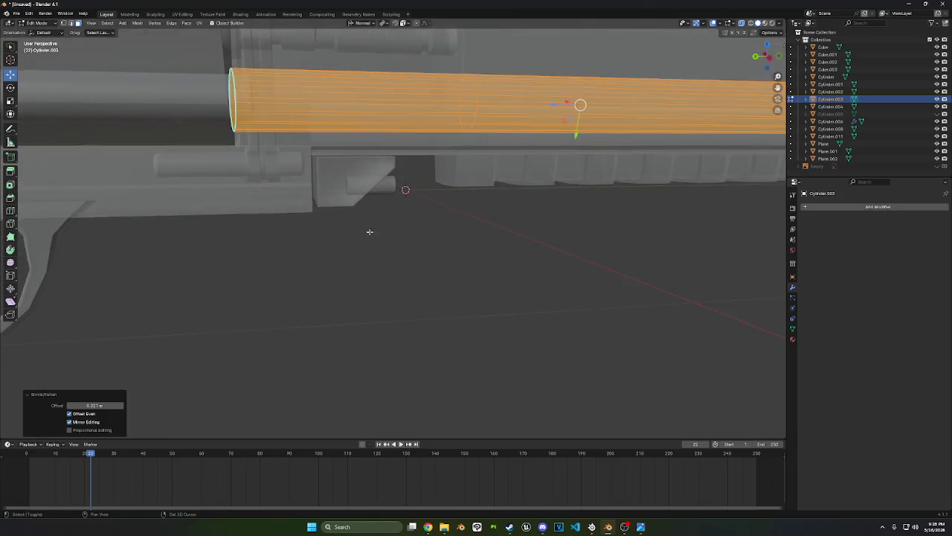
{"action": "left_click", "coordinate": [371, 182]}
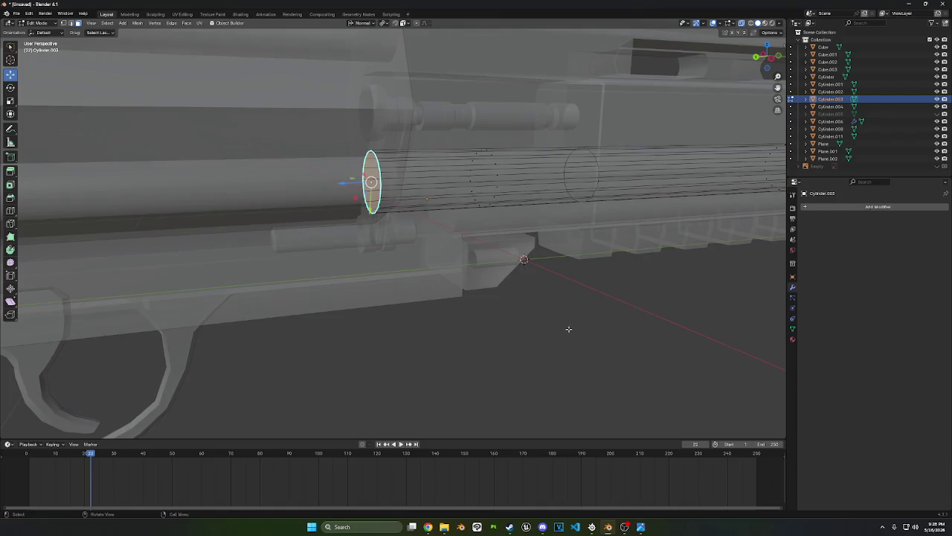
{"action": "key", "text": "i"}
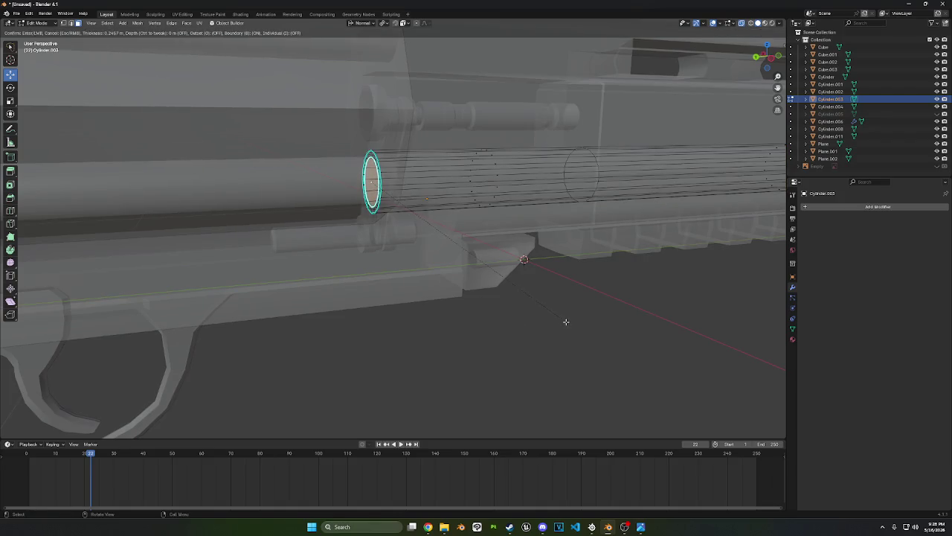
{"action": "left_click", "coordinate": [567, 322]}
{"action": "key", "text": "e"}
{"action": "left_click", "coordinate": [593, 319]}
Return to Object Mode and orbit to view the whole revolver from above
{"action": "scroll", "coordinate": [593, 319], "scroll_direction": "down", "scroll_amount": 3}
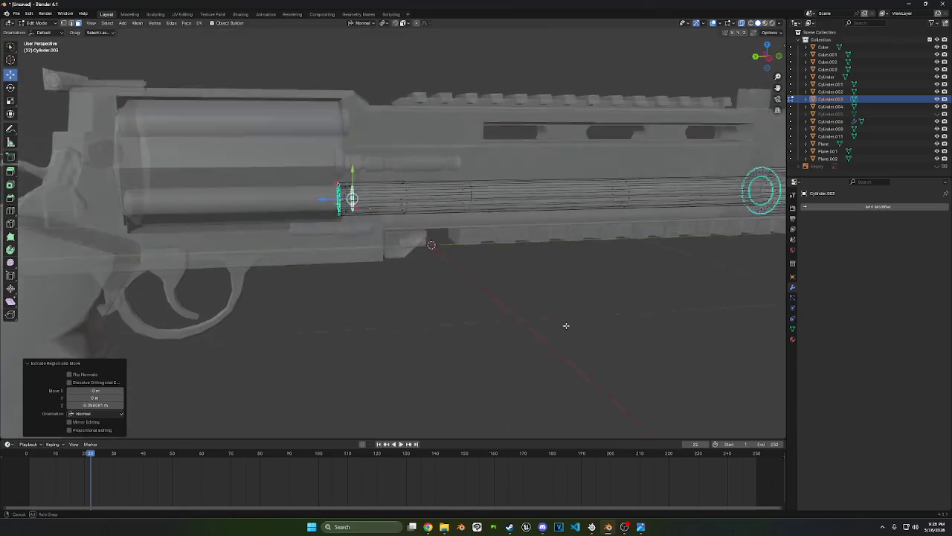
{"action": "middle_click_drag", "start_coordinate": [565, 325], "coordinate": [538, 355]}
{"action": "left_click", "coordinate": [52, 25]}
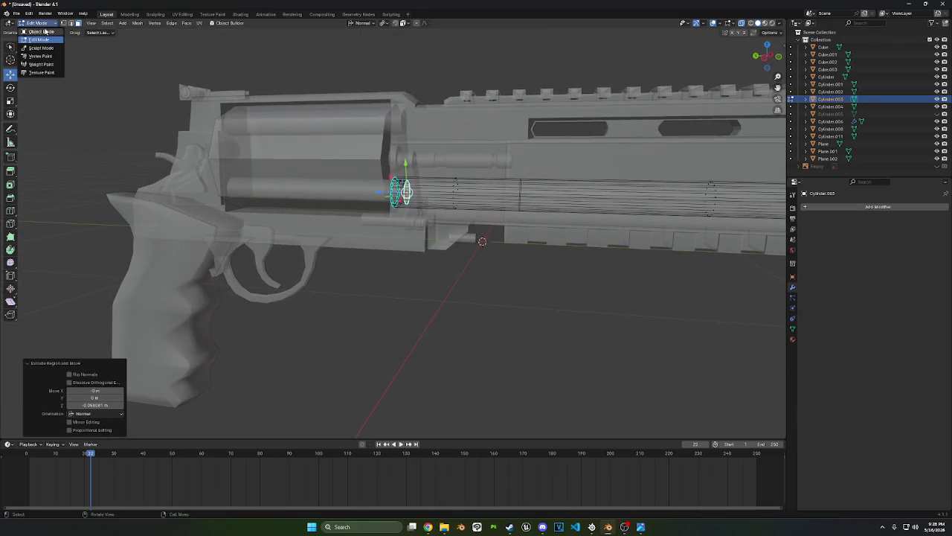
{"action": "left_click", "coordinate": [37, 34]}
{"action": "scroll", "coordinate": [376, 189], "scroll_direction": "up", "scroll_amount": 3}
{"action": "scroll", "coordinate": [376, 188], "scroll_direction": "up", "scroll_amount": 2}
{"action": "middle_click_drag", "start_coordinate": [376, 188], "coordinate": [341, 213]}
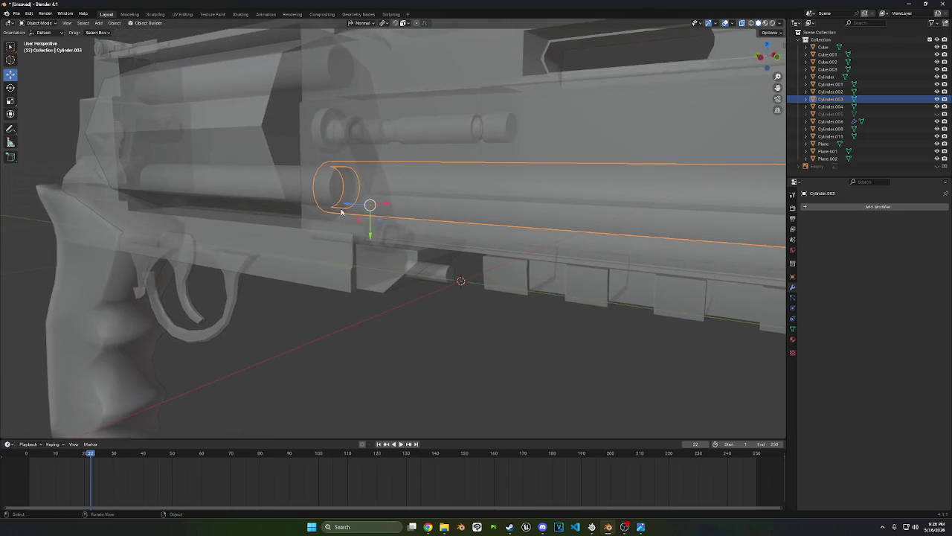
Delete the barrel's selected rear-end faces, then select the mirrored cylinder Cylinder.004
{"action": "key", "text": "Tab"}
{"action": "right_click", "coordinate": [305, 208]}
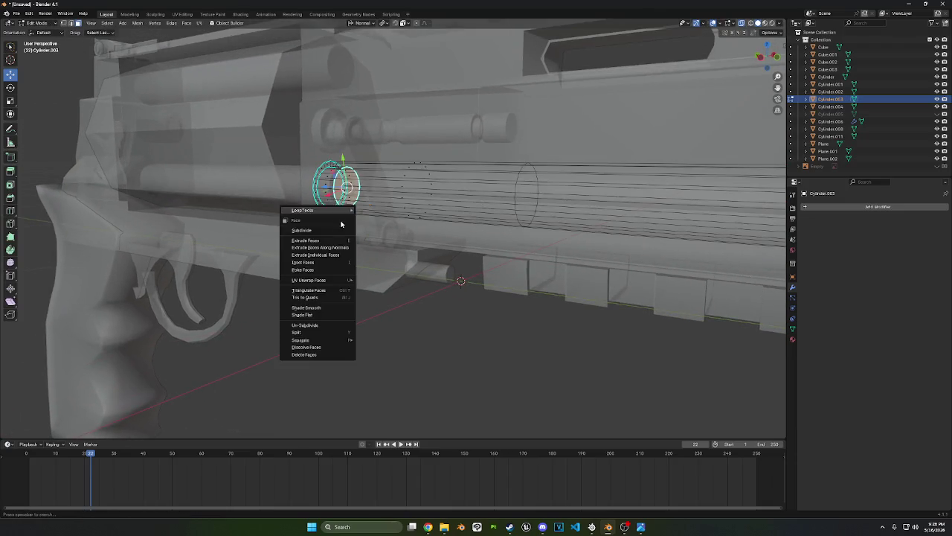
{"action": "left_click", "coordinate": [321, 355]}
{"action": "middle_click_drag", "start_coordinate": [329, 317], "coordinate": [336, 318]}
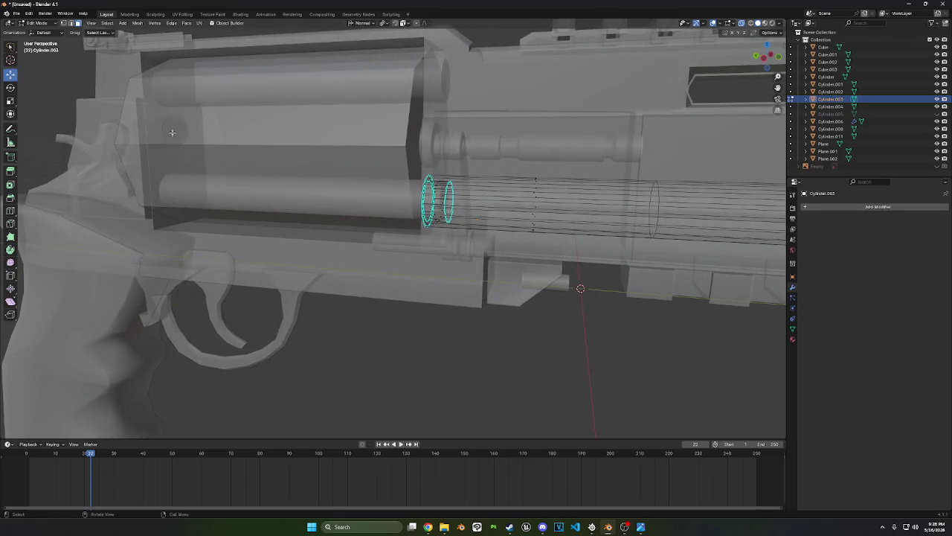
{"action": "left_click", "coordinate": [37, 22]}
{"action": "left_click", "coordinate": [37, 32]}
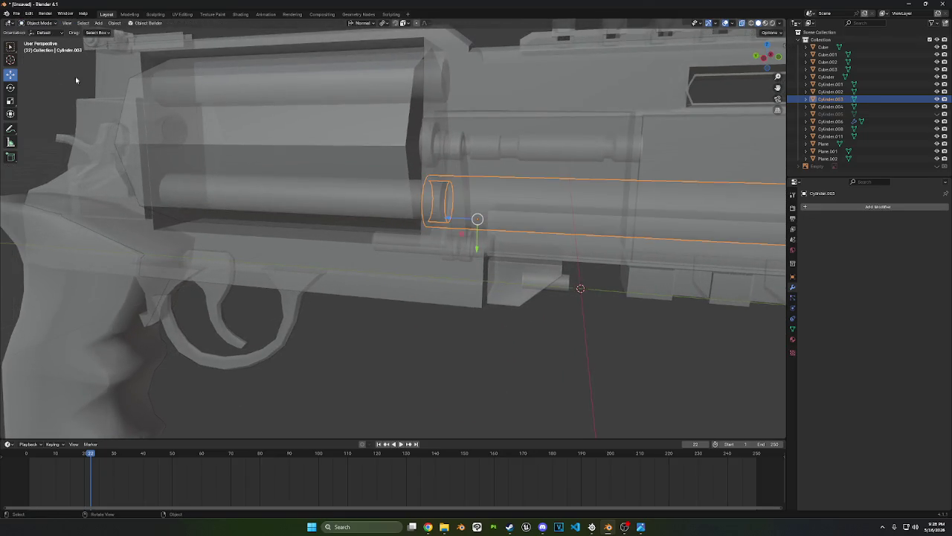
{"action": "left_click", "coordinate": [419, 199]}
{"action": "left_click", "coordinate": [419, 199]}
{"action": "middle_click_drag", "start_coordinate": [418, 200], "coordinate": [397, 197]}
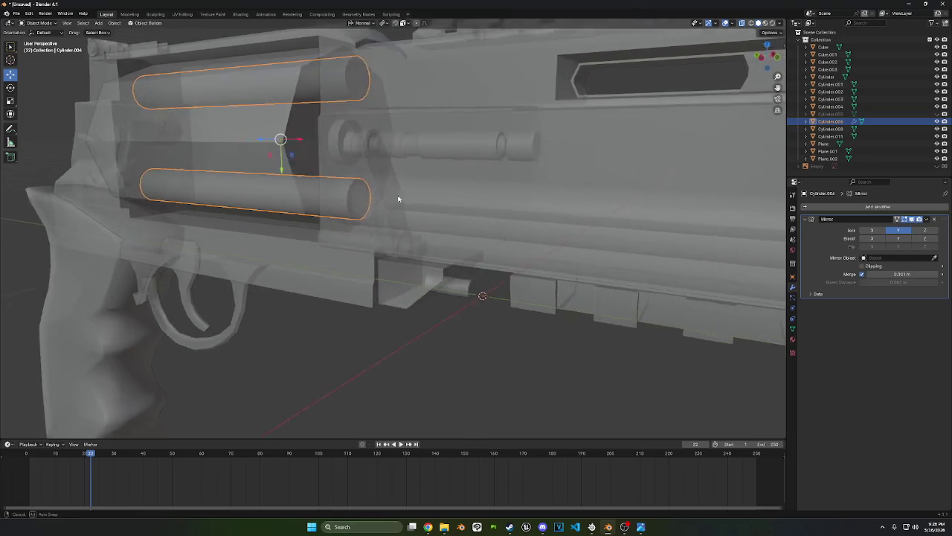
Thicken the mirrored cylinder Cylinder.004 with Alt+S and return to Object Mode in front view
{"action": "key", "text": "Tab"}
{"action": "key", "text": "alt+s"}
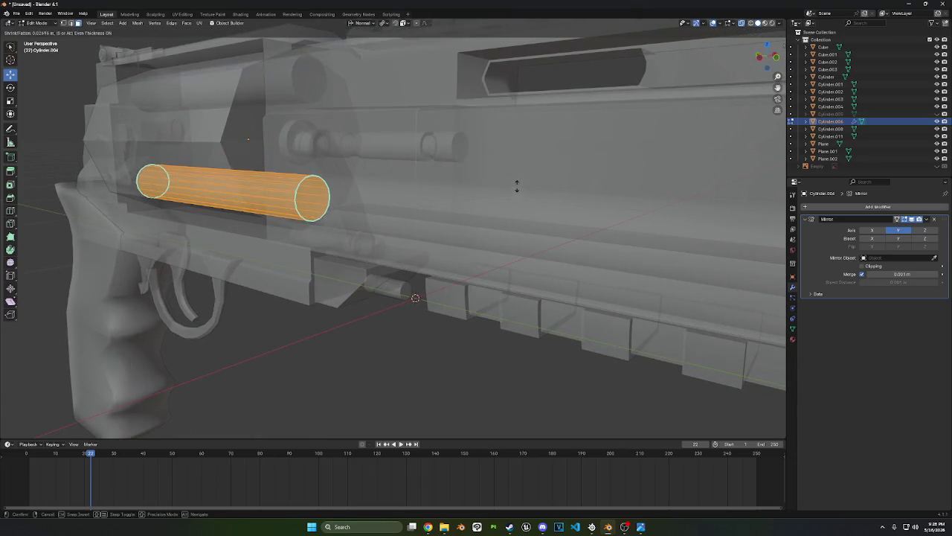
{"action": "left_click", "coordinate": [526, 151]}
{"action": "middle_click_drag", "start_coordinate": [526, 151], "coordinate": [731, 68]}
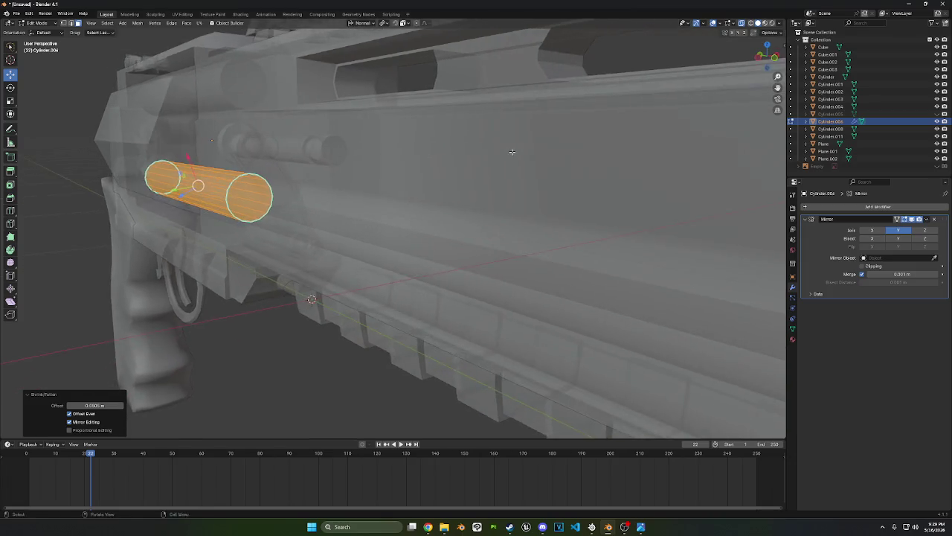
{"action": "left_click", "coordinate": [773, 64]}
{"action": "scroll", "coordinate": [513, 201], "scroll_direction": "up", "scroll_amount": 3}
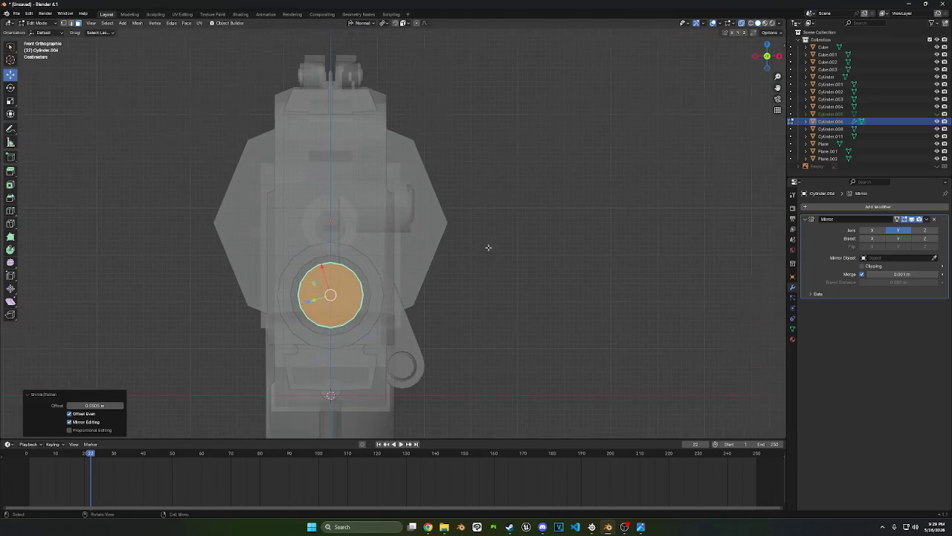
{"action": "middle_click_drag", "start_coordinate": [520, 228], "coordinate": [563, 196], "text": "shift"}
{"action": "left_click", "coordinate": [36, 22]}
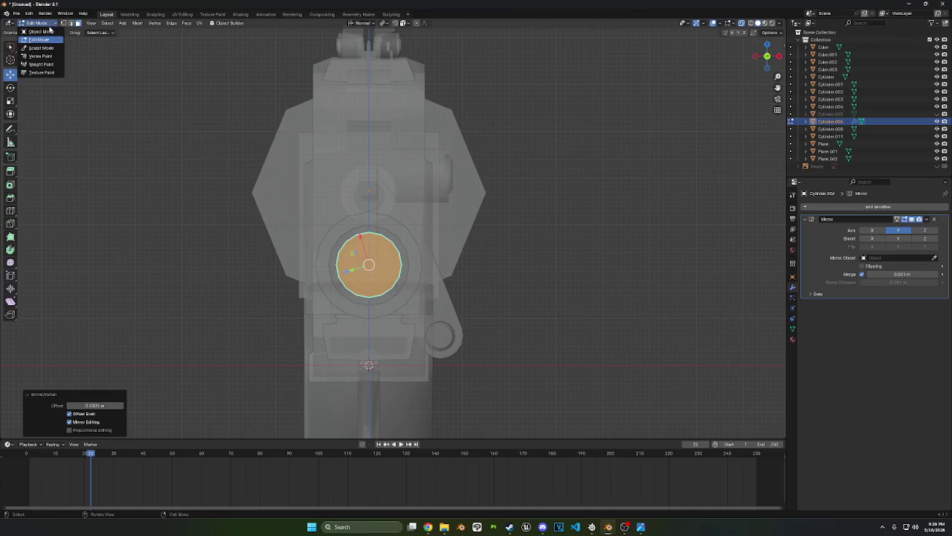
{"action": "left_click", "coordinate": [37, 30]}
Duplicate the mirrored cylinder pair in place and rotate the copy 90° to sit left and right
{"action": "key", "text": "shift+d"}
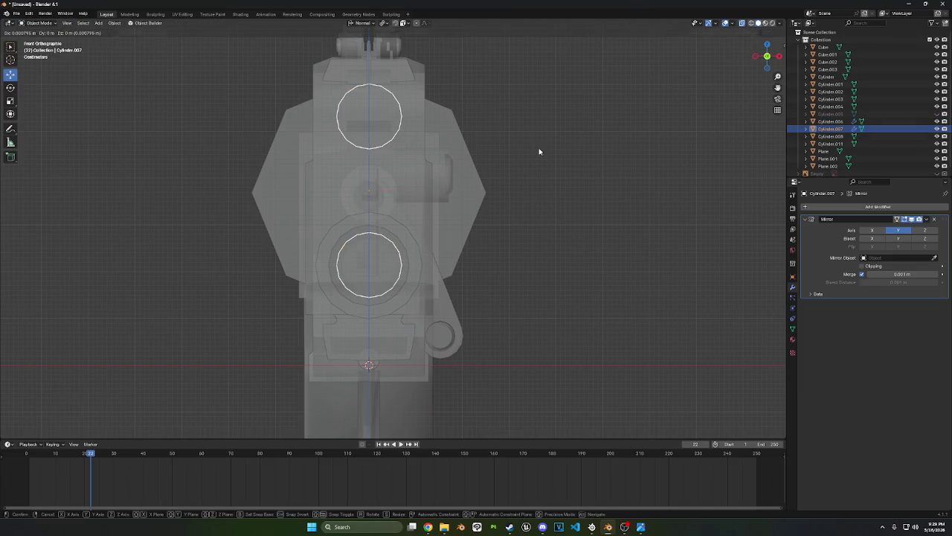
{"action": "right_click", "coordinate": [558, 129]}
{"action": "key", "text": "r"}
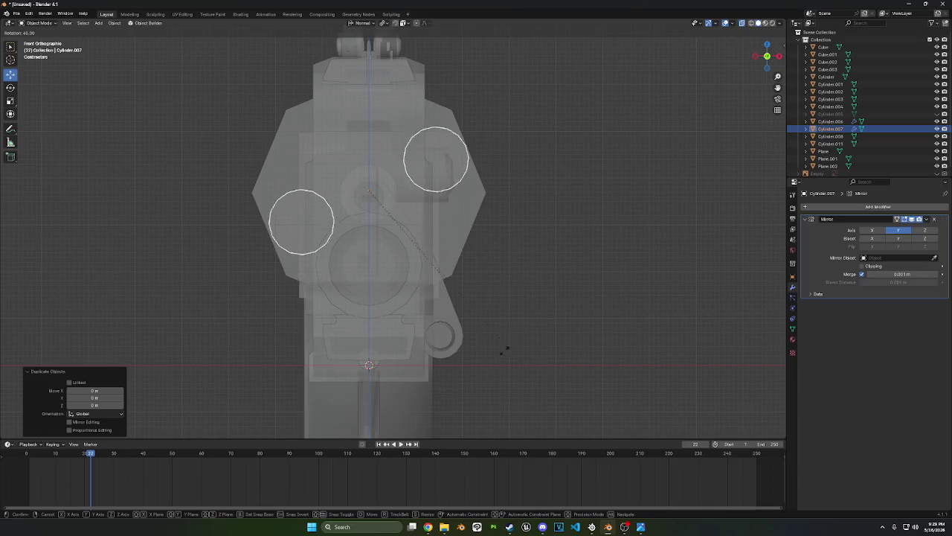
{"action": "left_click", "coordinate": [427, 389]}
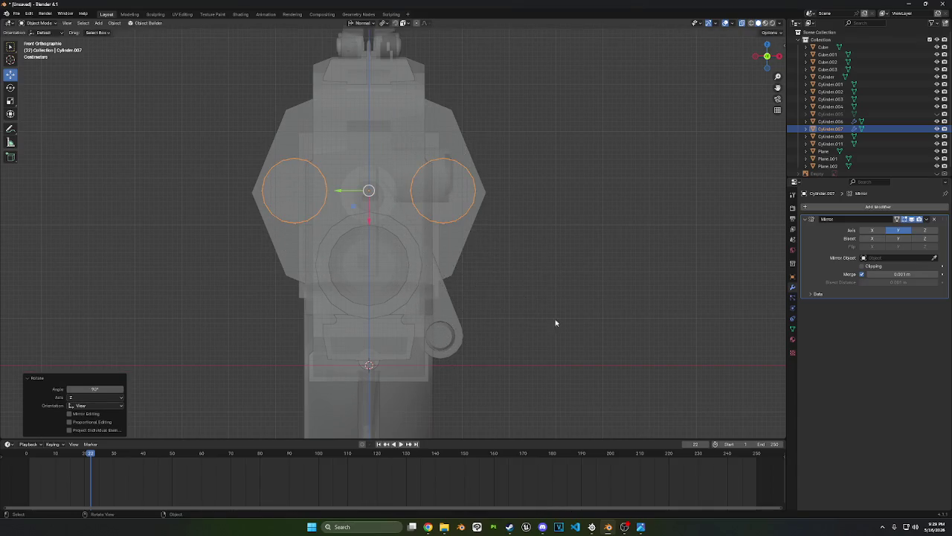
{"action": "mouse_move", "coordinate": [574, 297]}
{"action": "middle_mouse_down"}
{"action": "mouse_move", "coordinate": [602, 302]}
{"action": "mouse_move", "coordinate": [579, 304]}
{"action": "mouse_move", "coordinate": [589, 301]}
{"action": "middle_mouse_up"}
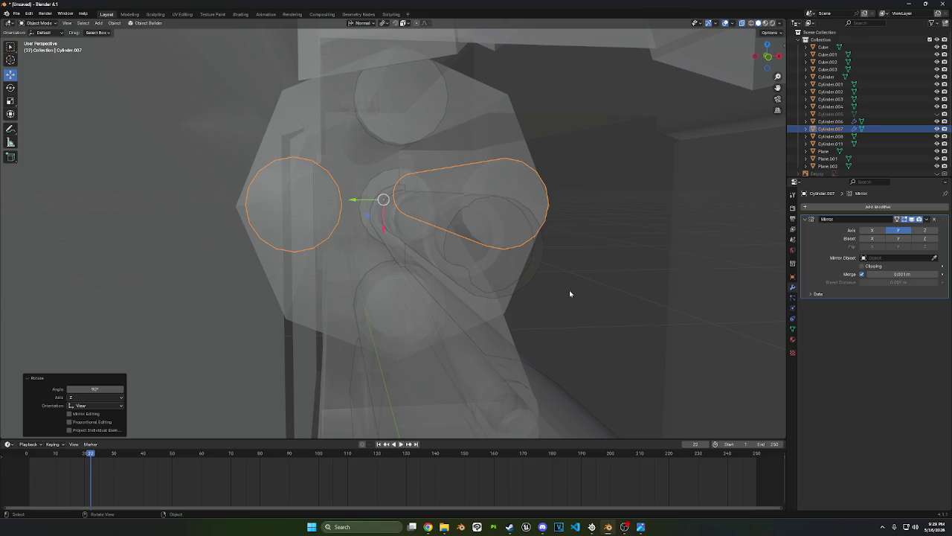
Check the cylinder pairs from straight back and front views, then duplicate the selected cylinders
{"action": "mouse_move", "coordinate": [489, 163]}
{"action": "middle_mouse_down"}
{"action": "mouse_move", "coordinate": [597, 112]}
{"action": "mouse_move", "coordinate": [659, 161]}
{"action": "middle_mouse_up"}
{"action": "left_click", "coordinate": [770, 57]}
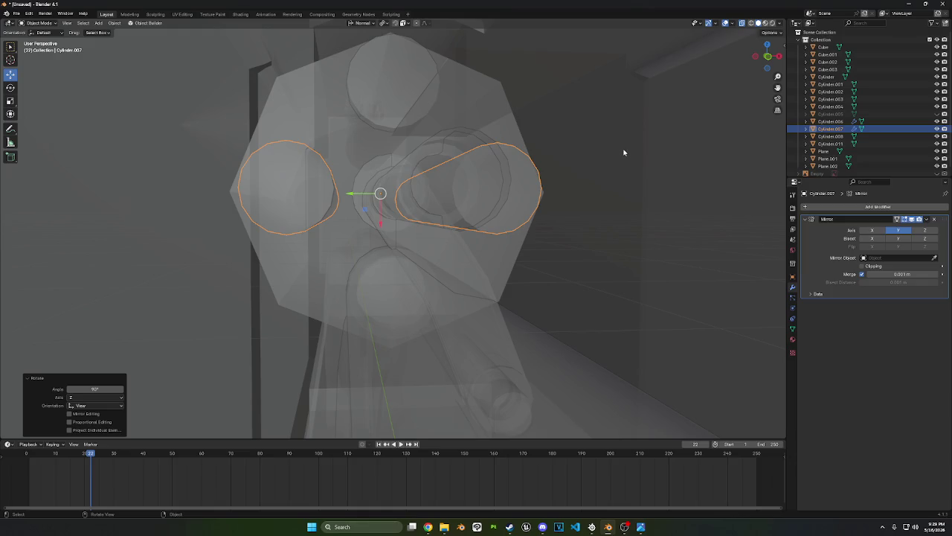
{"action": "key", "text": "KP_8"}
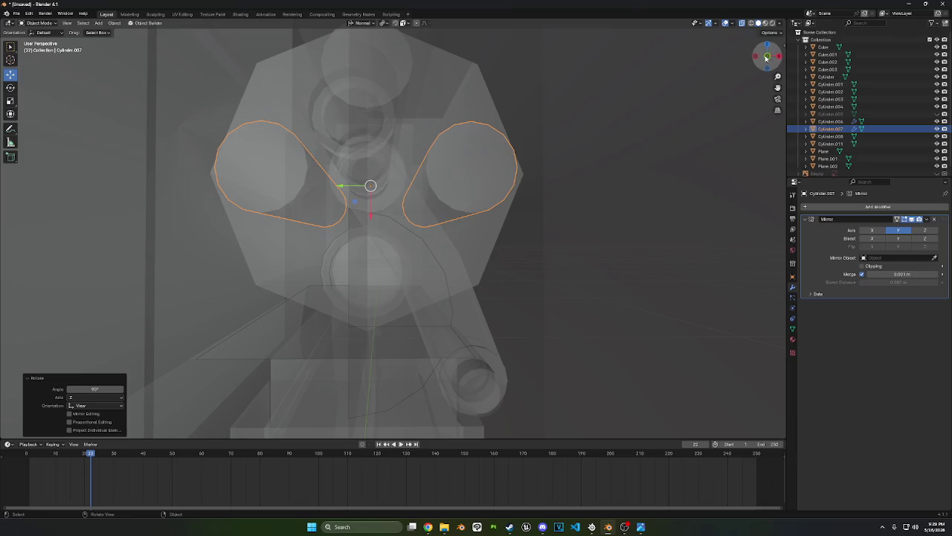
{"action": "left_click", "coordinate": [767, 57]}
{"action": "key", "text": "shift+d"}
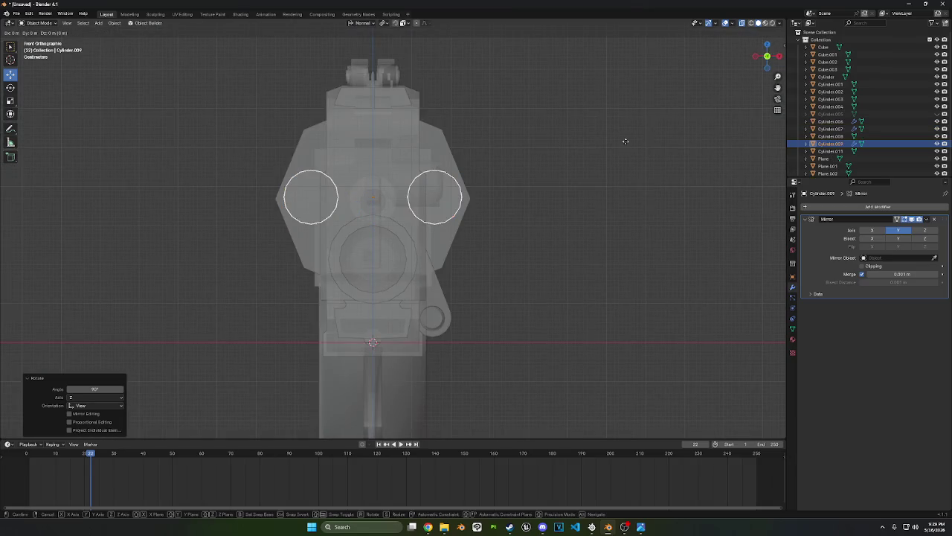
Rotate the duplicated chamber pair 30° about the drum, undo it, then rotate another pair around the centre
{"action": "key", "text": "r"}
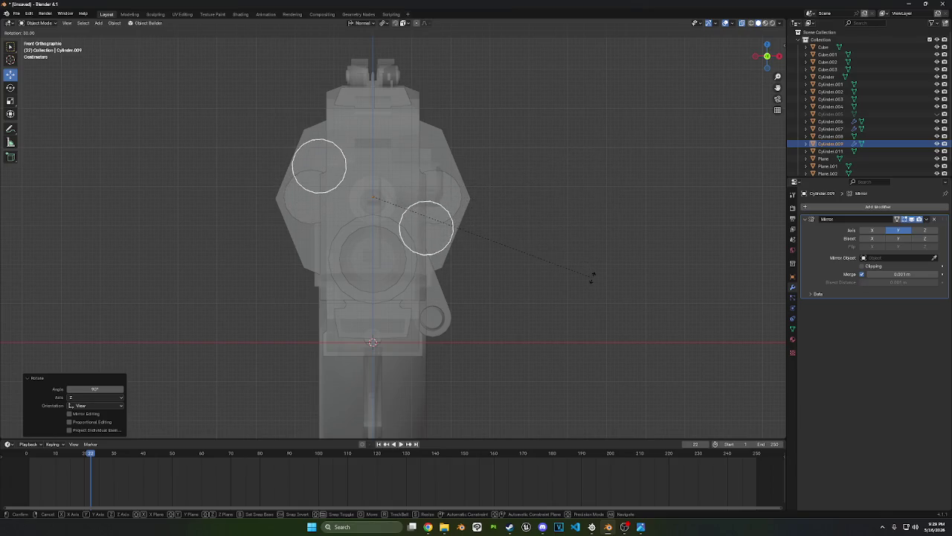
{"action": "left_click", "coordinate": [592, 272]}
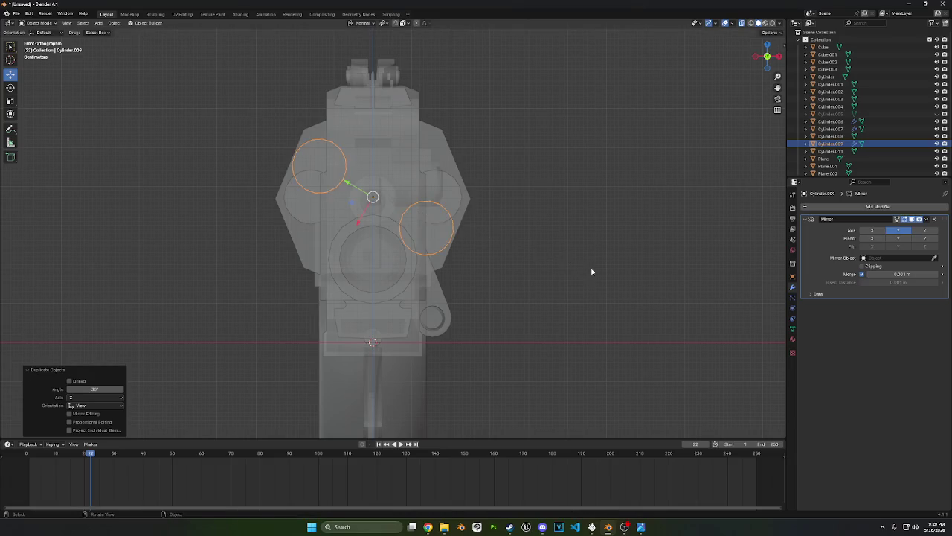
{"action": "key", "text": "ctrl+z"}
{"action": "key", "text": "r"}
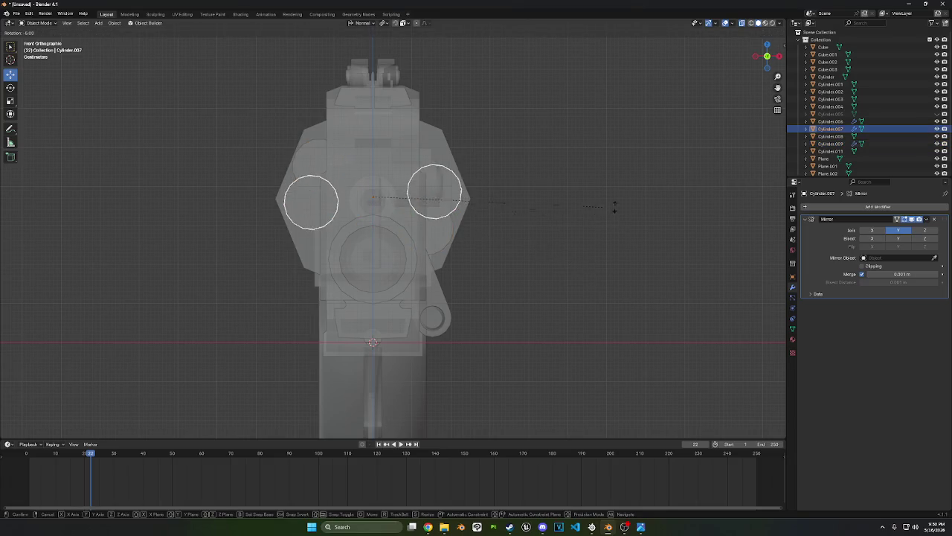
{"action": "left_click", "coordinate": [602, 137]}
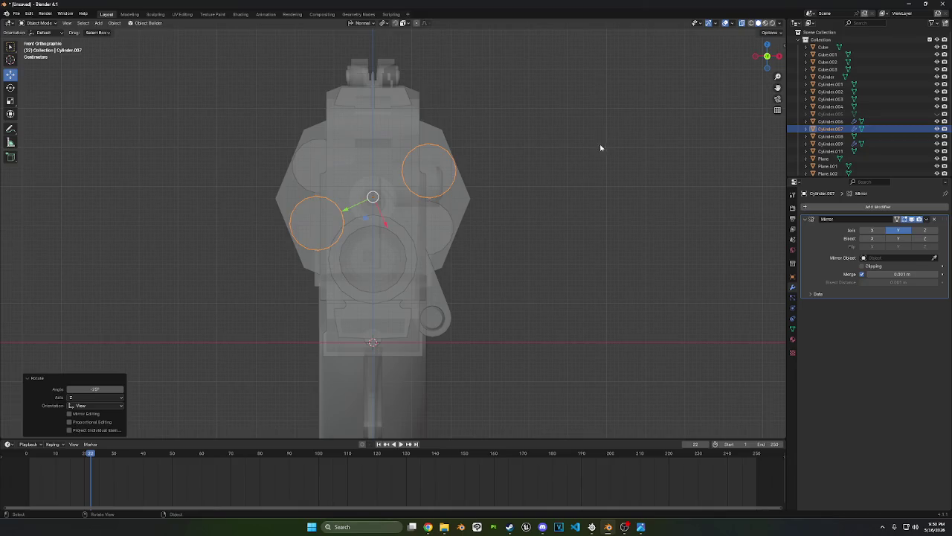
{"action": "mouse_move", "coordinate": [602, 148]}
{"action": "middle_mouse_down"}
{"action": "mouse_move", "coordinate": [554, 183]}
{"action": "mouse_move", "coordinate": [618, 198]}
{"action": "mouse_move", "coordinate": [742, 187]}
{"action": "middle_mouse_up"}
{"action": "scroll", "coordinate": [553, 183], "scroll_direction": "down", "scroll_amount": 4}
{"action": "scroll", "coordinate": [566, 186], "scroll_direction": "down", "scroll_amount": 2}
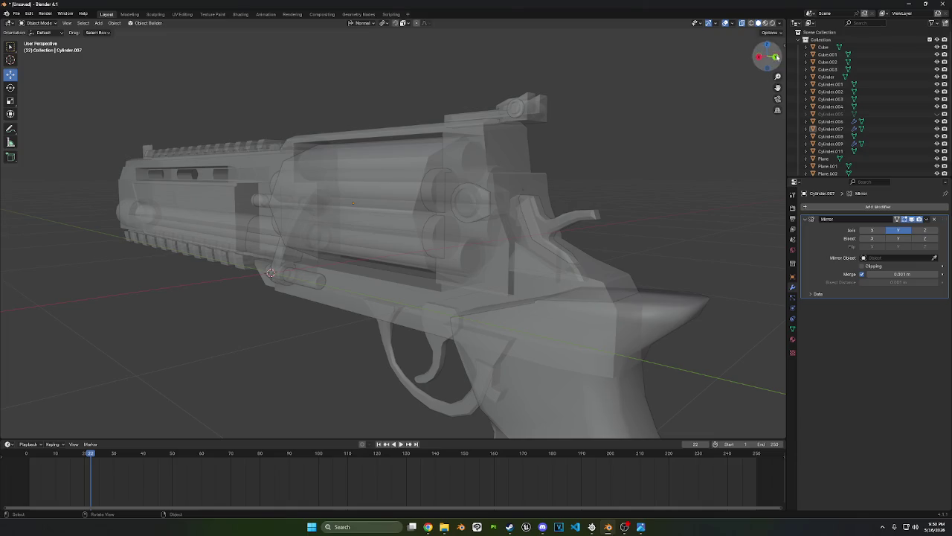
Select only chamber pairs Cylinder.006, .007 and .009, with Cylinder.009 active
{"action": "left_click", "coordinate": [778, 58]}
{"action": "scroll", "coordinate": [681, 73], "scroll_direction": "up", "scroll_amount": 4}
{"action": "left_click", "coordinate": [779, 56]}
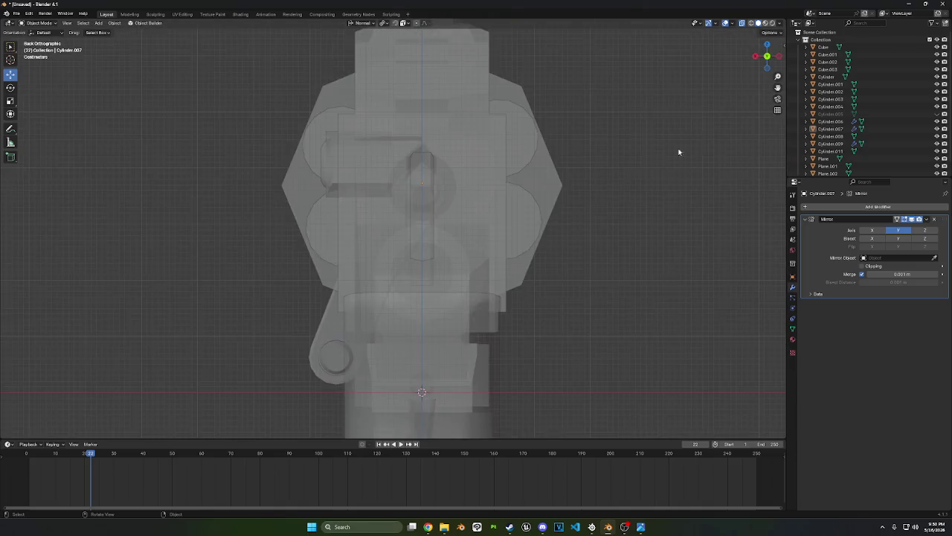
{"action": "scroll", "coordinate": [399, 159], "scroll_direction": "down", "scroll_amount": 2}
{"action": "scroll", "coordinate": [379, 223], "scroll_direction": "down", "scroll_amount": 4}
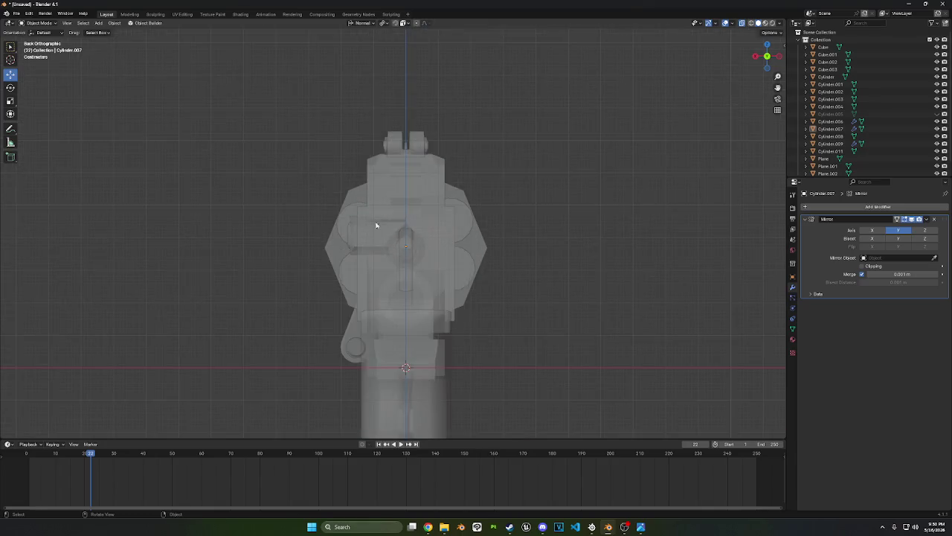
{"action": "mouse_move", "coordinate": [379, 223]}
{"action": "middle_mouse_down"}
{"action": "mouse_move", "coordinate": [392, 227]}
{"action": "mouse_move", "coordinate": [346, 223]}
{"action": "middle_mouse_up"}
{"action": "left_click", "coordinate": [367, 246]}
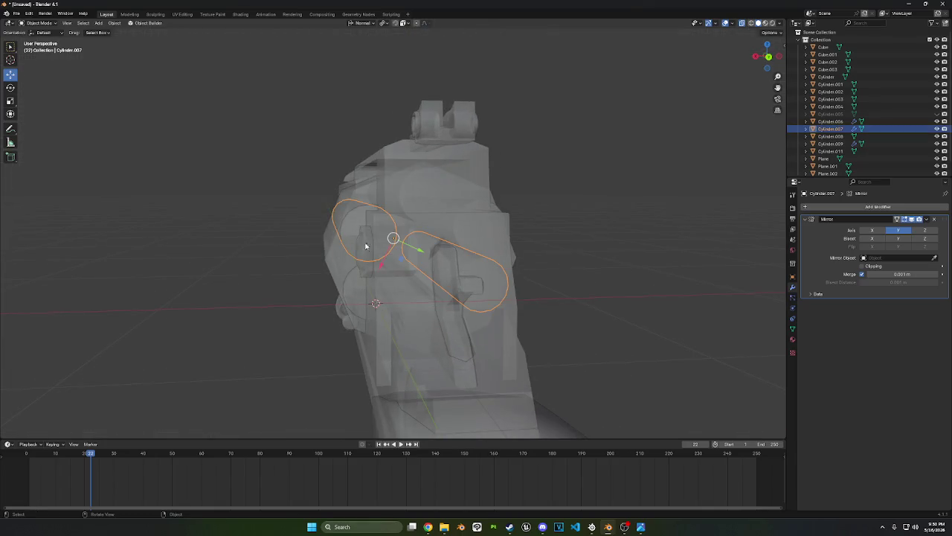
{"action": "middle_click_drag", "start_coordinate": [446, 287], "coordinate": [456, 283]}
{"action": "left_click", "coordinate": [376, 286], "text": "shift"}
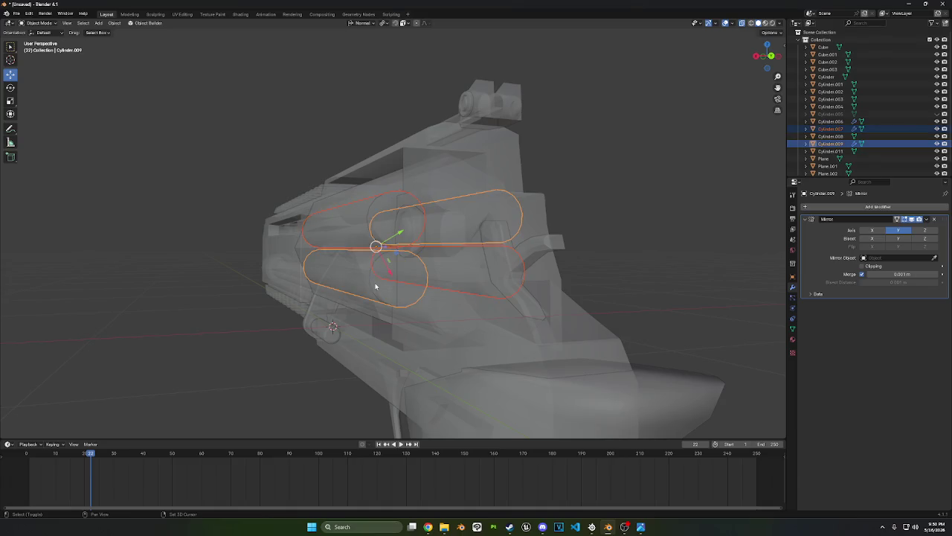
{"action": "left_click", "coordinate": [437, 312], "text": "shift"}
{"action": "left_click", "coordinate": [833, 121], "text": "ctrl"}
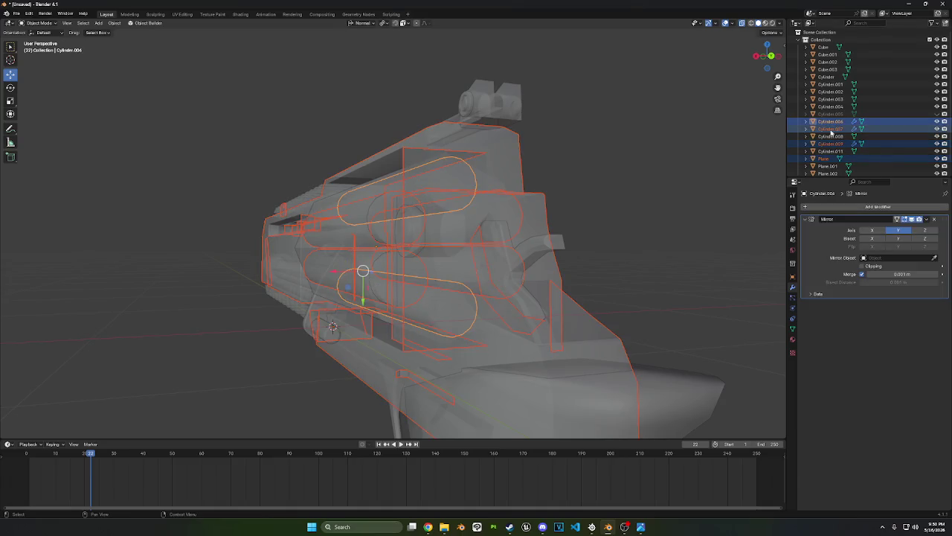
{"action": "left_click", "coordinate": [837, 123]}
{"action": "left_click", "coordinate": [831, 128], "text": "ctrl"}
{"action": "left_click", "coordinate": [831, 144], "text": "ctrl"}
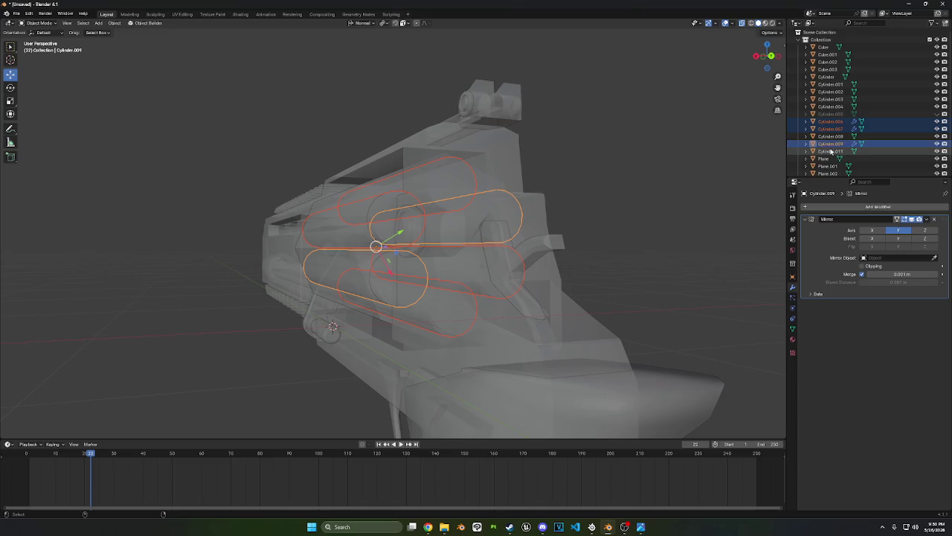
Scale the chamber pairs to 0.923, then stretch them to 1.084 along Y
{"action": "key", "text": "KP_1"}
{"action": "key", "text": "s"}
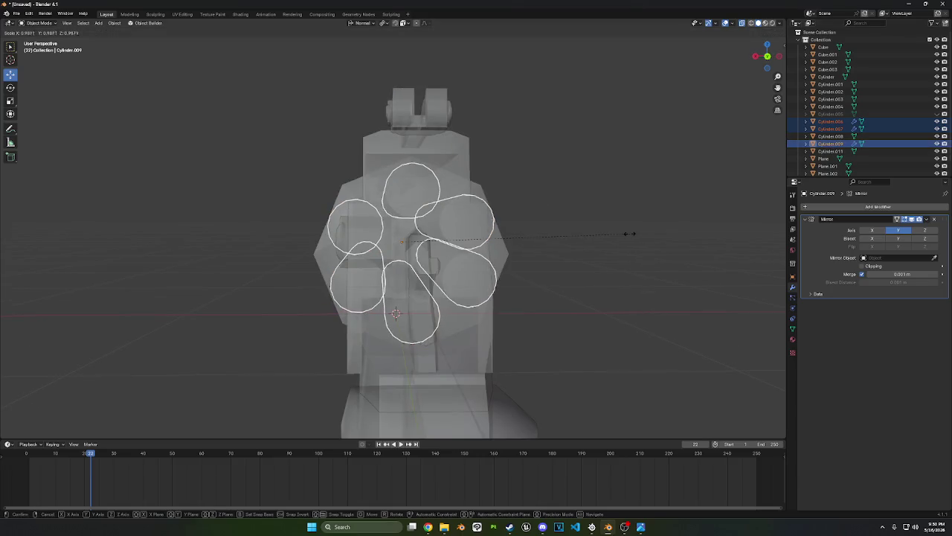
{"action": "left_click", "coordinate": [618, 230]}
{"action": "middle_click_drag", "start_coordinate": [555, 256], "coordinate": [252, 301]}
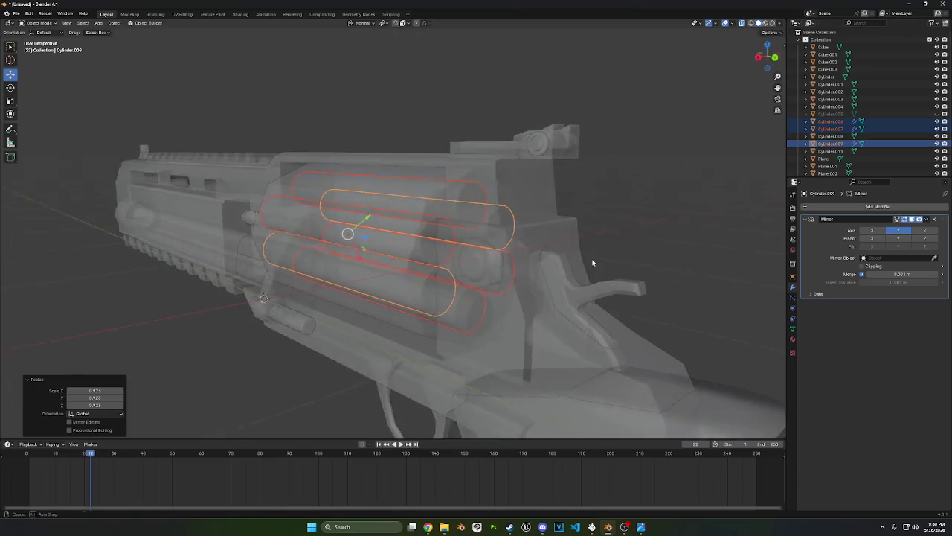
{"action": "key", "text": "y"}
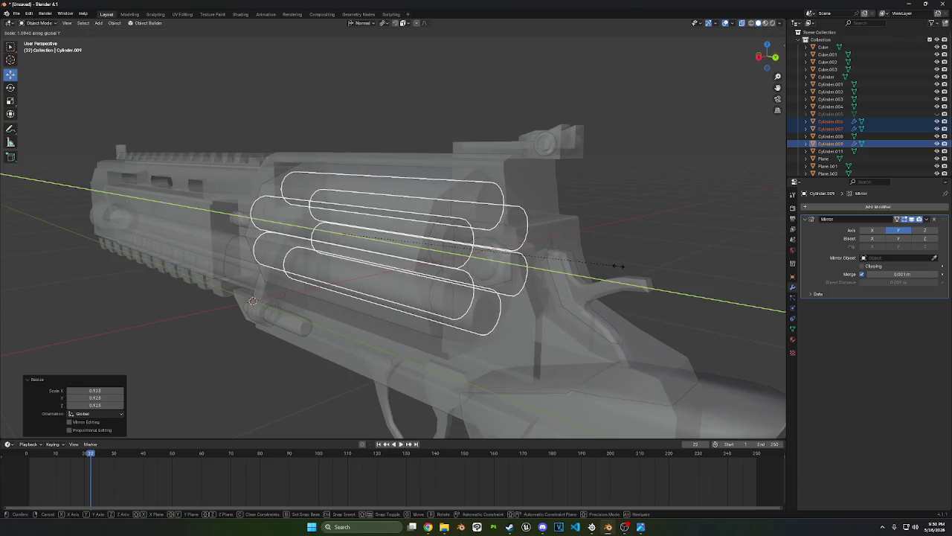
{"action": "left_click", "coordinate": [607, 270]}
{"action": "mouse_move", "coordinate": [607, 271]}
{"action": "middle_mouse_down"}
{"action": "mouse_move", "coordinate": [655, 257]}
{"action": "mouse_move", "coordinate": [633, 270]}
{"action": "mouse_move", "coordinate": [646, 251]}
{"action": "middle_mouse_up"}
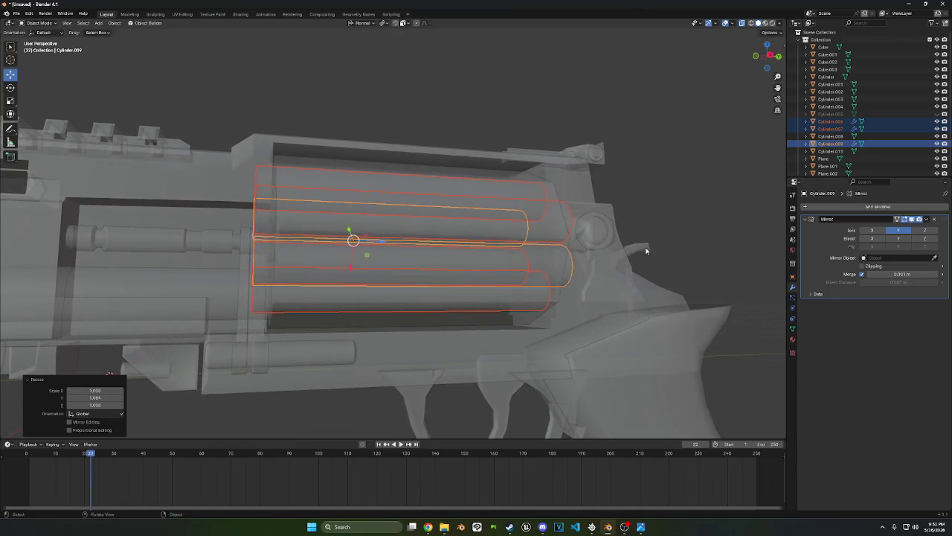
Inspect the resized chambers, cancel an extra scale, and select drum housing Cylinder.011
{"action": "left_click", "coordinate": [778, 56]}
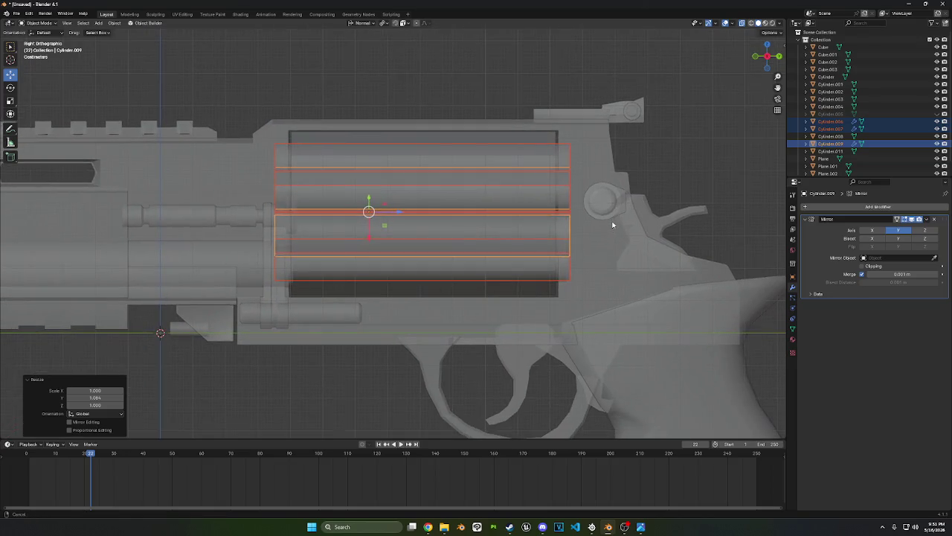
{"action": "mouse_move", "coordinate": [616, 223]}
{"action": "middle_mouse_down"}
{"action": "mouse_move", "coordinate": [546, 261]}
{"action": "mouse_move", "coordinate": [557, 262]}
{"action": "mouse_move", "coordinate": [546, 245]}
{"action": "mouse_move", "coordinate": [553, 252]}
{"action": "middle_mouse_up"}
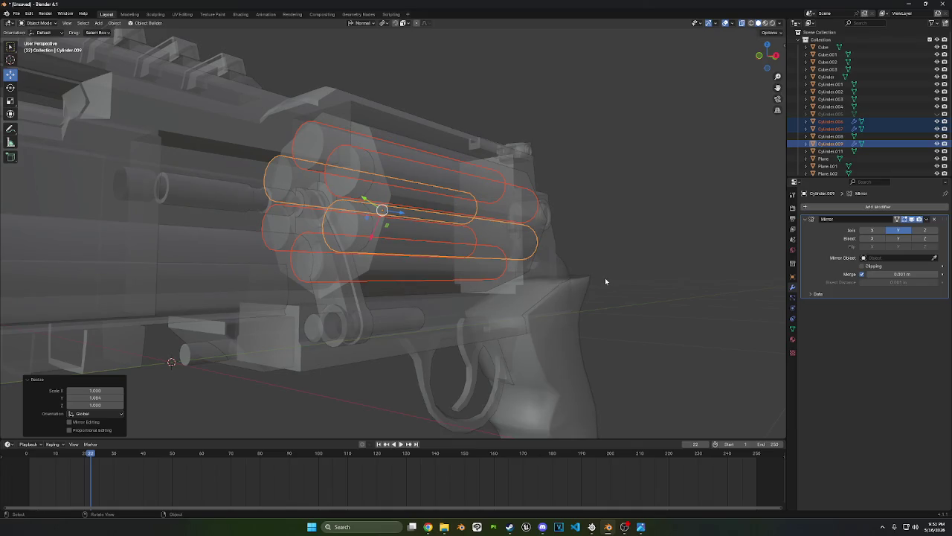
{"action": "mouse_move", "coordinate": [606, 279]}
{"action": "middle_mouse_down"}
{"action": "mouse_move", "coordinate": [588, 272]}
{"action": "mouse_move", "coordinate": [615, 279]}
{"action": "middle_mouse_up"}
{"action": "key", "text": "s"}
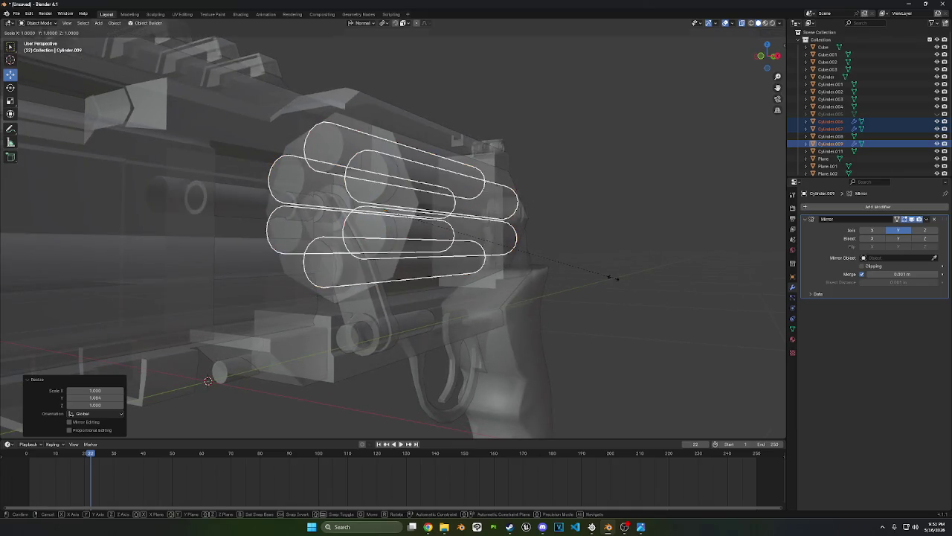
{"action": "right_click", "coordinate": [688, 228]}
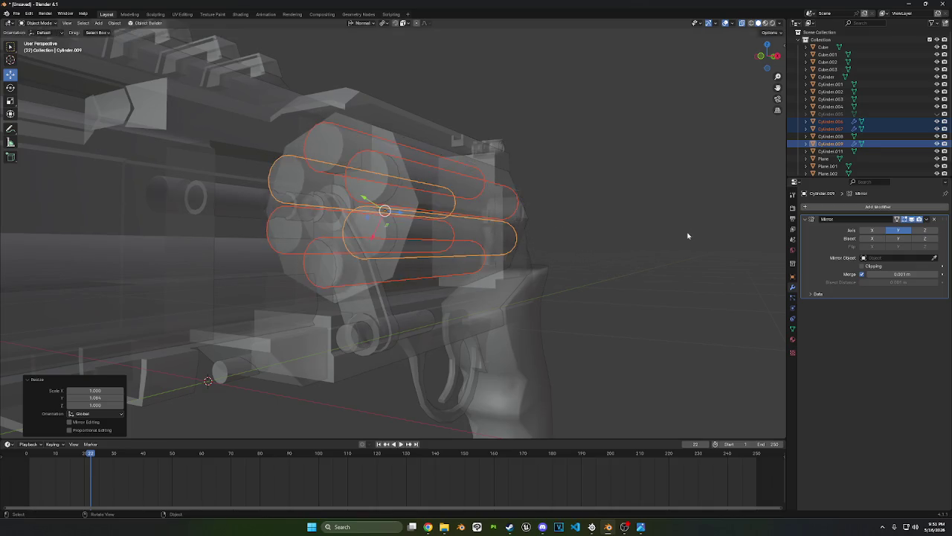
{"action": "mouse_move", "coordinate": [689, 232]}
{"action": "middle_mouse_down"}
{"action": "mouse_move", "coordinate": [648, 249]}
{"action": "mouse_move", "coordinate": [671, 257]}
{"action": "middle_mouse_up"}
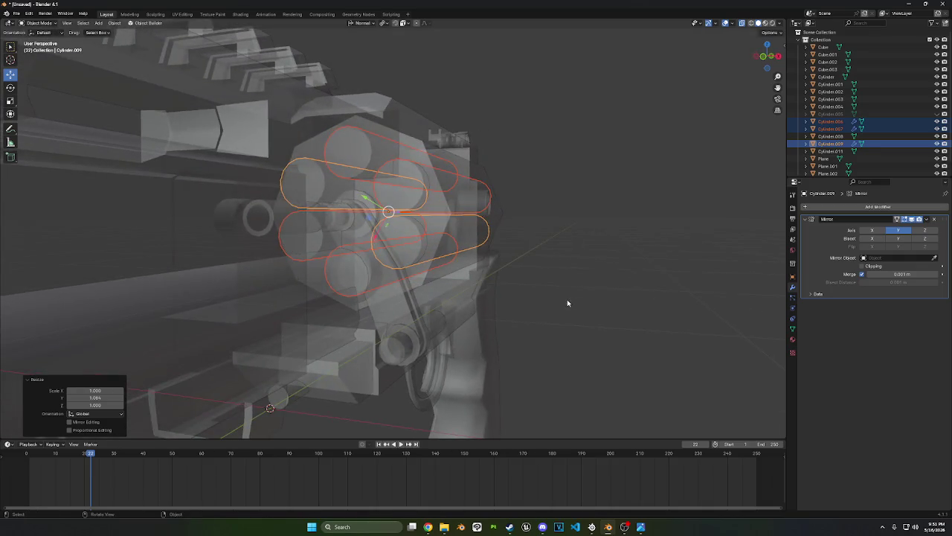
{"action": "scroll", "coordinate": [569, 301], "scroll_direction": "up", "scroll_amount": 2}
{"action": "mouse_move", "coordinate": [593, 305]}
{"action": "middle_mouse_down"}
{"action": "mouse_move", "coordinate": [618, 305]}
{"action": "mouse_move", "coordinate": [592, 306]}
{"action": "middle_mouse_up"}
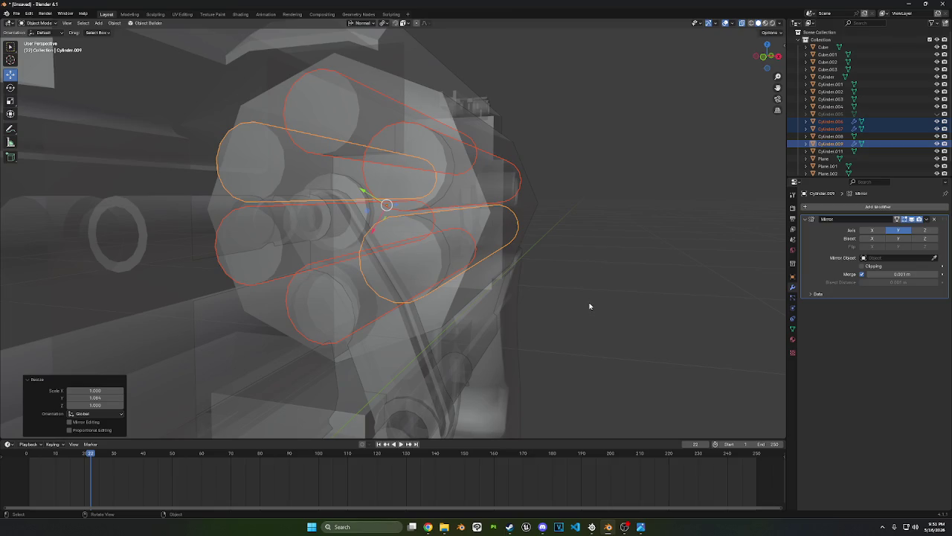
{"action": "left_click", "coordinate": [582, 301]}
{"action": "mouse_move", "coordinate": [582, 301]}
{"action": "middle_mouse_down"}
{"action": "mouse_move", "coordinate": [676, 276]}
{"action": "mouse_move", "coordinate": [646, 280]}
{"action": "mouse_move", "coordinate": [482, 207]}
{"action": "middle_mouse_up"}
{"action": "left_click", "coordinate": [408, 236]}
{"action": "middle_click_drag", "start_coordinate": [409, 236], "coordinate": [416, 243]}
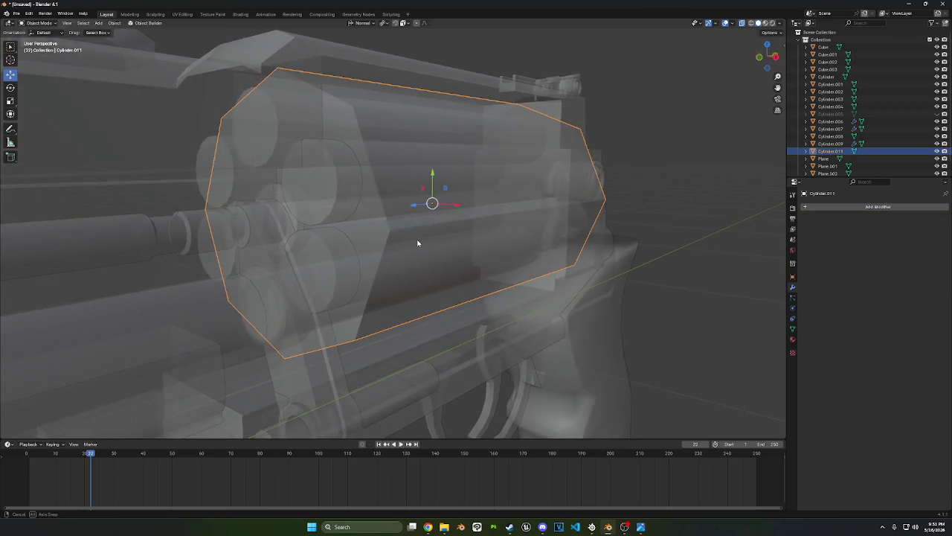
Add a Boolean modifier to drum housing Cylinder.011 using Cylinder.006 as the cutter
{"action": "left_click", "coordinate": [841, 206]}
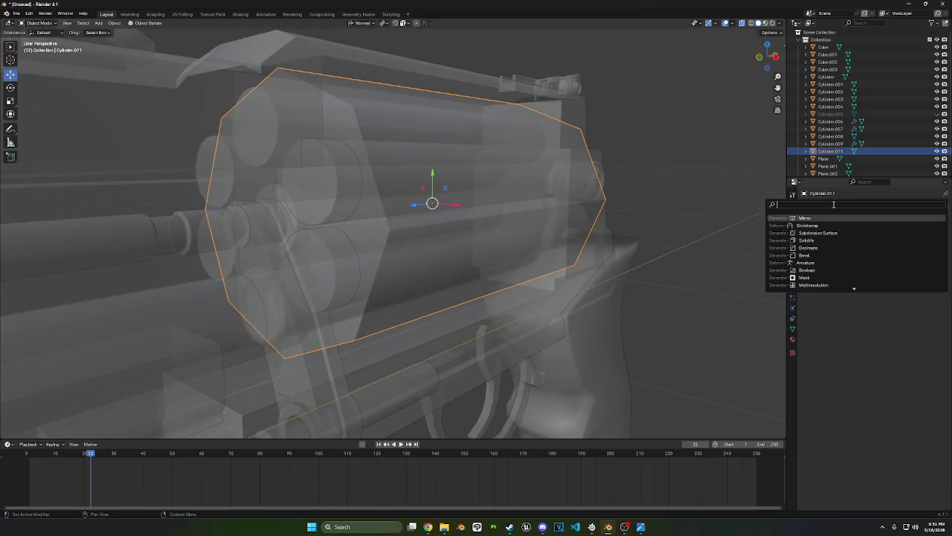
{"action": "left_click", "coordinate": [813, 270]}
{"action": "left_click", "coordinate": [935, 251]}
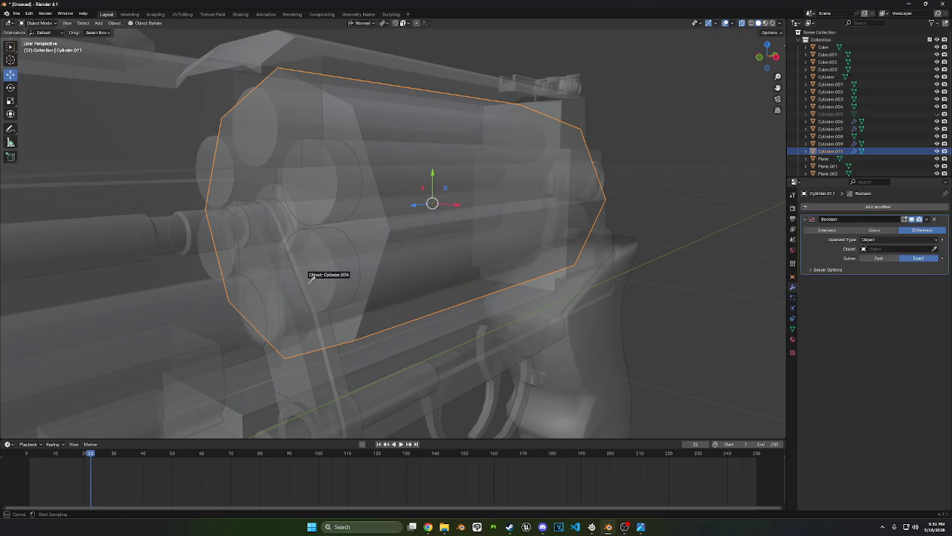
{"action": "left_click", "coordinate": [368, 266]}
{"action": "mouse_move", "coordinate": [368, 266]}
{"action": "middle_mouse_down"}
{"action": "mouse_move", "coordinate": [389, 273]}
{"action": "mouse_move", "coordinate": [395, 230]}
{"action": "middle_mouse_up"}
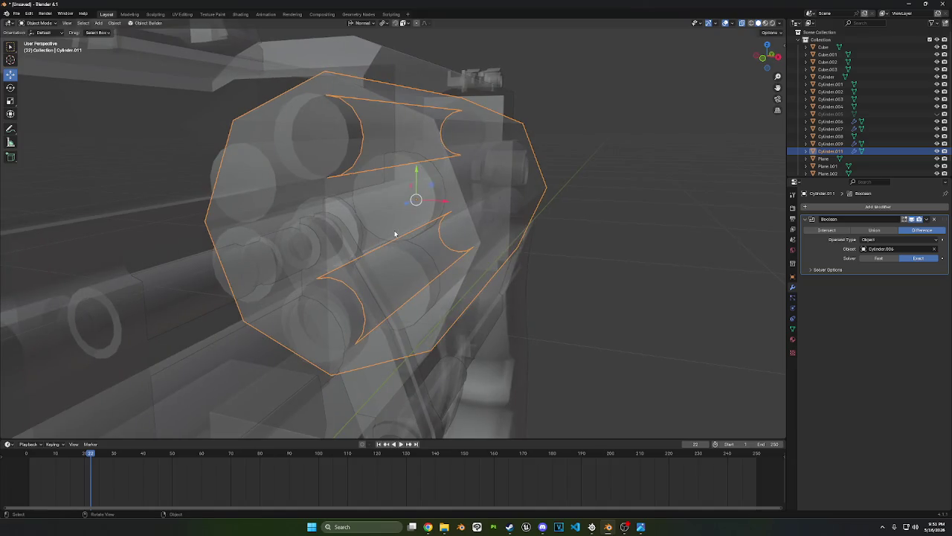
{"action": "left_click", "coordinate": [395, 264]}
{"action": "left_click", "coordinate": [378, 278], "text": "shift"}
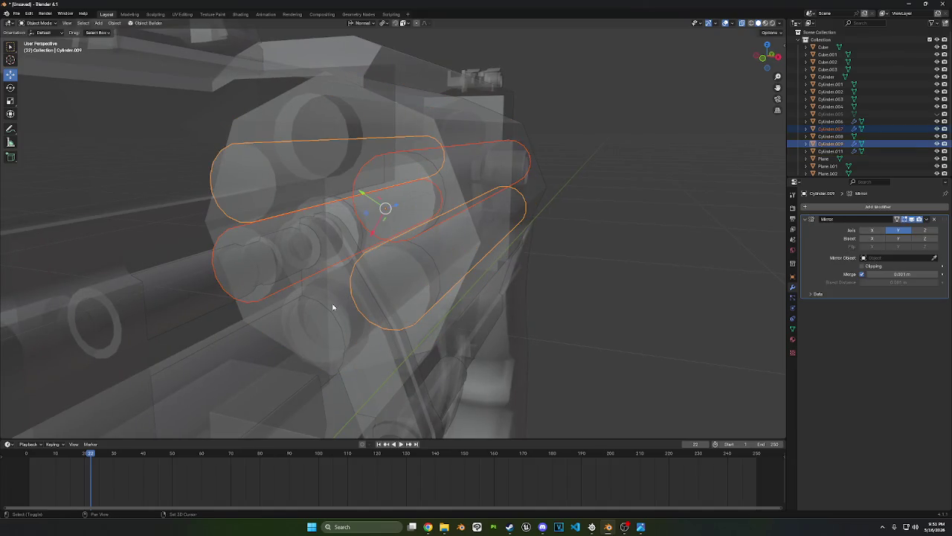
{"action": "left_click", "coordinate": [330, 215]}
{"action": "key", "text": "ctrl+z"}
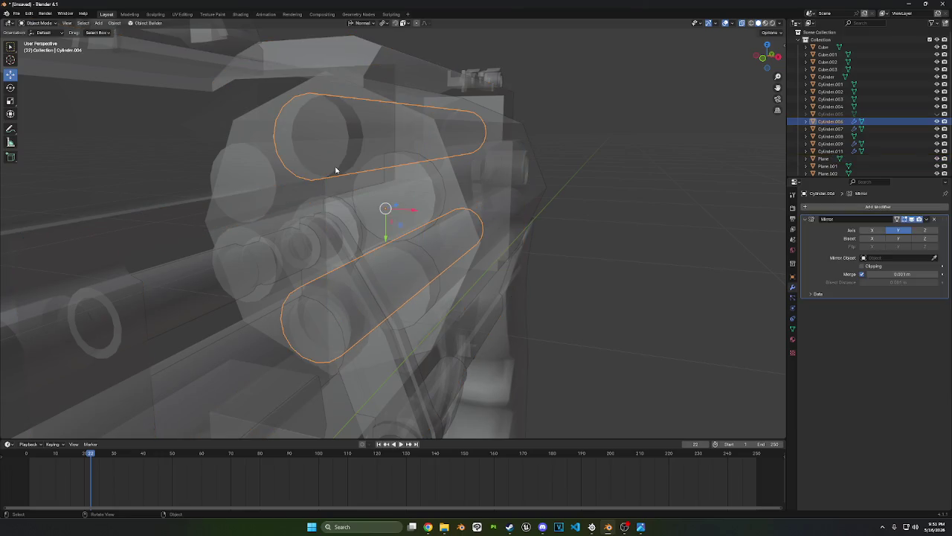
{"action": "left_click", "coordinate": [470, 221]}
{"action": "left_click", "coordinate": [467, 202]}
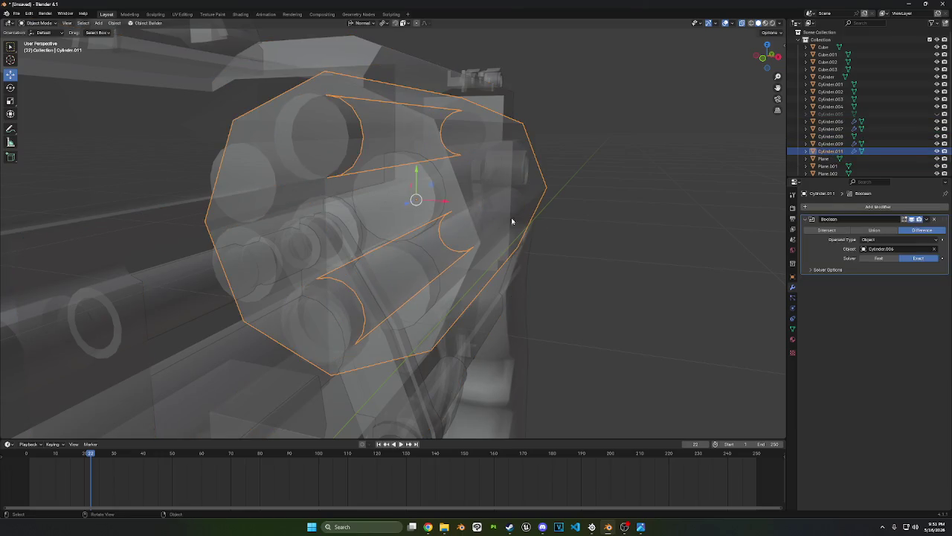
Duplicate the Boolean cut twice, setting the copies' cutters to Cylinder.007 and Cylinder.006
{"action": "left_click", "coordinate": [927, 220]}
{"action": "left_click", "coordinate": [903, 234]}
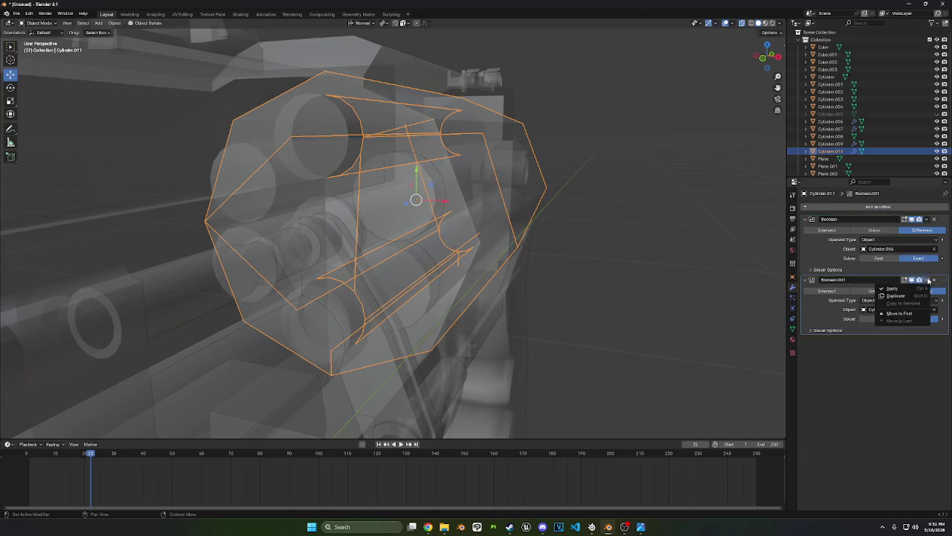
{"action": "middle_click_drag", "start_coordinate": [519, 293], "coordinate": [505, 290]}
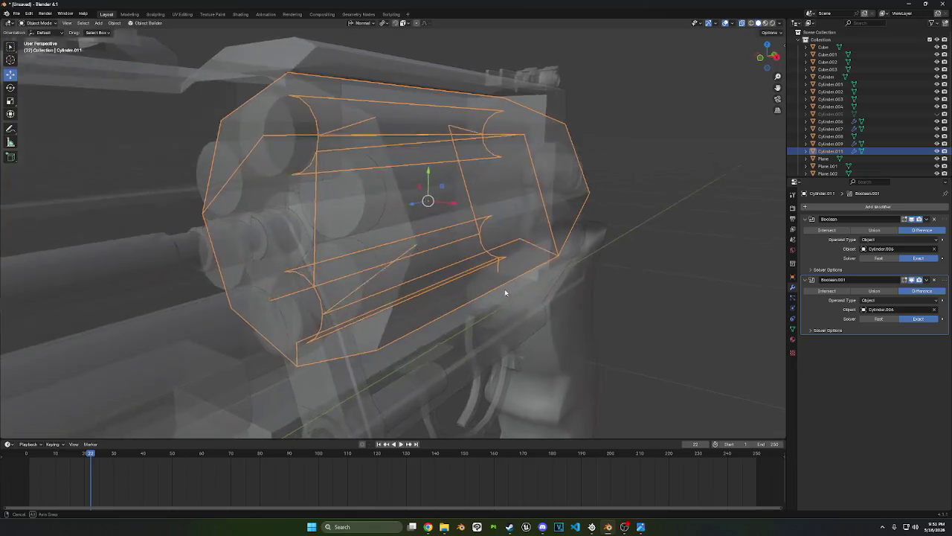
{"action": "left_click", "coordinate": [935, 309]}
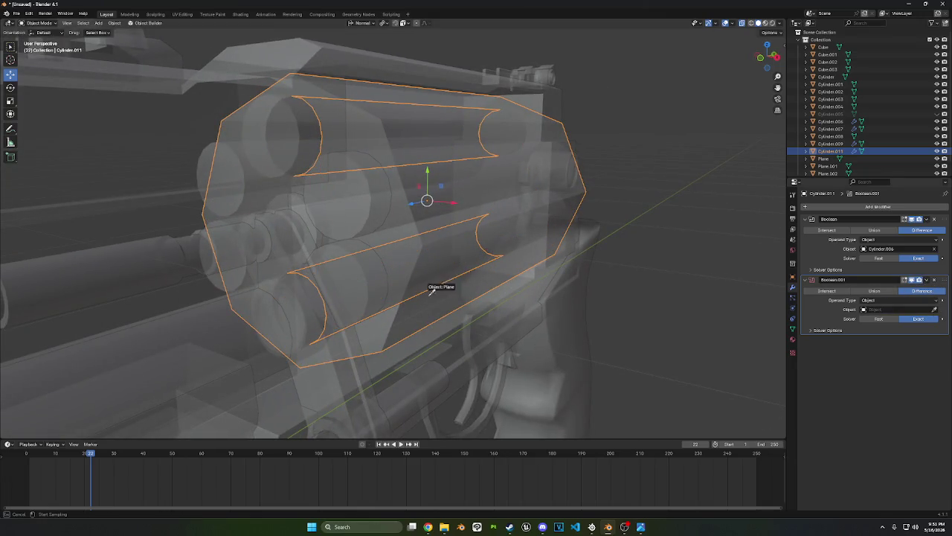
{"action": "left_click", "coordinate": [363, 212]}
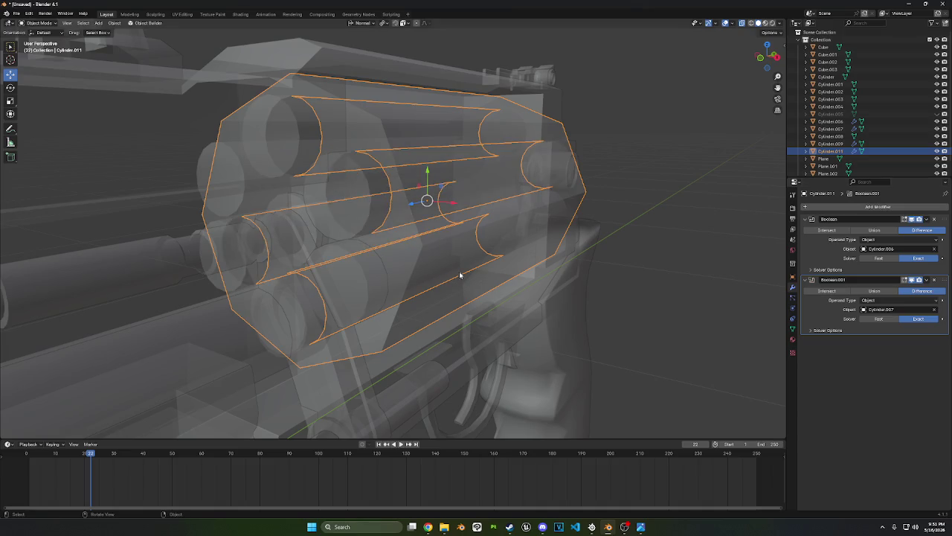
{"action": "left_click", "coordinate": [926, 280]}
{"action": "left_click", "coordinate": [896, 296]}
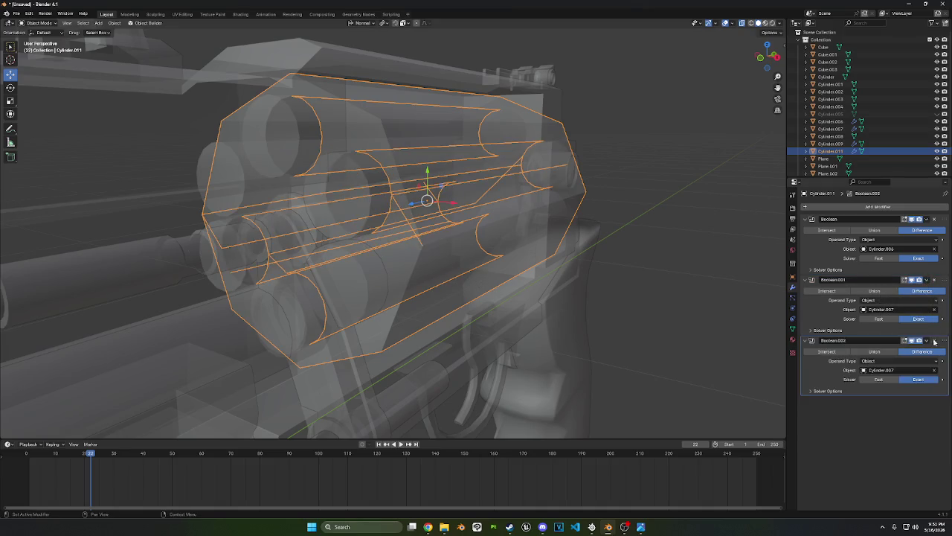
{"action": "left_click", "coordinate": [934, 370]}
{"action": "left_click", "coordinate": [935, 371]}
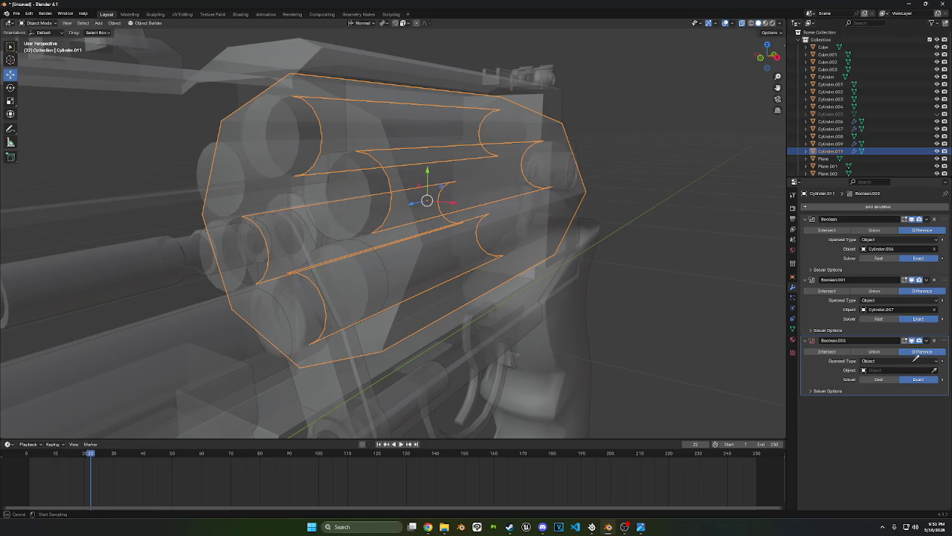
{"action": "left_click", "coordinate": [364, 277]}
{"action": "middle_click_drag", "start_coordinate": [363, 279], "coordinate": [443, 282]}
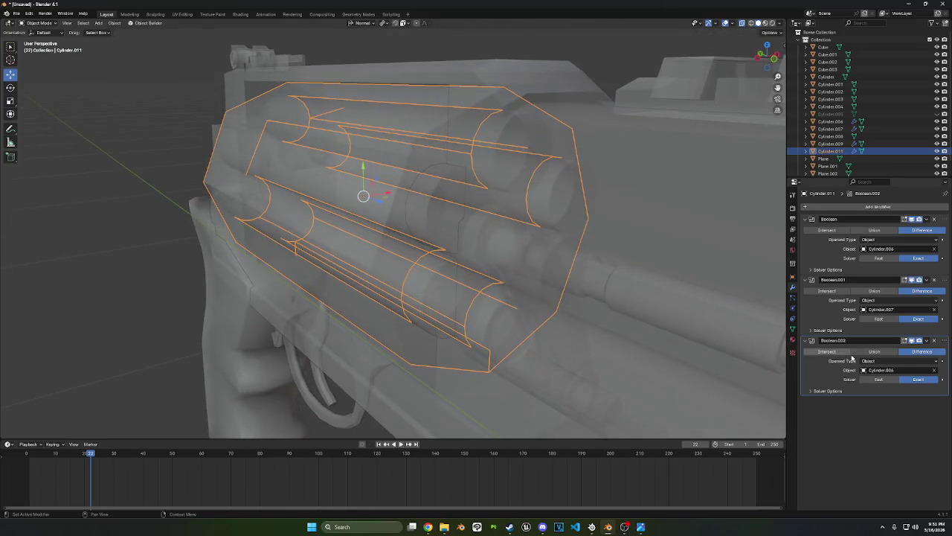
Set all three Boolean cuts to the Fast solver and turn X-ray off
{"action": "left_click", "coordinate": [875, 380]}
{"action": "left_click", "coordinate": [879, 319]}
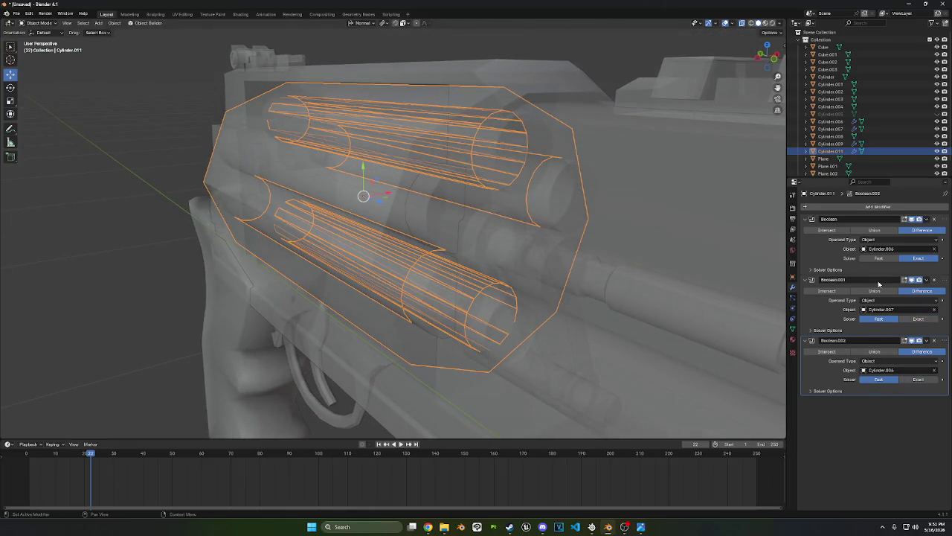
{"action": "left_click", "coordinate": [878, 258]}
{"action": "mouse_move", "coordinate": [550, 290]}
{"action": "middle_mouse_down"}
{"action": "mouse_move", "coordinate": [599, 300]}
{"action": "mouse_move", "coordinate": [570, 291]}
{"action": "middle_mouse_up"}
{"action": "scroll", "coordinate": [580, 296], "scroll_direction": "down", "scroll_amount": 2}
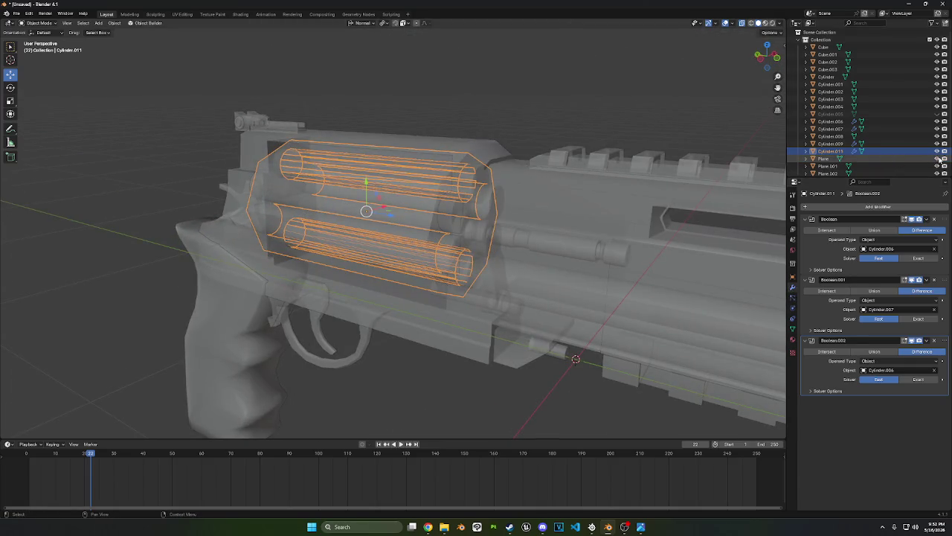
{"action": "mouse_move", "coordinate": [655, 227]}
{"action": "middle_mouse_down"}
{"action": "mouse_move", "coordinate": [597, 235]}
{"action": "mouse_move", "coordinate": [603, 211]}
{"action": "mouse_move", "coordinate": [494, 194]}
{"action": "middle_mouse_up"}
{"action": "left_click", "coordinate": [742, 23]}
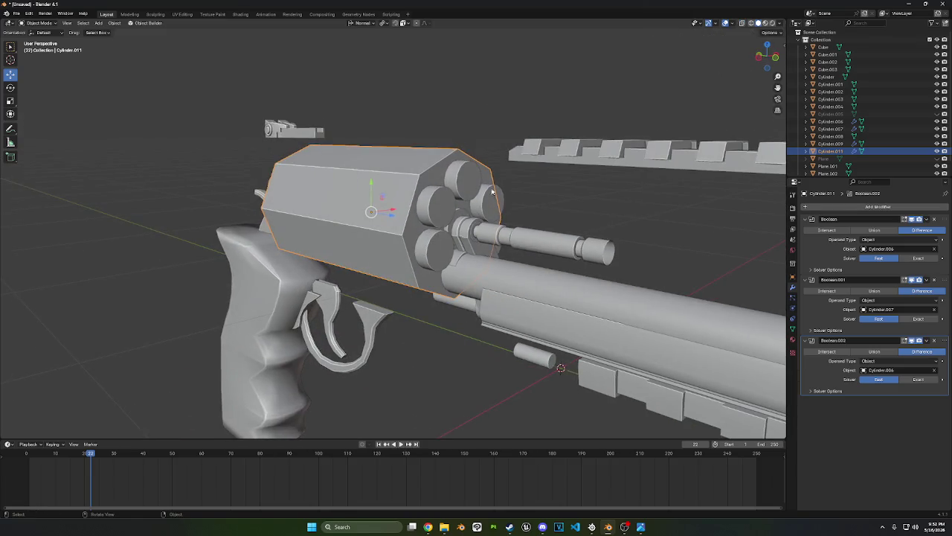
Parent cutter cylinders Cylinder.006, .009 and .007 to the hex body as Object
{"action": "left_click", "coordinate": [436, 212]}
{"action": "left_click", "coordinate": [439, 213], "text": "shift"}
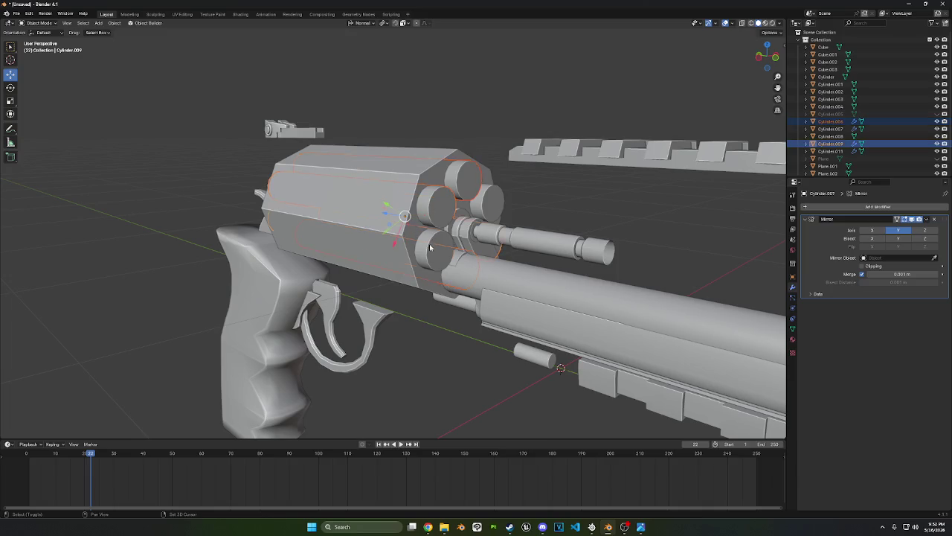
{"action": "left_click", "coordinate": [455, 210], "text": "shift"}
{"action": "middle_click_drag", "start_coordinate": [456, 210], "coordinate": [479, 224]}
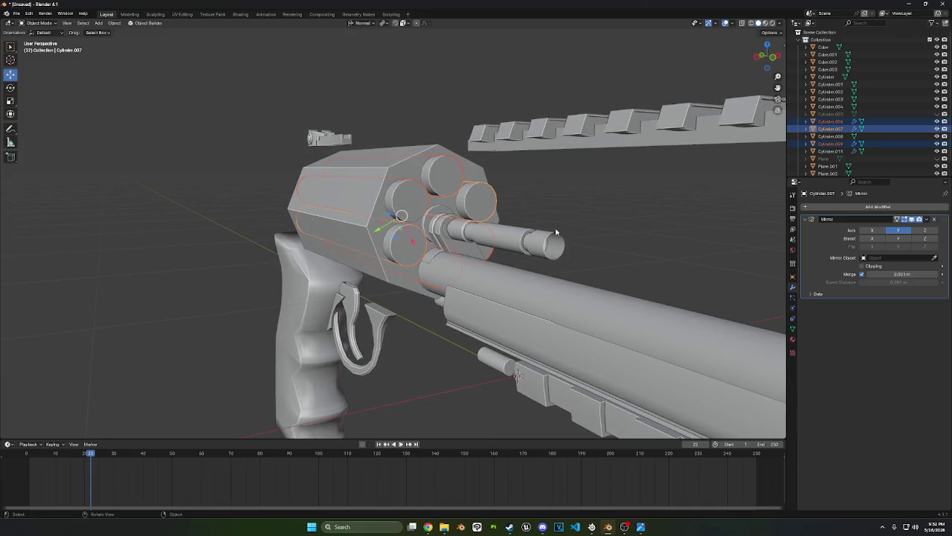
{"action": "left_click", "coordinate": [360, 193], "text": "shift"}
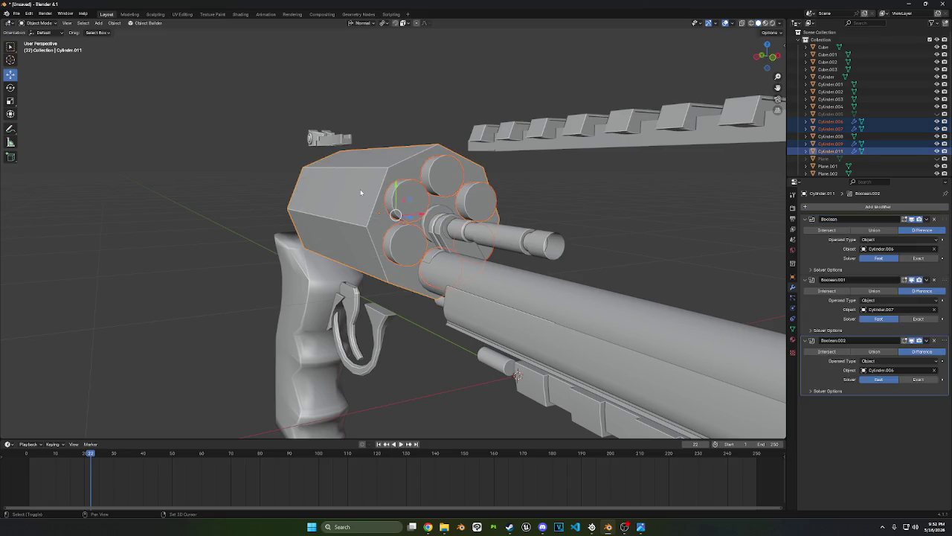
{"action": "key", "text": "ctrl+p"}
{"action": "left_click", "coordinate": [358, 188]}
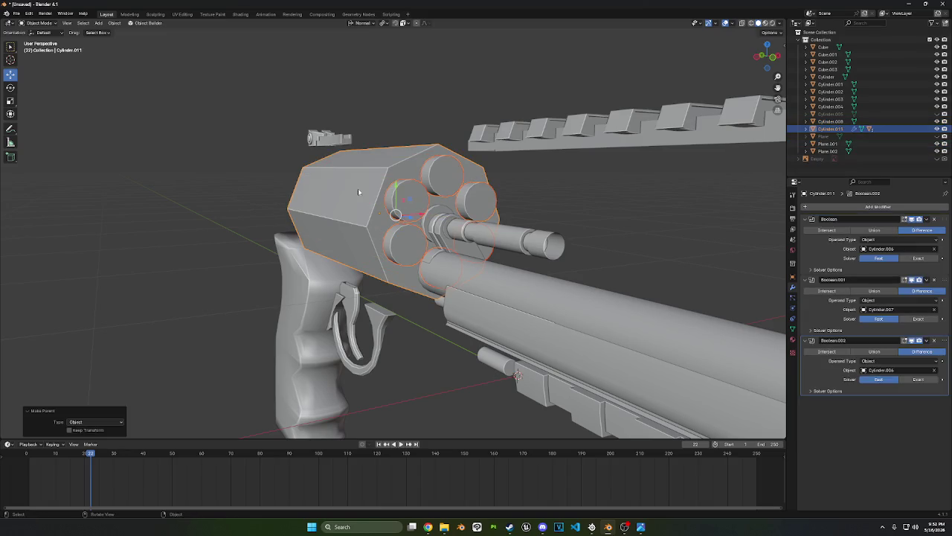
{"action": "left_click", "coordinate": [406, 165]}
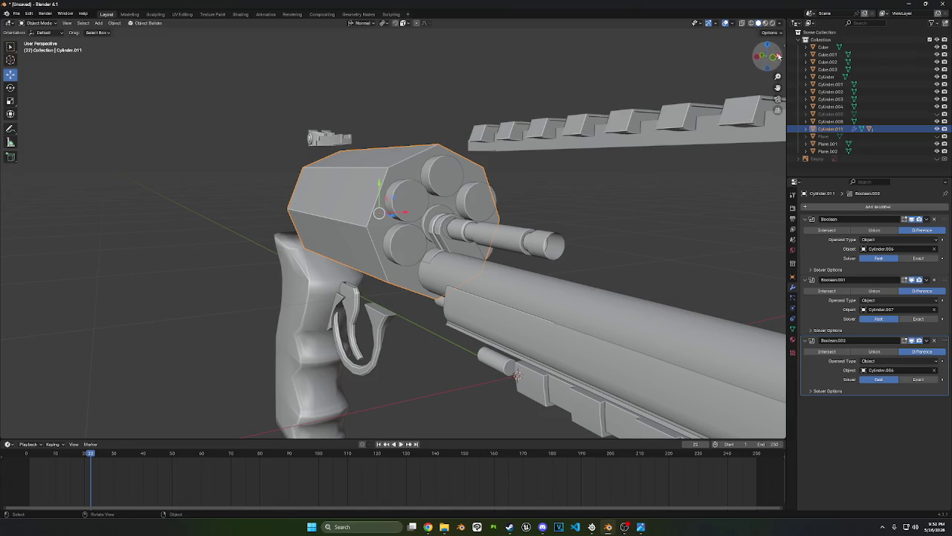
{"action": "left_click", "coordinate": [775, 59]}
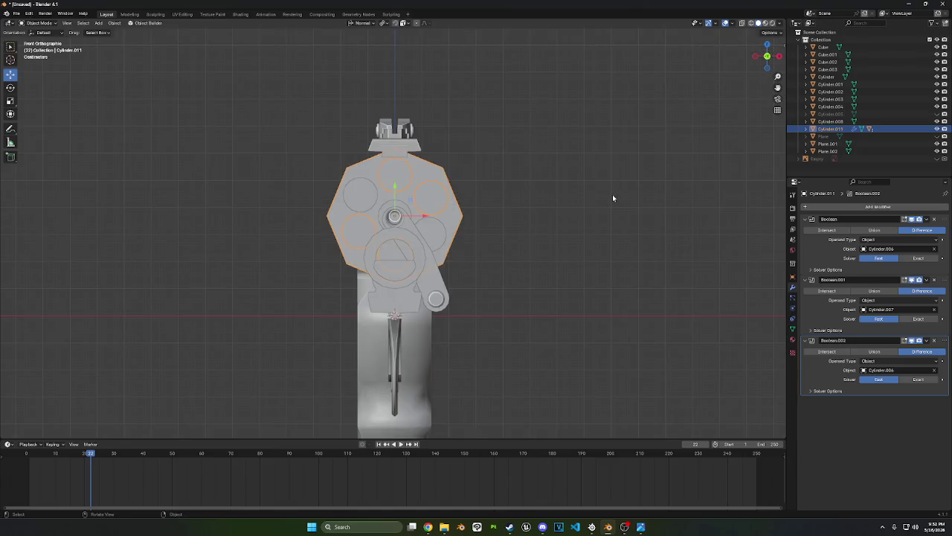
Select Cylinder.003 and view it from the right side with X-ray on
{"action": "middle_click_drag", "start_coordinate": [621, 194], "coordinate": [880, 120]}
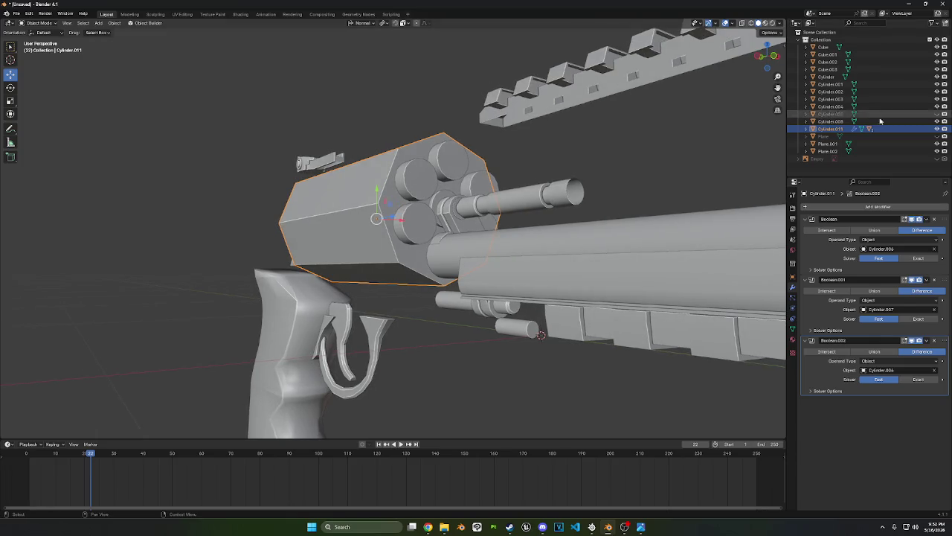
{"action": "mouse_move", "coordinate": [610, 245]}
{"action": "middle_mouse_down"}
{"action": "mouse_move", "coordinate": [566, 242]}
{"action": "mouse_move", "coordinate": [646, 253]}
{"action": "mouse_move", "coordinate": [669, 238]}
{"action": "middle_mouse_up"}
{"action": "mouse_move", "coordinate": [737, 89]}
{"action": "middle_mouse_down"}
{"action": "mouse_move", "coordinate": [700, 123]}
{"action": "mouse_move", "coordinate": [593, 129]}
{"action": "mouse_move", "coordinate": [531, 182]}
{"action": "mouse_move", "coordinate": [568, 173]}
{"action": "mouse_move", "coordinate": [695, 179]}
{"action": "mouse_move", "coordinate": [774, 165]}
{"action": "mouse_move", "coordinate": [669, 172]}
{"action": "middle_mouse_up"}
{"action": "scroll", "coordinate": [531, 182], "scroll_direction": "up", "scroll_amount": 4}
{"action": "scroll", "coordinate": [406, 232], "scroll_direction": "up", "scroll_amount": 3}
{"action": "left_click", "coordinate": [406, 232]}
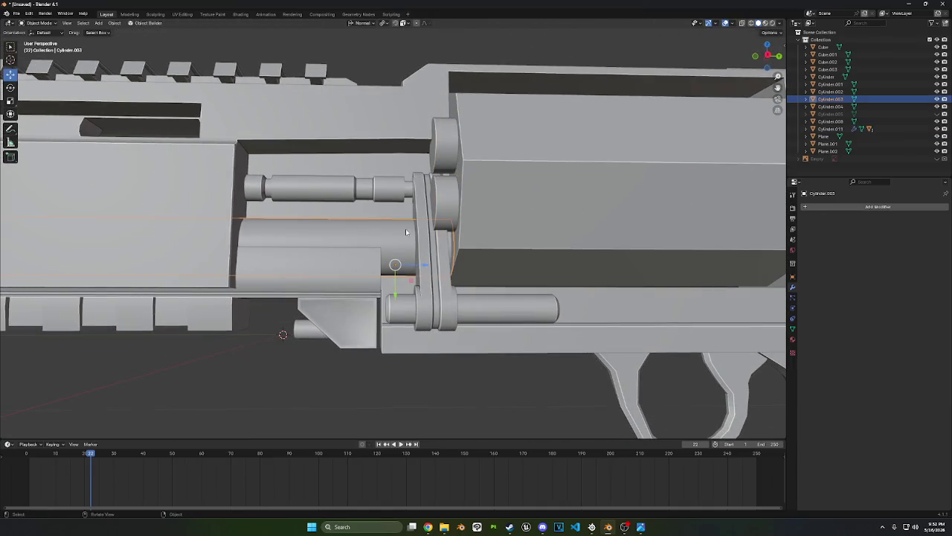
{"action": "left_click", "coordinate": [779, 55]}
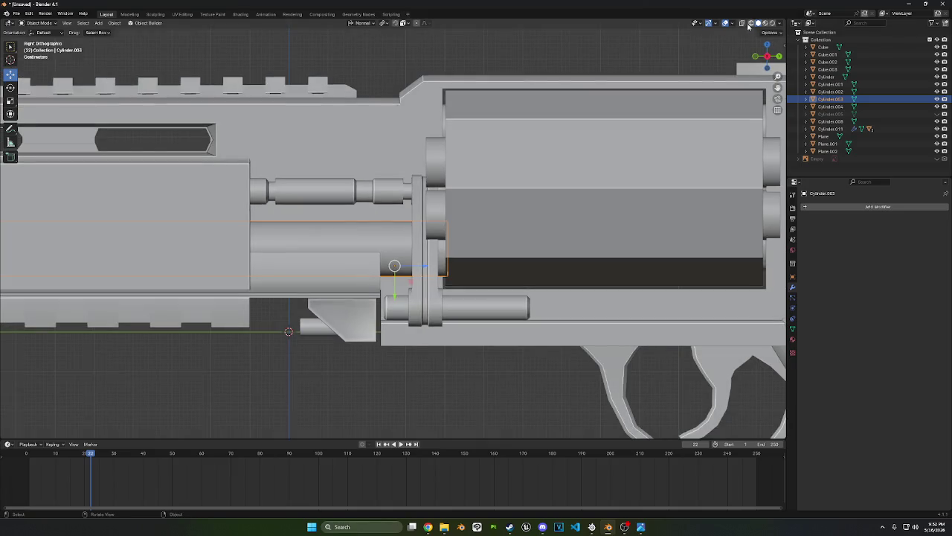
{"action": "left_click", "coordinate": [742, 23]}
{"action": "scroll", "coordinate": [590, 288], "scroll_direction": "up", "scroll_amount": 2}
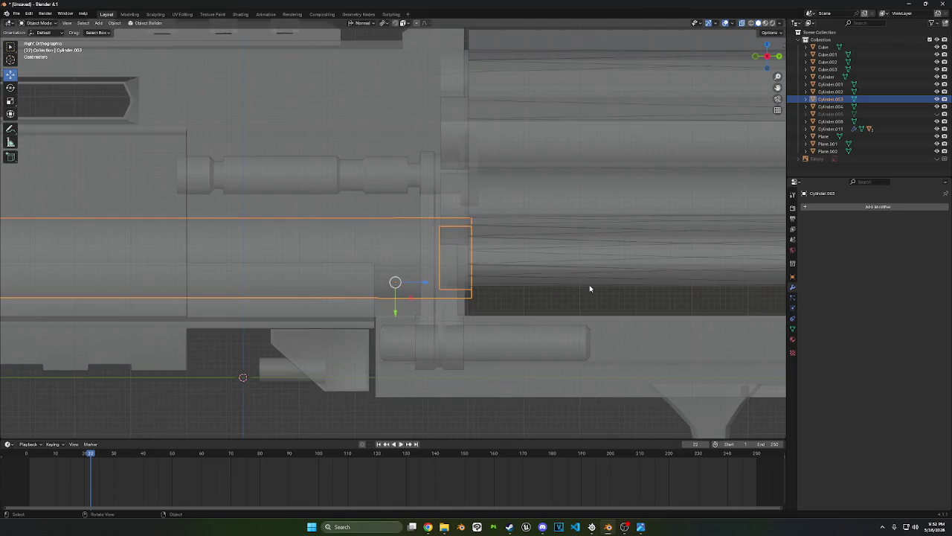
Raise Cylinder.003 about 0.011 m along Z to line up with the drum
{"action": "key", "text": "g"}
{"action": "key", "text": "z"}
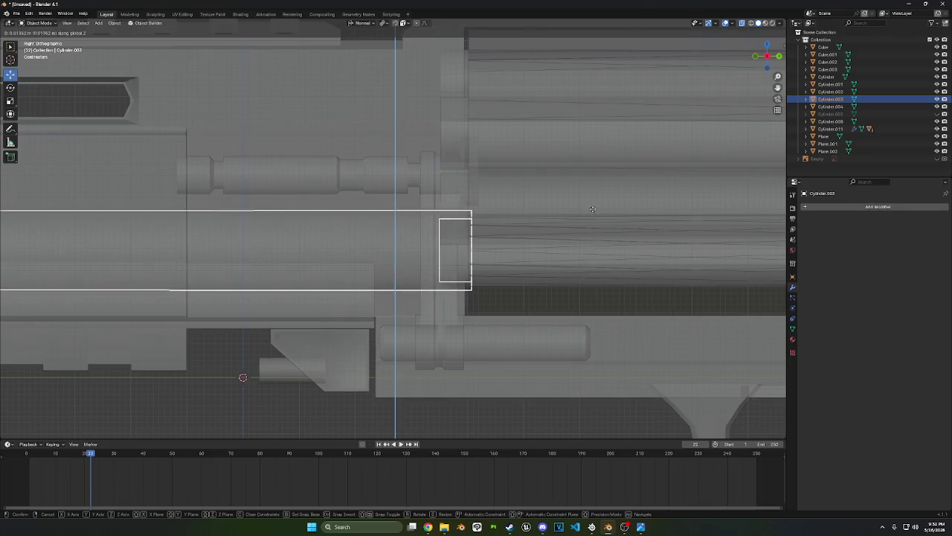
{"action": "left_click", "coordinate": [592, 209]}
{"action": "scroll", "coordinate": [562, 254], "scroll_direction": "down", "scroll_amount": 2}
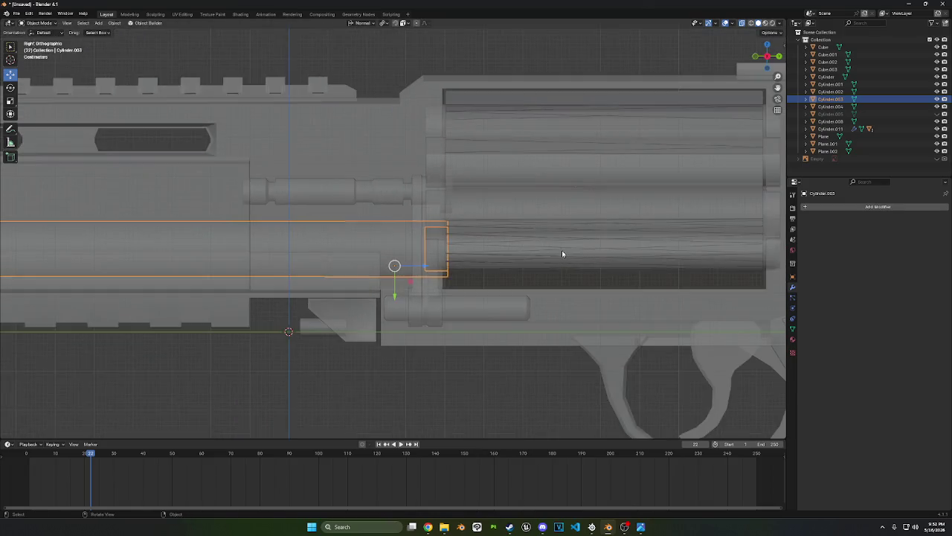
{"action": "middle_click_drag", "start_coordinate": [562, 253], "coordinate": [618, 258]}
{"action": "key", "text": "g"}
{"action": "key", "text": "z"}
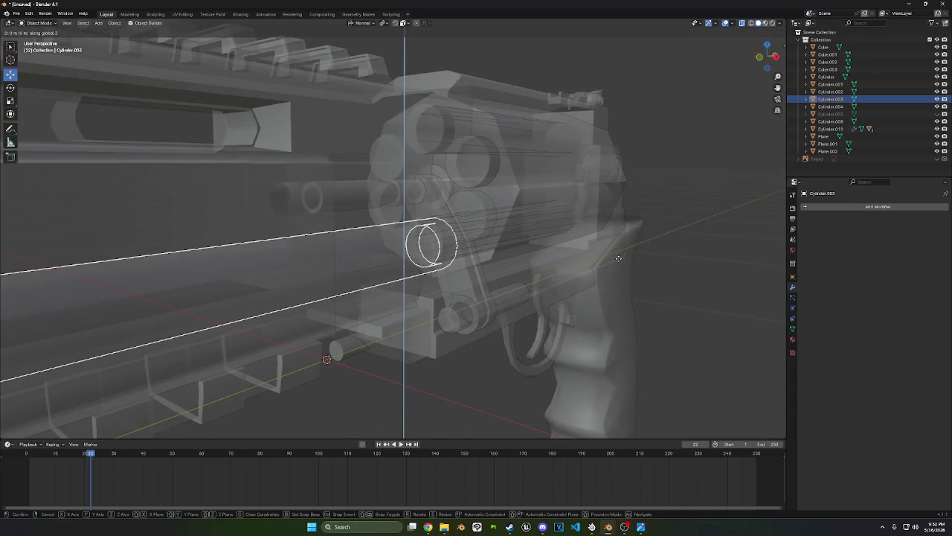
{"action": "left_click", "coordinate": [614, 218]}
Check the alignment around the gun and select hex body Cylinder.011
{"action": "mouse_move", "coordinate": [614, 218]}
{"action": "middle_mouse_down"}
{"action": "mouse_move", "coordinate": [278, 352]}
{"action": "mouse_move", "coordinate": [369, 297]}
{"action": "mouse_move", "coordinate": [454, 283]}
{"action": "mouse_move", "coordinate": [457, 263]}
{"action": "middle_mouse_up"}
{"action": "left_click", "coordinate": [397, 293]}
{"action": "scroll", "coordinate": [587, 256], "scroll_direction": "up", "scroll_amount": 5}
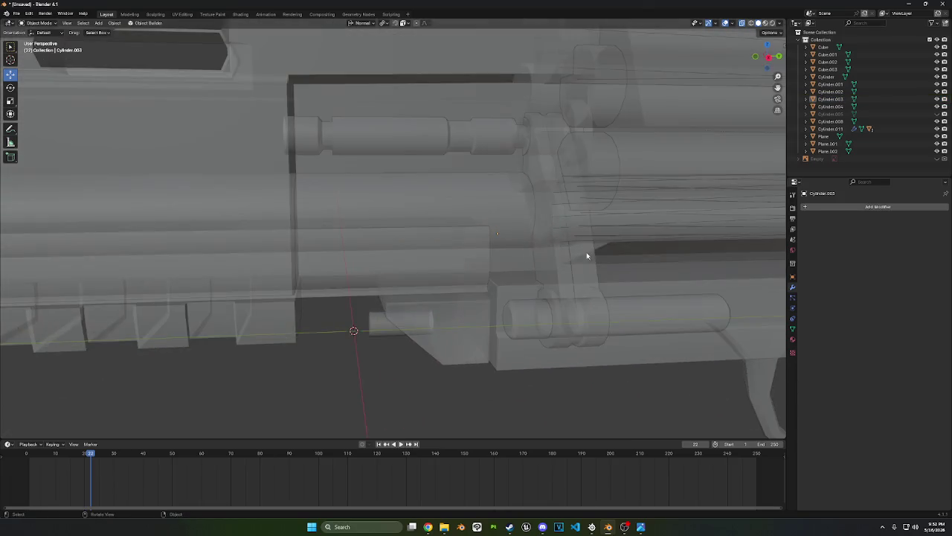
{"action": "mouse_move", "coordinate": [587, 256]}
{"action": "middle_mouse_down"}
{"action": "mouse_move", "coordinate": [532, 255]}
{"action": "mouse_move", "coordinate": [485, 230]}
{"action": "middle_mouse_up"}
{"action": "scroll", "coordinate": [537, 254], "scroll_direction": "down", "scroll_amount": 8}
{"action": "scroll", "coordinate": [531, 255], "scroll_direction": "up", "scroll_amount": 5}
{"action": "left_click", "coordinate": [414, 166]}
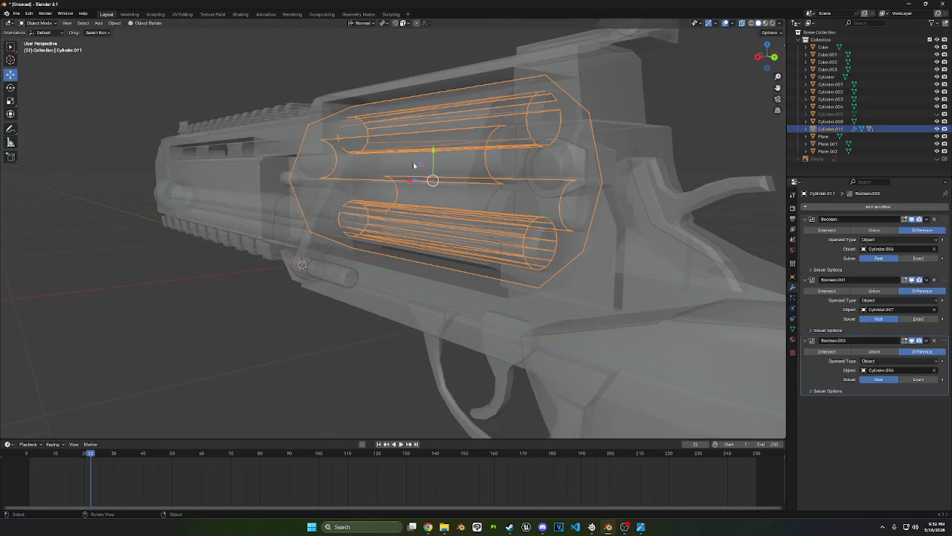
Hide the hex body's three child cutter cylinders, turn X-ray off, and reselect Cylinder.011
{"action": "left_click", "coordinate": [805, 129]}
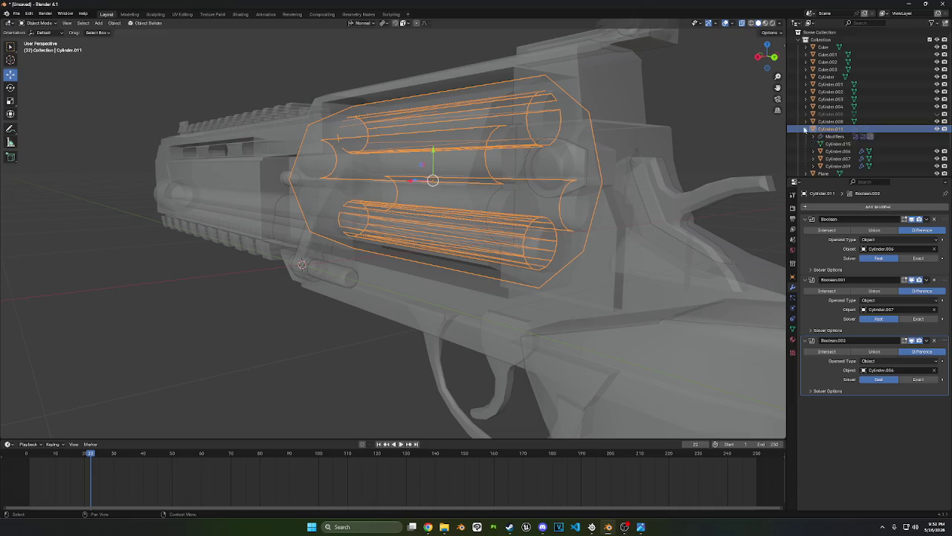
{"action": "left_click", "coordinate": [836, 151]}
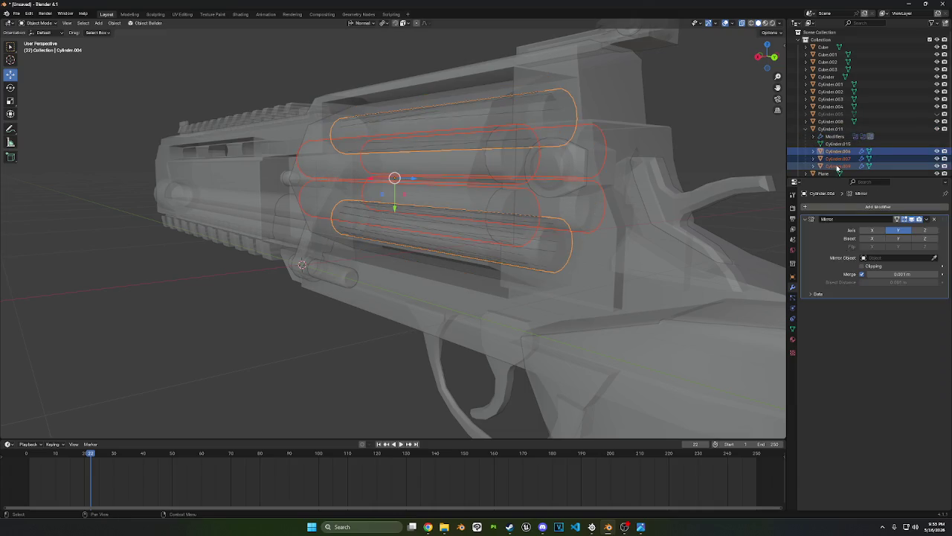
{"action": "key", "text": "h"}
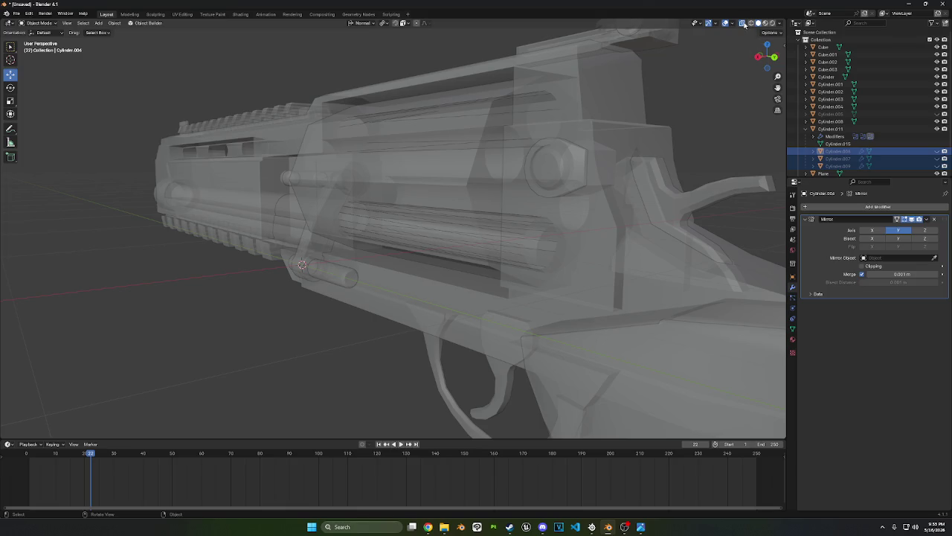
{"action": "left_click", "coordinate": [742, 23]}
{"action": "middle_click_drag", "start_coordinate": [729, 67], "coordinate": [606, 229]}
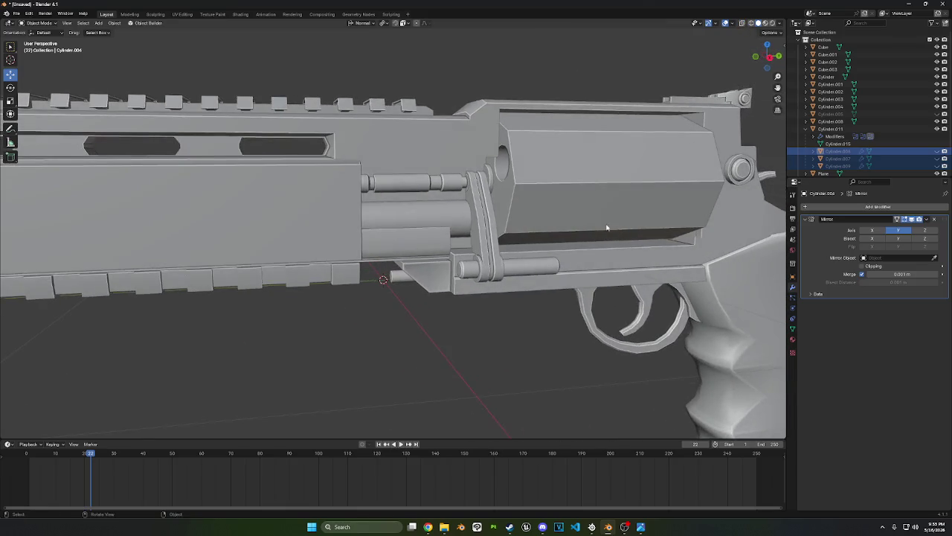
{"action": "left_click", "coordinate": [480, 150]}
{"action": "middle_click_drag", "start_coordinate": [480, 150], "coordinate": [755, 275]}
{"action": "left_click", "coordinate": [546, 182]}
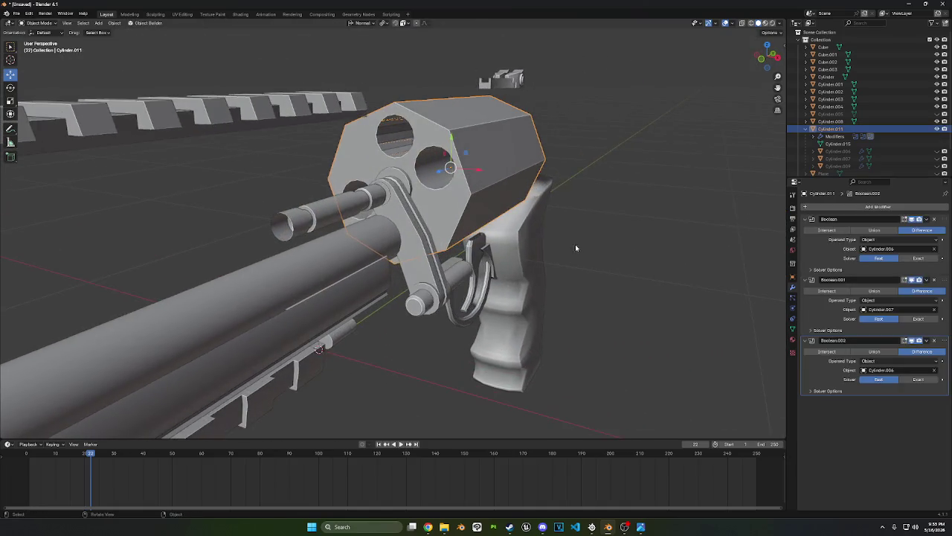
Set the third Boolean cut's target to Cylinder.009, keeping that cylinder hidden
{"action": "left_click", "coordinate": [935, 370]}
{"action": "mouse_move", "coordinate": [555, 315]}
{"action": "middle_mouse_down"}
{"action": "mouse_move", "coordinate": [602, 307]}
{"action": "mouse_move", "coordinate": [382, 272]}
{"action": "middle_mouse_up"}
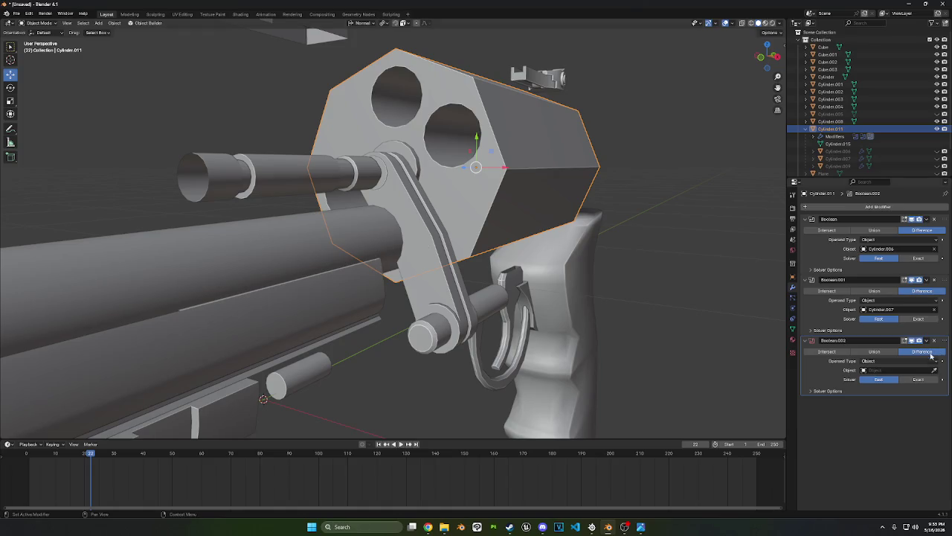
{"action": "left_click", "coordinate": [936, 167]}
{"action": "left_click", "coordinate": [936, 370]}
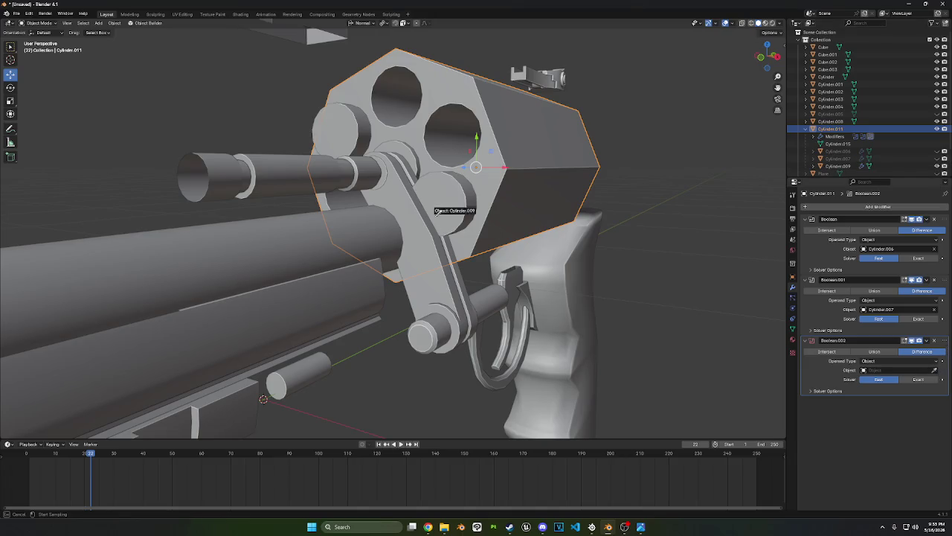
{"action": "left_click", "coordinate": [458, 187]}
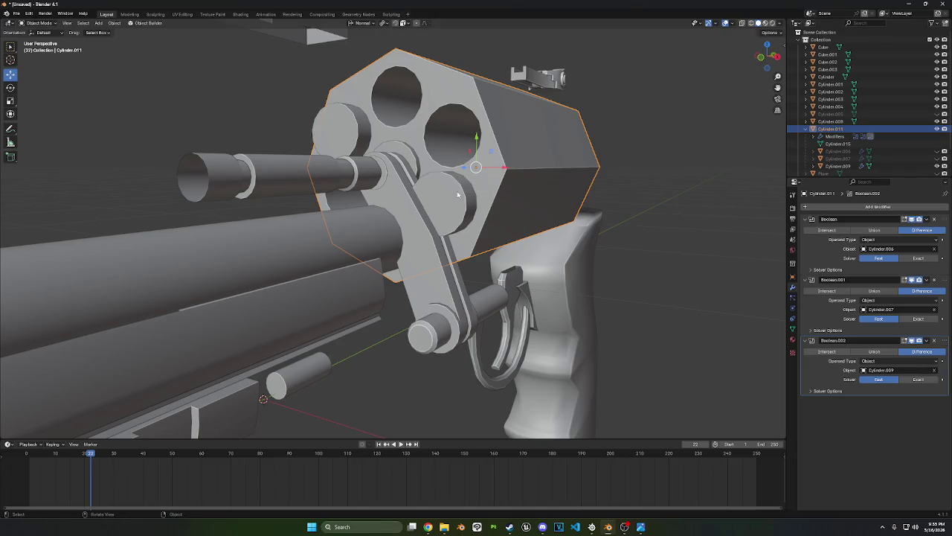
{"action": "left_click", "coordinate": [937, 166]}
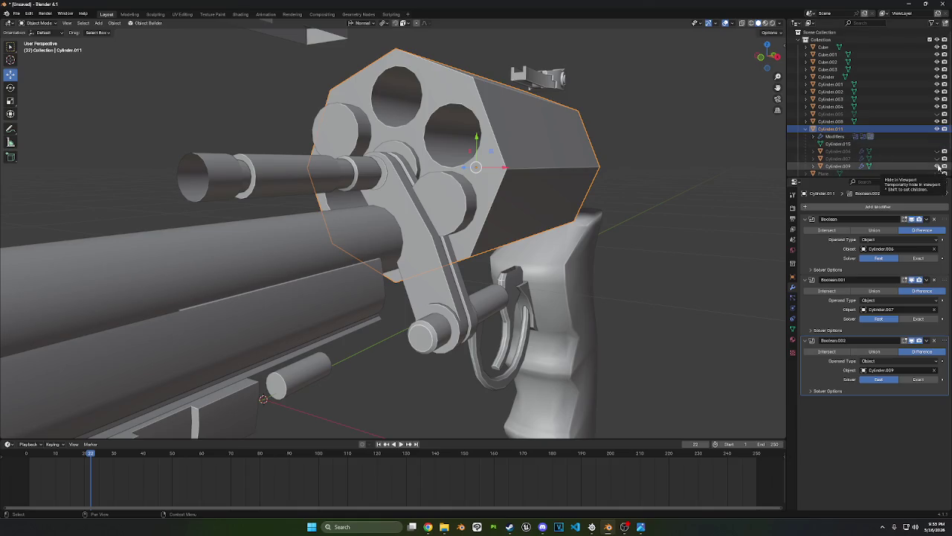
{"action": "mouse_move", "coordinate": [559, 214]}
{"action": "middle_mouse_down"}
{"action": "mouse_move", "coordinate": [327, 224]}
{"action": "mouse_move", "coordinate": [562, 201]}
{"action": "middle_mouse_up"}
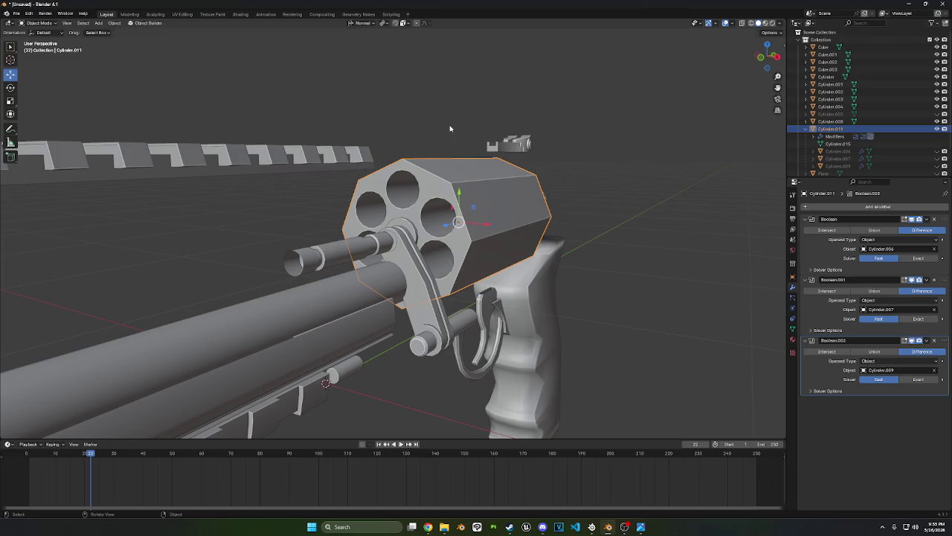
Delete the stray Cylinder.008 object from the scene
{"action": "middle_click_drag", "start_coordinate": [507, 135], "coordinate": [410, 185]}
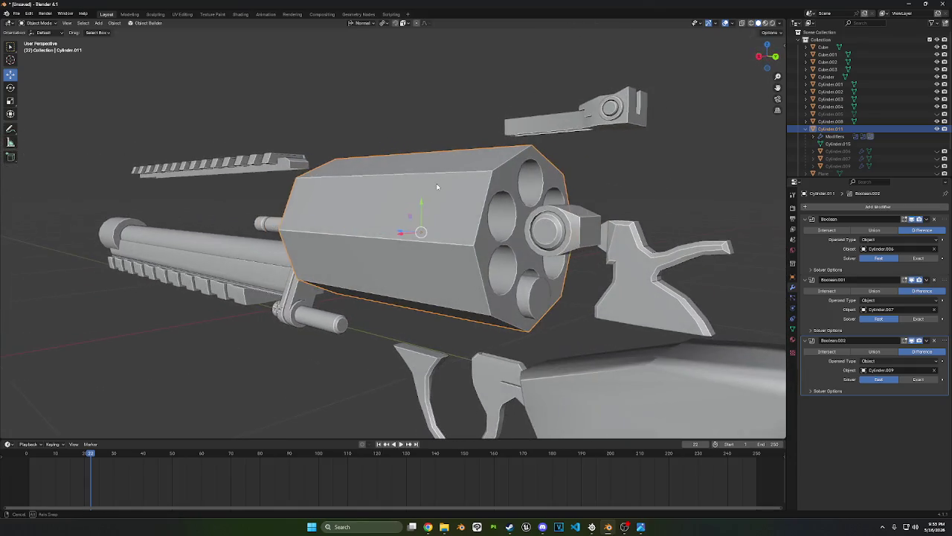
{"action": "left_click", "coordinate": [398, 270]}
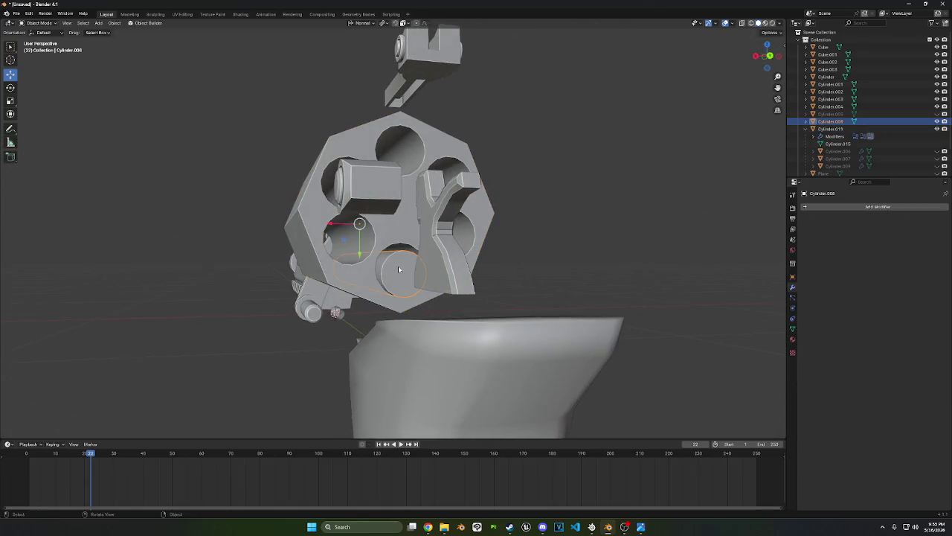
{"action": "right_click", "coordinate": [640, 179]}
{"action": "right_click", "coordinate": [599, 176]}
{"action": "left_click", "coordinate": [599, 177]}
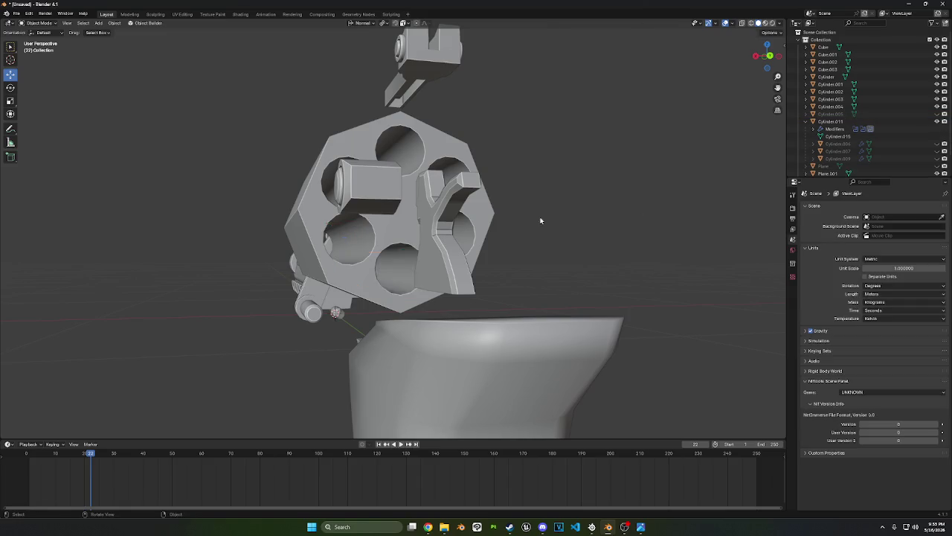
{"action": "mouse_move", "coordinate": [538, 215]}
{"action": "middle_mouse_down"}
{"action": "mouse_move", "coordinate": [632, 223]}
{"action": "mouse_move", "coordinate": [610, 227]}
{"action": "mouse_move", "coordinate": [629, 238]}
{"action": "mouse_move", "coordinate": [630, 215]}
{"action": "middle_mouse_up"}
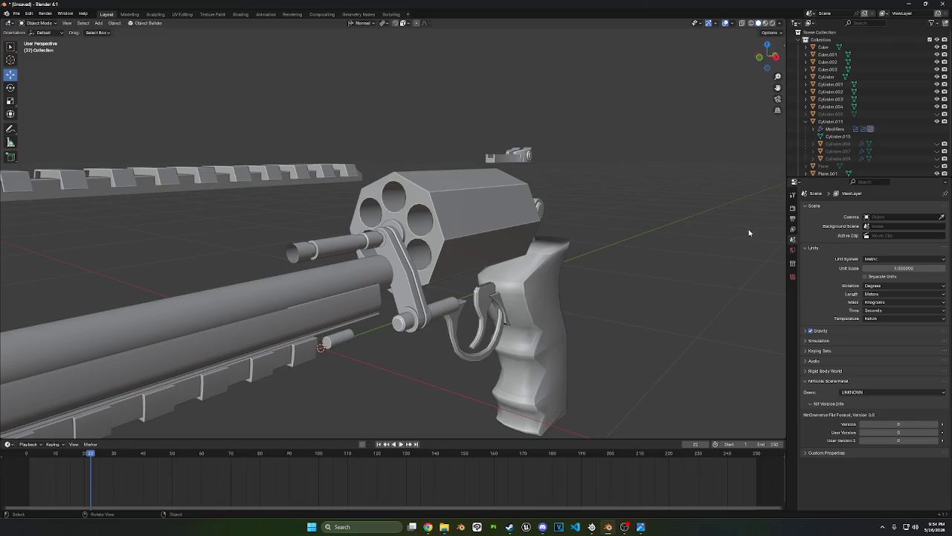
{"action": "left_click", "coordinate": [505, 203]}
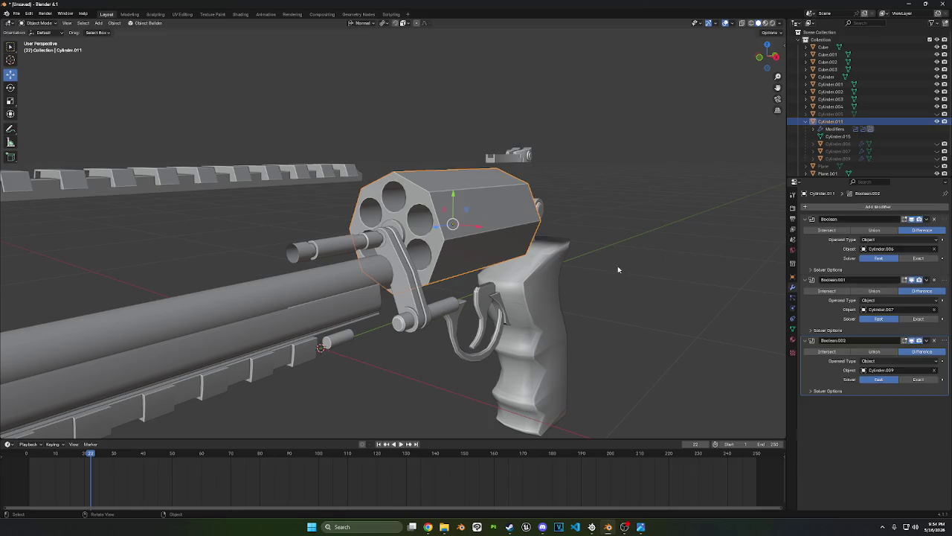
Apply the Boolean, Boolean.001 and Boolean.002 modifiers on Cylinder.011
{"action": "left_click", "coordinate": [927, 218]}
{"action": "left_click", "coordinate": [929, 230]}
{"action": "left_click", "coordinate": [927, 218]}
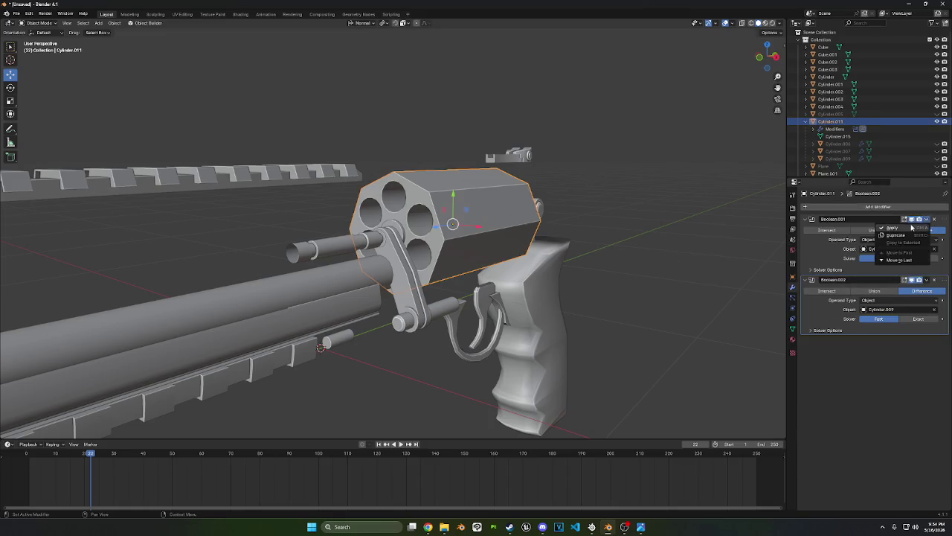
{"action": "left_click", "coordinate": [929, 229]}
{"action": "left_click", "coordinate": [927, 219]}
{"action": "left_click", "coordinate": [929, 229]}
Triangulate all of the cylinder's faces in Edit Mode
{"action": "key", "text": "Tab"}
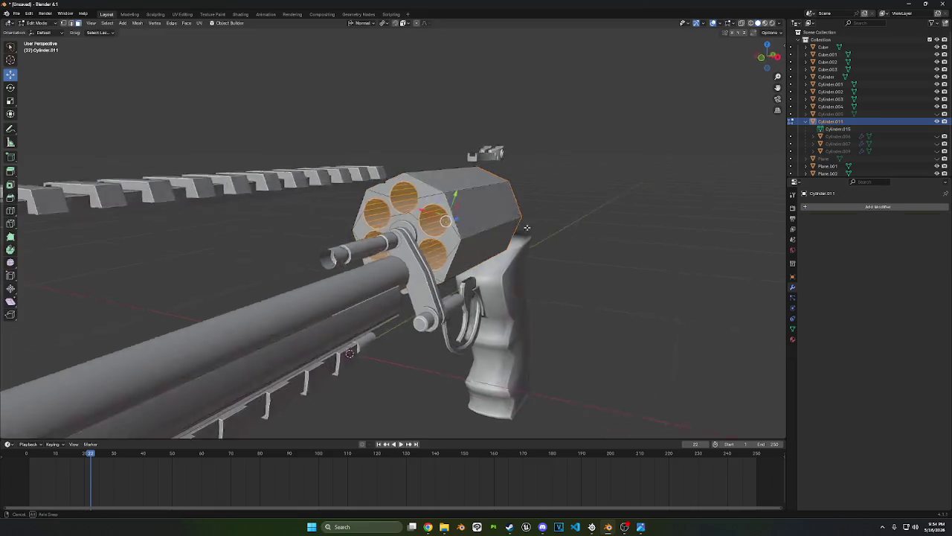
{"action": "mouse_move", "coordinate": [387, 240]}
{"action": "middle_mouse_down"}
{"action": "mouse_move", "coordinate": [586, 218]}
{"action": "mouse_move", "coordinate": [566, 218]}
{"action": "mouse_move", "coordinate": [571, 230]}
{"action": "mouse_move", "coordinate": [640, 225]}
{"action": "mouse_move", "coordinate": [567, 228]}
{"action": "mouse_move", "coordinate": [595, 231]}
{"action": "mouse_move", "coordinate": [575, 235]}
{"action": "mouse_move", "coordinate": [596, 226]}
{"action": "mouse_move", "coordinate": [588, 217]}
{"action": "mouse_move", "coordinate": [376, 181]}
{"action": "middle_mouse_up"}
{"action": "key", "text": "l"}
{"action": "right_click", "coordinate": [97, 254]}
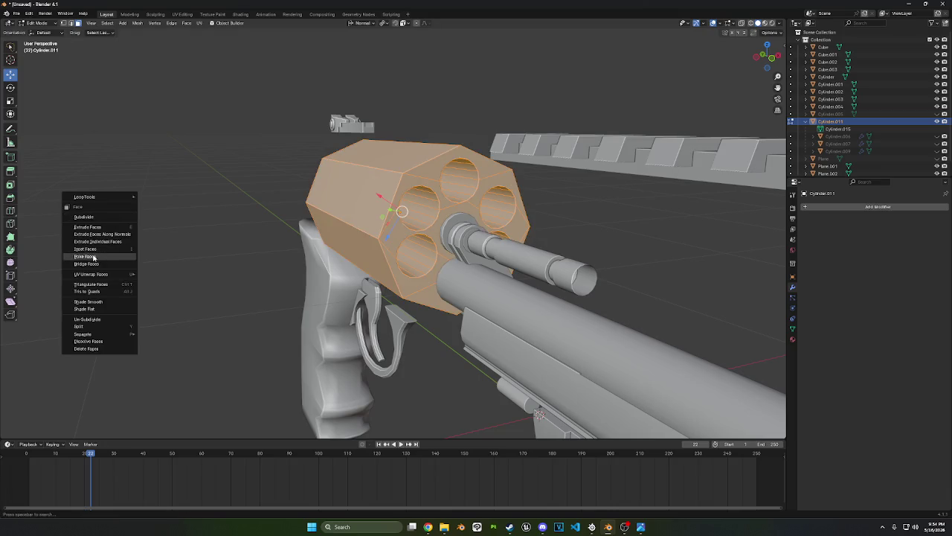
{"action": "left_click", "coordinate": [93, 272]}
Mark a front edge path as a seam, undo it, then Limited Dissolve the mesh
{"action": "left_click", "coordinate": [190, 253]}
{"action": "middle_click_drag", "start_coordinate": [190, 253], "coordinate": [355, 251]}
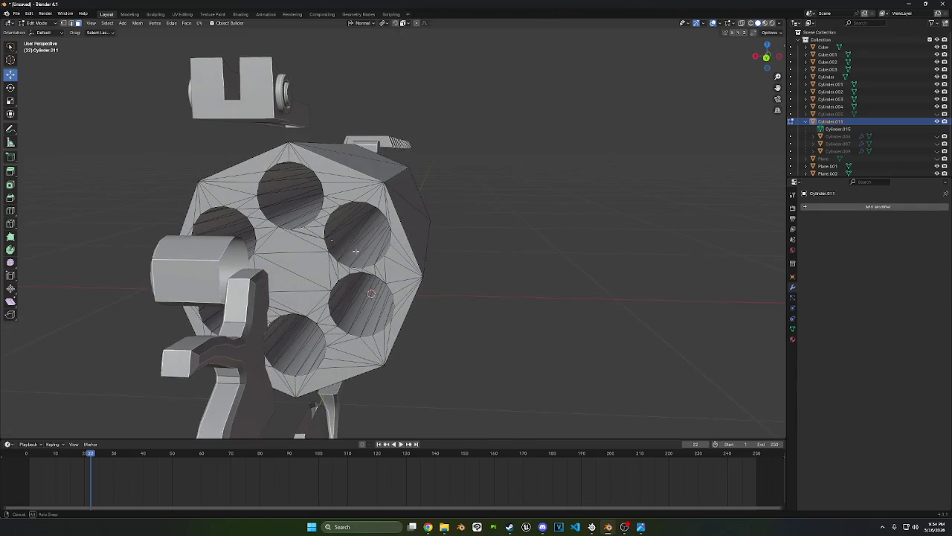
{"action": "scroll", "coordinate": [355, 252], "scroll_direction": "up", "scroll_amount": 5}
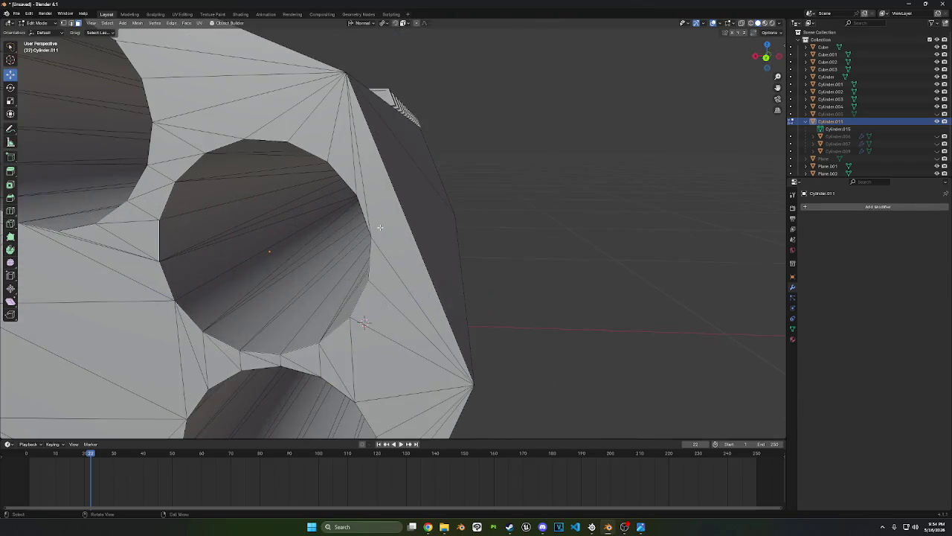
{"action": "scroll", "coordinate": [355, 252], "scroll_direction": "down", "scroll_amount": 5}
{"action": "mouse_move", "coordinate": [354, 251]}
{"action": "middle_mouse_down"}
{"action": "mouse_move", "coordinate": [524, 262]}
{"action": "mouse_move", "coordinate": [175, 116]}
{"action": "middle_mouse_up"}
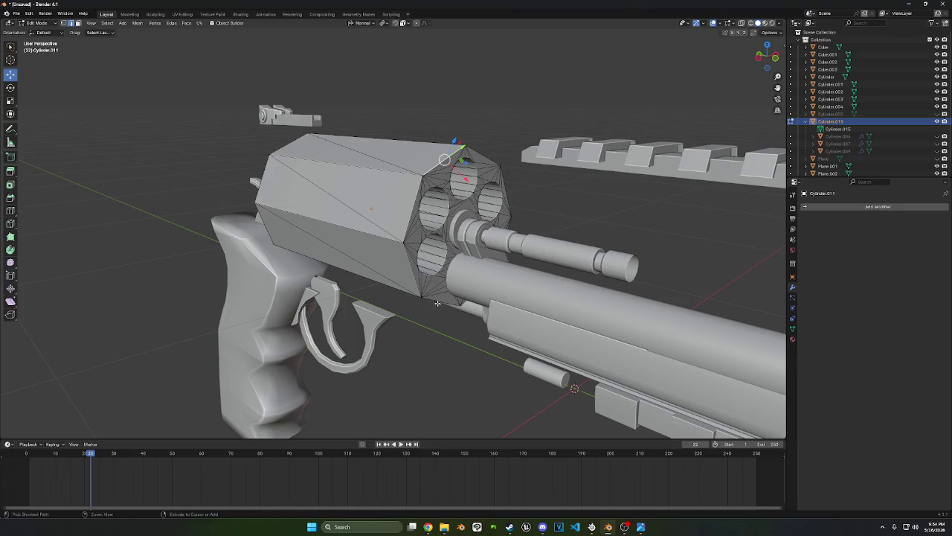
{"action": "middle_click_drag", "start_coordinate": [404, 275], "coordinate": [398, 274]}
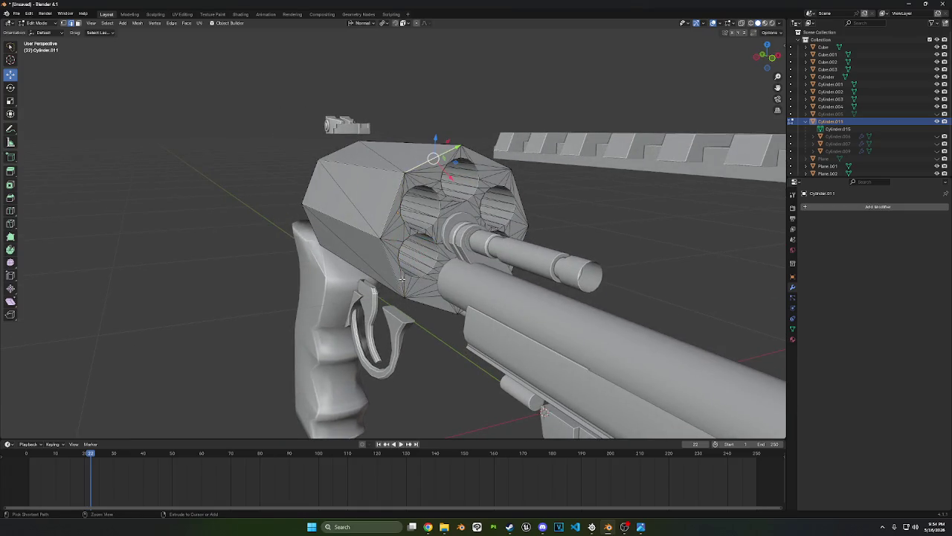
{"action": "left_click", "coordinate": [402, 279], "text": "ctrl"}
{"action": "mouse_move", "coordinate": [417, 305]}
{"action": "middle_mouse_down"}
{"action": "mouse_move", "coordinate": [523, 266]}
{"action": "mouse_move", "coordinate": [495, 201]}
{"action": "middle_mouse_up"}
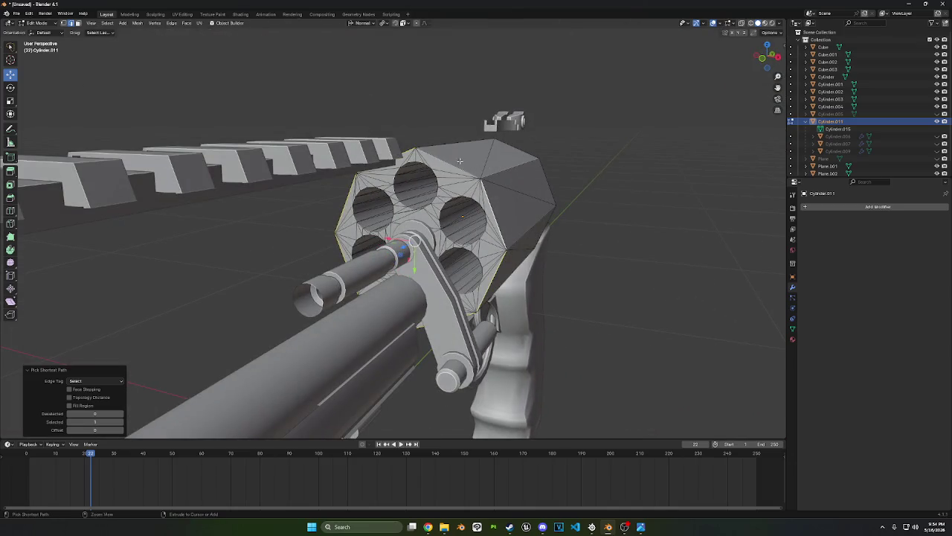
{"action": "right_click", "coordinate": [566, 273]}
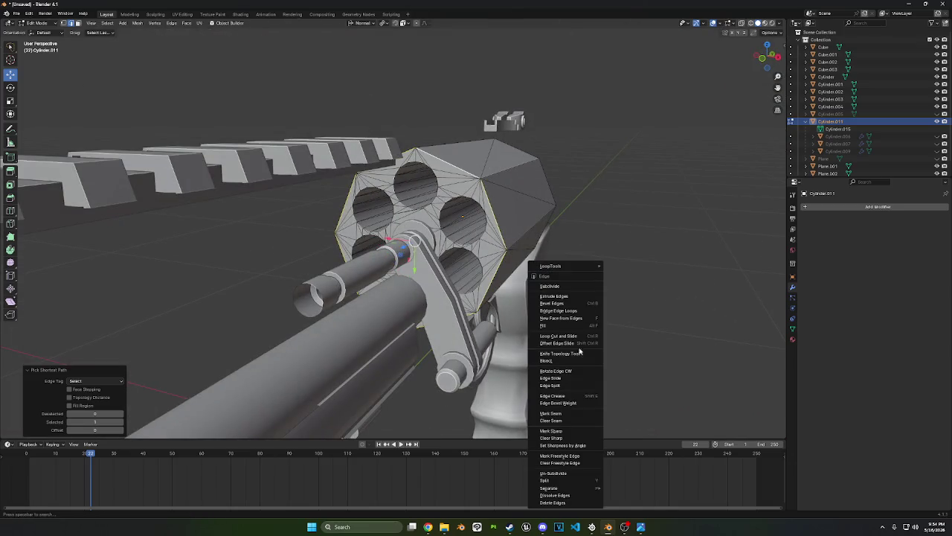
{"action": "left_click", "coordinate": [571, 415]}
{"action": "key", "text": "alt+a"}
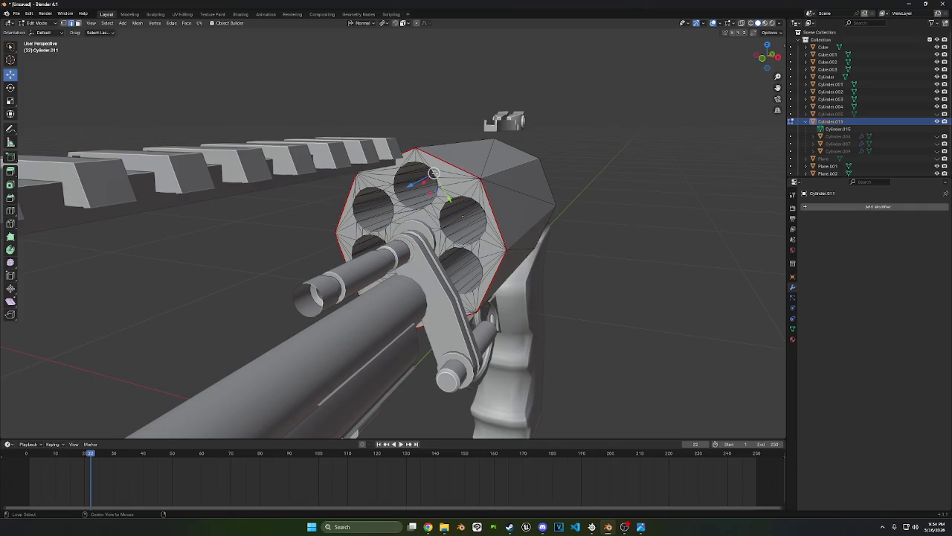
{"action": "key", "text": "ctrl+z"}
{"action": "key", "text": "ctrl+z"}
{"action": "key", "text": "ctrl+z"}
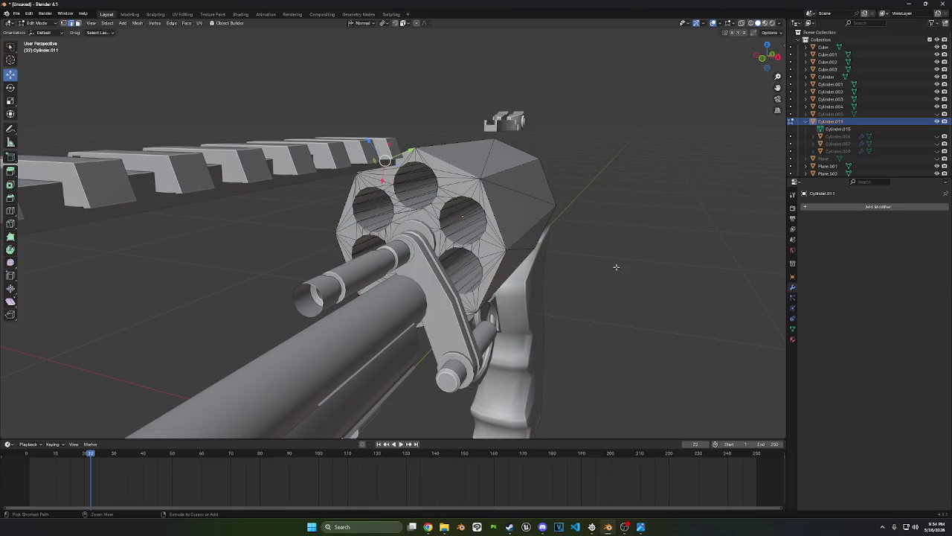
{"action": "key", "text": "a"}
{"action": "key", "text": "alt+j"}
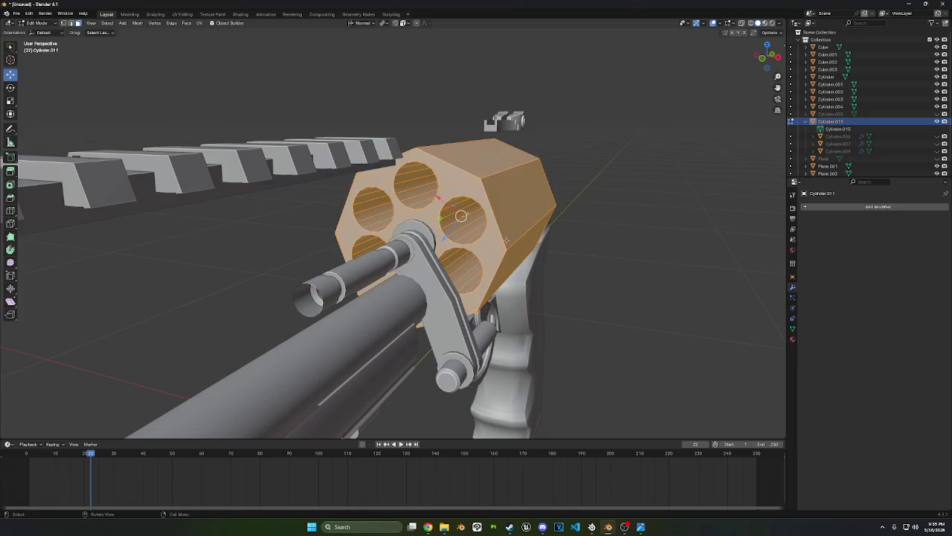
Try selecting faces on the drum's side, top and inside the upper hole
{"action": "key", "text": "alt+a"}
{"action": "left_click", "coordinate": [492, 214], "text": "alt"}
{"action": "key", "text": "alt+a"}
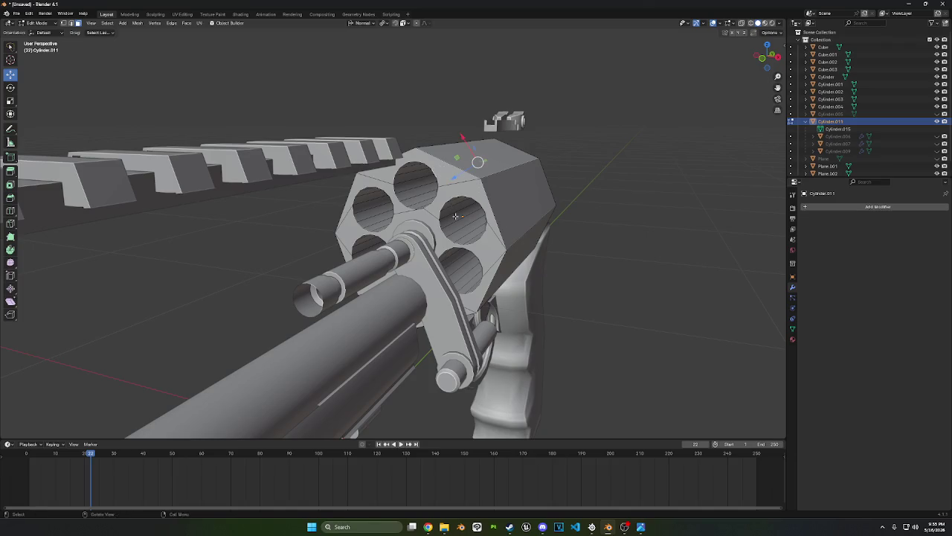
{"action": "mouse_move", "coordinate": [433, 171]}
{"action": "middle_mouse_down"}
{"action": "mouse_move", "coordinate": [413, 203]}
{"action": "mouse_move", "coordinate": [425, 211]}
{"action": "middle_mouse_up"}
{"action": "left_click", "coordinate": [411, 203], "text": "ctrl"}
{"action": "key", "text": "ctrl+z"}
{"action": "scroll", "coordinate": [413, 202], "scroll_direction": "up", "scroll_amount": 4}
{"action": "left_click", "coordinate": [426, 211], "text": "ctrl"}
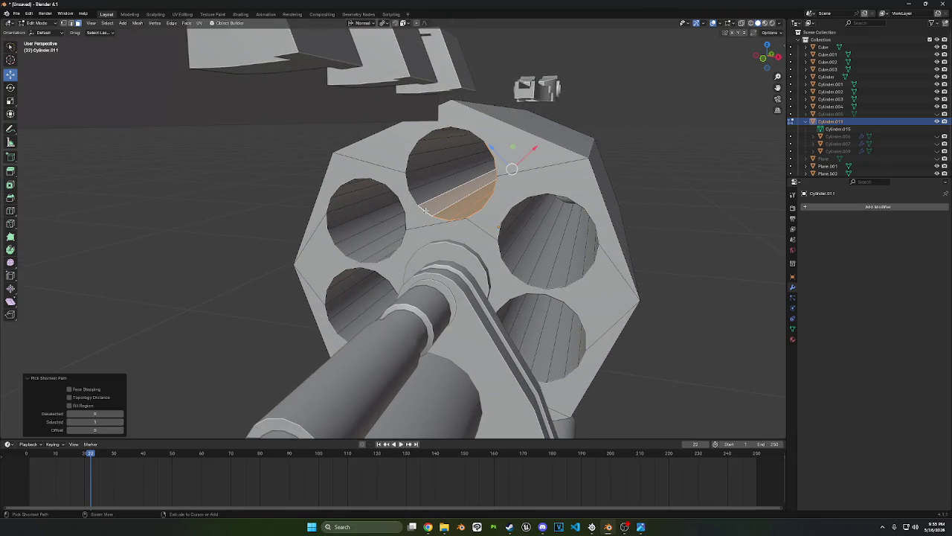
In edge mode, select the rim loops of all six chamber holes
{"action": "left_click", "coordinate": [73, 26]}
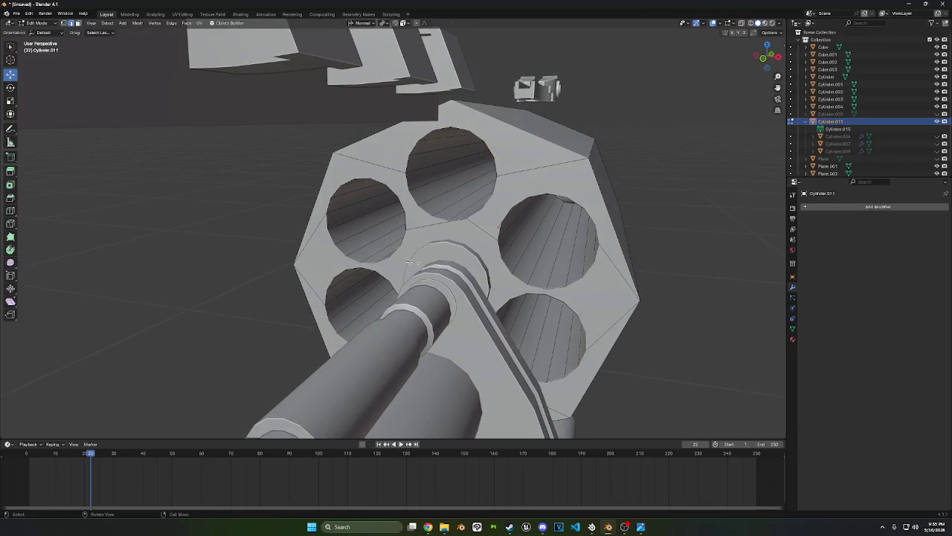
{"action": "left_click", "coordinate": [422, 210], "text": "alt"}
{"action": "left_click", "coordinate": [411, 149], "text": "alt"}
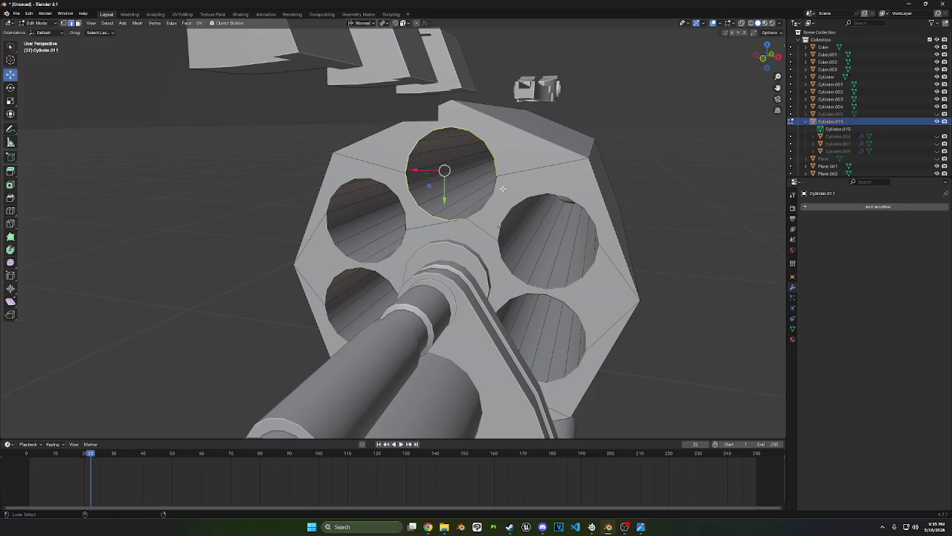
{"action": "left_click", "coordinate": [528, 218], "text": "alt+shift"}
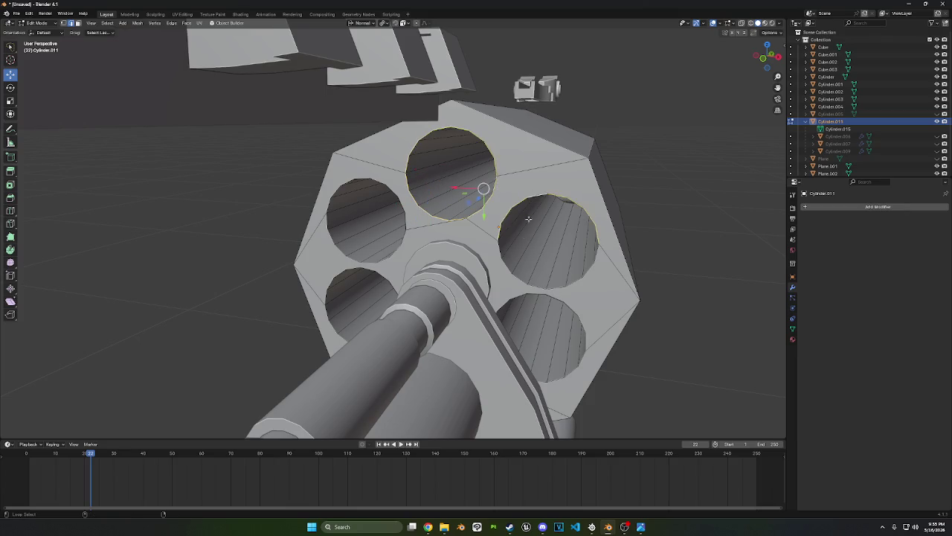
{"action": "left_click", "coordinate": [525, 285], "text": "alt+shift"}
{"action": "left_click", "coordinate": [560, 298], "text": "alt+shift"}
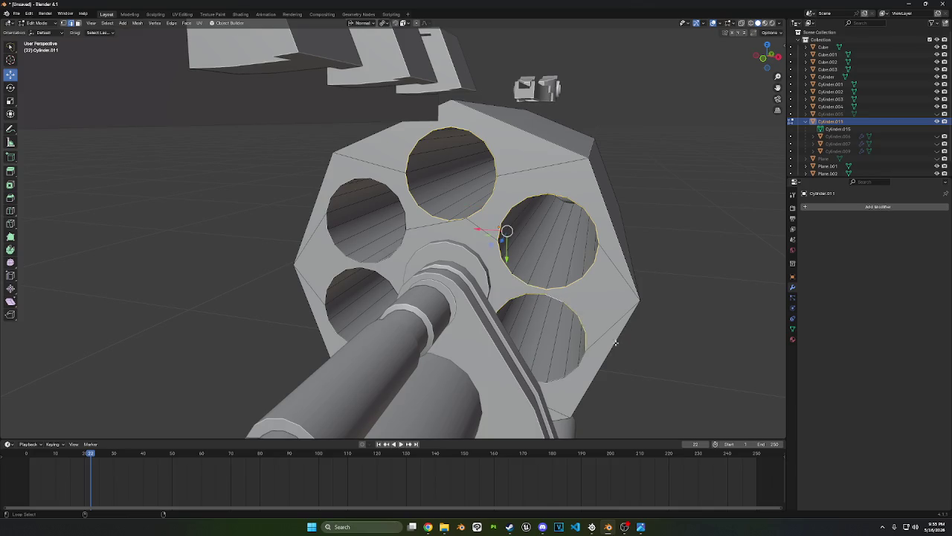
{"action": "left_click", "coordinate": [558, 380], "text": "alt+shift"}
{"action": "left_click", "coordinate": [386, 283], "text": "alt+shift"}
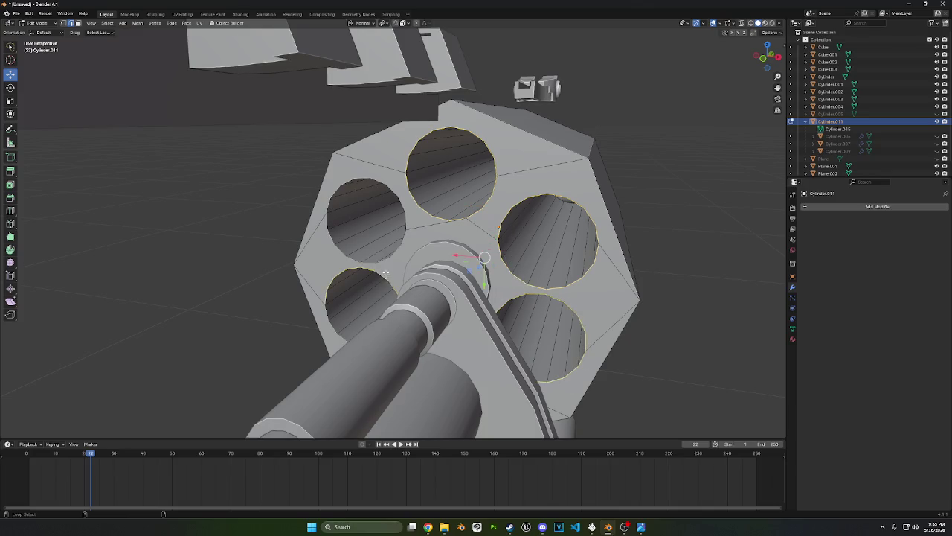
{"action": "middle_click_drag", "start_coordinate": [386, 284], "coordinate": [439, 312]}
{"action": "left_click", "coordinate": [426, 334], "text": "alt+shift"}
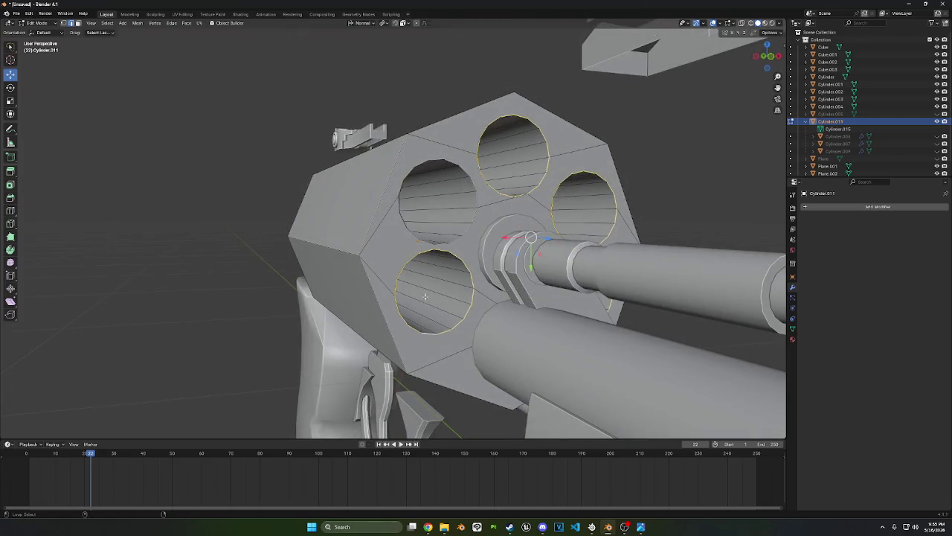
{"action": "left_click", "coordinate": [421, 239], "text": "alt+shift"}
{"action": "left_click", "coordinate": [428, 155], "text": "alt+shift"}
Add the drum's outer edge loop and bring up the edge context menu
{"action": "mouse_move", "coordinate": [428, 155]}
{"action": "middle_mouse_down"}
{"action": "mouse_move", "coordinate": [551, 216]}
{"action": "mouse_move", "coordinate": [549, 226]}
{"action": "middle_mouse_up"}
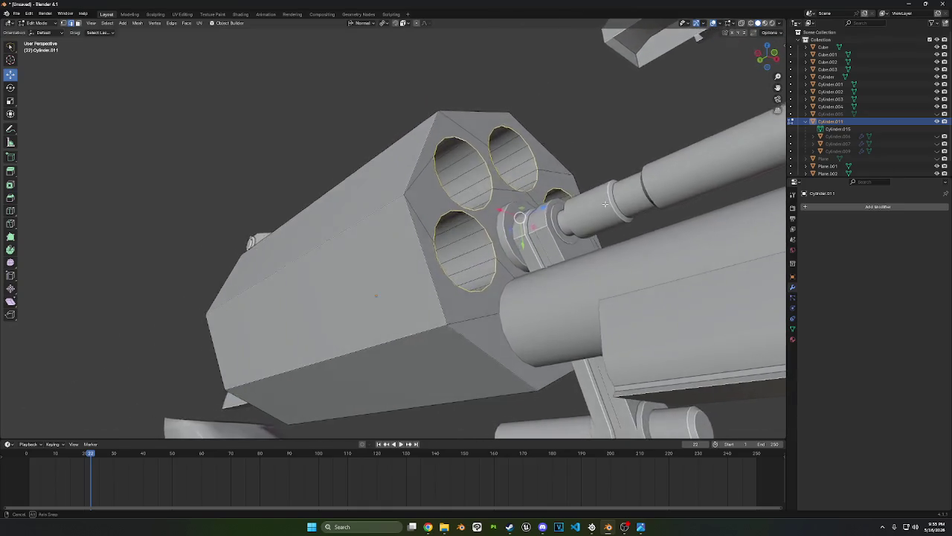
{"action": "mouse_move", "coordinate": [549, 225]}
{"action": "middle_mouse_down"}
{"action": "mouse_move", "coordinate": [595, 220]}
{"action": "mouse_move", "coordinate": [481, 316]}
{"action": "middle_mouse_up"}
{"action": "left_click", "coordinate": [400, 324], "text": "alt+shift"}
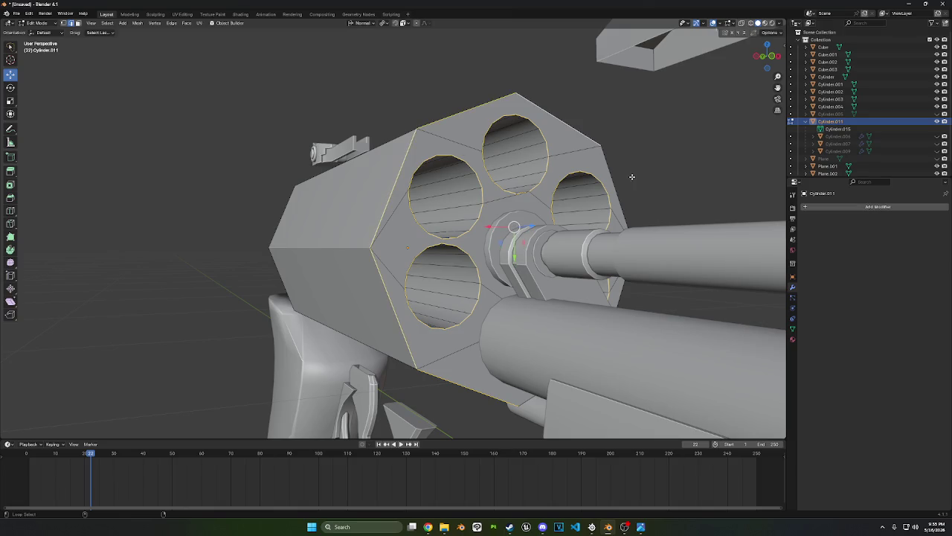
{"action": "middle_click_drag", "start_coordinate": [649, 192], "coordinate": [653, 323]}
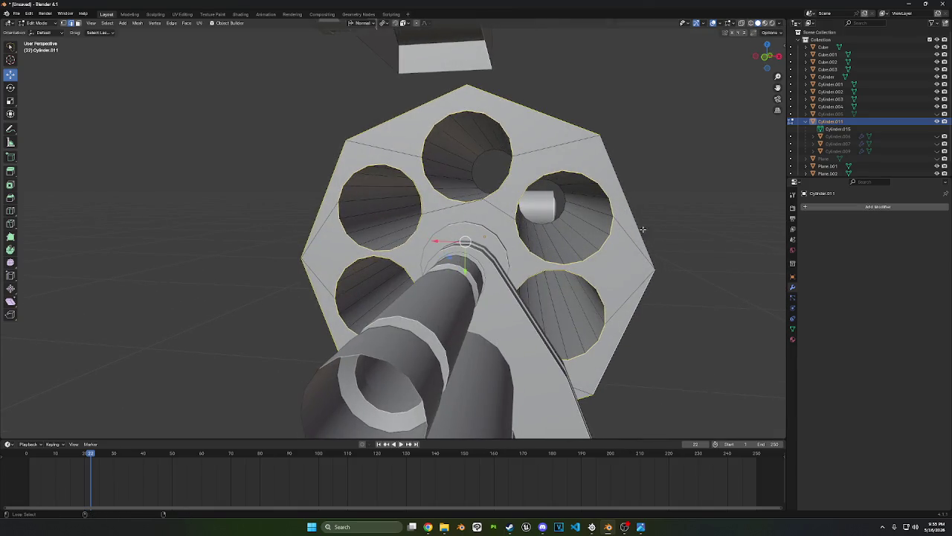
{"action": "middle_click_drag", "start_coordinate": [643, 229], "coordinate": [542, 365]}
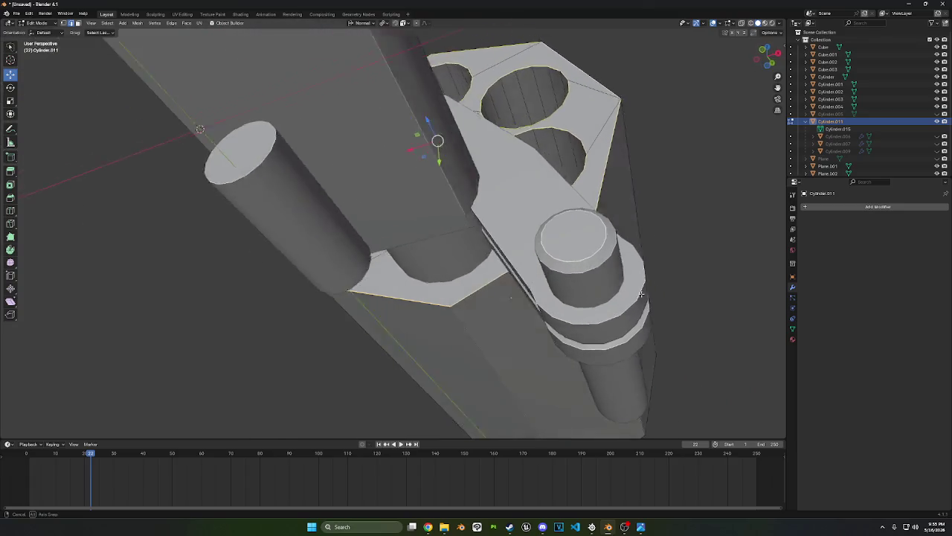
{"action": "right_click", "coordinate": [542, 365]}
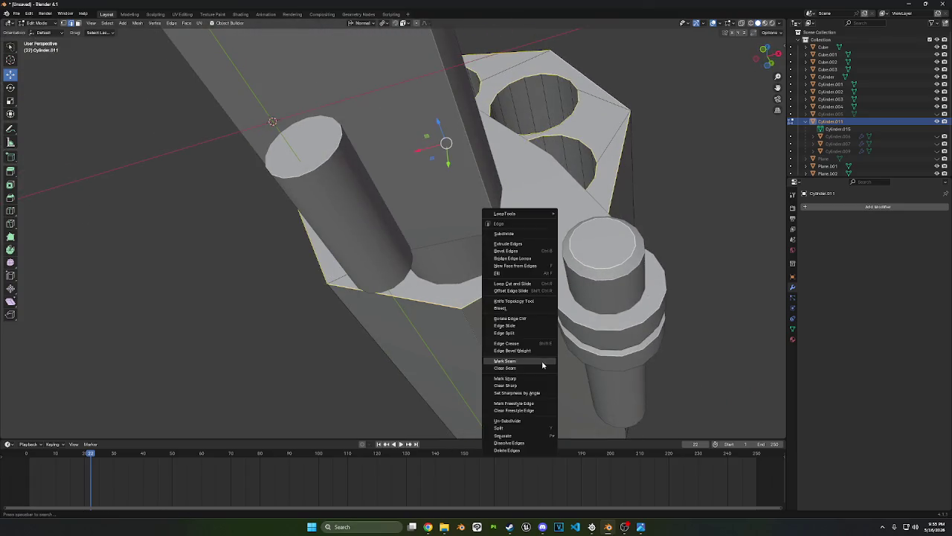
Mark the selected loops as seams, then reselect Cylinder.011 in Object Mode
{"action": "left_click", "coordinate": [542, 365]}
{"action": "left_click", "coordinate": [35, 24]}
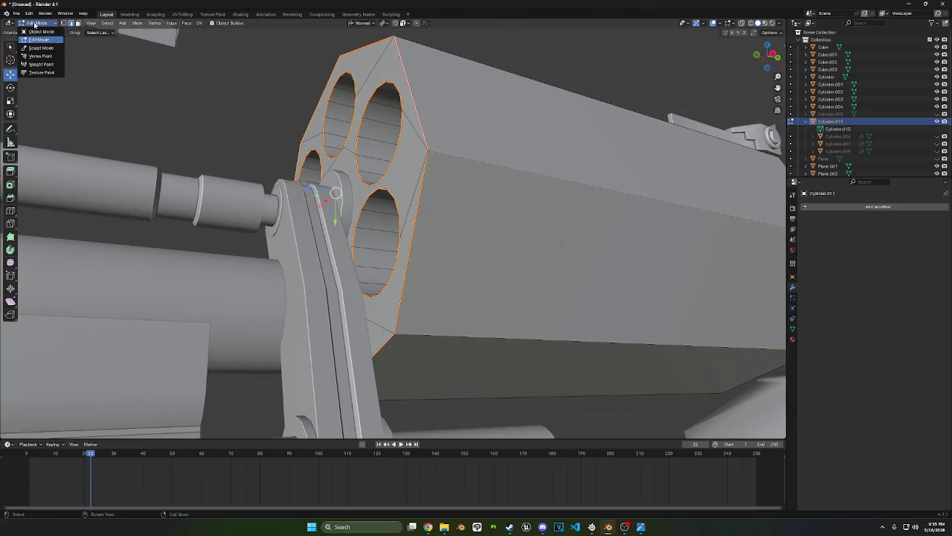
{"action": "left_click", "coordinate": [32, 31]}
{"action": "left_click", "coordinate": [194, 300]}
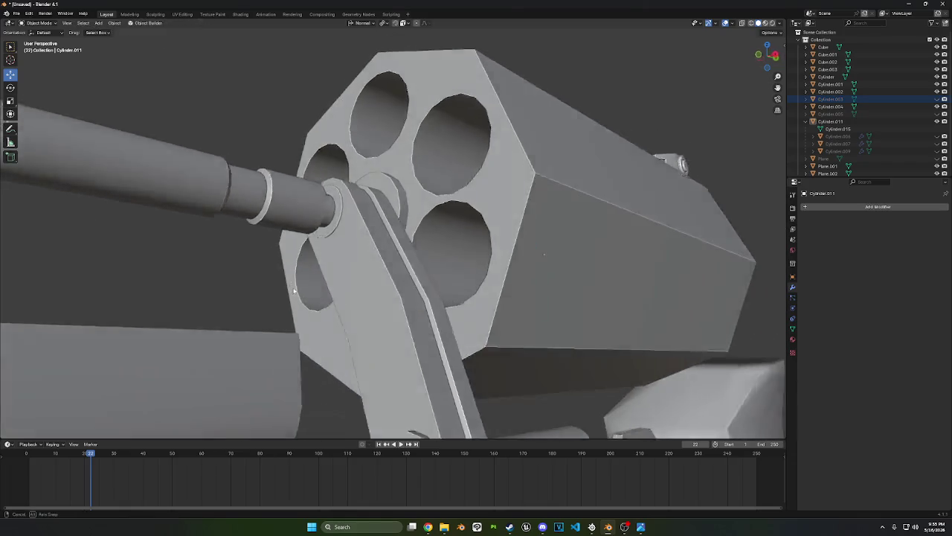
{"action": "mouse_move", "coordinate": [267, 303]}
{"action": "middle_mouse_down"}
{"action": "mouse_move", "coordinate": [448, 300]}
{"action": "mouse_move", "coordinate": [440, 316]}
{"action": "middle_mouse_up"}
{"action": "left_click", "coordinate": [452, 298]}
Mark the bottom hole's rim loop as a seam
{"action": "key", "text": "Tab"}
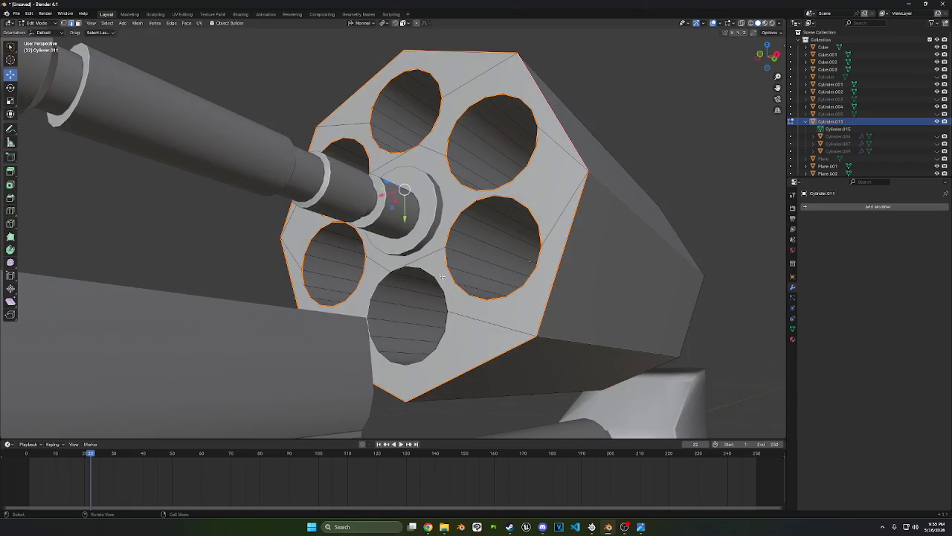
{"action": "key", "text": "alt+a"}
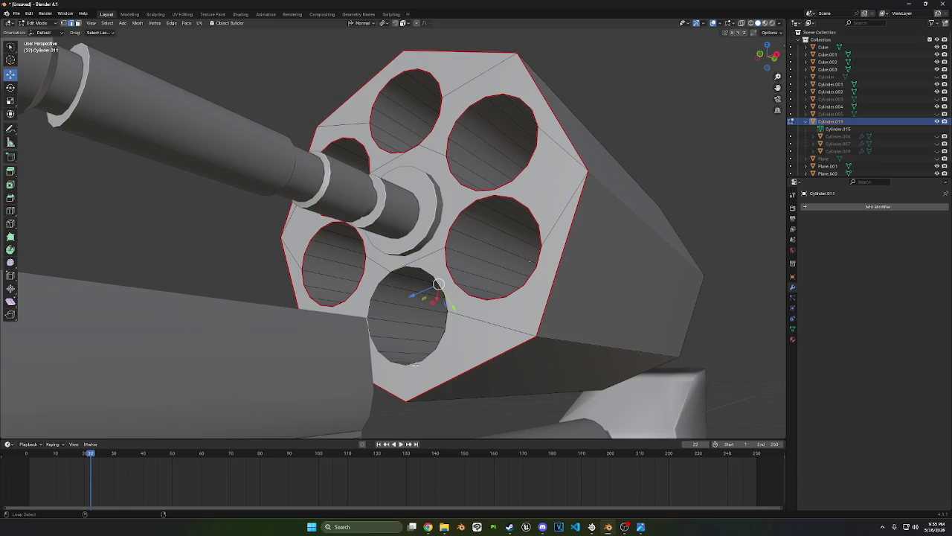
{"action": "left_click", "coordinate": [415, 363], "text": "alt"}
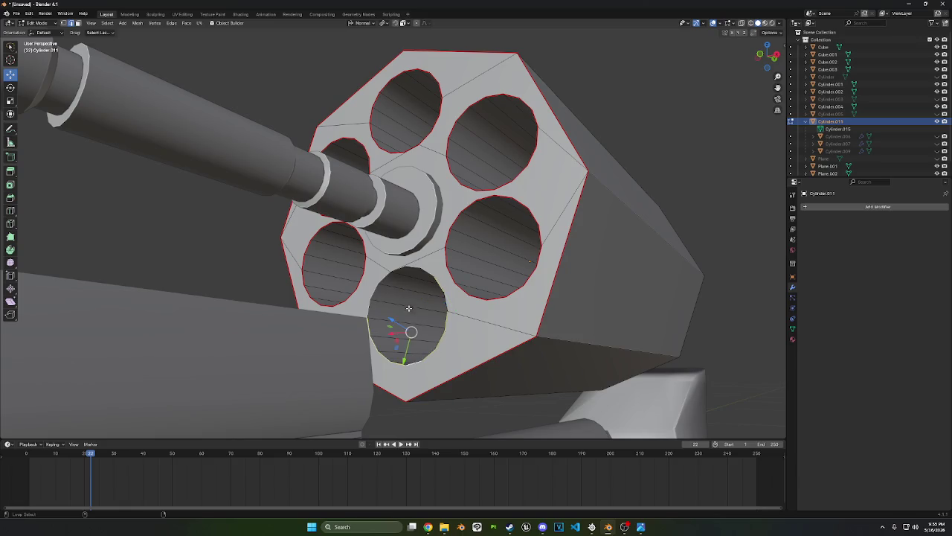
{"action": "right_click", "coordinate": [485, 298]}
{"action": "left_click", "coordinate": [484, 416]}
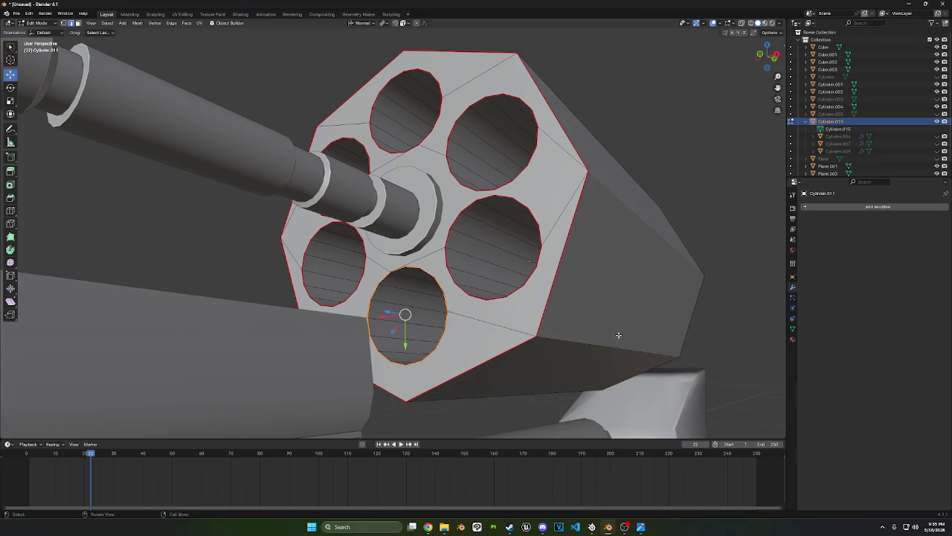
Select the front octagon's outline edges on the top, bottom and sides
{"action": "middle_click_drag", "start_coordinate": [618, 335], "coordinate": [441, 238]}
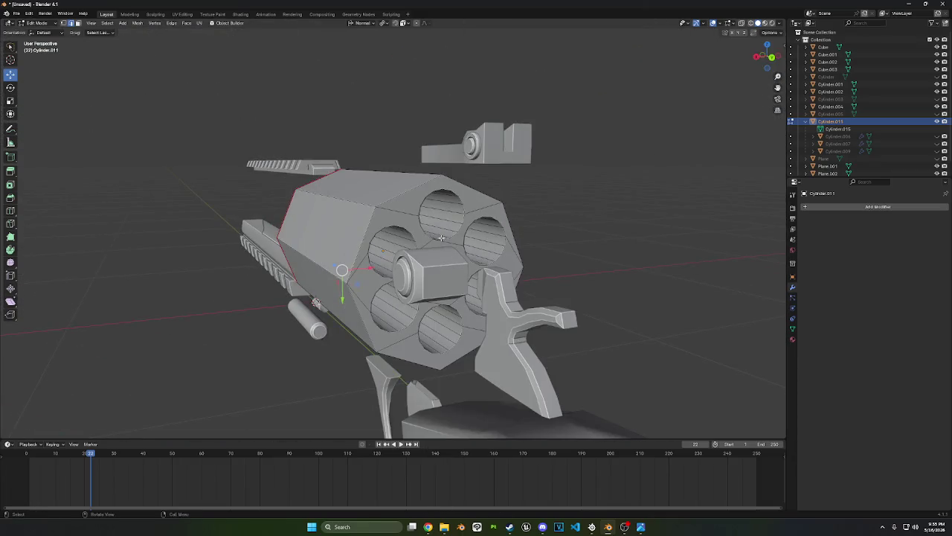
{"action": "left_click", "coordinate": [365, 238], "text": "alt"}
{"action": "left_click", "coordinate": [362, 314], "text": "alt+shift"}
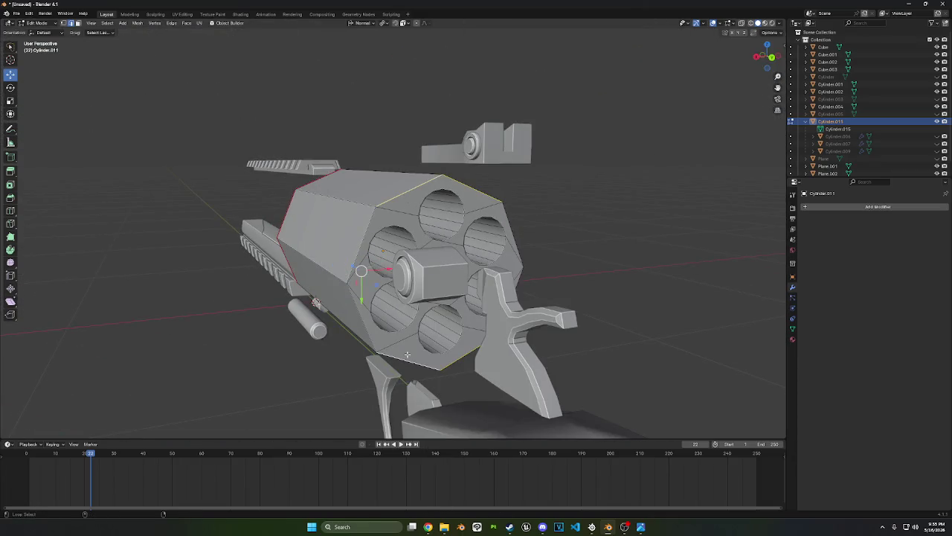
{"action": "left_click", "coordinate": [362, 314], "text": "alt+shift"}
{"action": "left_click", "coordinate": [357, 245], "text": "alt+shift"}
{"action": "left_click", "coordinate": [522, 253], "text": "alt+shift"}
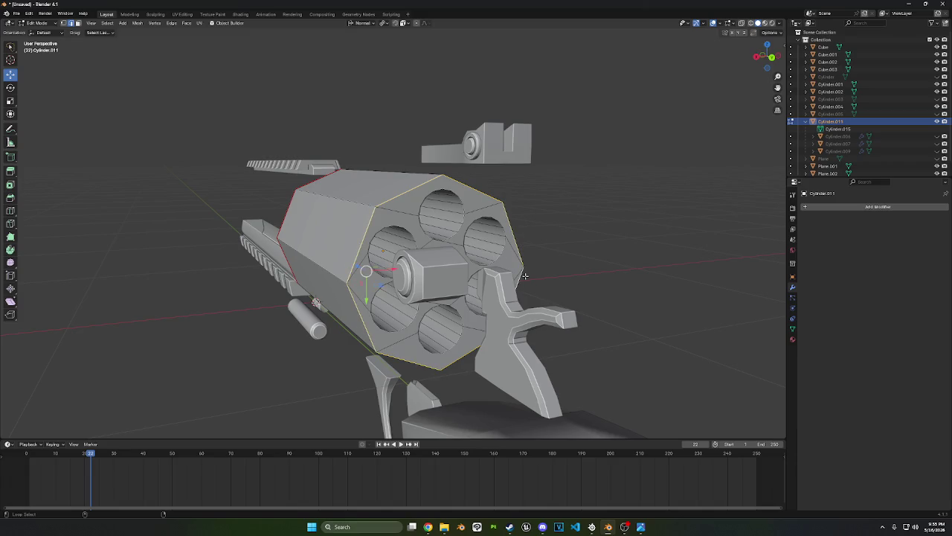
{"action": "mouse_move", "coordinate": [524, 276]}
{"action": "middle_mouse_down"}
{"action": "mouse_move", "coordinate": [513, 297]}
{"action": "mouse_move", "coordinate": [359, 311]}
{"action": "mouse_move", "coordinate": [331, 276]}
{"action": "middle_mouse_up"}
{"action": "right_click", "coordinate": [513, 298]}
{"action": "left_click", "coordinate": [513, 297]}
Add the lower-right, middle-right, lower-left and upper-right hole rims to the selection
{"action": "left_click", "coordinate": [376, 281], "text": "alt+shift"}
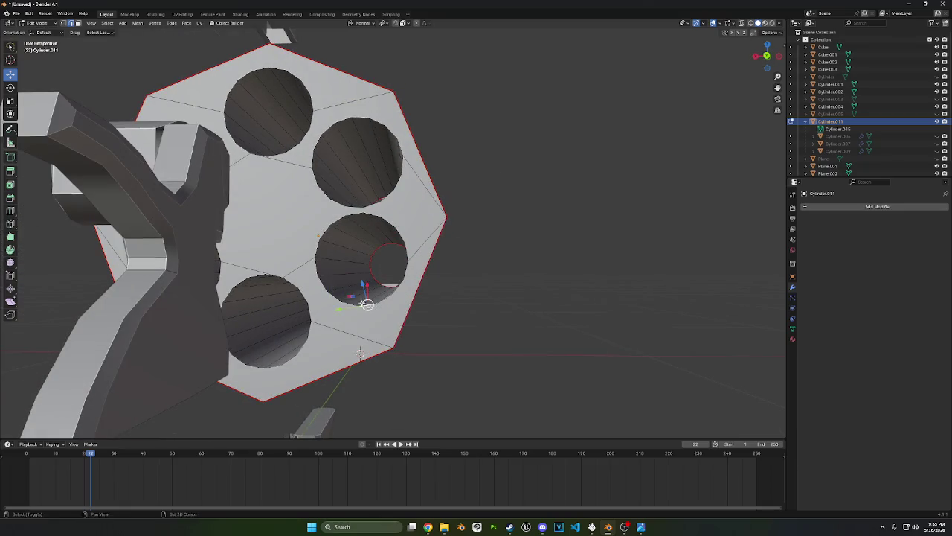
{"action": "left_click", "coordinate": [319, 245], "text": "alt+shift"}
{"action": "left_click", "coordinate": [339, 296], "text": "alt+shift"}
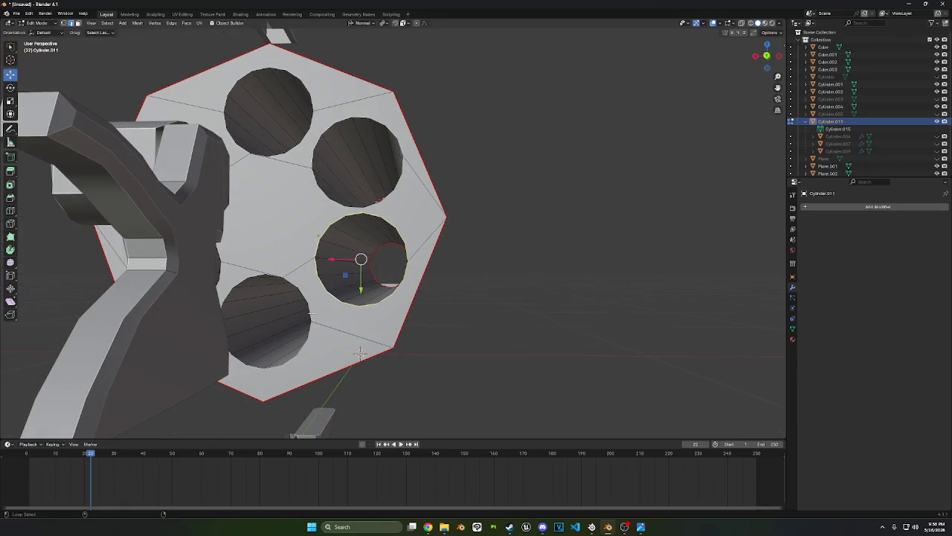
{"action": "left_click", "coordinate": [304, 345], "text": "alt+shift"}
{"action": "left_click", "coordinate": [245, 277], "text": "alt+shift"}
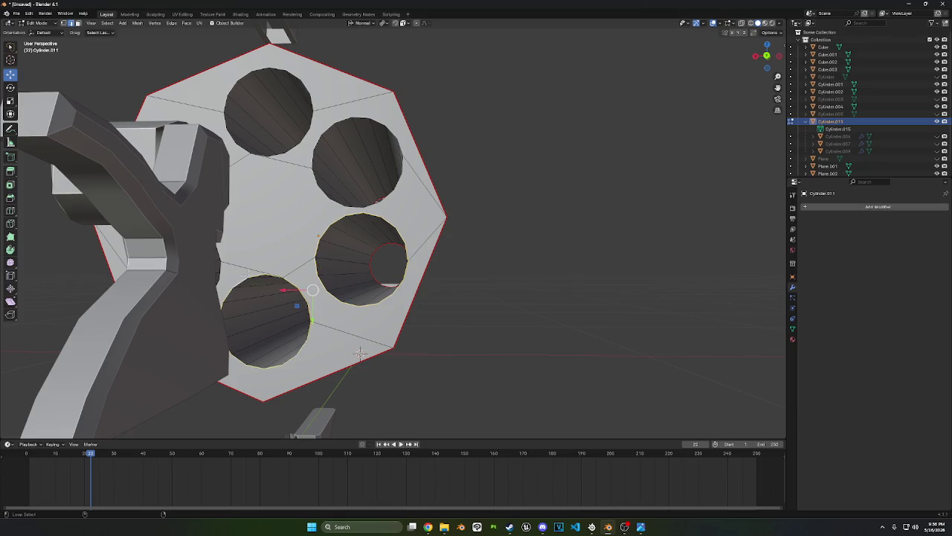
{"action": "left_click", "coordinate": [327, 170], "text": "alt+shift"}
{"action": "left_click", "coordinate": [336, 123], "text": "alt+shift"}
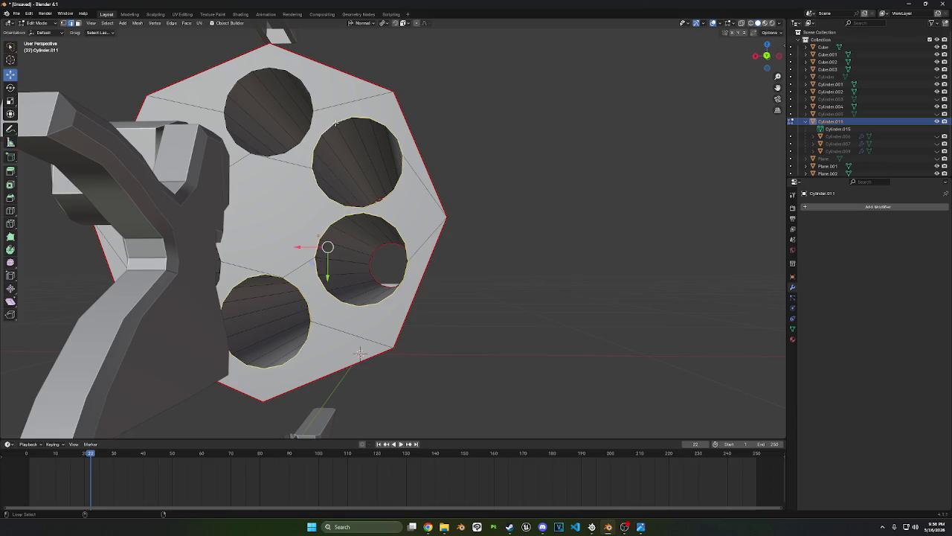
Add the top, upper-left and lower-left hole rims and mark them all as seams
{"action": "middle_click_drag", "start_coordinate": [404, 185], "coordinate": [385, 147]}
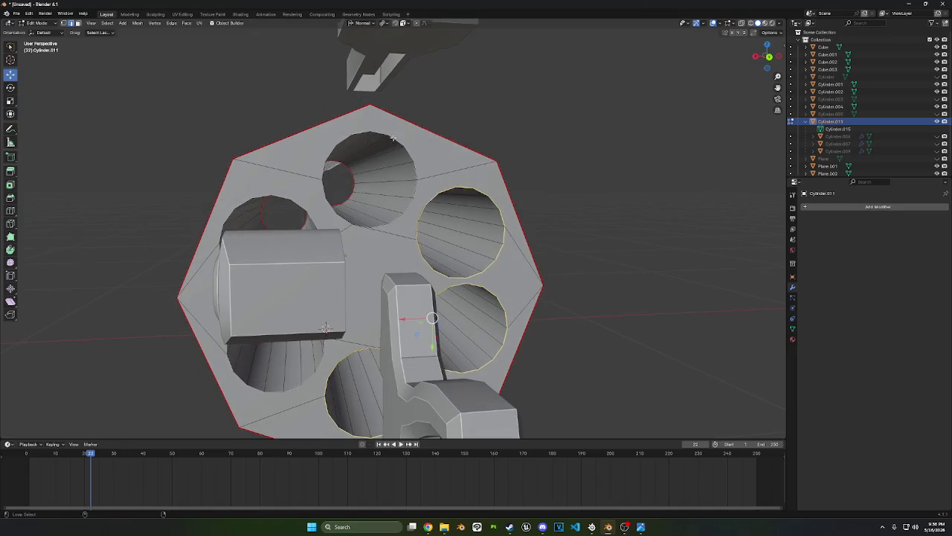
{"action": "left_click", "coordinate": [393, 138], "text": "alt+shift"}
{"action": "left_click", "coordinate": [307, 211], "text": "alt+shift"}
{"action": "mouse_move", "coordinate": [307, 211]}
{"action": "middle_mouse_down"}
{"action": "mouse_move", "coordinate": [305, 228]}
{"action": "mouse_move", "coordinate": [441, 232]}
{"action": "middle_mouse_up"}
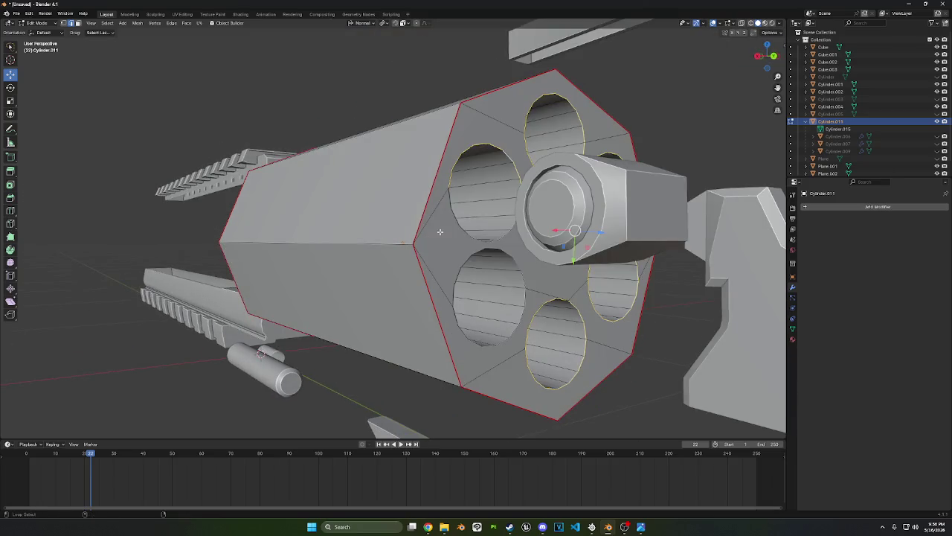
{"action": "left_click", "coordinate": [503, 253], "text": "alt+shift"}
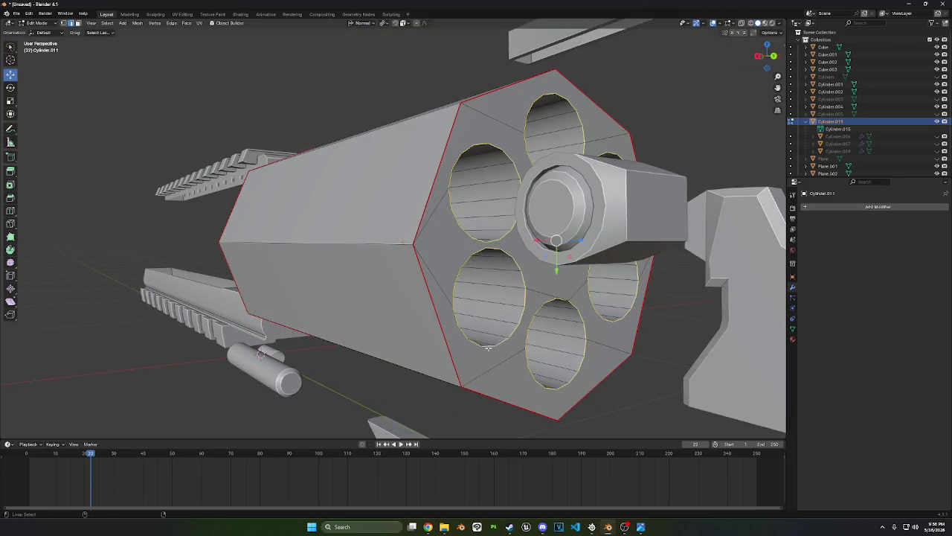
{"action": "right_click", "coordinate": [497, 359]}
{"action": "left_click", "coordinate": [495, 360]}
Select the whole mesh in face mode and bring up the face context menu
{"action": "scroll", "coordinate": [495, 360], "scroll_direction": "down", "scroll_amount": 3}
{"action": "middle_click_drag", "start_coordinate": [496, 360], "coordinate": [286, 167]}
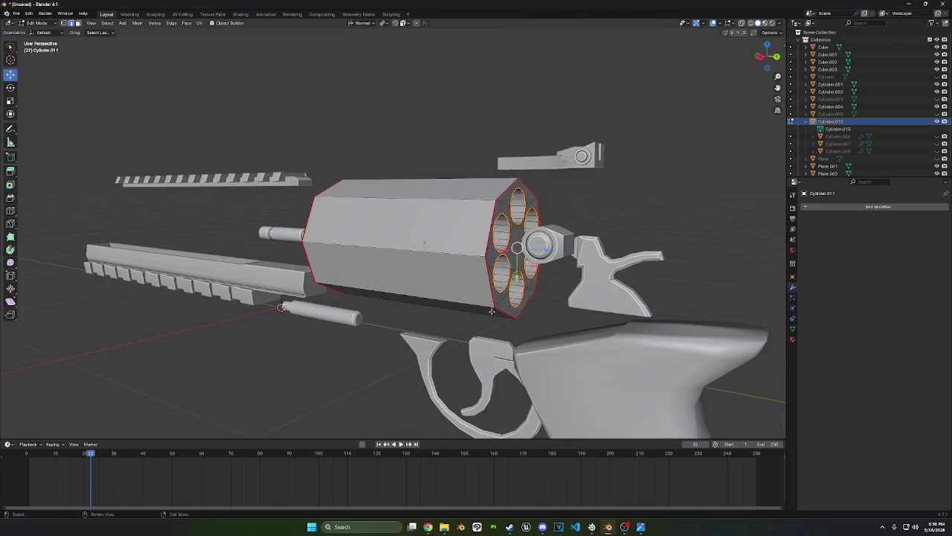
{"action": "key", "text": "a"}
{"action": "left_click", "coordinate": [78, 23]}
{"action": "right_click", "coordinate": [212, 180]}
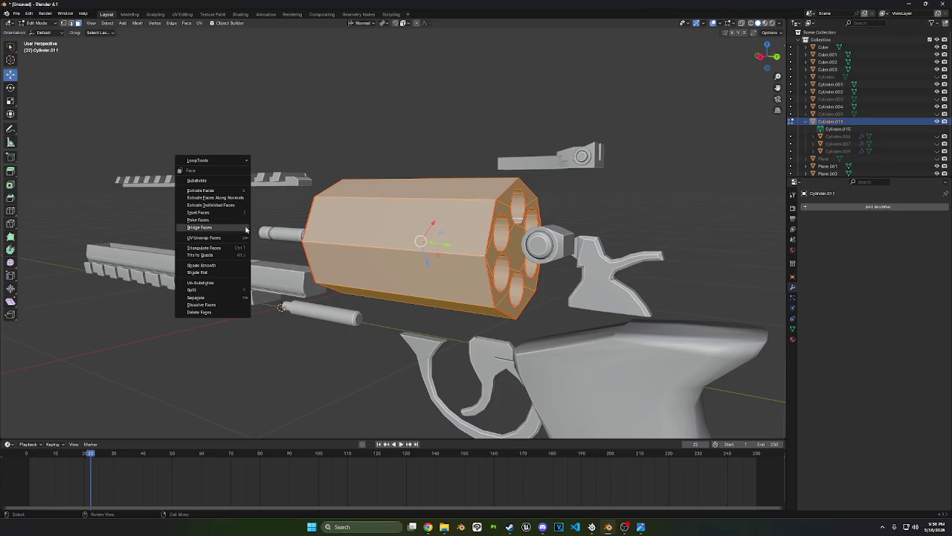
{"action": "left_click", "coordinate": [204, 247]}
{"action": "mouse_move", "coordinate": [204, 247]}
{"action": "middle_mouse_down"}
{"action": "mouse_move", "coordinate": [485, 253]}
{"action": "mouse_move", "coordinate": [446, 231]}
{"action": "middle_mouse_up"}
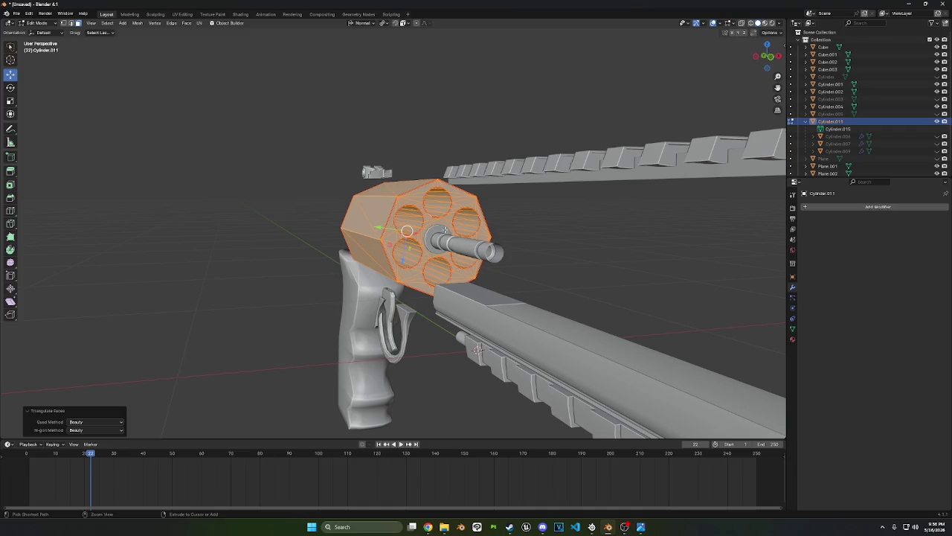
{"action": "key", "text": "ctrl+z"}
{"action": "middle_click_drag", "start_coordinate": [443, 176], "coordinate": [367, 217]}
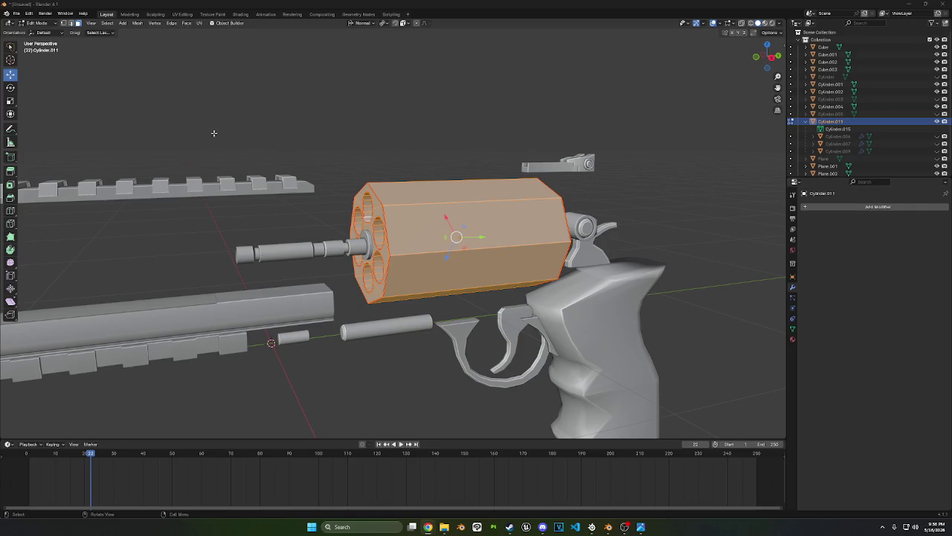
{"action": "mouse_move", "coordinate": [461, 238]}
{"action": "middle_mouse_down"}
{"action": "mouse_move", "coordinate": [516, 244]}
{"action": "mouse_move", "coordinate": [446, 186]}
{"action": "mouse_move", "coordinate": [349, 215]}
{"action": "mouse_move", "coordinate": [410, 251]}
{"action": "mouse_move", "coordinate": [568, 282]}
{"action": "middle_mouse_up"}
{"action": "left_click", "coordinate": [349, 215], "text": "shift"}
{"action": "left_click", "coordinate": [350, 223], "text": "shift"}
{"action": "left_click", "coordinate": [410, 251], "text": "shift"}
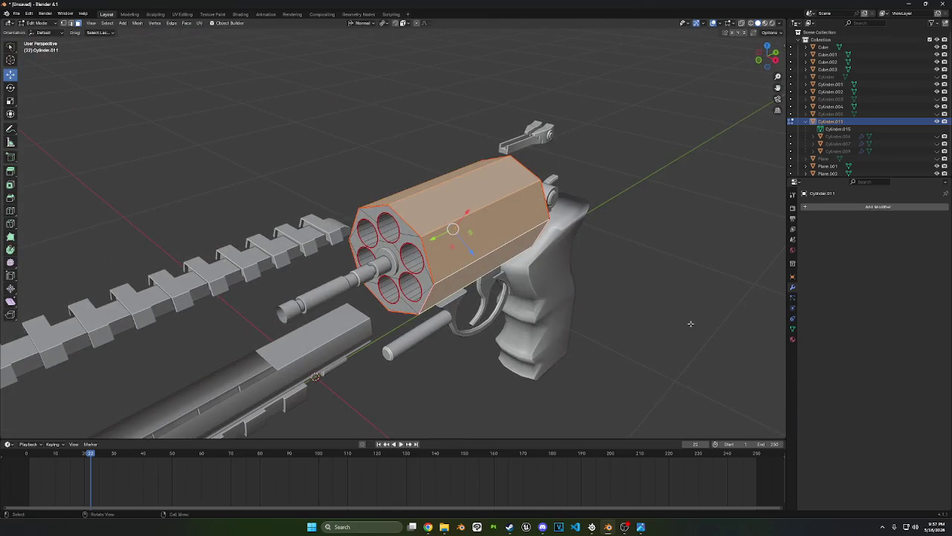
Individually inset the cylinder's eight side faces by about 0.062 m
{"action": "key", "text": "i"}
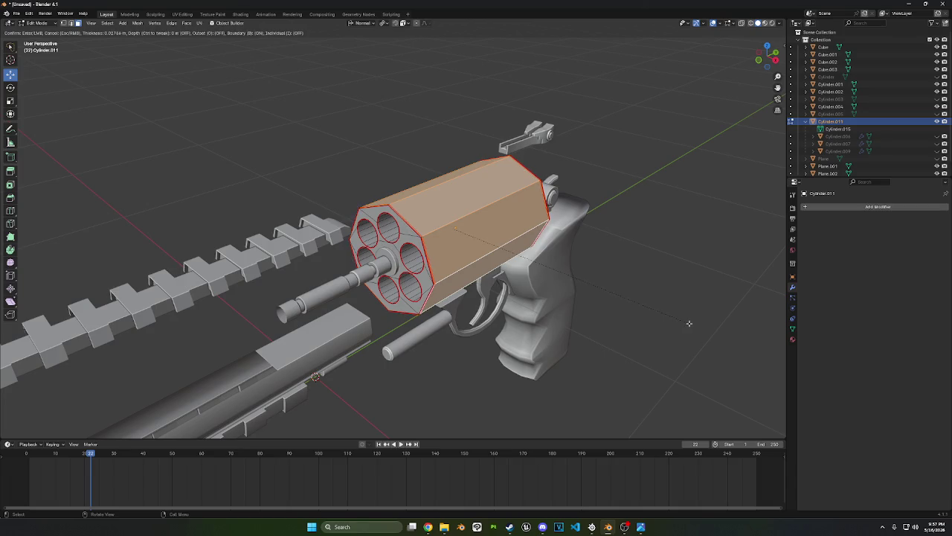
{"action": "left_click", "coordinate": [686, 319]}
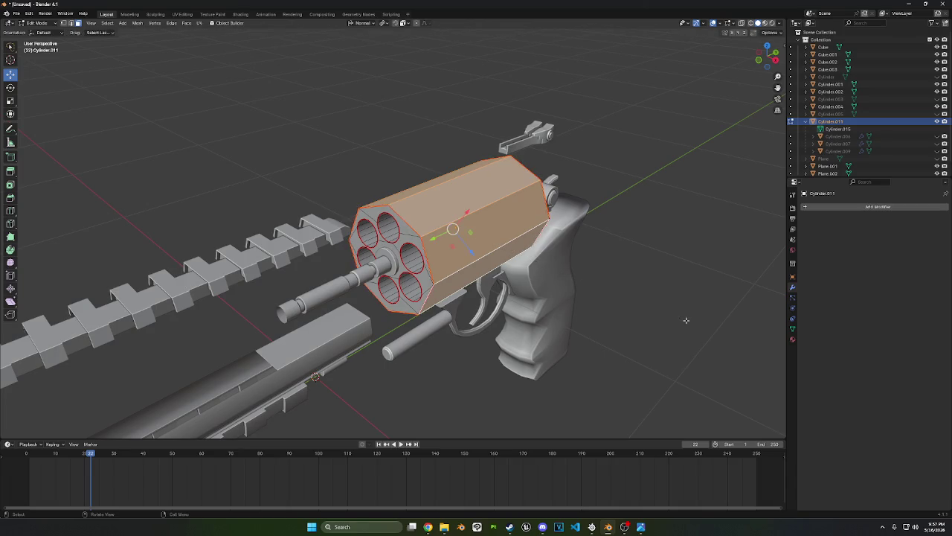
{"action": "middle_click_drag", "start_coordinate": [447, 238], "coordinate": [474, 246]}
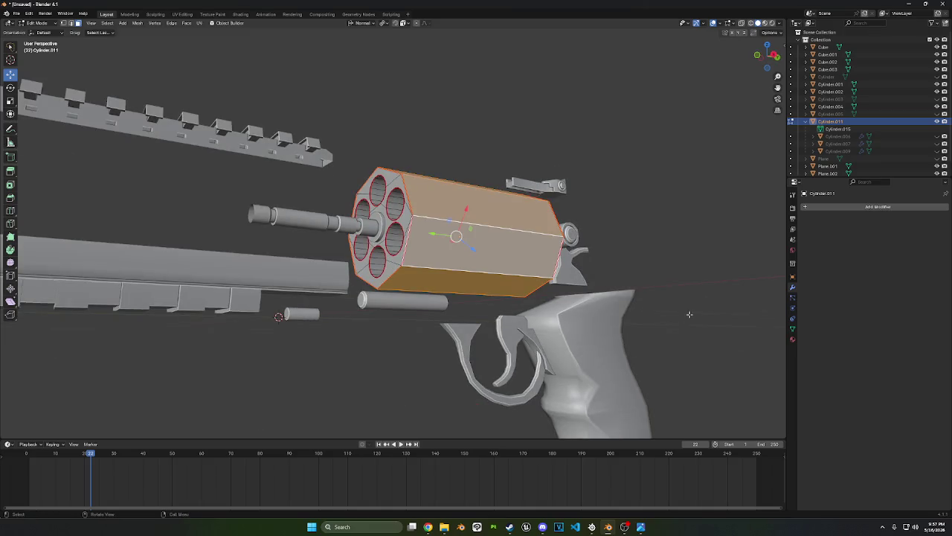
{"action": "key", "text": "i"}
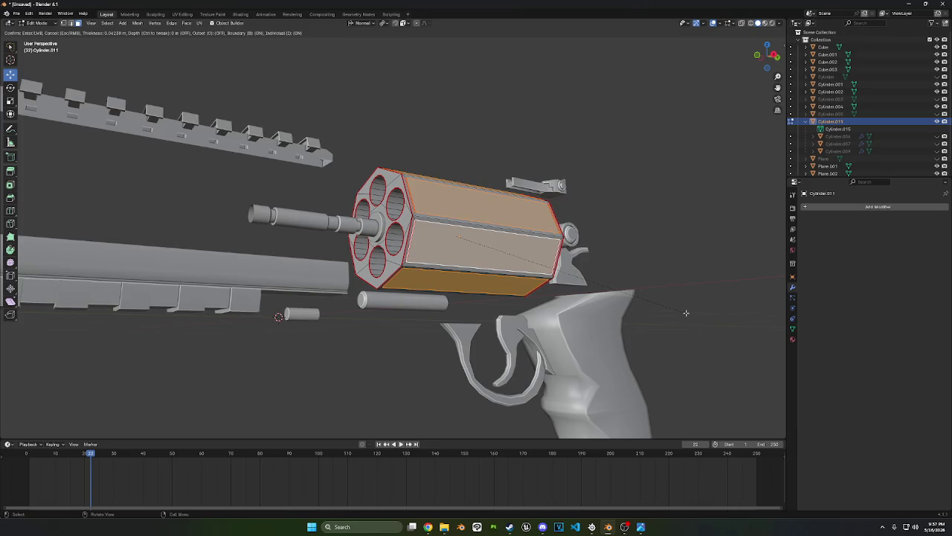
{"action": "left_click", "coordinate": [686, 313]}
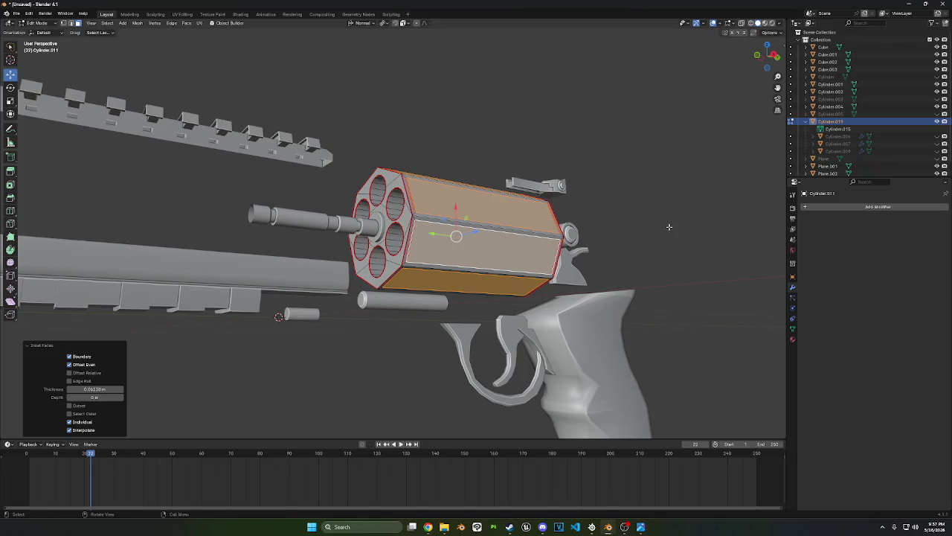
Switch to edge select mode and select an edge on the cylinder
{"action": "middle_click_drag", "start_coordinate": [564, 252], "coordinate": [202, 228]}
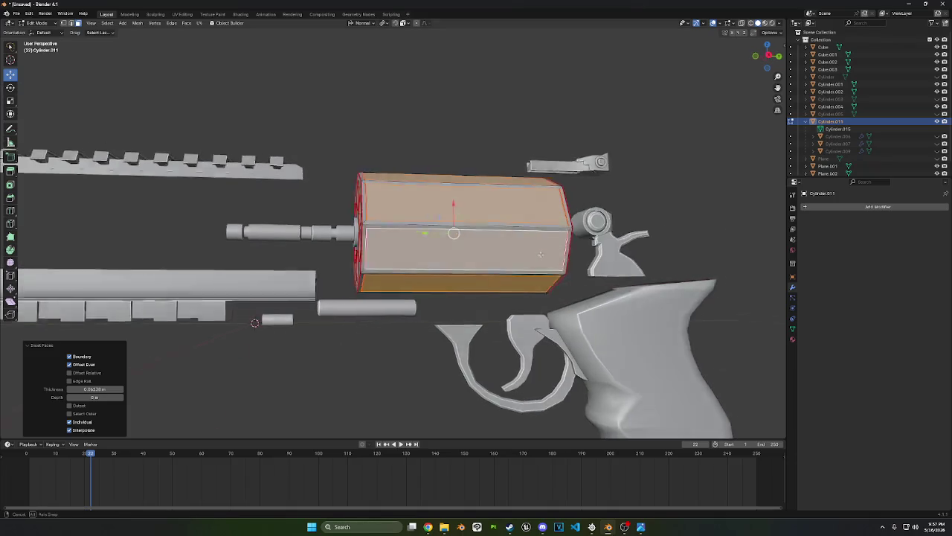
{"action": "left_click", "coordinate": [70, 23]}
{"action": "mouse_move", "coordinate": [387, 246]}
{"action": "middle_mouse_down"}
{"action": "mouse_move", "coordinate": [450, 271]}
{"action": "mouse_move", "coordinate": [471, 213]}
{"action": "mouse_move", "coordinate": [486, 238]}
{"action": "middle_mouse_up"}
{"action": "left_click", "coordinate": [473, 243]}
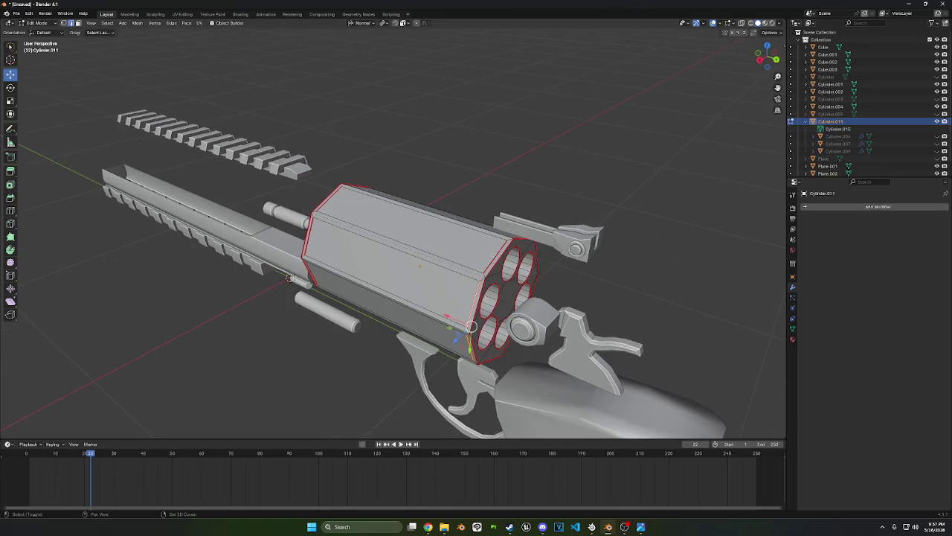
{"action": "mouse_move", "coordinate": [420, 265]}
{"action": "middle_mouse_down"}
{"action": "mouse_move", "coordinate": [285, 233]}
{"action": "mouse_move", "coordinate": [104, 255]}
{"action": "middle_mouse_up"}
Add a loop cut around the middle of the cylinder
{"action": "left_click", "coordinate": [10, 210]}
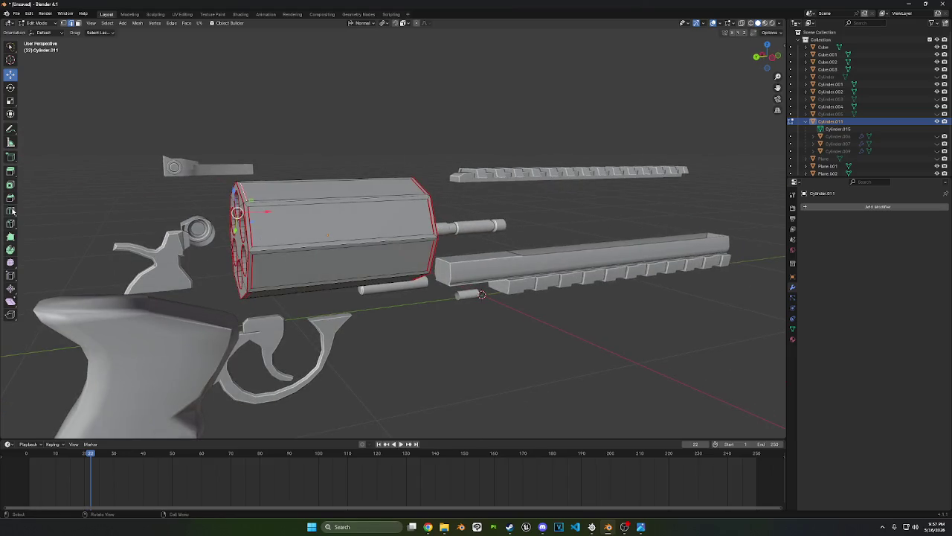
{"action": "left_click", "coordinate": [296, 194]}
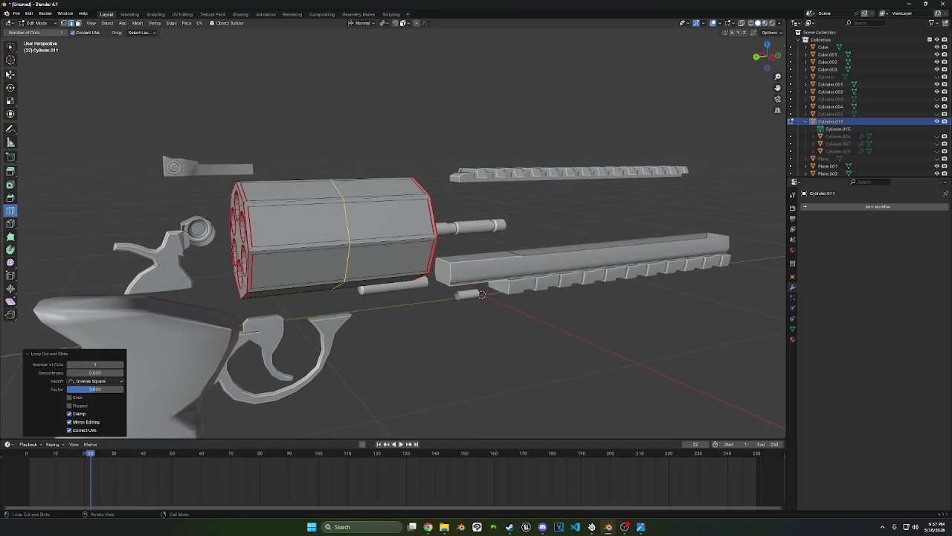
{"action": "left_click", "coordinate": [10, 74]}
{"action": "left_click", "coordinate": [229, 174]}
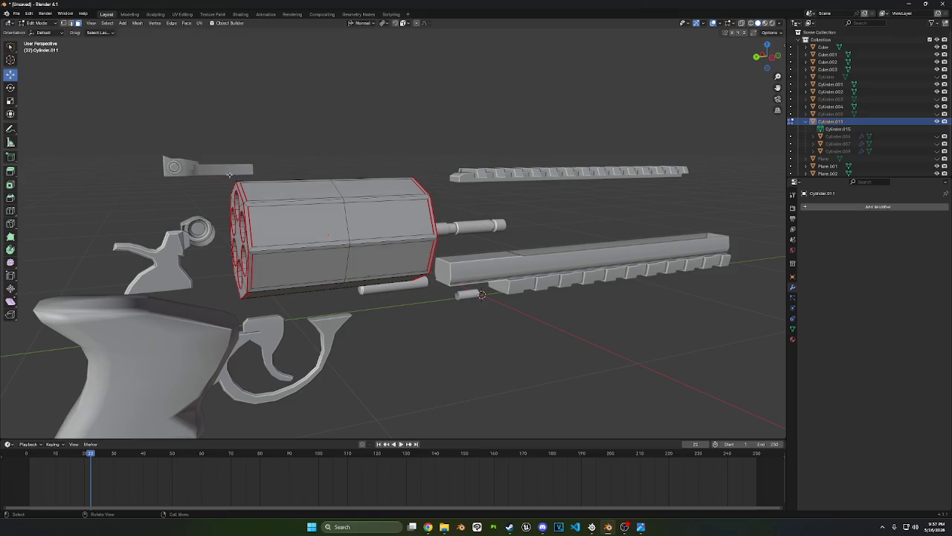
Select the cylinder's top face and several of its side faces
{"action": "left_click", "coordinate": [276, 218]}
{"action": "mouse_move", "coordinate": [276, 218]}
{"action": "middle_mouse_down"}
{"action": "mouse_move", "coordinate": [320, 224]}
{"action": "mouse_move", "coordinate": [357, 244]}
{"action": "mouse_move", "coordinate": [473, 254]}
{"action": "middle_mouse_up"}
{"action": "left_click", "coordinate": [288, 247], "text": "shift"}
{"action": "left_click", "coordinate": [320, 223], "text": "shift"}
{"action": "left_click", "coordinate": [372, 249], "text": "shift"}
{"action": "left_click", "coordinate": [473, 254], "text": "shift"}
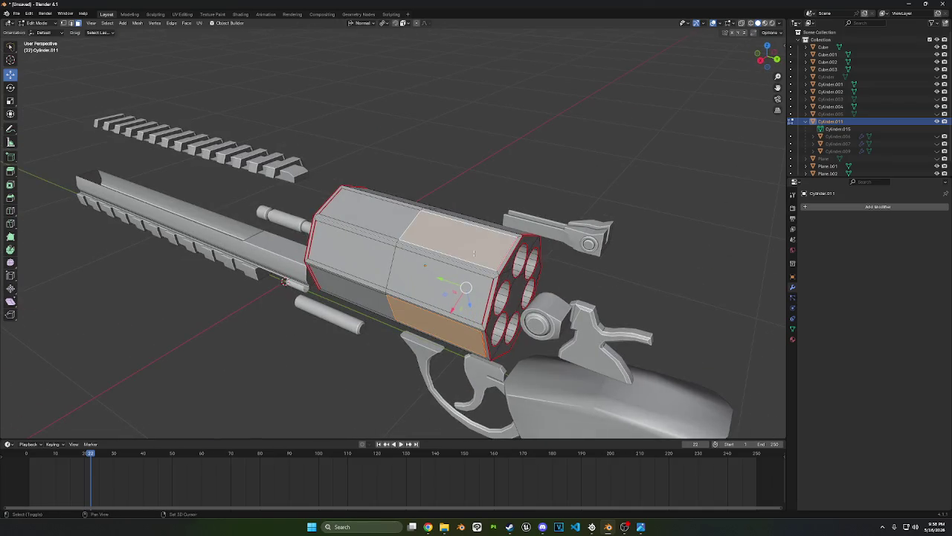
{"action": "left_click", "coordinate": [439, 281], "text": "shift"}
{"action": "middle_click_drag", "start_coordinate": [439, 282], "coordinate": [320, 216]}
{"action": "left_click", "coordinate": [320, 216], "text": "shift"}
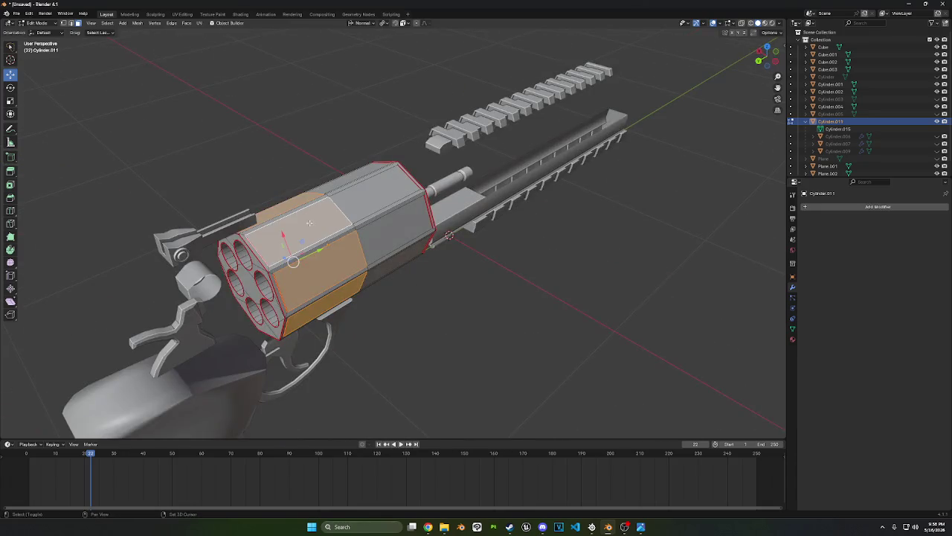
Inset the selected faces and shrink them inward along their normals
{"action": "key", "text": "i"}
{"action": "left_click", "coordinate": [519, 306]}
{"action": "middle_click_drag", "start_coordinate": [519, 307], "coordinate": [395, 249]}
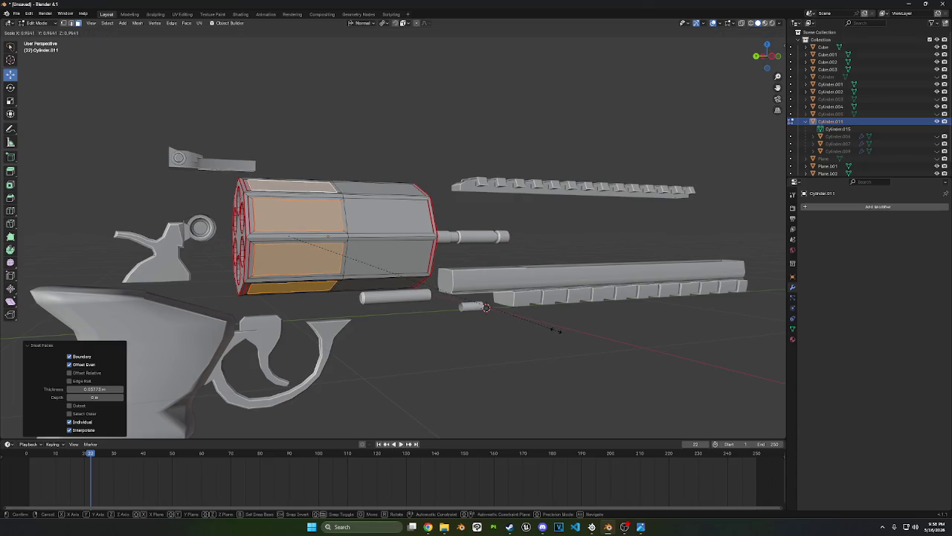
{"action": "key", "text": "alt+s"}
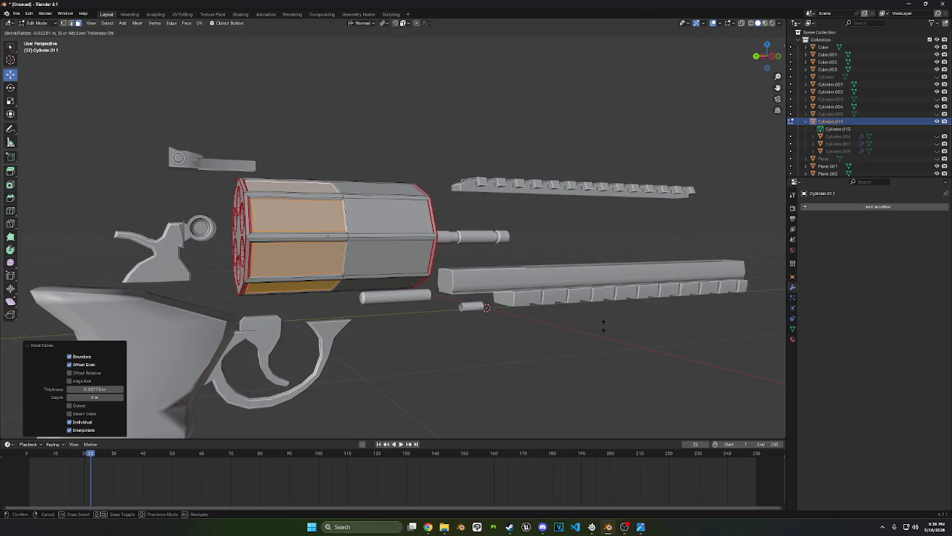
{"action": "left_click", "coordinate": [603, 325]}
{"action": "middle_click_drag", "start_coordinate": [387, 268], "coordinate": [312, 246]}
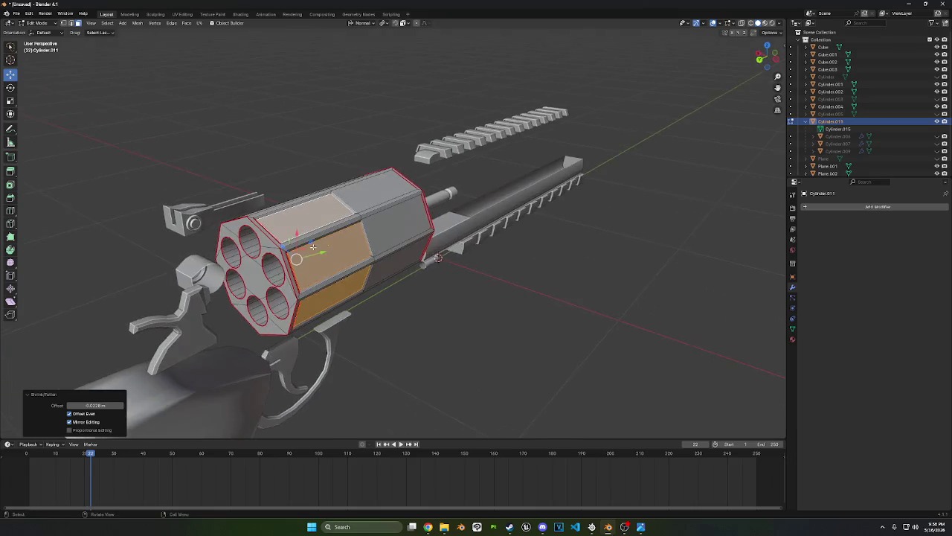
{"action": "left_click", "coordinate": [421, 325]}
{"action": "mouse_move", "coordinate": [421, 325]}
{"action": "middle_mouse_down"}
{"action": "mouse_move", "coordinate": [429, 304]}
{"action": "mouse_move", "coordinate": [350, 290]}
{"action": "middle_mouse_up"}
Loop-cut the cylinder, bevel the loop into a band and sink it 0.024 m inward
{"action": "left_click", "coordinate": [37, 23]}
{"action": "left_click", "coordinate": [43, 34]}
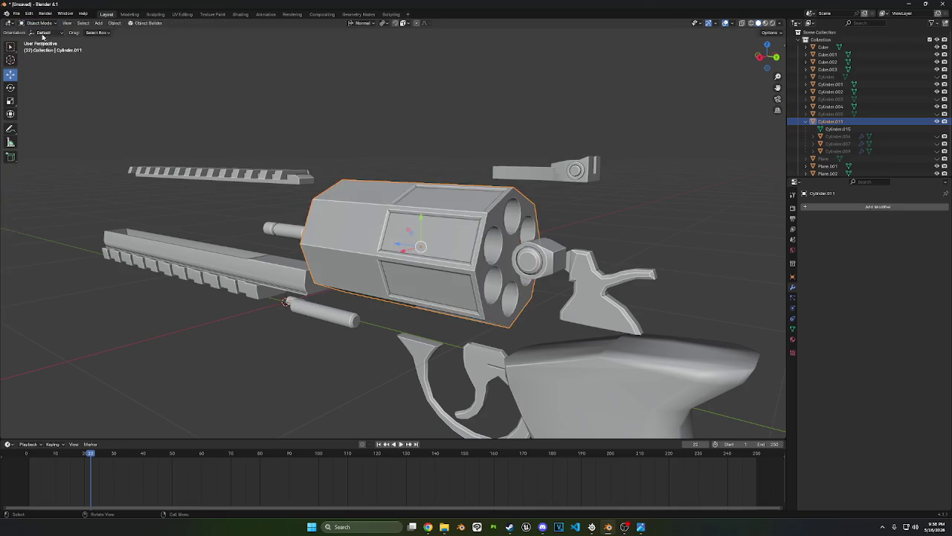
{"action": "mouse_move", "coordinate": [440, 159]}
{"action": "middle_mouse_down"}
{"action": "mouse_move", "coordinate": [462, 207]}
{"action": "mouse_move", "coordinate": [21, 126]}
{"action": "middle_mouse_up"}
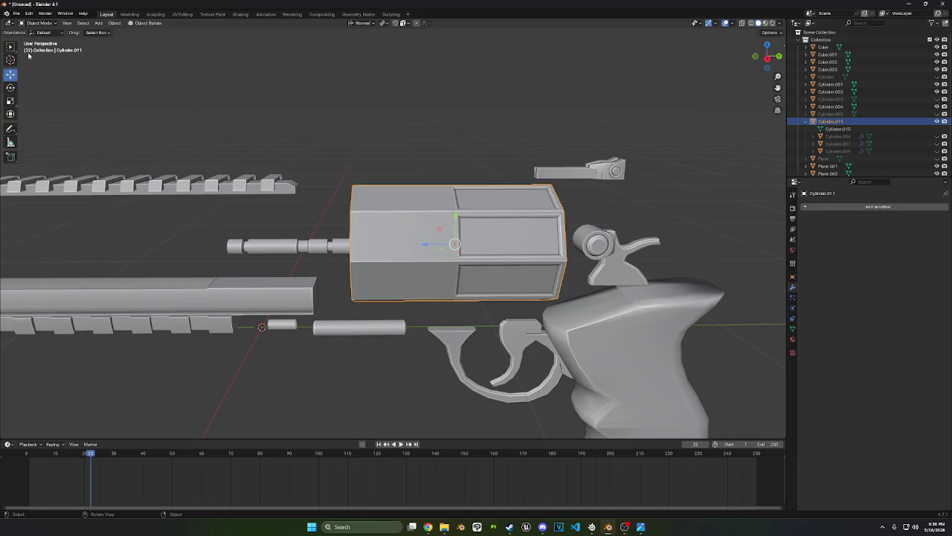
{"action": "key", "text": "Tab"}
{"action": "left_click", "coordinate": [11, 212]}
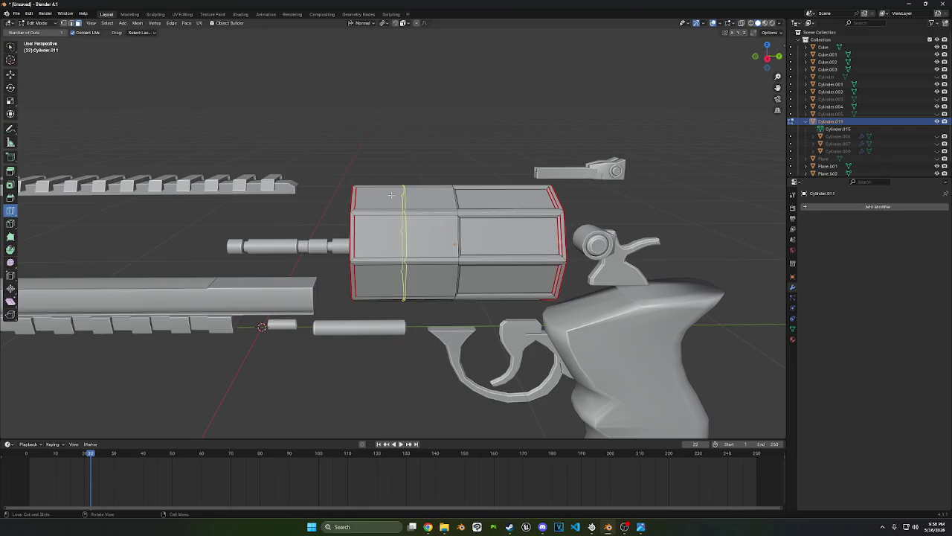
{"action": "left_click", "coordinate": [394, 195]}
{"action": "key", "text": "ctrl+b"}
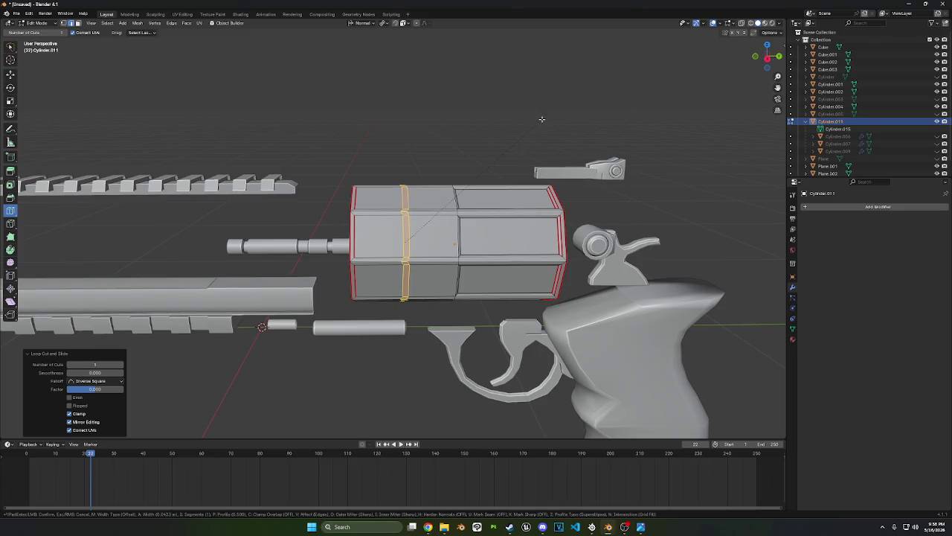
{"action": "left_click", "coordinate": [541, 119]}
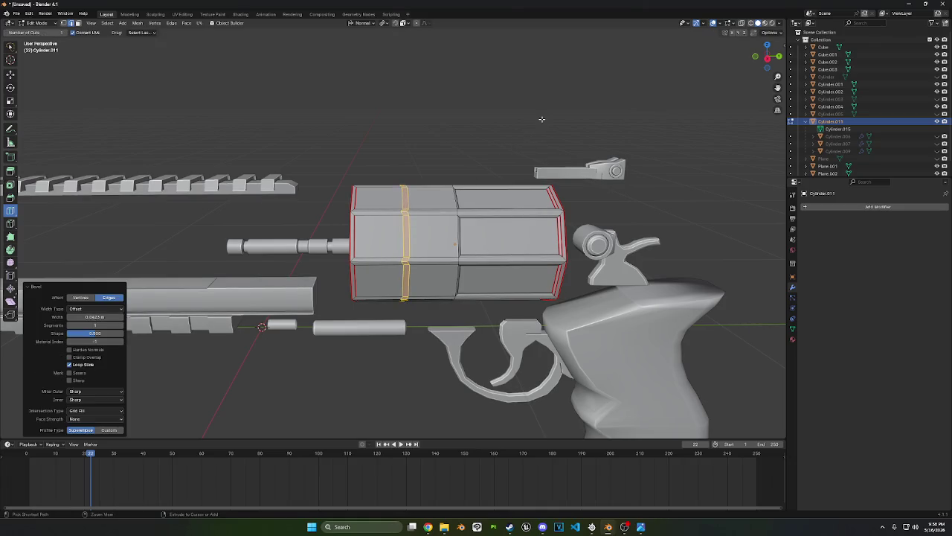
{"action": "key", "text": "e"}
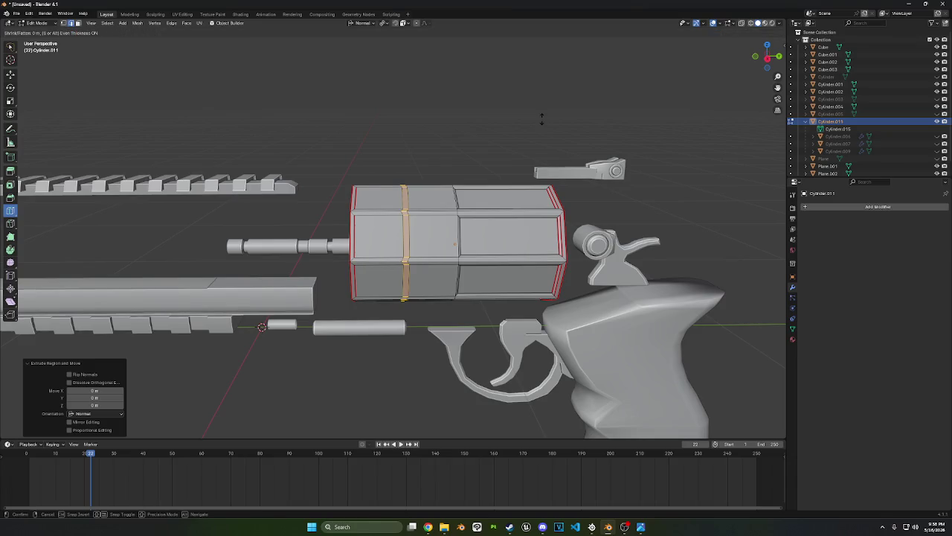
{"action": "left_click", "coordinate": [538, 149]}
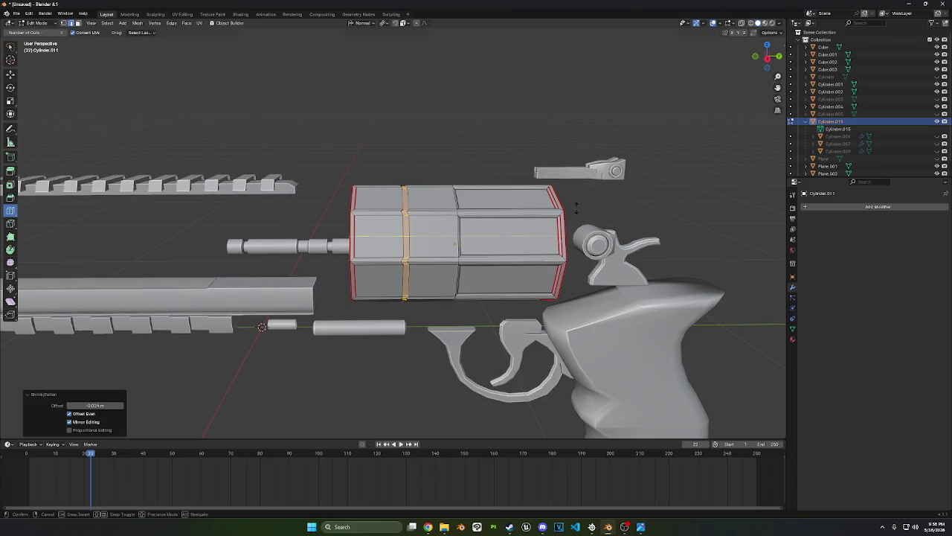
Return to Object Mode and bring up the object context menu
{"action": "middle_click_drag", "start_coordinate": [576, 212], "coordinate": [553, 191]}
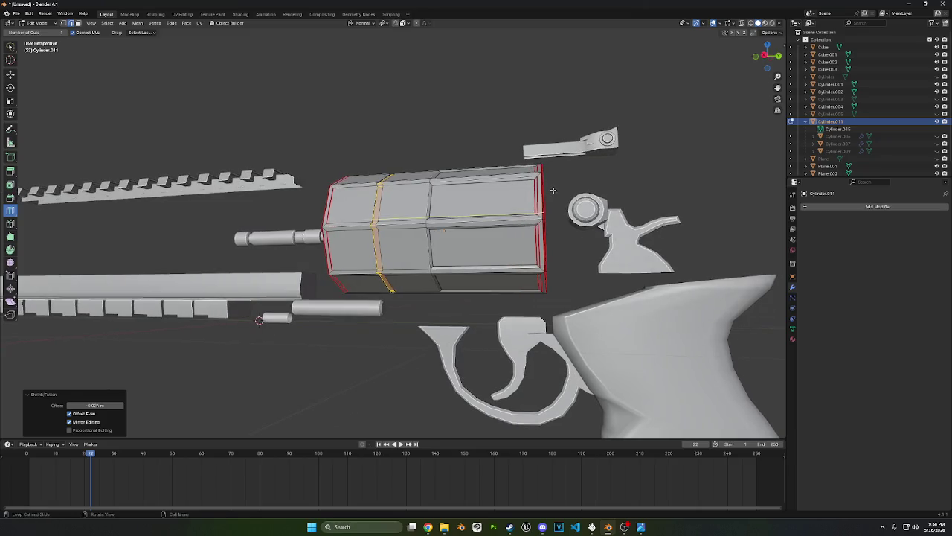
{"action": "left_click", "coordinate": [37, 23]}
{"action": "left_click", "coordinate": [44, 32]}
{"action": "middle_click_drag", "start_coordinate": [417, 223], "coordinate": [364, 204]}
{"action": "right_click", "coordinate": [364, 204]}
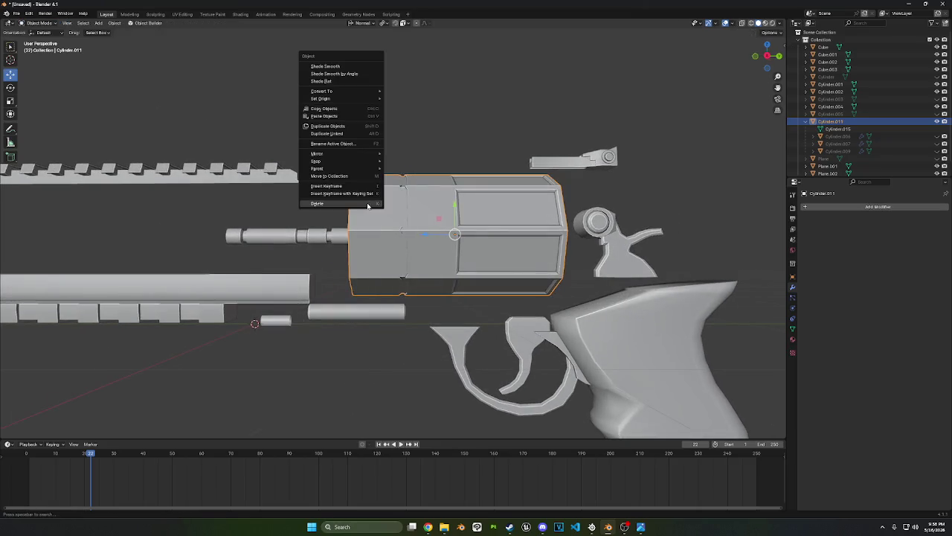
Shade the cylinder smooth by angle and make Cylinder.005 visible again
{"action": "left_click", "coordinate": [351, 75]}
{"action": "mouse_move", "coordinate": [425, 117]}
{"action": "middle_mouse_down"}
{"action": "mouse_move", "coordinate": [366, 159]}
{"action": "mouse_move", "coordinate": [401, 171]}
{"action": "middle_mouse_up"}
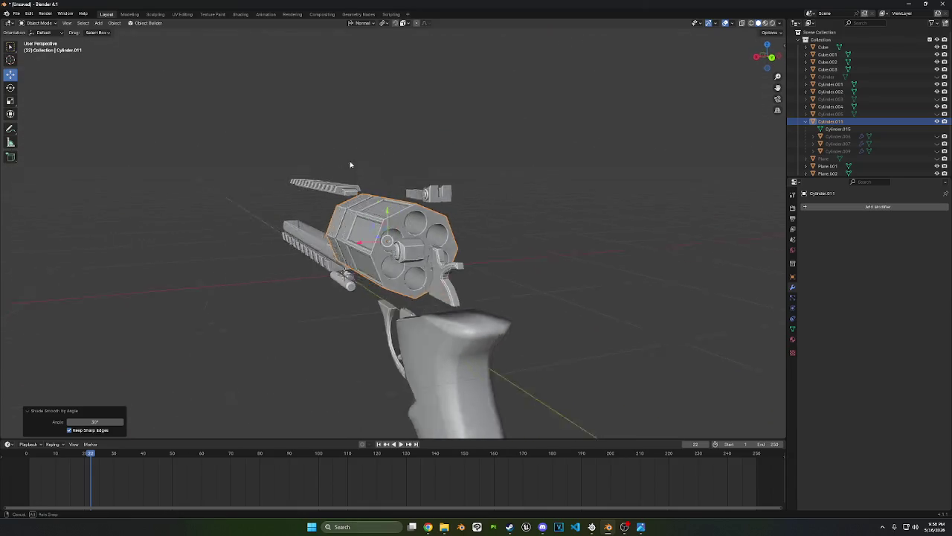
{"action": "left_click", "coordinate": [936, 114]}
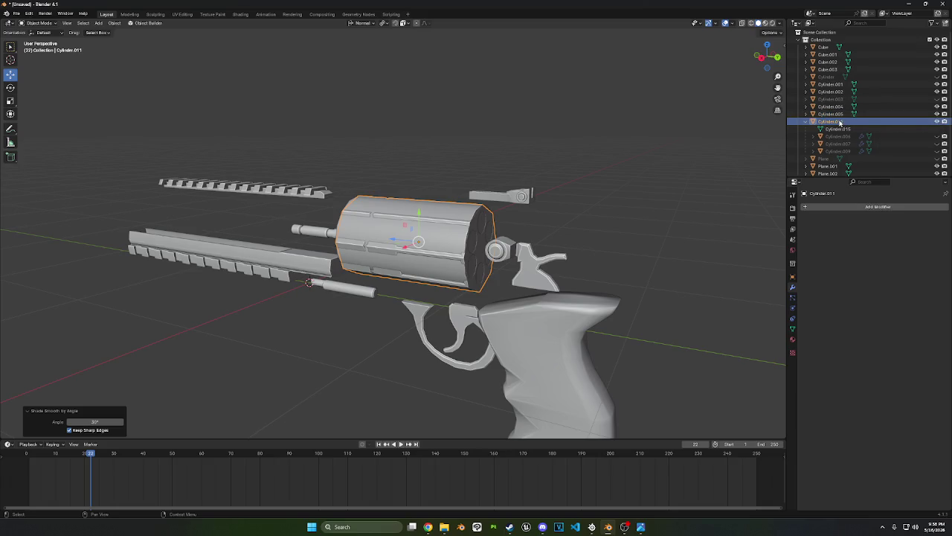
Rename Cylinder.011 to revolverCylinder in the Outliner
{"action": "double_click", "coordinate": [846, 123]}
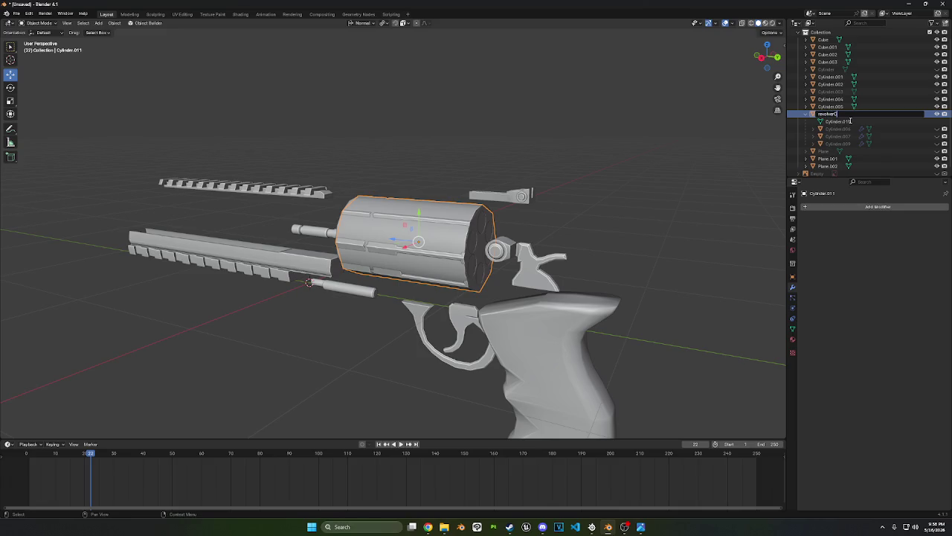
{"action": "type", "text": "ylinder"}
{"action": "key", "text": "Return"}
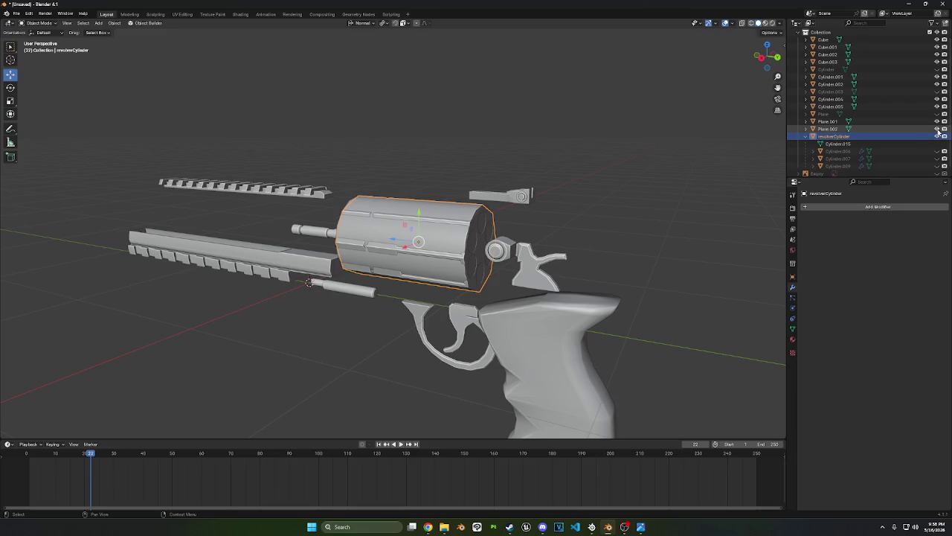
Toggle Outliner visibility icons until the Plane frame body is unhidden
{"action": "left_click", "coordinate": [936, 130]}
{"action": "left_click", "coordinate": [936, 129]}
{"action": "left_click", "coordinate": [936, 129]}
{"action": "left_click", "coordinate": [936, 130]}
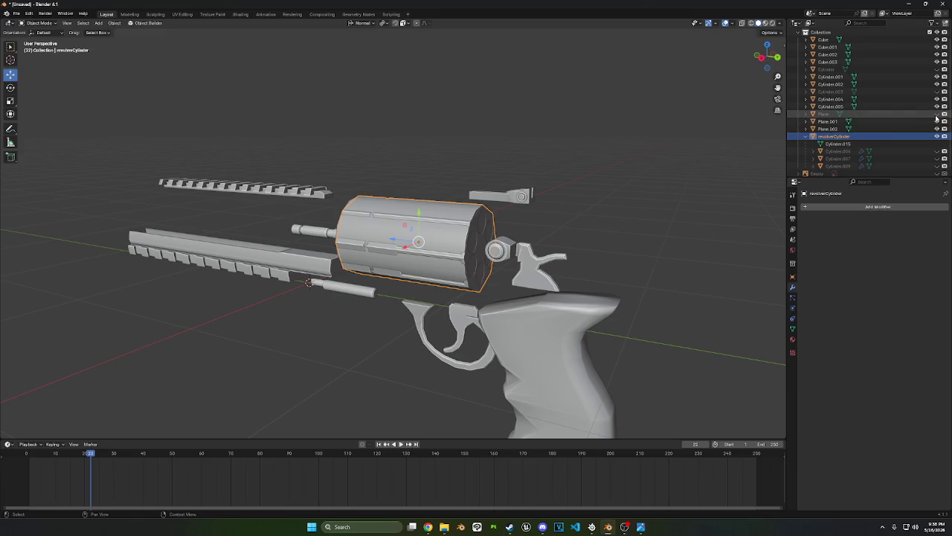
{"action": "left_click", "coordinate": [937, 114]}
{"action": "double_click", "coordinate": [834, 114]}
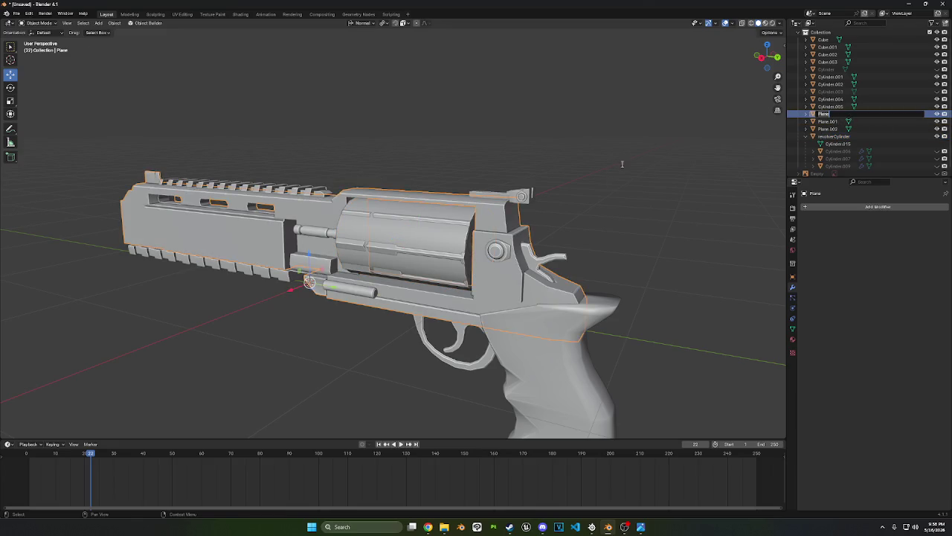
Join the rear sight Plane.002 into the main frame body
{"action": "left_click", "coordinate": [523, 195]}
{"action": "middle_click_drag", "start_coordinate": [625, 241], "coordinate": [438, 208]}
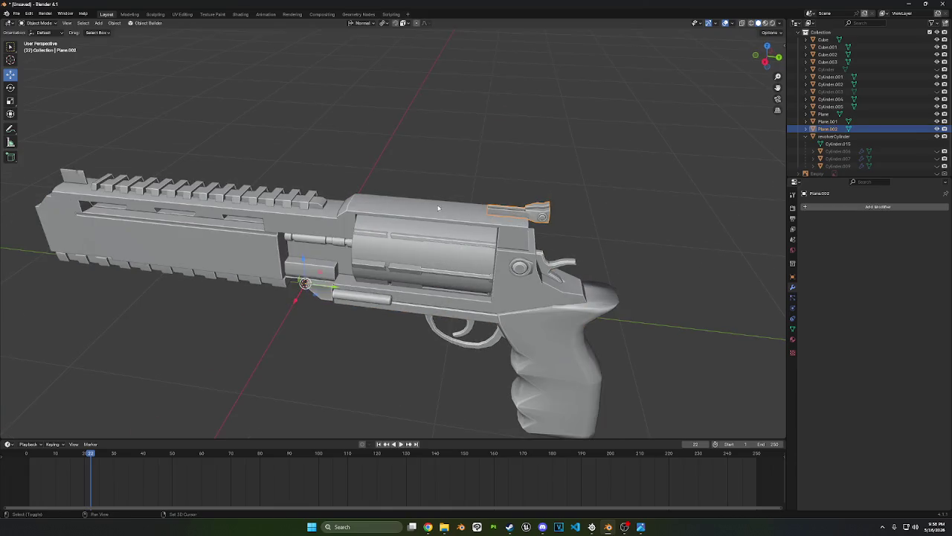
{"action": "left_click", "coordinate": [438, 208], "text": "shift"}
{"action": "key", "text": "ctrl+j"}
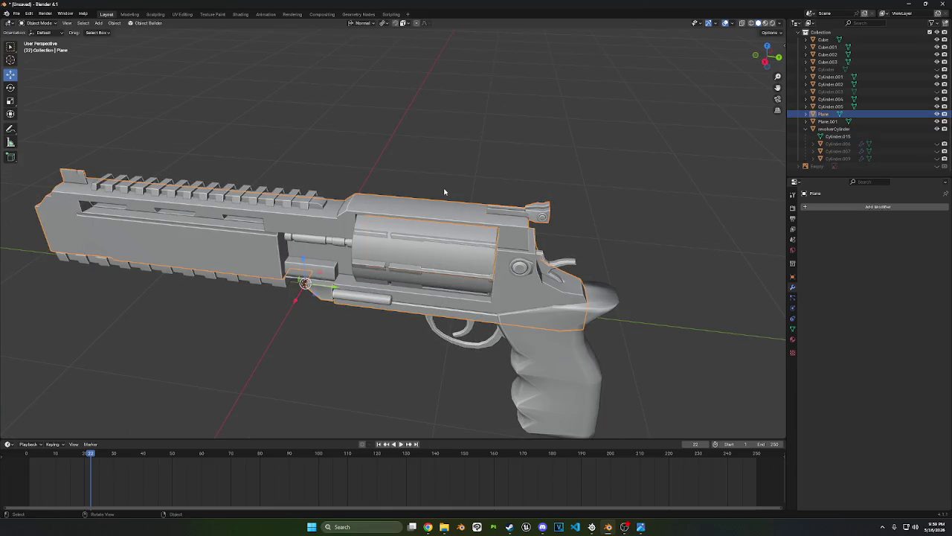
Raise the top rail along Z and join it into the frame body
{"action": "mouse_move", "coordinate": [59, 232]}
{"action": "middle_mouse_down"}
{"action": "mouse_move", "coordinate": [238, 206]}
{"action": "mouse_move", "coordinate": [429, 246]}
{"action": "middle_mouse_up"}
{"action": "left_click", "coordinate": [240, 195]}
{"action": "scroll", "coordinate": [429, 246], "scroll_direction": "up", "scroll_amount": 3}
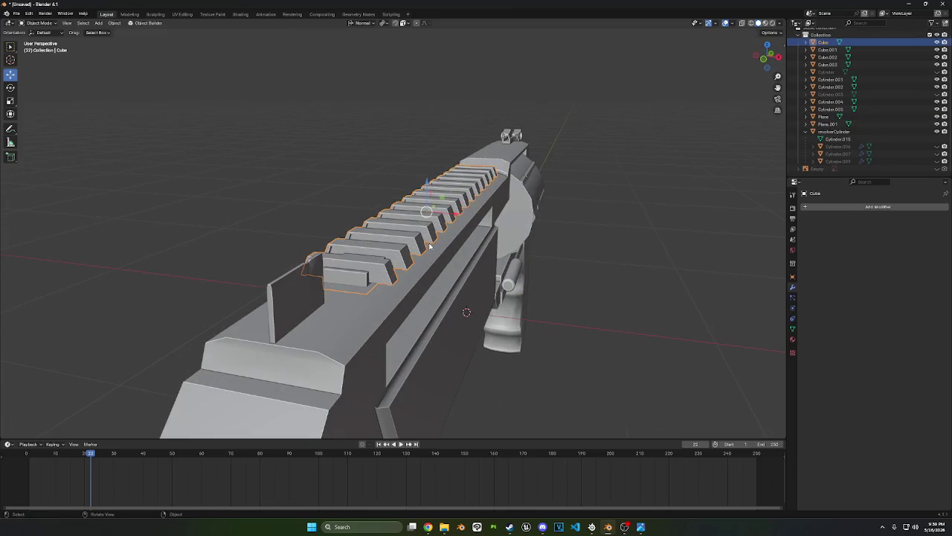
{"action": "key", "text": "g"}
{"action": "key", "text": "z"}
{"action": "left_click", "coordinate": [436, 142]}
{"action": "mouse_move", "coordinate": [436, 142]}
{"action": "middle_mouse_down"}
{"action": "mouse_move", "coordinate": [473, 98]}
{"action": "mouse_move", "coordinate": [418, 205]}
{"action": "middle_mouse_up"}
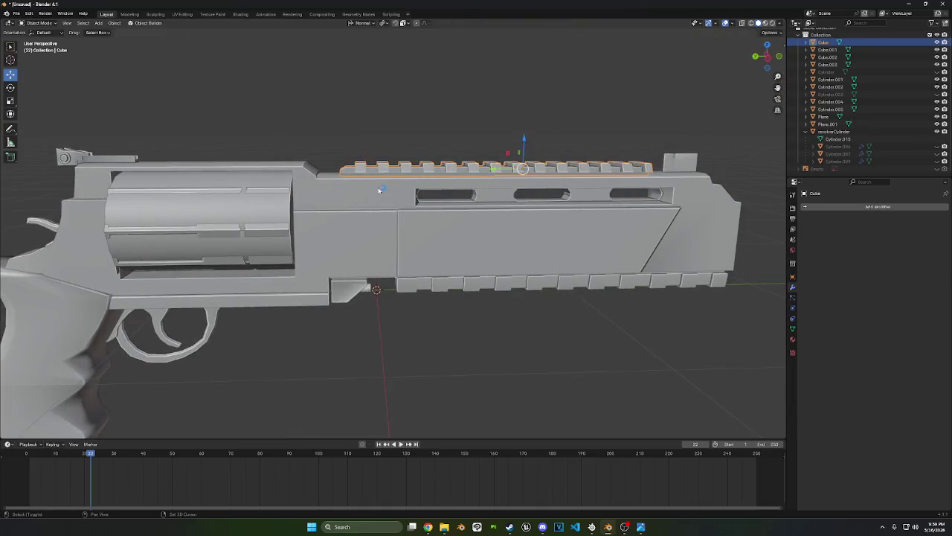
{"action": "left_click", "coordinate": [358, 179]}
{"action": "key", "text": "ctrl+j"}
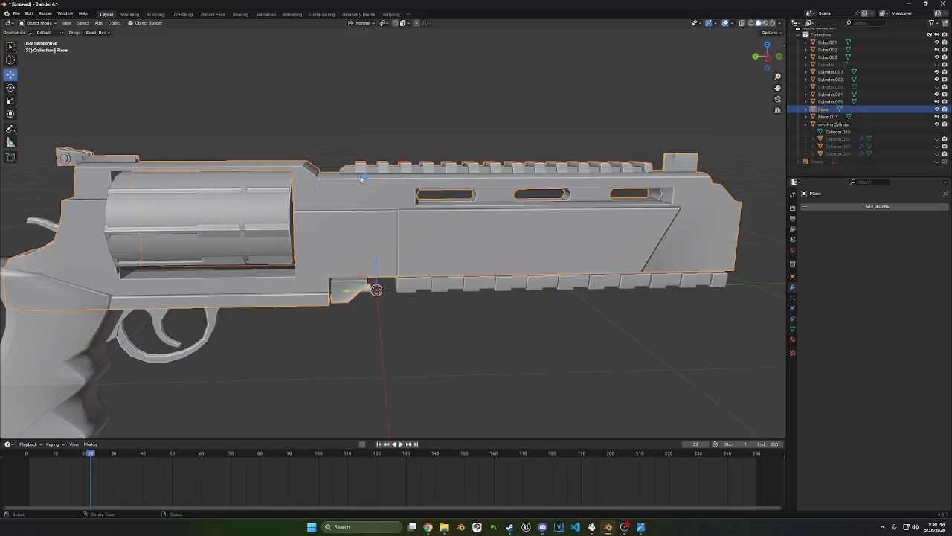
Select the trigger guard with the frame body, then switch to right orthographic view
{"action": "scroll", "coordinate": [360, 178], "scroll_direction": "down", "scroll_amount": 4}
{"action": "middle_click_drag", "start_coordinate": [326, 241], "coordinate": [438, 194]}
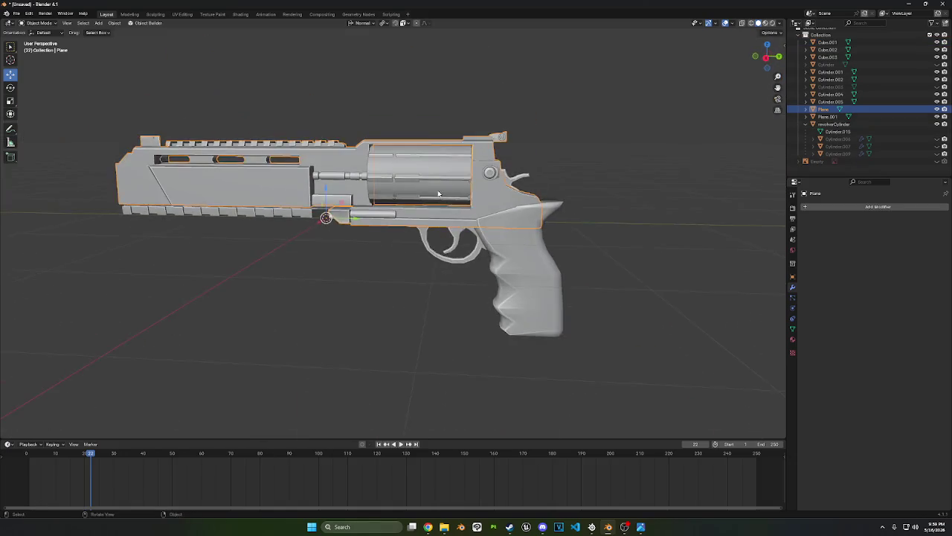
{"action": "left_click", "coordinate": [467, 221]}
{"action": "scroll", "coordinate": [458, 216], "scroll_direction": "up", "scroll_amount": 2}
{"action": "scroll", "coordinate": [447, 206], "scroll_direction": "up", "scroll_amount": 2}
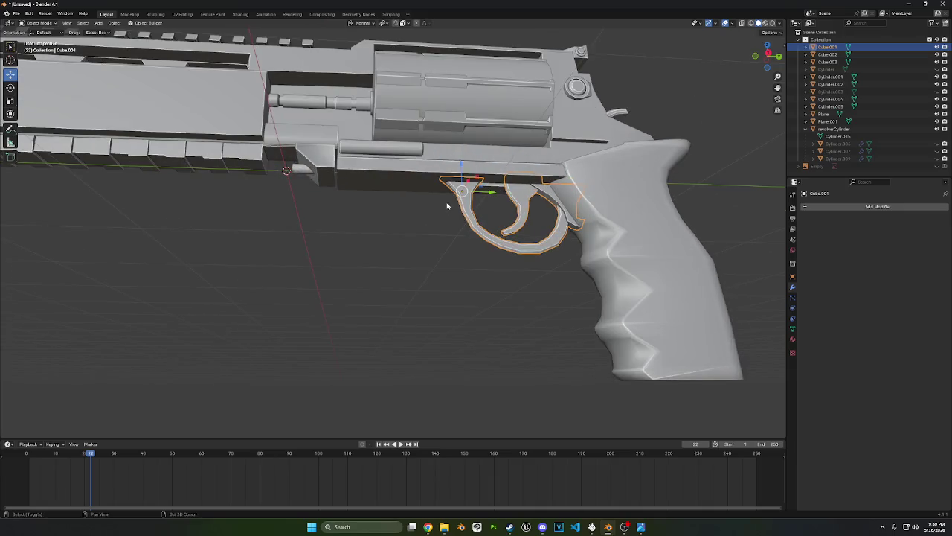
{"action": "middle_click_drag", "start_coordinate": [447, 206], "coordinate": [396, 250], "text": "shift"}
{"action": "left_click", "coordinate": [389, 236]}
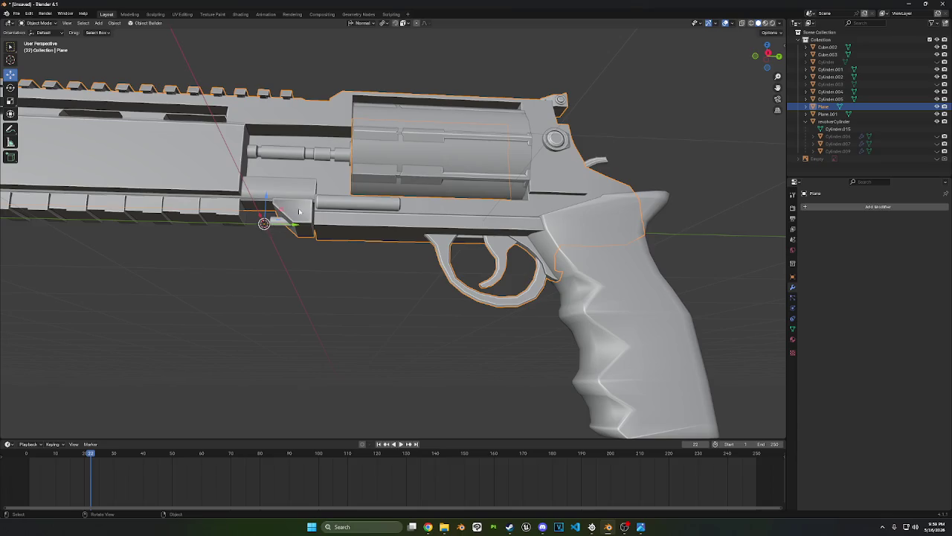
{"action": "mouse_move", "coordinate": [299, 212]}
{"action": "middle_mouse_down"}
{"action": "mouse_move", "coordinate": [351, 258]}
{"action": "mouse_move", "coordinate": [416, 246]}
{"action": "middle_mouse_up"}
{"action": "scroll", "coordinate": [351, 259], "scroll_direction": "up", "scroll_amount": 3}
{"action": "key", "text": "KP_3"}
{"action": "scroll", "coordinate": [106, 242], "scroll_direction": "up", "scroll_amount": 5}
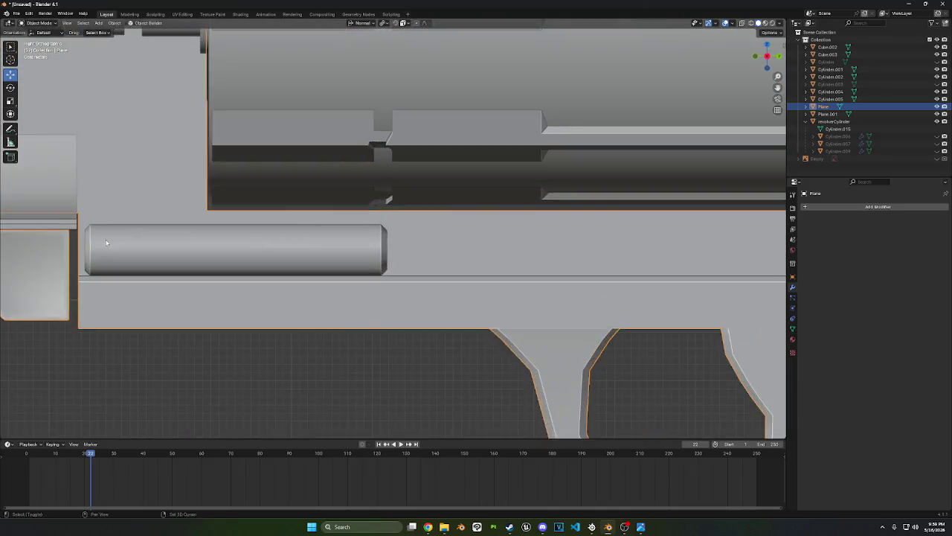
Slide the frame's angled front face along the Y axis in Edit Mode
{"action": "mouse_move", "coordinate": [106, 243]}
{"action": "middle_mouse_down", "text": "shift"}
{"action": "mouse_move", "coordinate": [376, 208]}
{"action": "mouse_move", "coordinate": [353, 215]}
{"action": "middle_mouse_up", "text": "shift"}
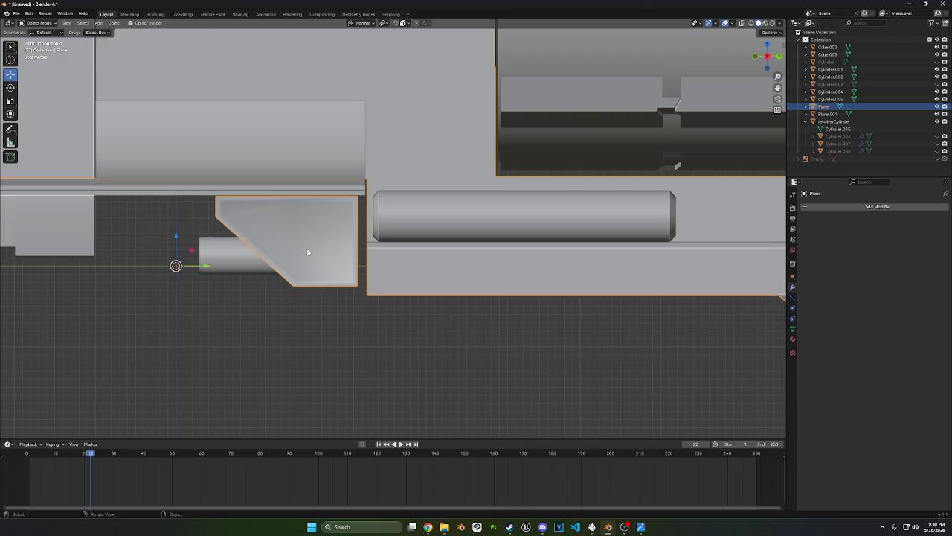
{"action": "key", "text": "Tab"}
{"action": "left_click", "coordinate": [10, 75]}
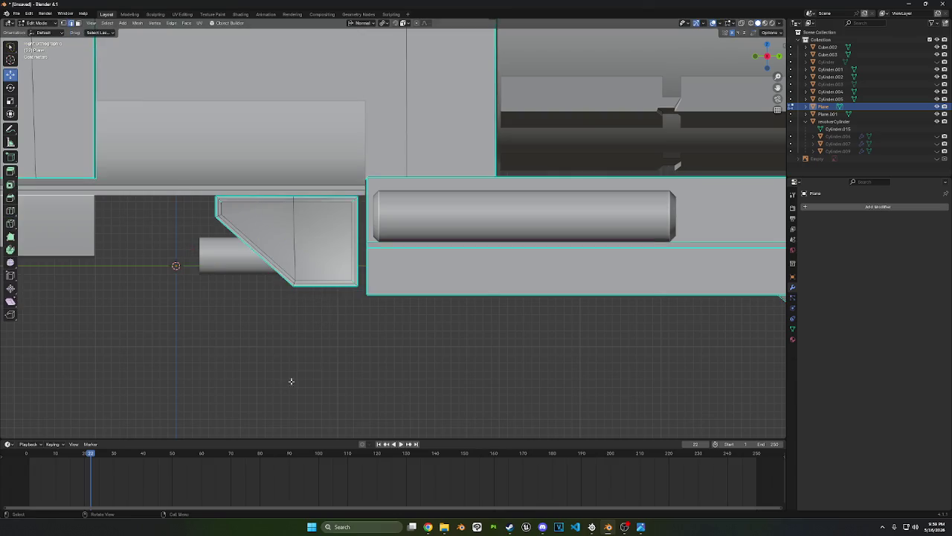
{"action": "left_click", "coordinate": [316, 269]}
{"action": "key", "text": "l"}
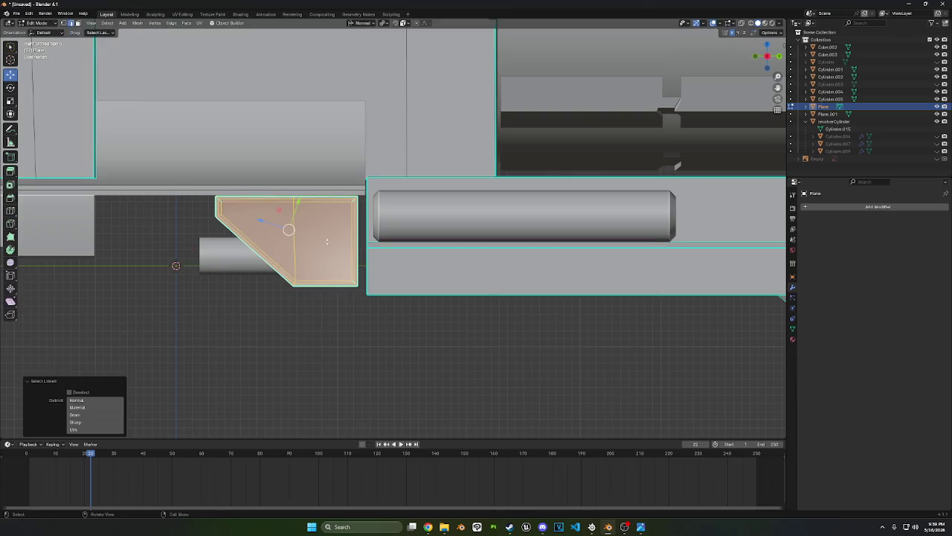
{"action": "key", "text": "g"}
{"action": "key", "text": "y"}
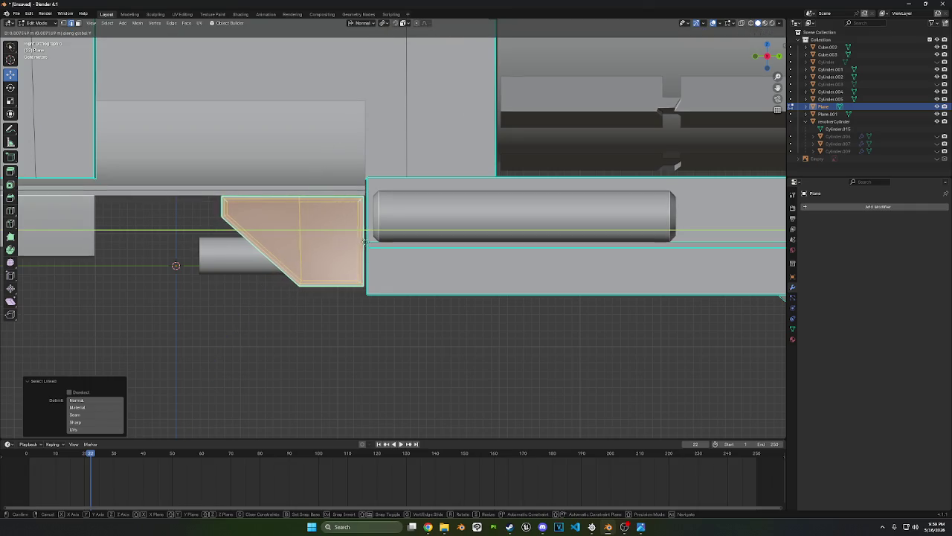
{"action": "left_click", "coordinate": [412, 285]}
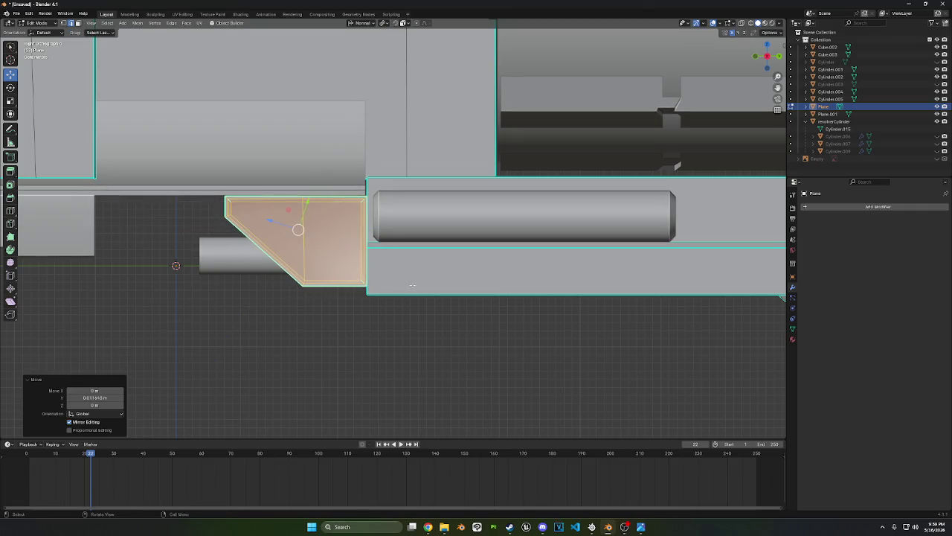
Cancel a vertical move of the face, deselect it and return to Object Mode
{"action": "key", "text": "g"}
{"action": "key", "text": "z"}
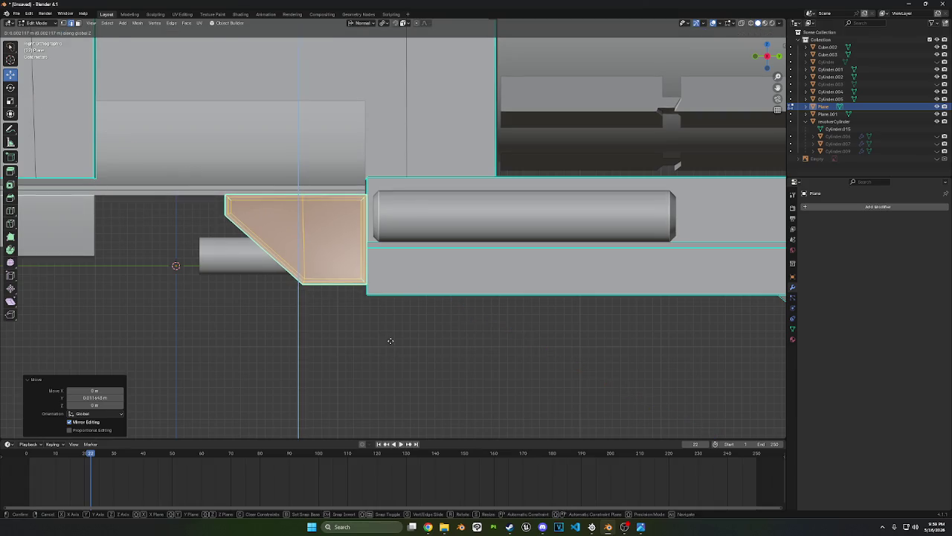
{"action": "key", "text": "Escape"}
{"action": "left_click", "coordinate": [260, 335]}
{"action": "left_click", "coordinate": [38, 24]}
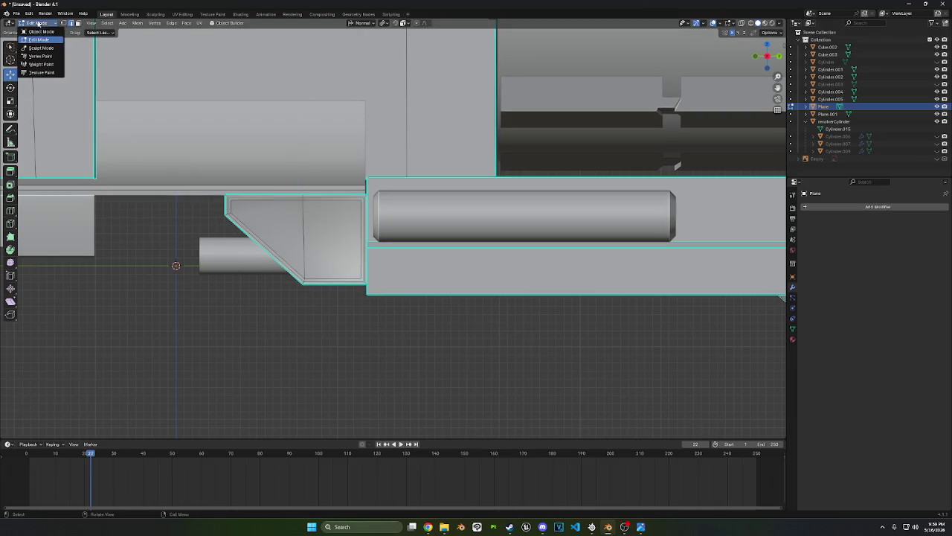
{"action": "left_click", "coordinate": [38, 33]}
Move the whole small pin Cylinder.001 along the Y axis
{"action": "left_click", "coordinate": [246, 255]}
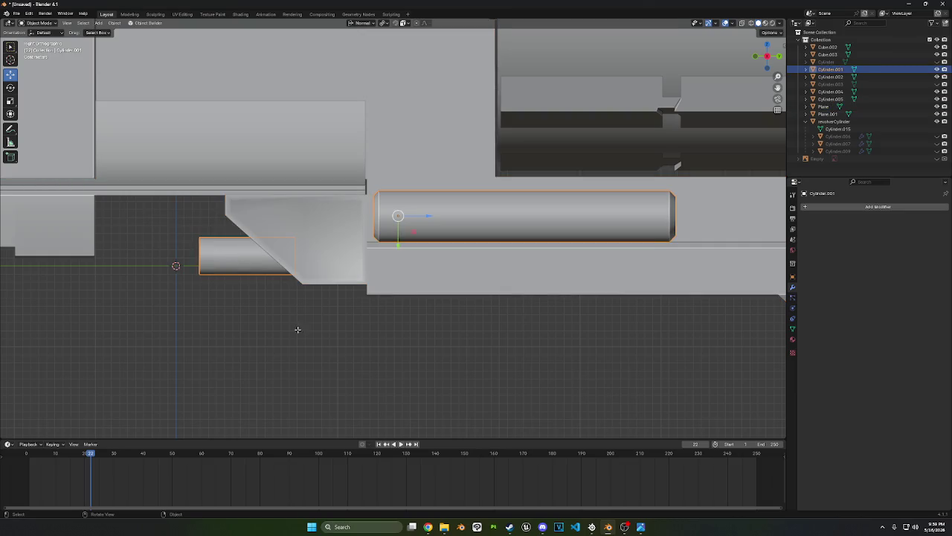
{"action": "key", "text": "Tab"}
{"action": "key", "text": "l"}
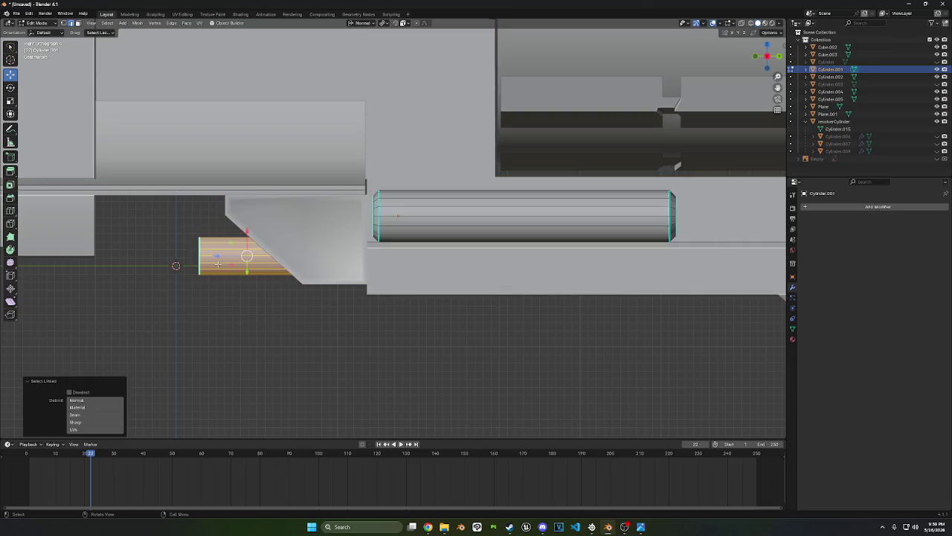
{"action": "key", "text": "g"}
{"action": "key", "text": "y"}
{"action": "key", "text": "y"}
{"action": "left_click", "coordinate": [243, 264]}
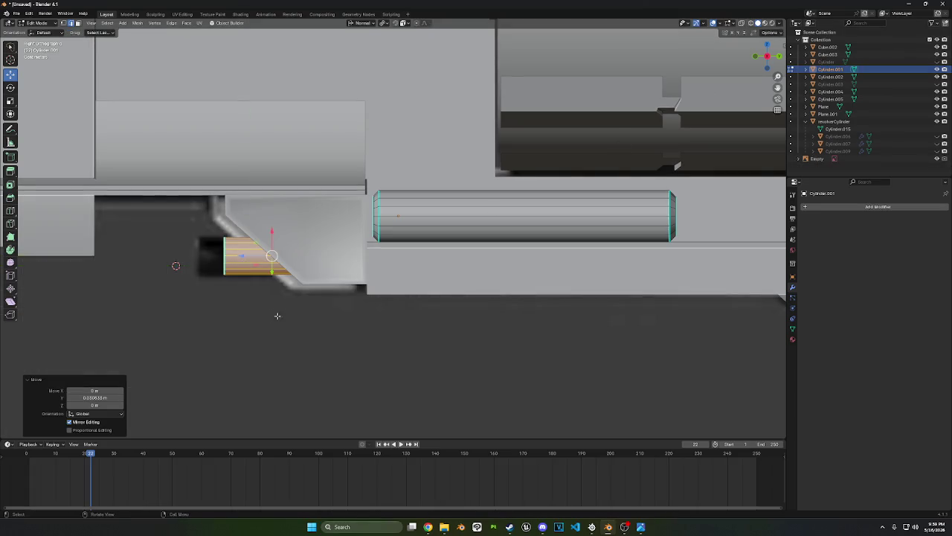
Stretch the pin's left-end vertices along Y using X-ray, then return to Object Mode
{"action": "left_click_drag", "start_coordinate": [187, 217], "coordinate": [291, 325]}
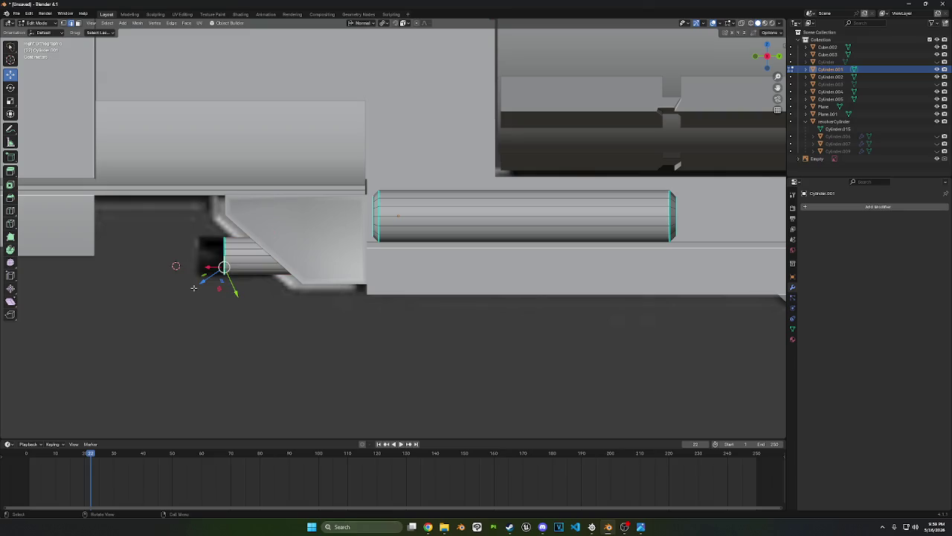
{"action": "middle_click_drag", "start_coordinate": [193, 288], "coordinate": [269, 282], "text": "shift"}
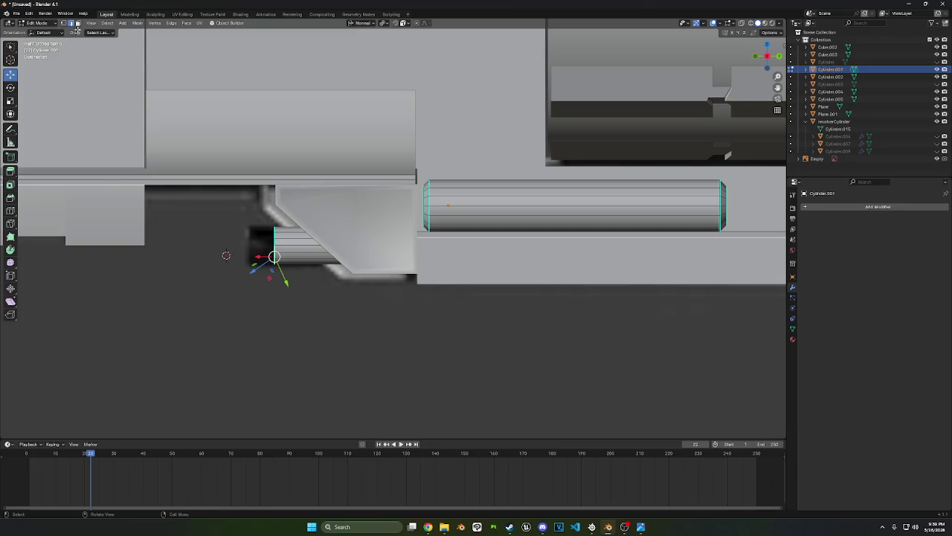
{"action": "left_click", "coordinate": [741, 23]}
{"action": "left_click_drag", "start_coordinate": [297, 299], "coordinate": [241, 210]}
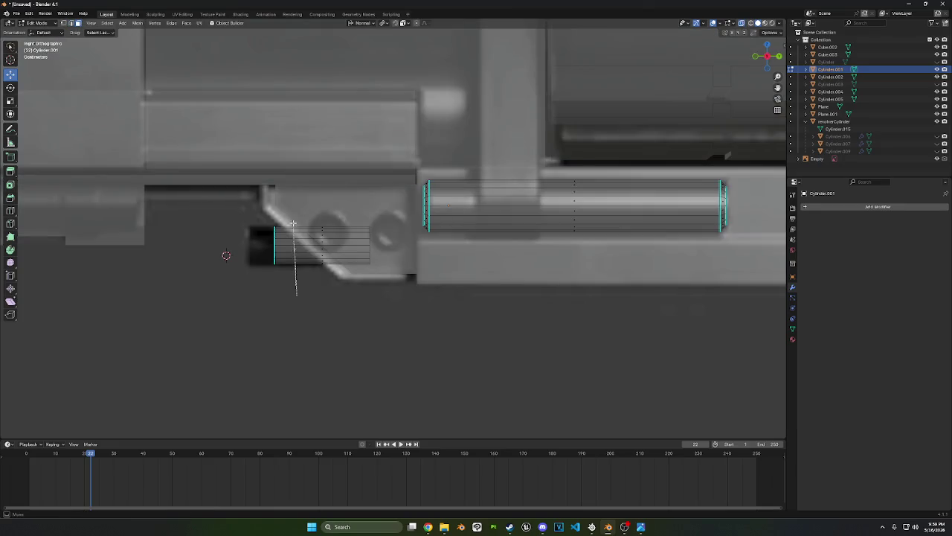
{"action": "key", "text": "g"}
{"action": "key", "text": "y"}
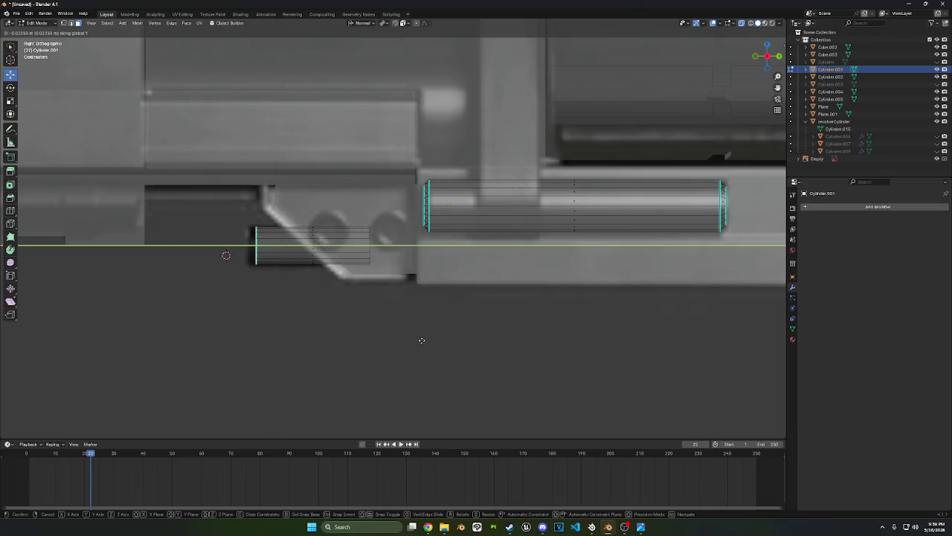
{"action": "left_click", "coordinate": [415, 339]}
{"action": "left_click", "coordinate": [35, 23]}
{"action": "left_click", "coordinate": [37, 34]}
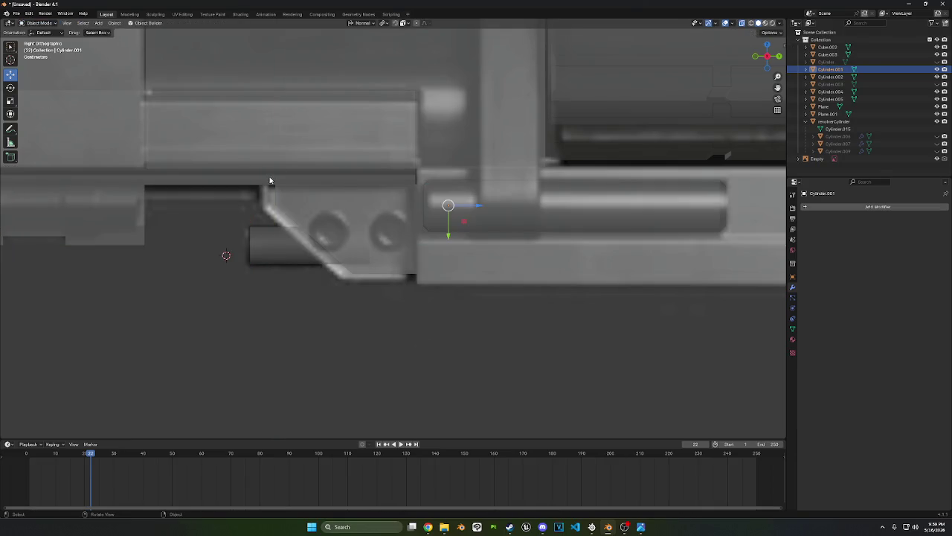
Enter Edit Mode on the Plane frame and lasso-select part of the angled plate
{"action": "left_click", "coordinate": [283, 209]}
{"action": "left_click", "coordinate": [283, 209]}
{"action": "key", "text": "Tab"}
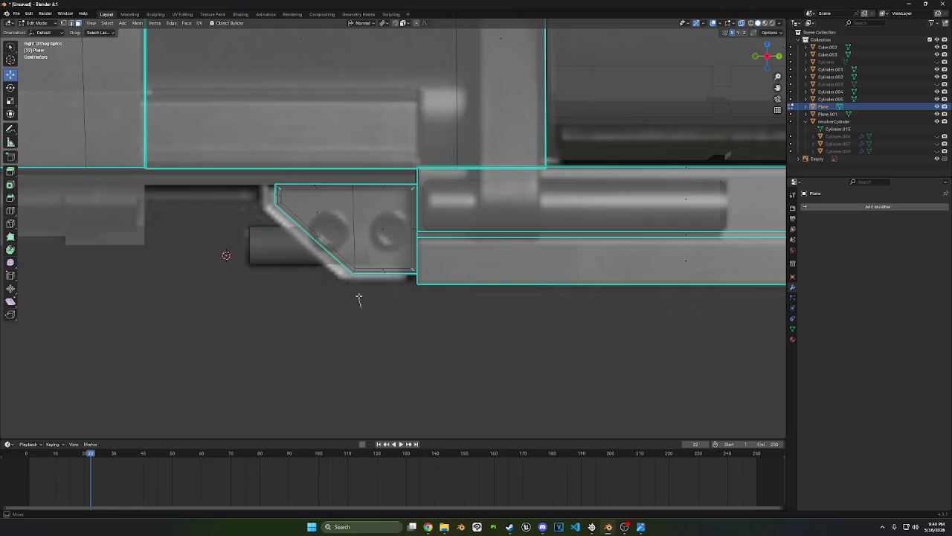
{"action": "right_click_drag", "start_coordinate": [357, 297], "coordinate": [331, 327], "text": "ctrl"}
{"action": "key", "text": "g"}
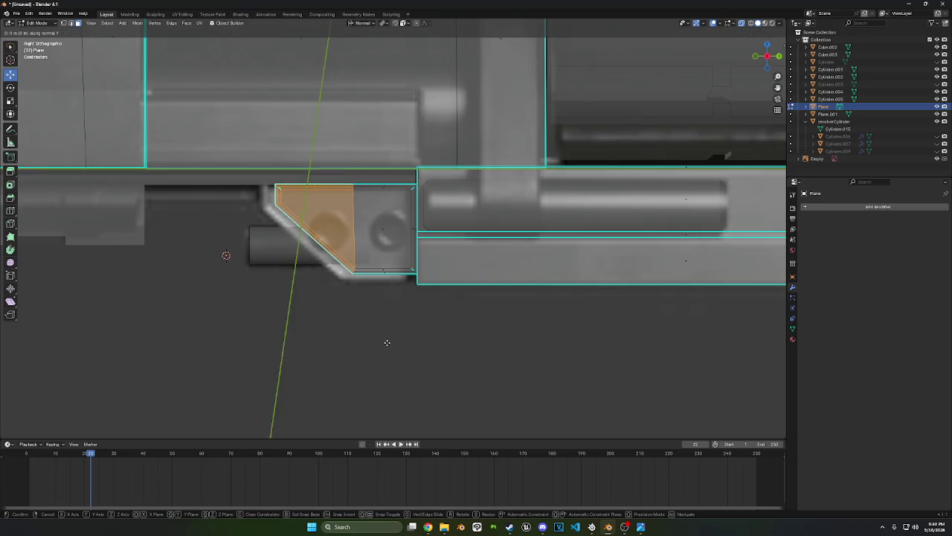
{"action": "key", "text": "Escape"}
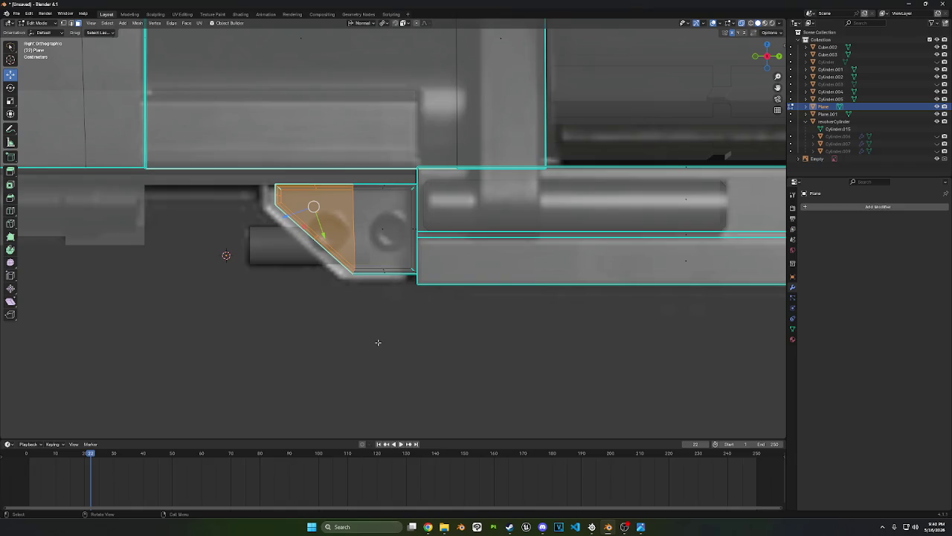
{"action": "left_click", "coordinate": [377, 342]}
Slide the angled plate's left face about -0.019 m along Y
{"action": "right_click_drag", "start_coordinate": [372, 331], "coordinate": [283, 285], "text": "ctrl"}
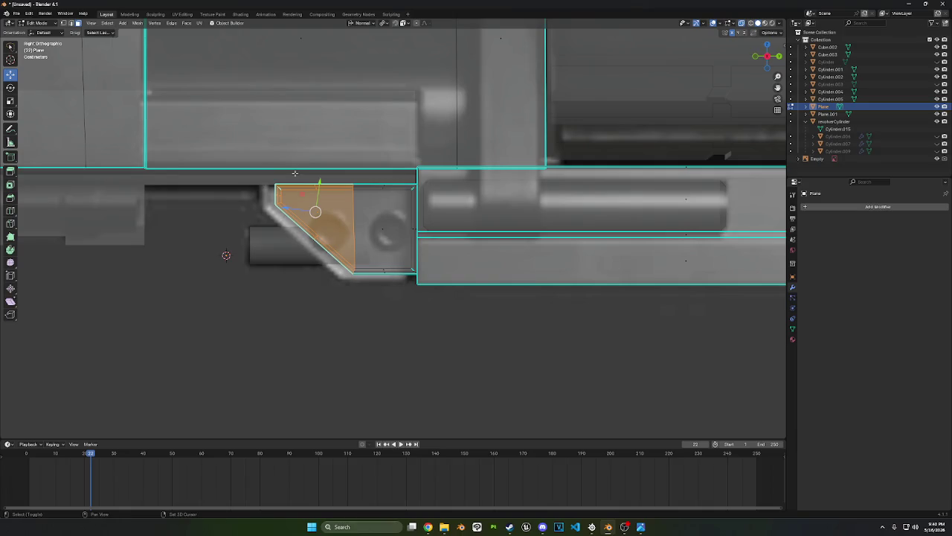
{"action": "key", "text": "x"}
{"action": "left_click", "coordinate": [359, 337]}
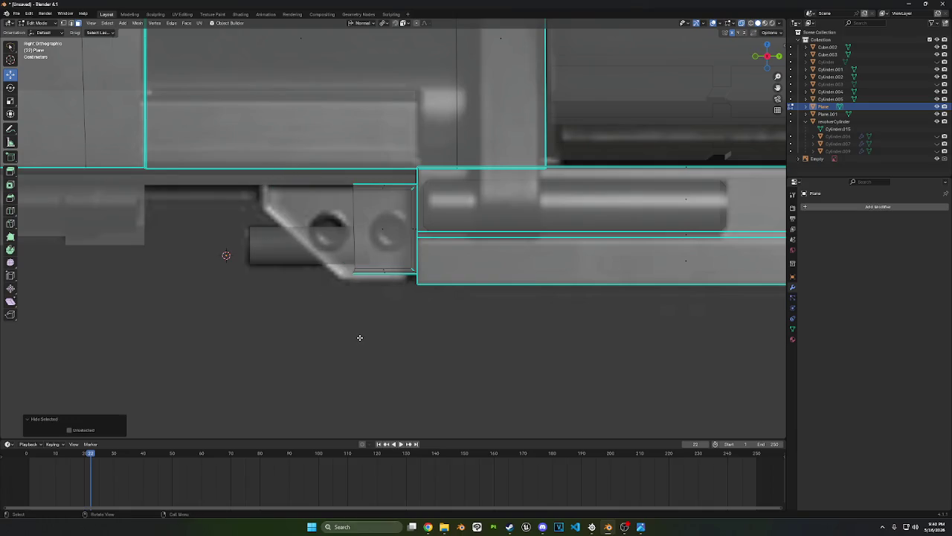
{"action": "key", "text": "ctrl+z"}
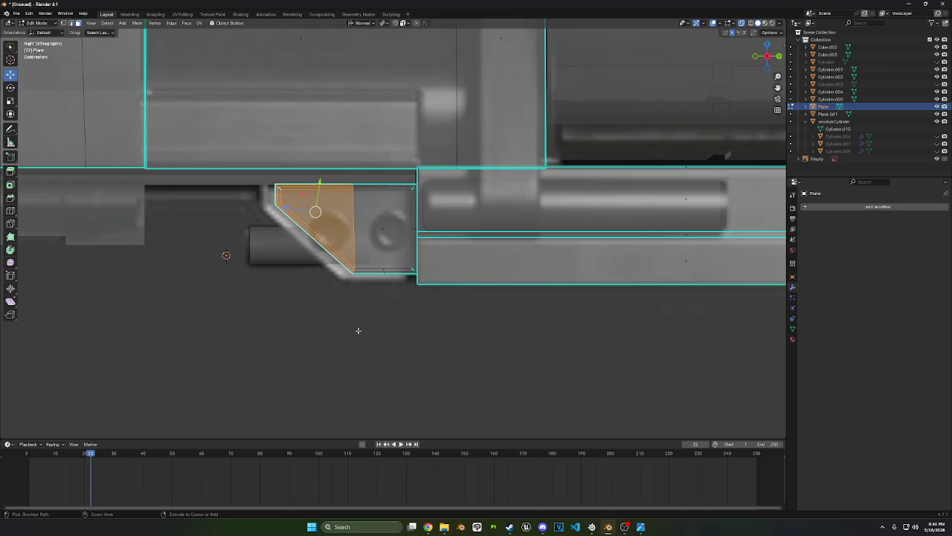
{"action": "key", "text": "g"}
{"action": "key", "text": "y"}
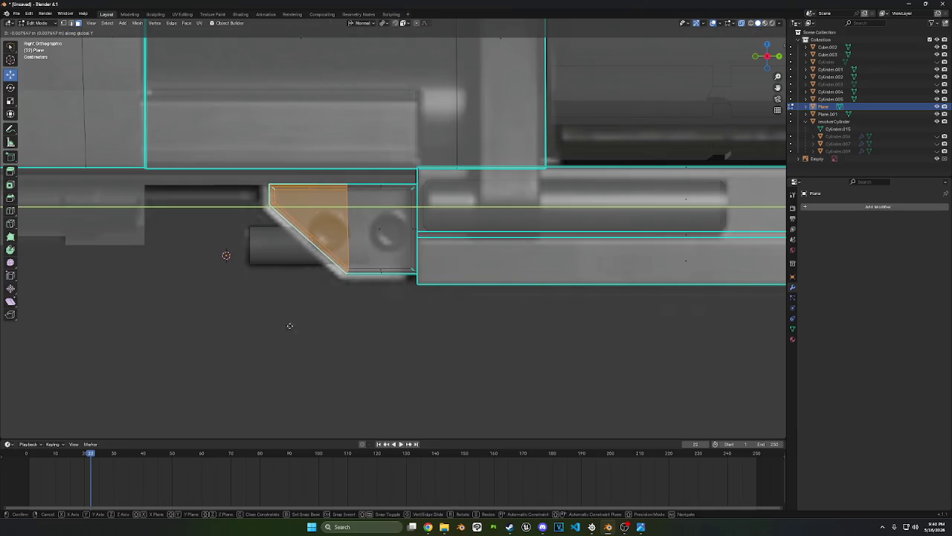
{"action": "left_click", "coordinate": [203, 323]}
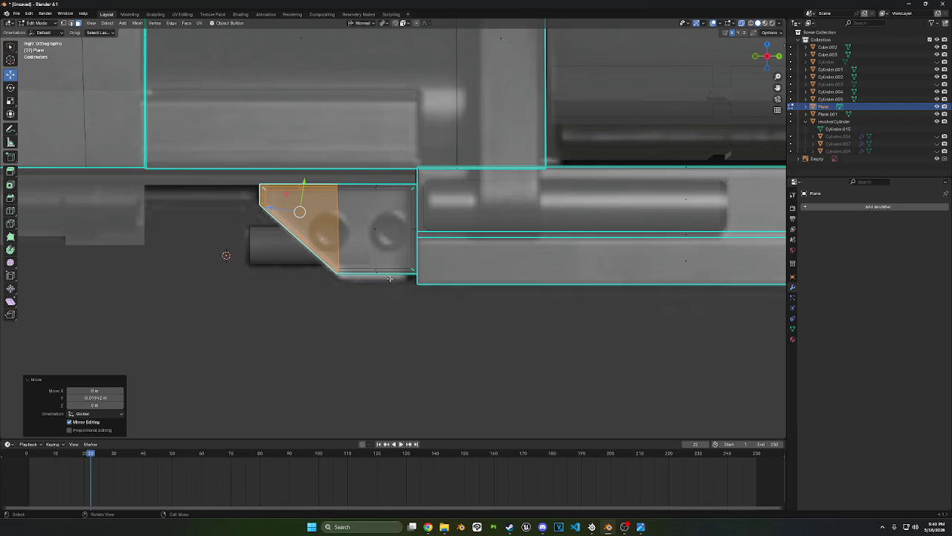
Move the plate's bottom edge along Z, then return to Object Mode
{"action": "left_click", "coordinate": [405, 270]}
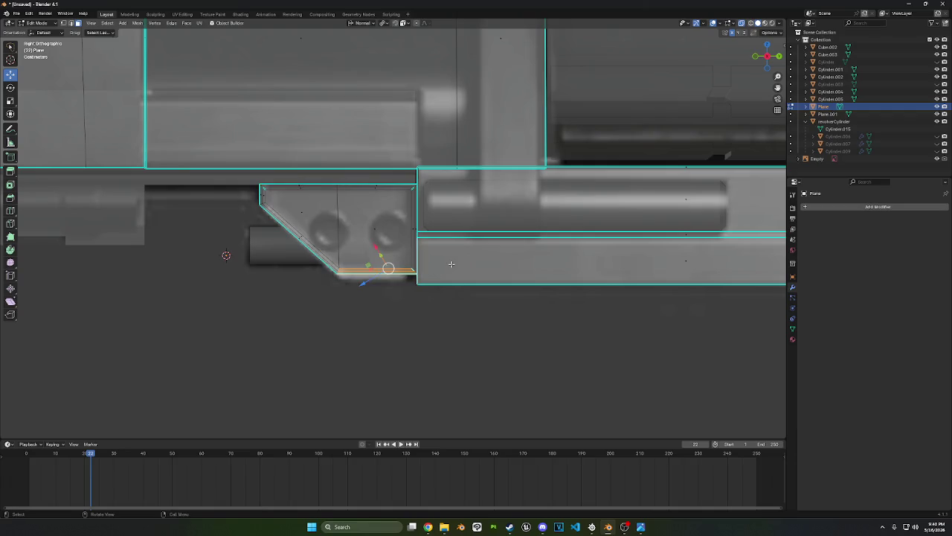
{"action": "key", "text": "g"}
{"action": "key", "text": "z"}
{"action": "right_click", "coordinate": [447, 288]}
{"action": "key", "text": "g"}
{"action": "key", "text": "z"}
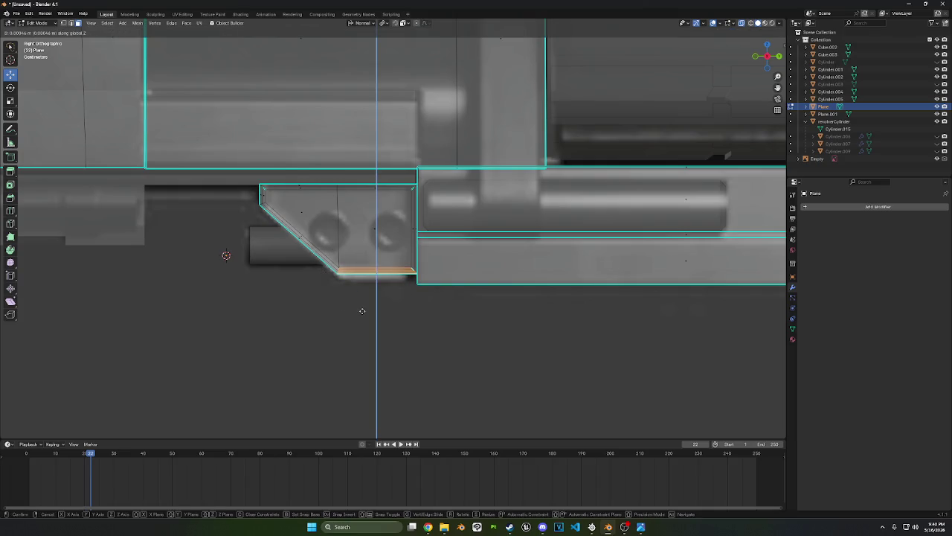
{"action": "left_click", "coordinate": [358, 345]}
{"action": "middle_click_drag", "start_coordinate": [440, 355], "coordinate": [379, 320]}
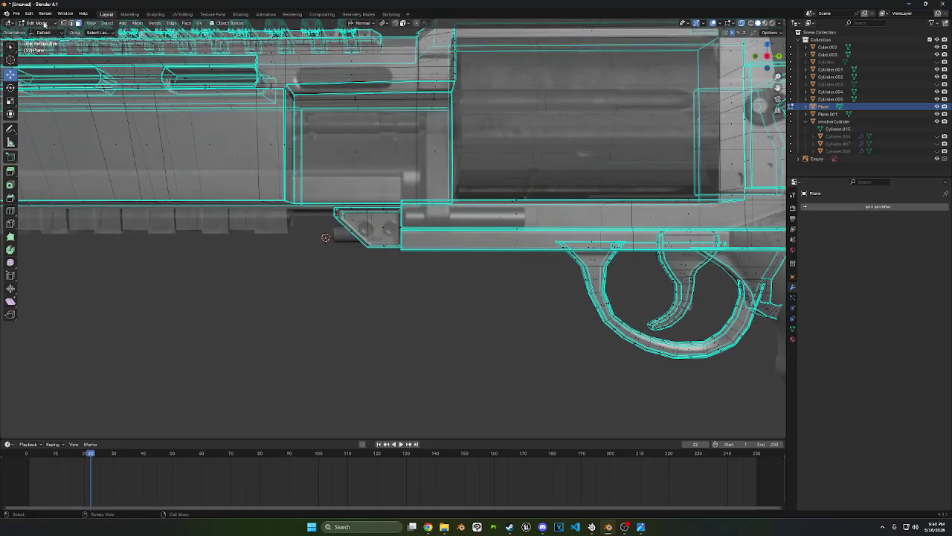
{"action": "key", "text": "Tab"}
{"action": "mouse_move", "coordinate": [223, 223]}
{"action": "middle_mouse_down"}
{"action": "mouse_move", "coordinate": [268, 191]}
{"action": "mouse_move", "coordinate": [335, 223]}
{"action": "middle_mouse_up"}
{"action": "left_click", "coordinate": [426, 255]}
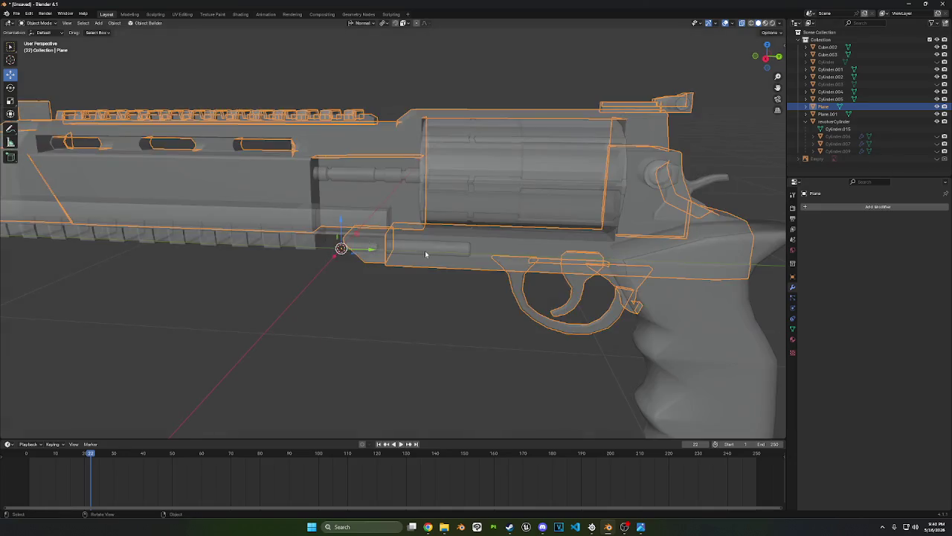
Delete the round drum Cylinder.005 to reveal the octagonal cylinder
{"action": "scroll", "coordinate": [425, 254], "scroll_direction": "down", "scroll_amount": 5}
{"action": "left_click", "coordinate": [380, 93]}
{"action": "mouse_move", "coordinate": [368, 190]}
{"action": "middle_mouse_down"}
{"action": "mouse_move", "coordinate": [495, 182]}
{"action": "mouse_move", "coordinate": [378, 187]}
{"action": "mouse_move", "coordinate": [337, 160]}
{"action": "middle_mouse_up"}
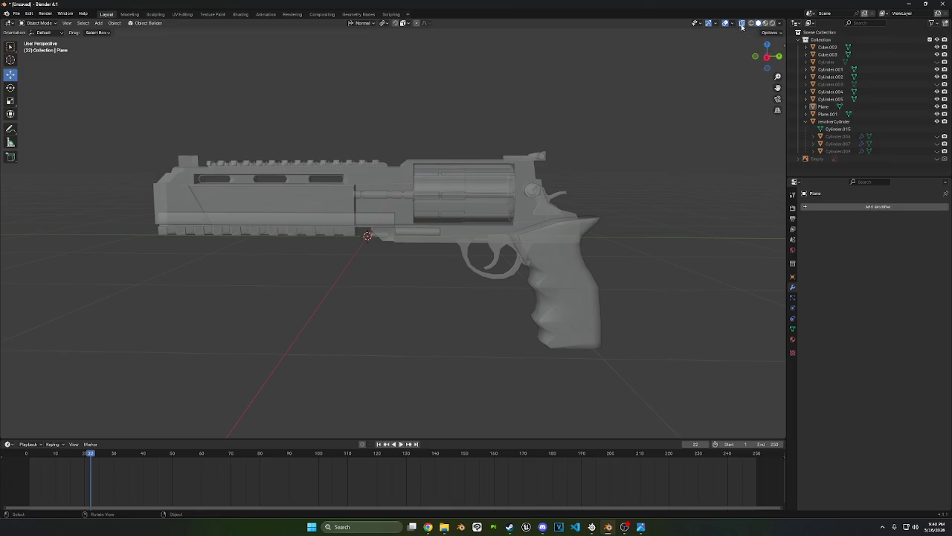
{"action": "scroll", "coordinate": [580, 129], "scroll_direction": "up", "scroll_amount": 3}
{"action": "left_click", "coordinate": [546, 156]}
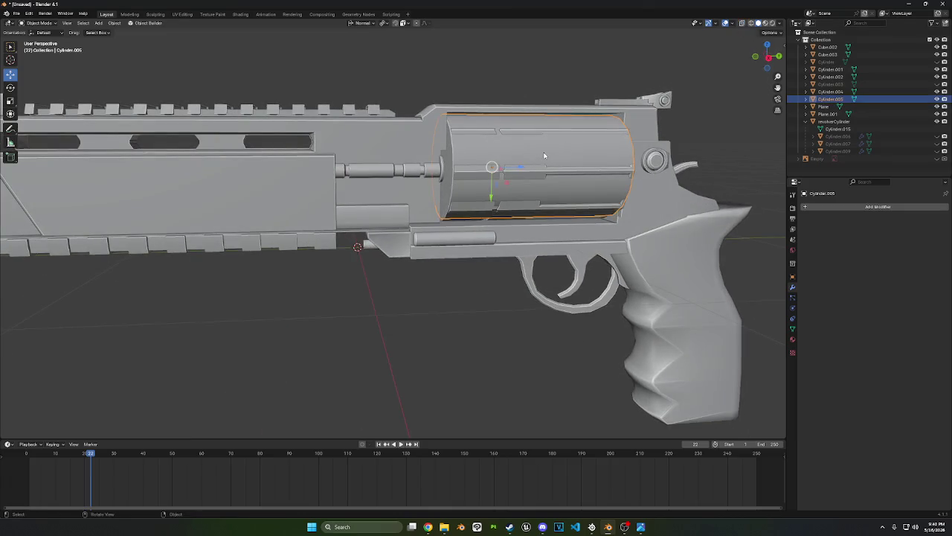
{"action": "right_click", "coordinate": [588, 127]}
{"action": "right_click", "coordinate": [565, 171]}
{"action": "left_click", "coordinate": [509, 271]}
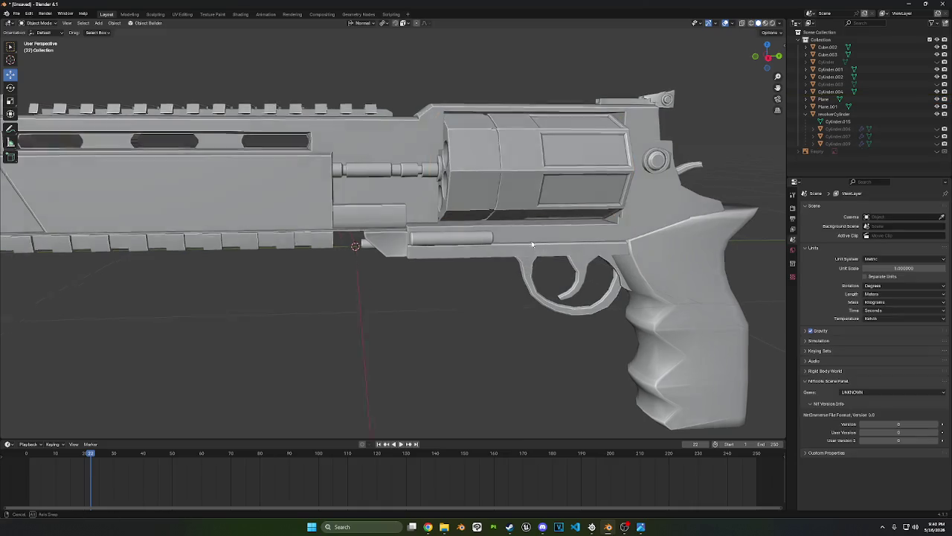
Select the Plane frame body and enter Edit Mode
{"action": "mouse_move", "coordinate": [461, 298]}
{"action": "middle_mouse_down"}
{"action": "mouse_move", "coordinate": [402, 330]}
{"action": "mouse_move", "coordinate": [461, 312]}
{"action": "middle_mouse_up"}
{"action": "scroll", "coordinate": [403, 330], "scroll_direction": "down", "scroll_amount": 3}
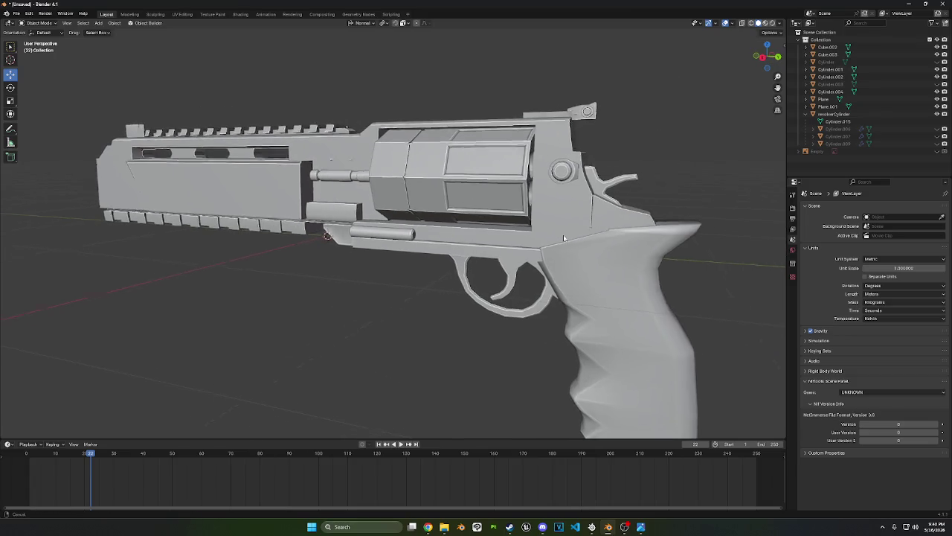
{"action": "mouse_move", "coordinate": [645, 166]}
{"action": "middle_mouse_down"}
{"action": "mouse_move", "coordinate": [656, 151]}
{"action": "mouse_move", "coordinate": [586, 180]}
{"action": "middle_mouse_up"}
{"action": "left_click", "coordinate": [510, 176]}
{"action": "key", "text": "Tab"}
{"action": "scroll", "coordinate": [506, 208], "scroll_direction": "up", "scroll_amount": 3}
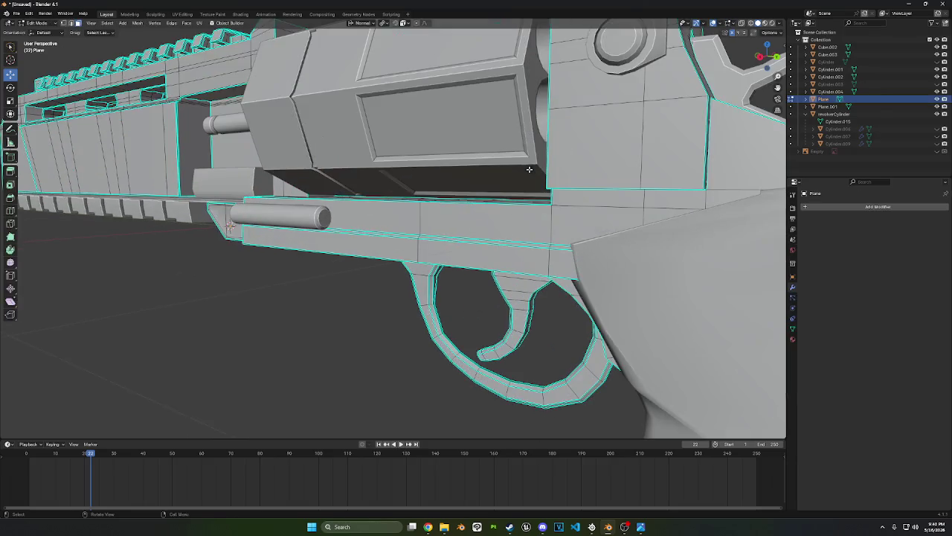
Bevel the frame panel's outline edges on the first side, about 0.0047 m with one segment
{"action": "scroll", "coordinate": [504, 210], "scroll_direction": "up", "scroll_amount": 2}
{"action": "mouse_move", "coordinate": [504, 211]}
{"action": "middle_mouse_down"}
{"action": "mouse_move", "coordinate": [565, 261]}
{"action": "mouse_move", "coordinate": [273, 83]}
{"action": "middle_mouse_up"}
{"action": "left_click", "coordinate": [573, 256]}
{"action": "key", "text": "2"}
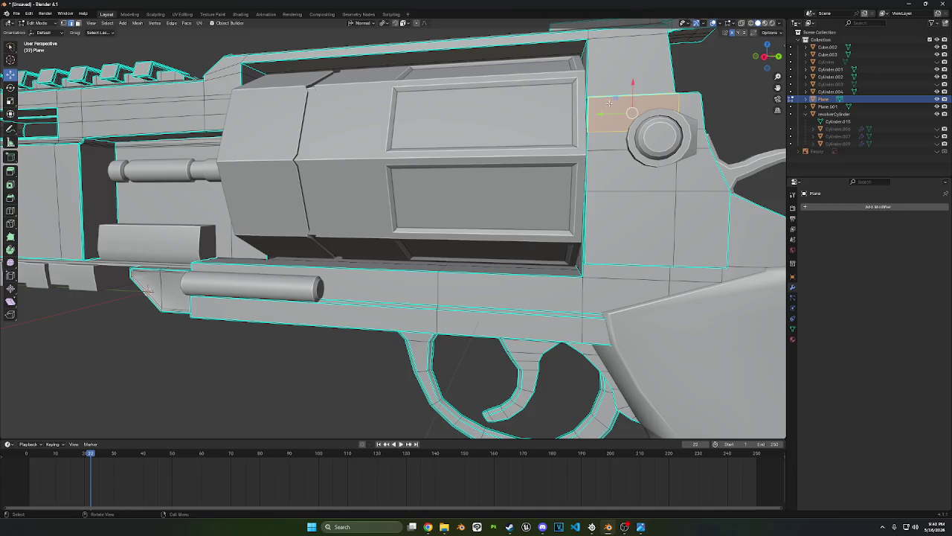
{"action": "left_click", "coordinate": [604, 97]}
{"action": "left_click", "coordinate": [590, 253], "text": "ctrl"}
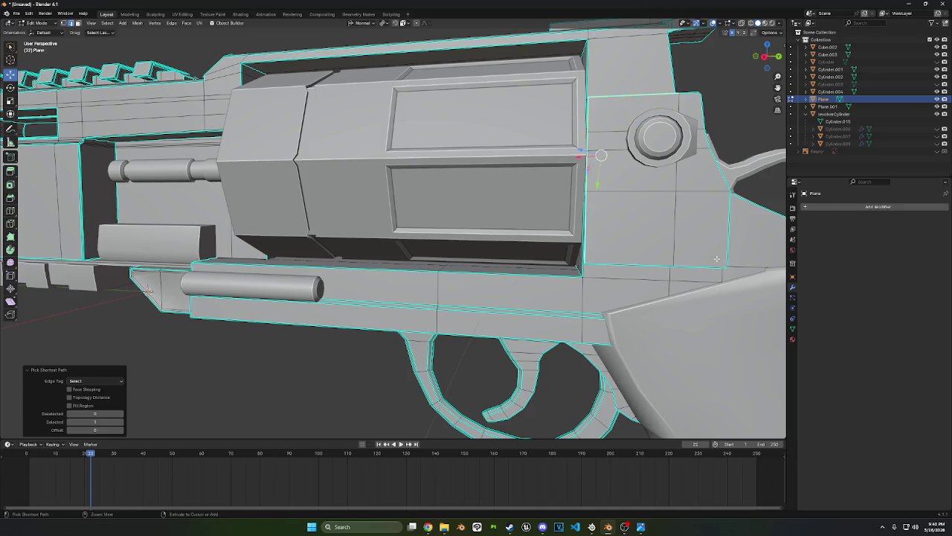
{"action": "left_click", "coordinate": [717, 264], "text": "ctrl"}
{"action": "left_click", "coordinate": [729, 223], "text": "ctrl"}
{"action": "middle_click_drag", "start_coordinate": [728, 223], "coordinate": [703, 227]}
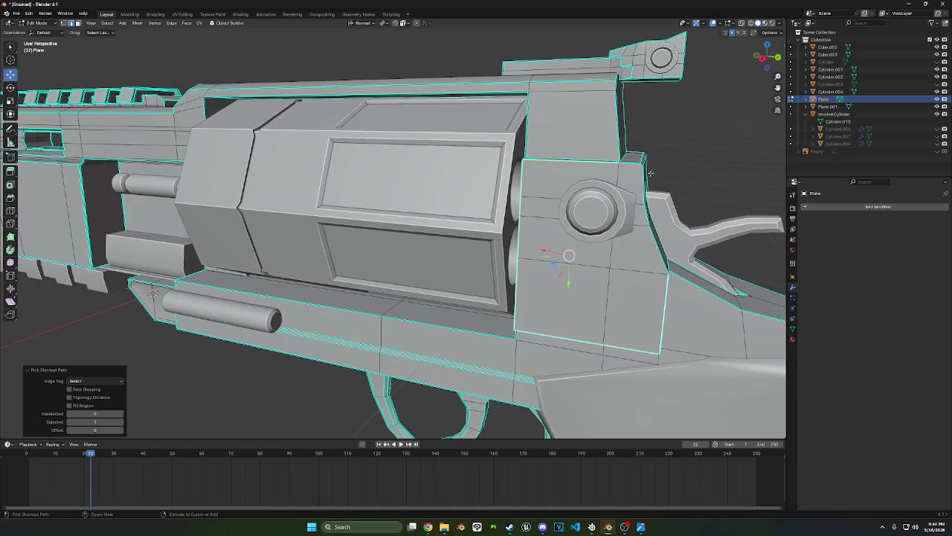
{"action": "left_click", "coordinate": [632, 162], "text": "ctrl"}
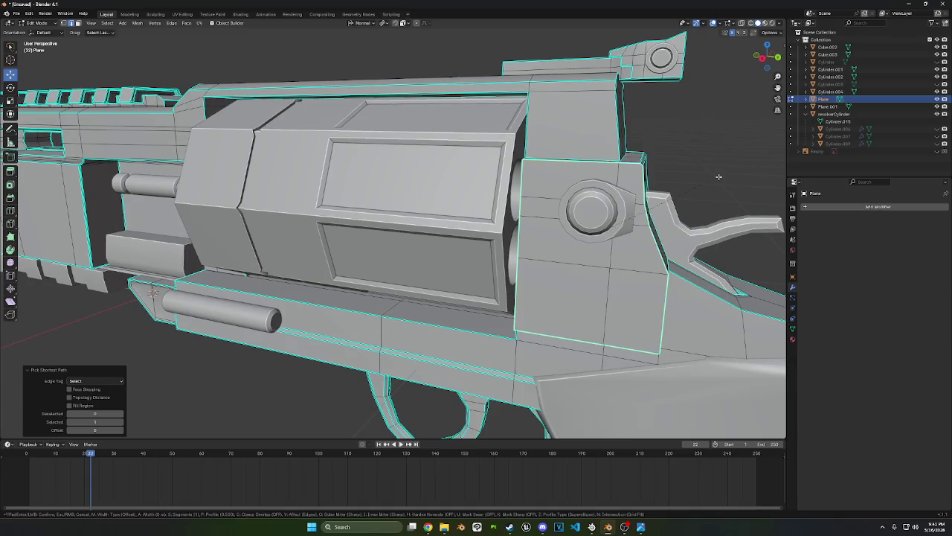
{"action": "key", "text": "ctrl+b"}
{"action": "left_click", "coordinate": [748, 171]}
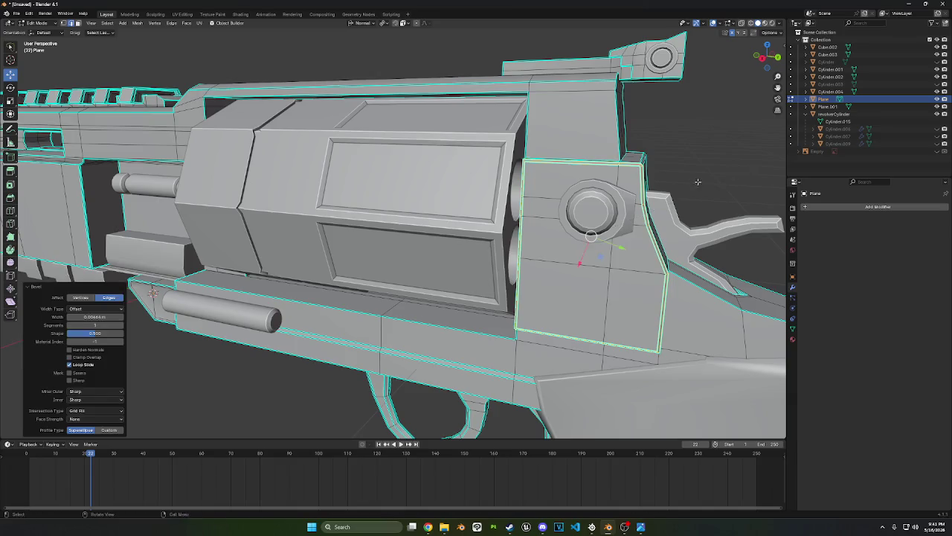
Bevel the matching panel edges on the gun's other side and return to Object Mode
{"action": "mouse_move", "coordinate": [748, 170]}
{"action": "middle_mouse_down"}
{"action": "mouse_move", "coordinate": [434, 171]}
{"action": "mouse_move", "coordinate": [274, 285]}
{"action": "mouse_move", "coordinate": [277, 217]}
{"action": "middle_mouse_up"}
{"action": "left_click", "coordinate": [275, 286], "text": "ctrl"}
{"action": "left_click", "coordinate": [277, 217], "text": "ctrl"}
{"action": "left_click", "coordinate": [277, 179], "text": "ctrl"}
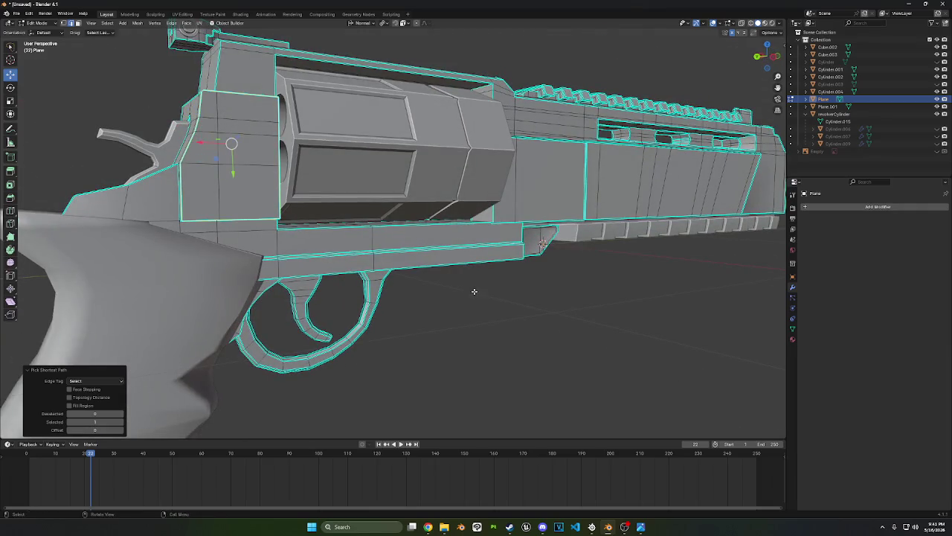
{"action": "key", "text": "ctrl+b"}
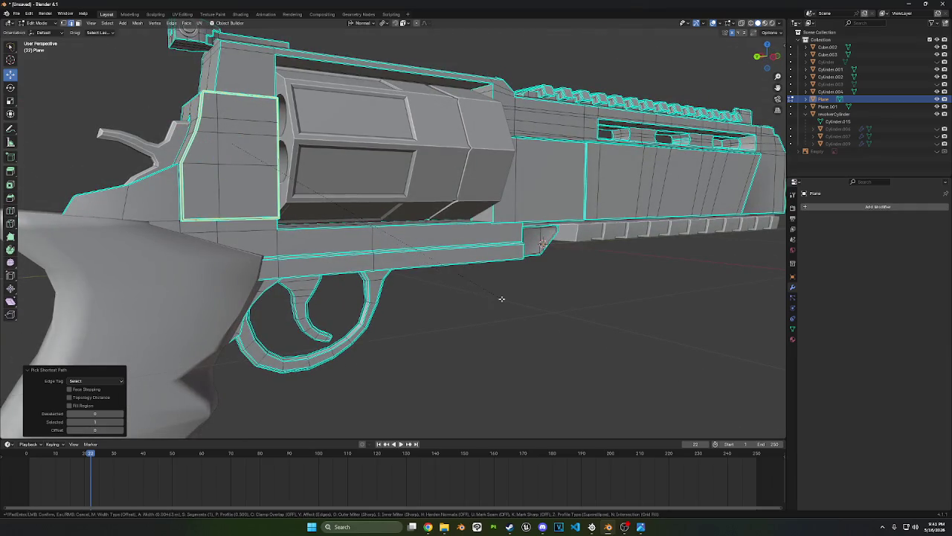
{"action": "left_click", "coordinate": [498, 297]}
{"action": "mouse_move", "coordinate": [477, 325]}
{"action": "middle_mouse_down"}
{"action": "mouse_move", "coordinate": [543, 316]}
{"action": "mouse_move", "coordinate": [476, 282]}
{"action": "mouse_move", "coordinate": [458, 247]}
{"action": "mouse_move", "coordinate": [447, 251]}
{"action": "mouse_move", "coordinate": [471, 268]}
{"action": "mouse_move", "coordinate": [446, 251]}
{"action": "middle_mouse_up"}
{"action": "left_click", "coordinate": [38, 23]}
{"action": "left_click", "coordinate": [37, 31]}
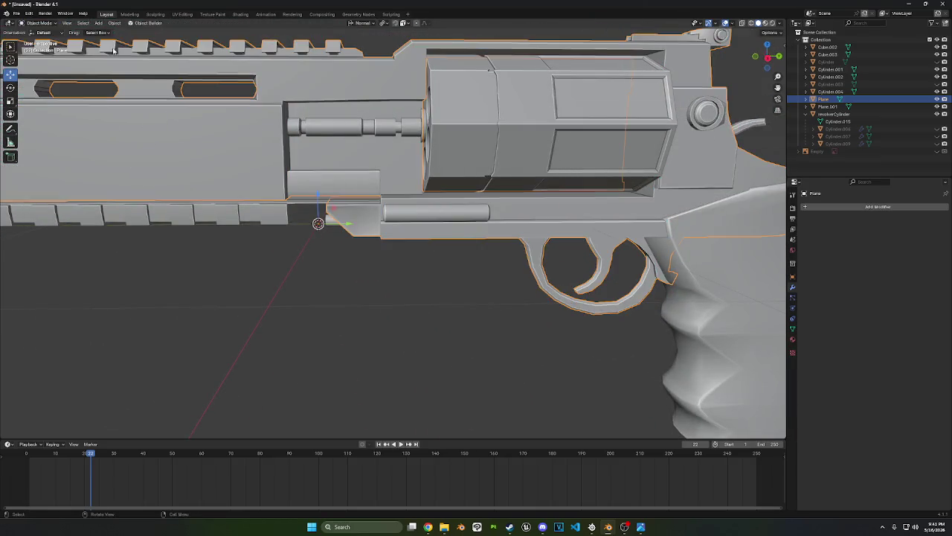
Unhide Cylinder.003 in the outliner and rename it barrel
{"action": "left_click", "coordinate": [936, 85]}
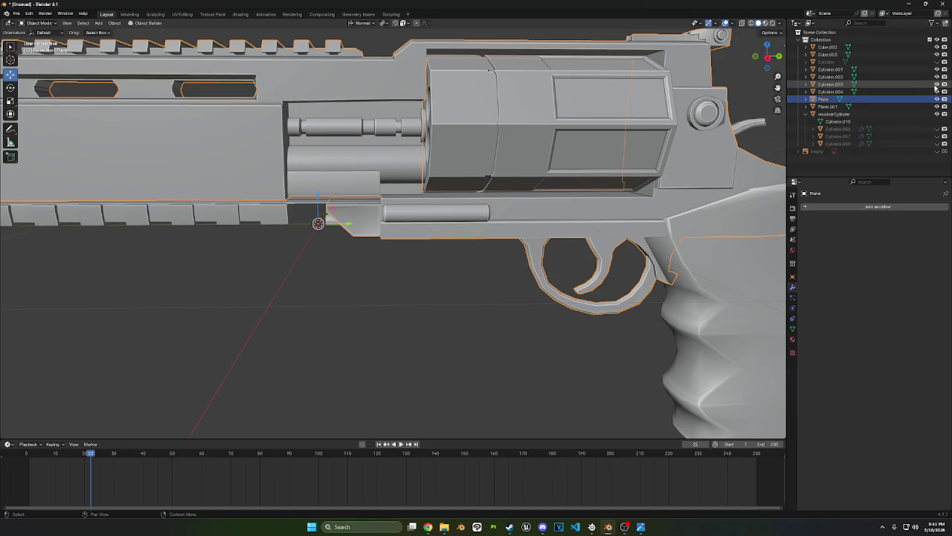
{"action": "left_click", "coordinate": [937, 85]}
{"action": "scroll", "coordinate": [670, 223], "scroll_direction": "down", "scroll_amount": 3}
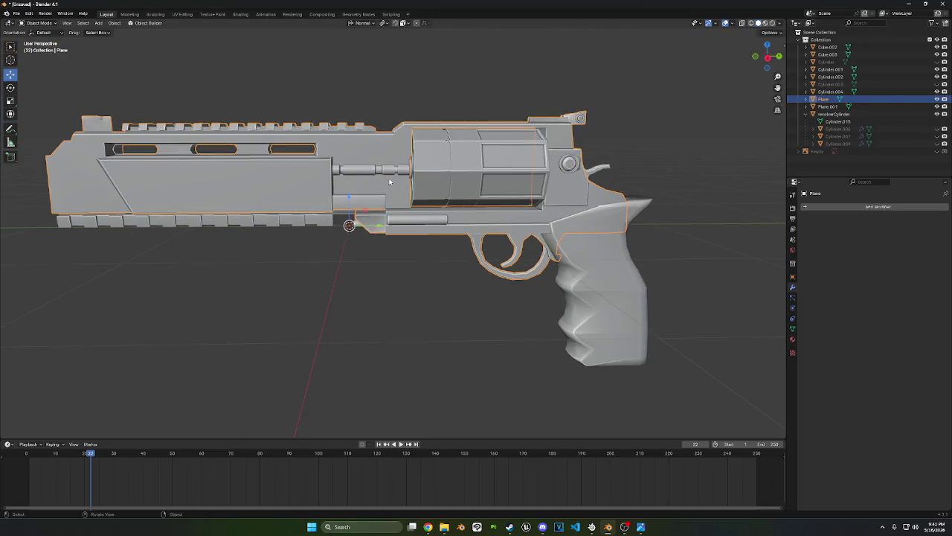
{"action": "left_click", "coordinate": [937, 84]}
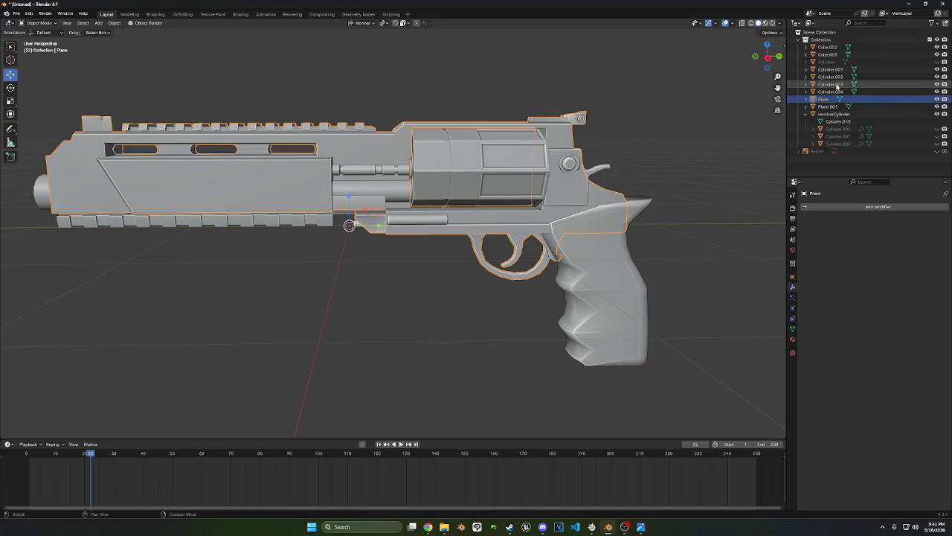
{"action": "double_click", "coordinate": [831, 84]}
{"action": "type", "text": "barrel"}
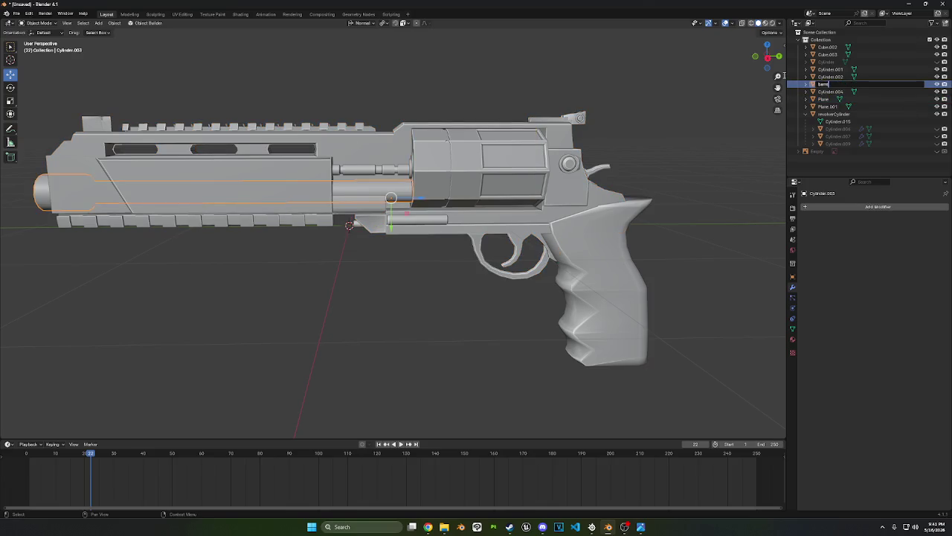
{"action": "key", "text": "Return"}
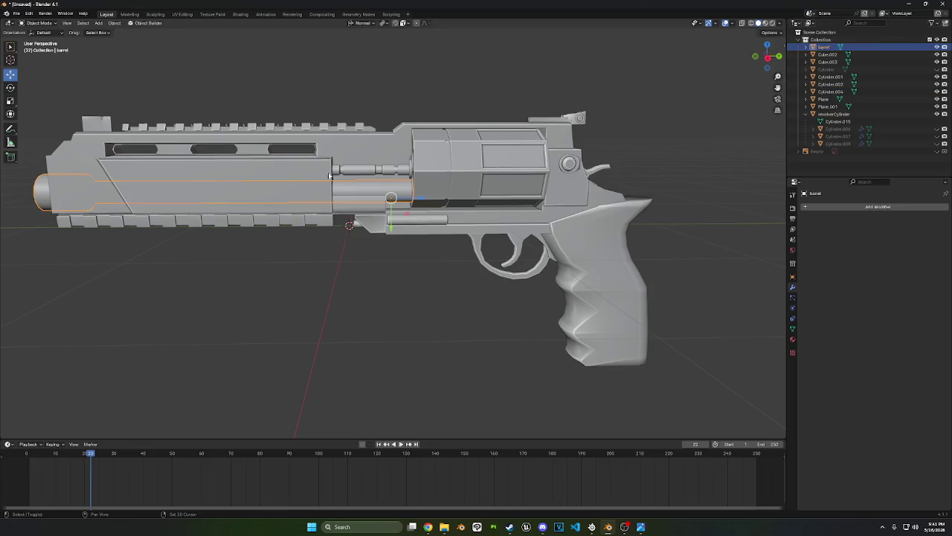
Join the barrel, lower rail Plane.001 and rear sight Cylinder.004 into the gun body, renamed upper
{"action": "left_click", "coordinate": [343, 162]}
{"action": "key", "text": "Delete"}
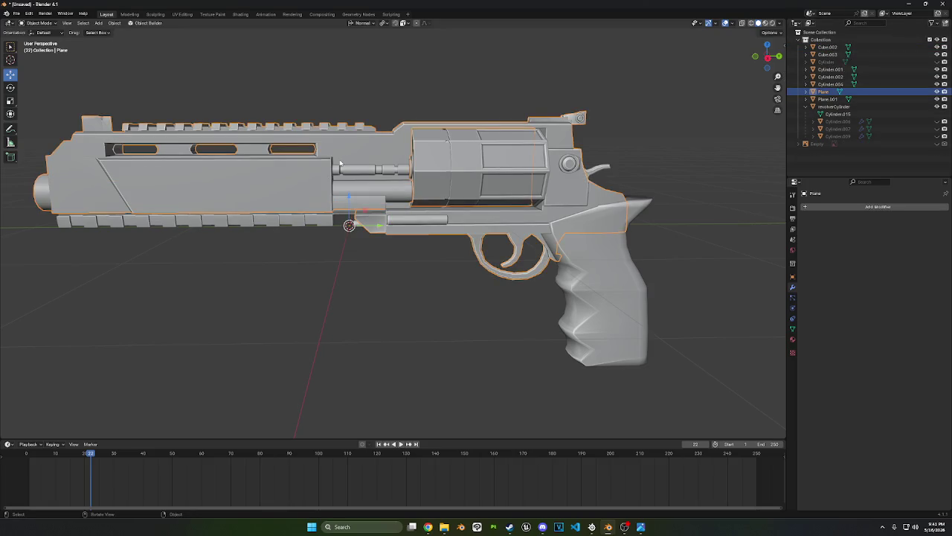
{"action": "left_click", "coordinate": [303, 221], "text": "shift"}
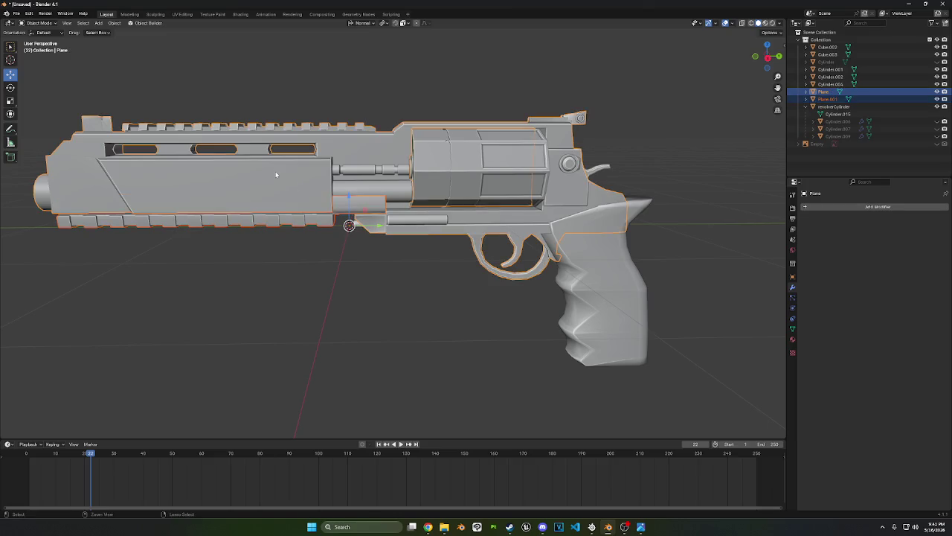
{"action": "key", "text": "ctrl+j"}
{"action": "key", "text": "F2"}
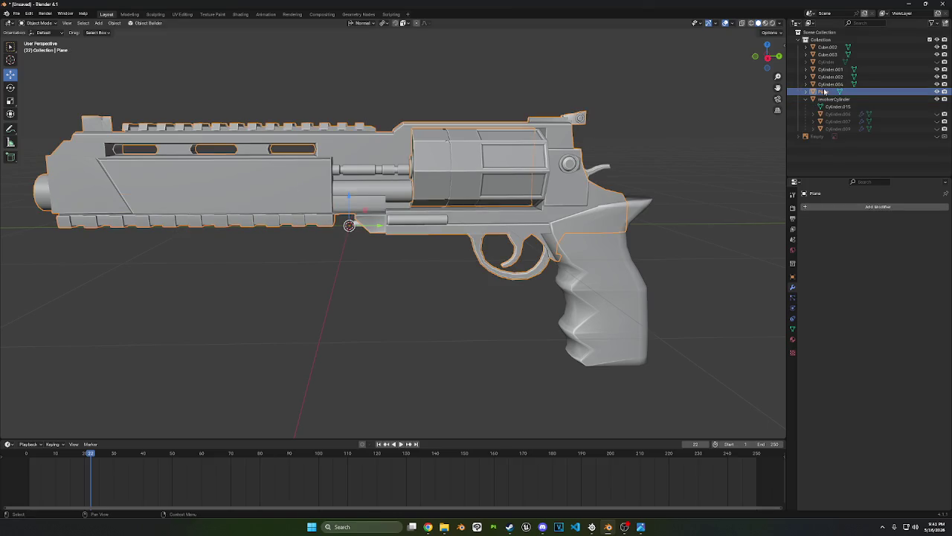
{"action": "left_click", "coordinate": [871, 92]}
{"action": "type", "text": "upper"}
{"action": "key", "text": "Return"}
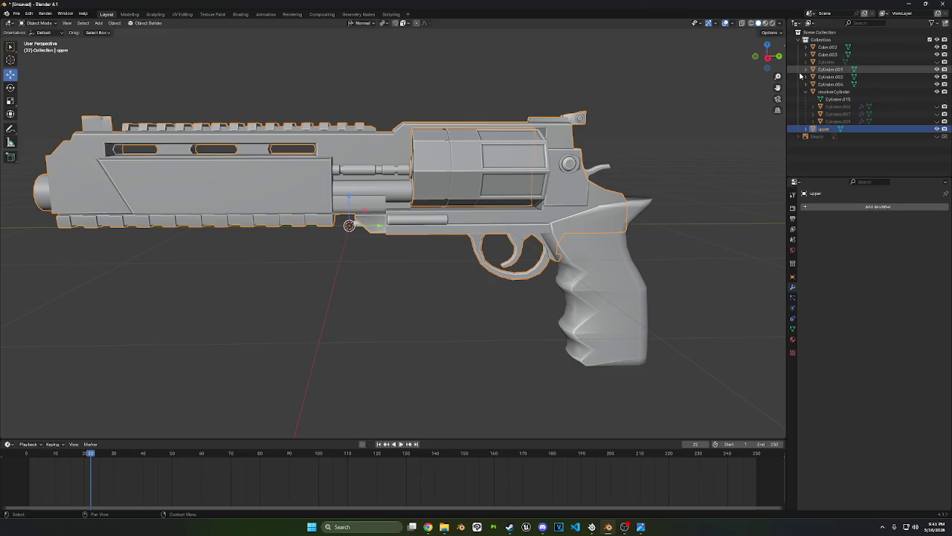
{"action": "left_click", "coordinate": [837, 85]}
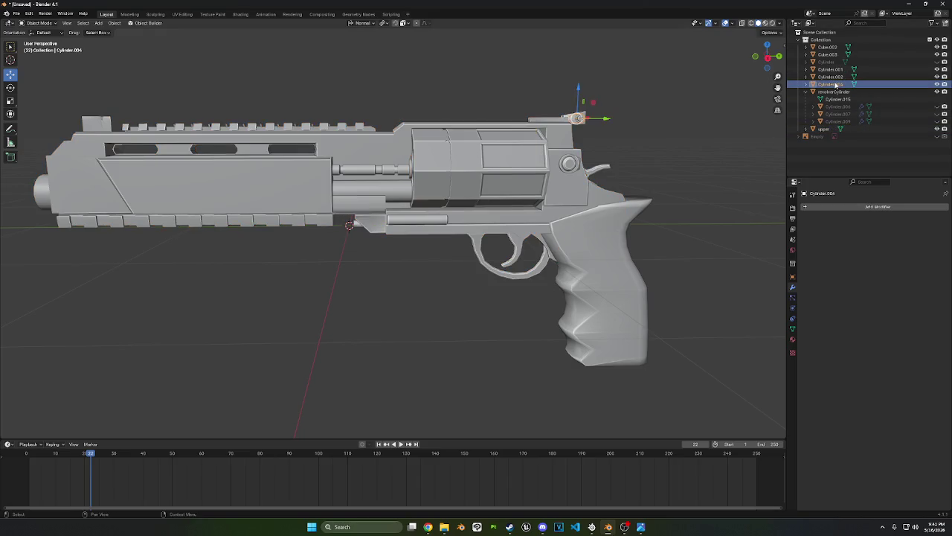
{"action": "left_click", "coordinate": [549, 127], "text": "shift"}
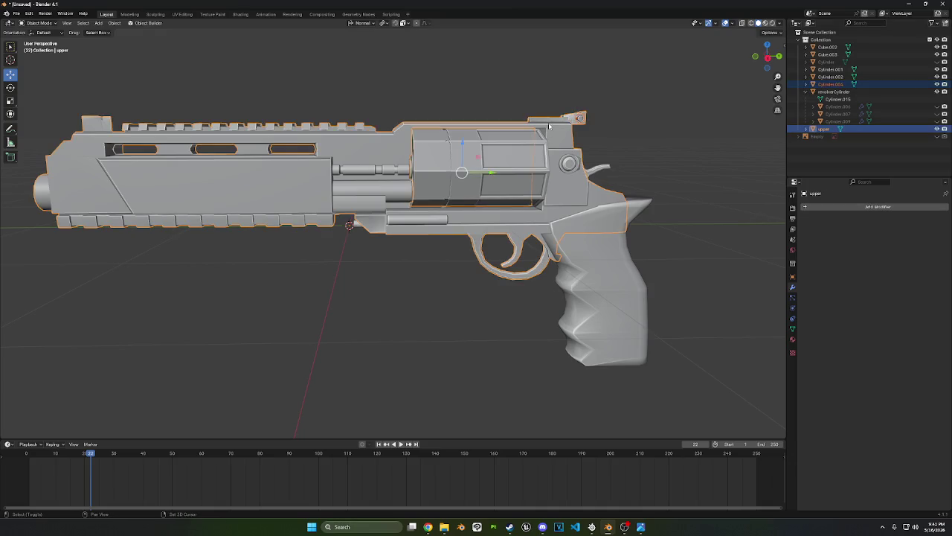
{"action": "key", "text": "ctrl+j"}
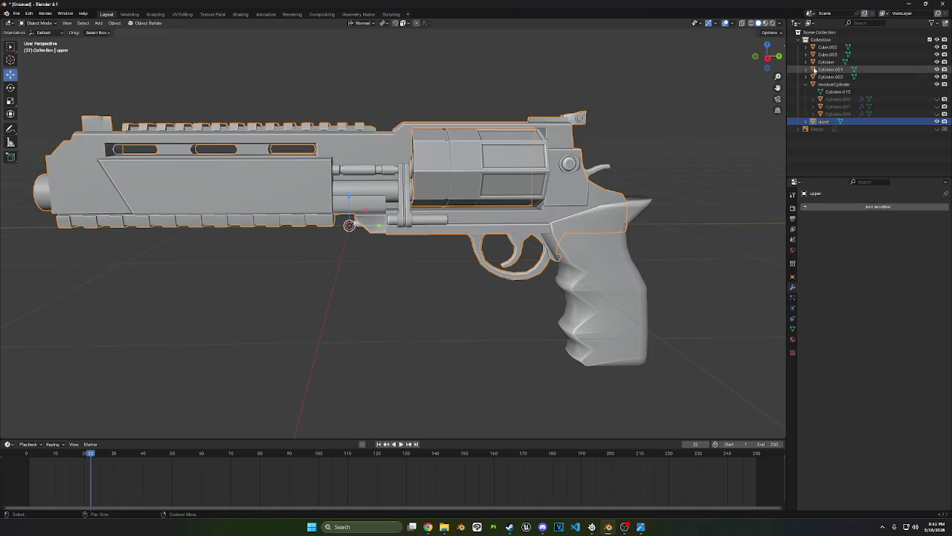
Join the rod pieces Cylinder and Cylinder.001 into revolverCylinder
{"action": "left_click", "coordinate": [827, 63]}
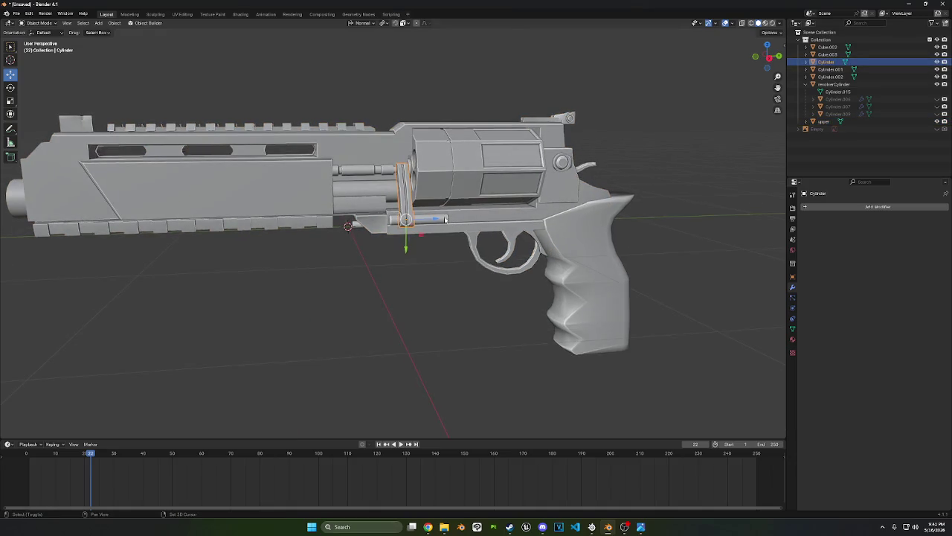
{"action": "left_click", "coordinate": [831, 69], "text": "ctrl"}
{"action": "scroll", "coordinate": [443, 219], "scroll_direction": "up", "scroll_amount": 3}
{"action": "left_click", "coordinate": [492, 130], "text": "shift"}
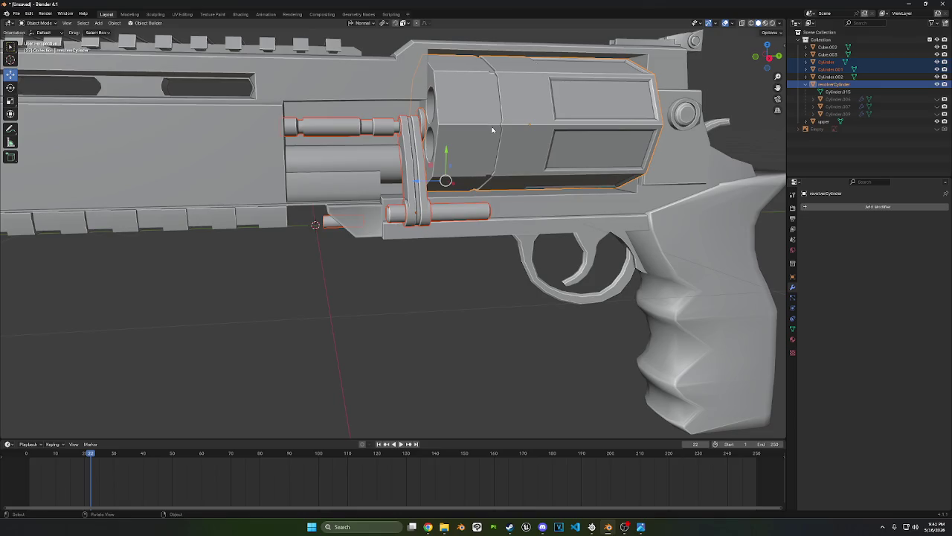
{"action": "key", "text": "ctrl+j"}
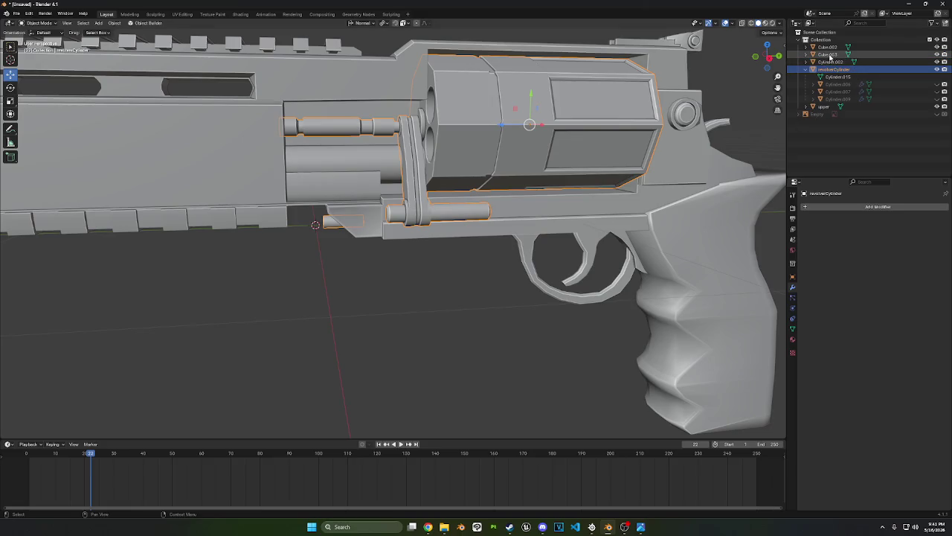
Rename Cube.003 to hammer
{"action": "left_click", "coordinate": [828, 54]}
{"action": "double_click", "coordinate": [828, 54]}
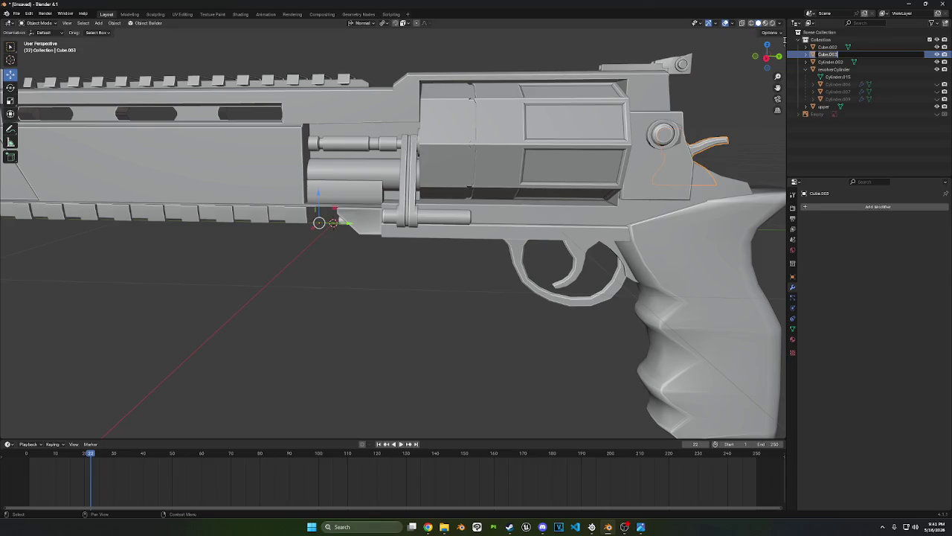
{"action": "type", "text": "hammer"}
{"action": "key", "text": "Return"}
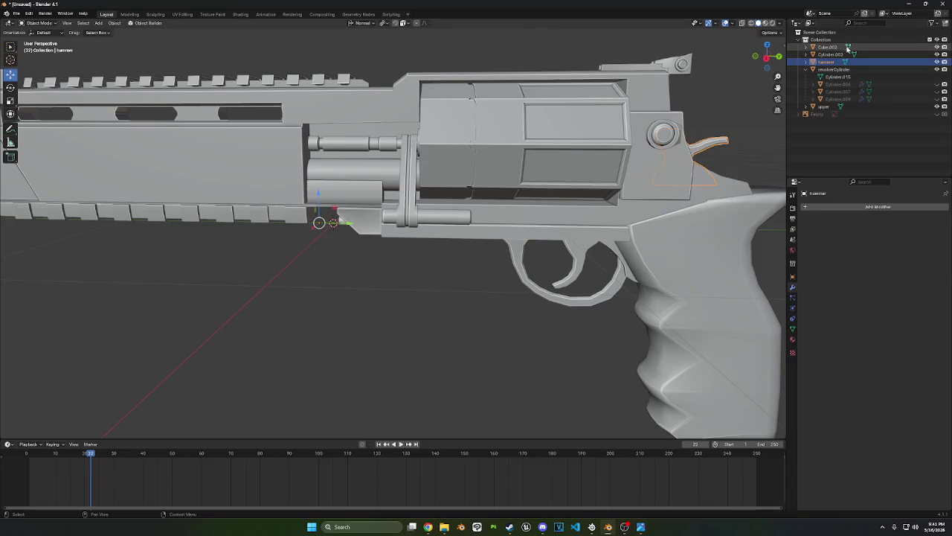
Join the side knob Cylinder.002 and the grip Cube.002 into upper
{"action": "left_click", "coordinate": [829, 54]}
{"action": "middle_click_drag", "start_coordinate": [640, 223], "coordinate": [652, 211]}
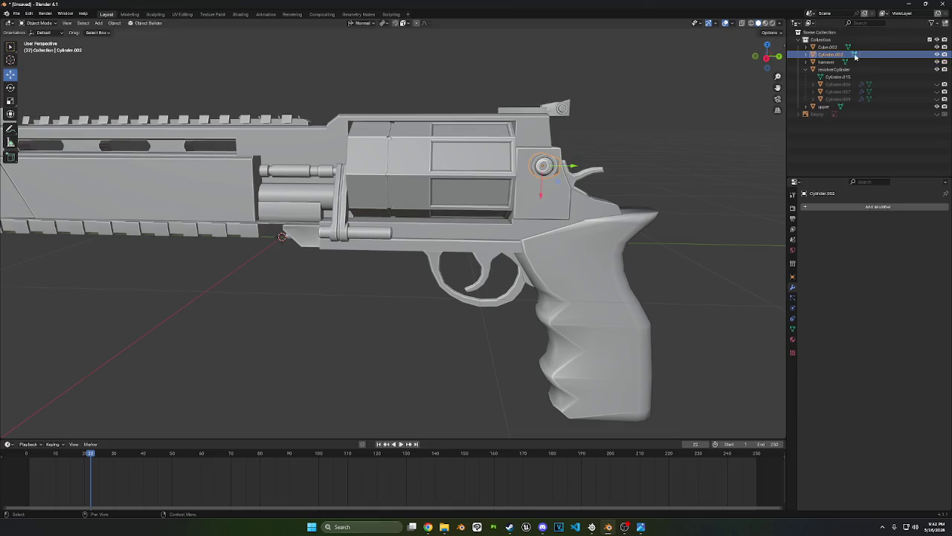
{"action": "left_click", "coordinate": [557, 192], "text": "shift"}
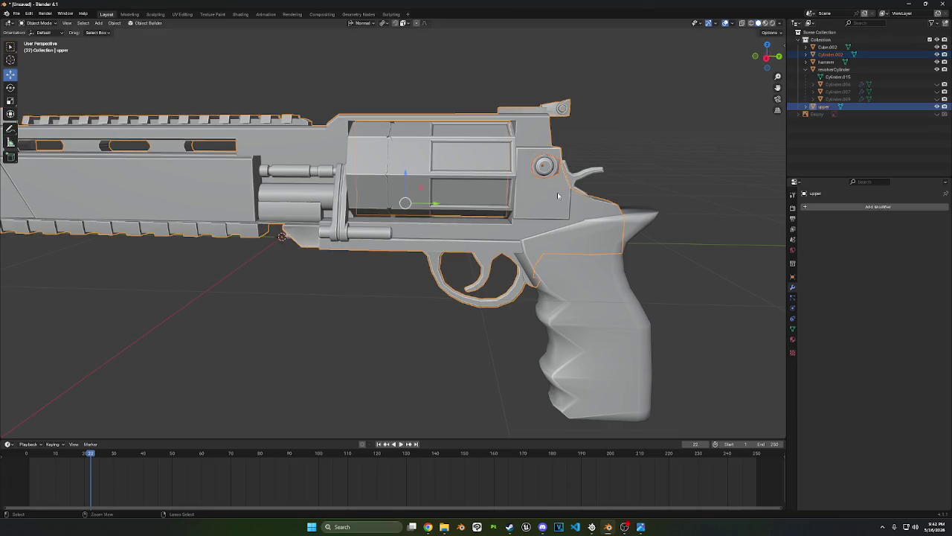
{"action": "key", "text": "ctrl+p"}
{"action": "left_click", "coordinate": [557, 192]}
{"action": "left_click", "coordinate": [828, 47]}
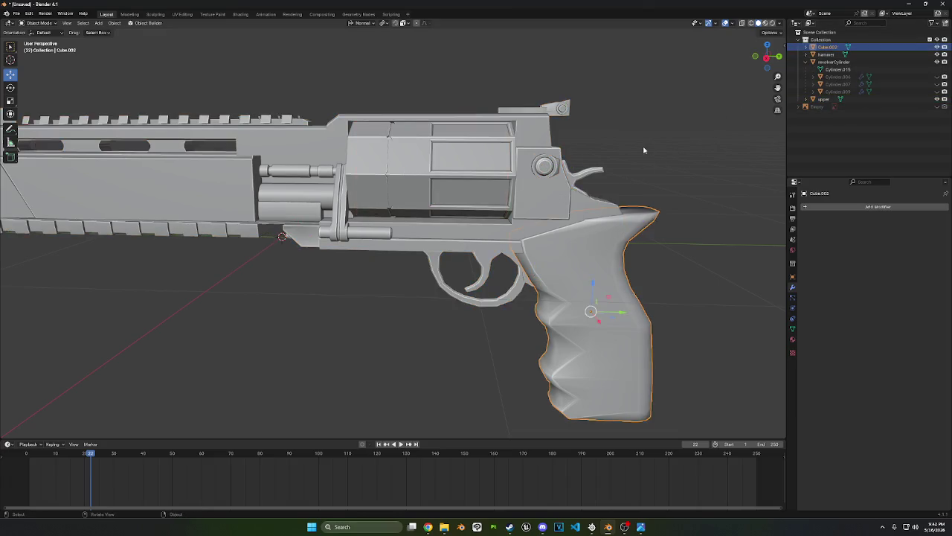
{"action": "scroll", "coordinate": [644, 153], "scroll_direction": "down", "scroll_amount": 2}
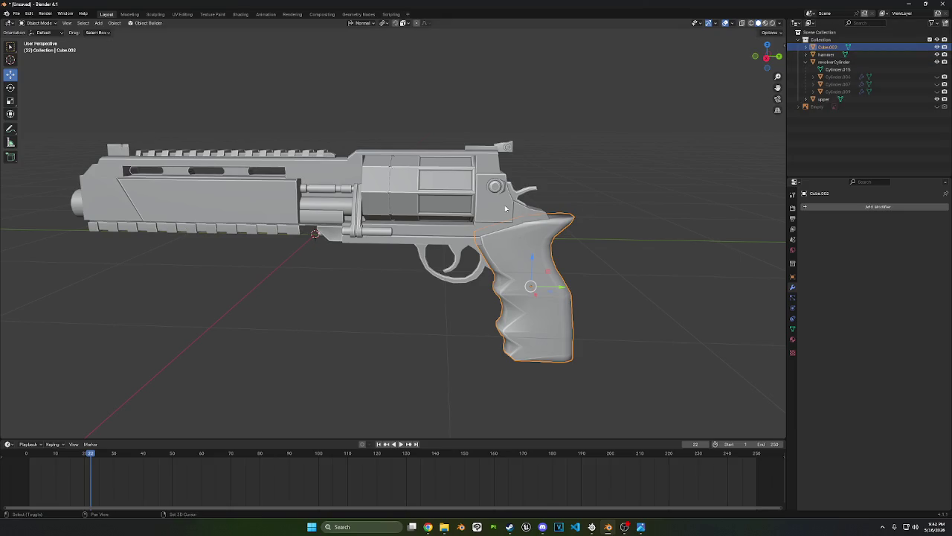
{"action": "left_click", "coordinate": [505, 208], "text": "shift"}
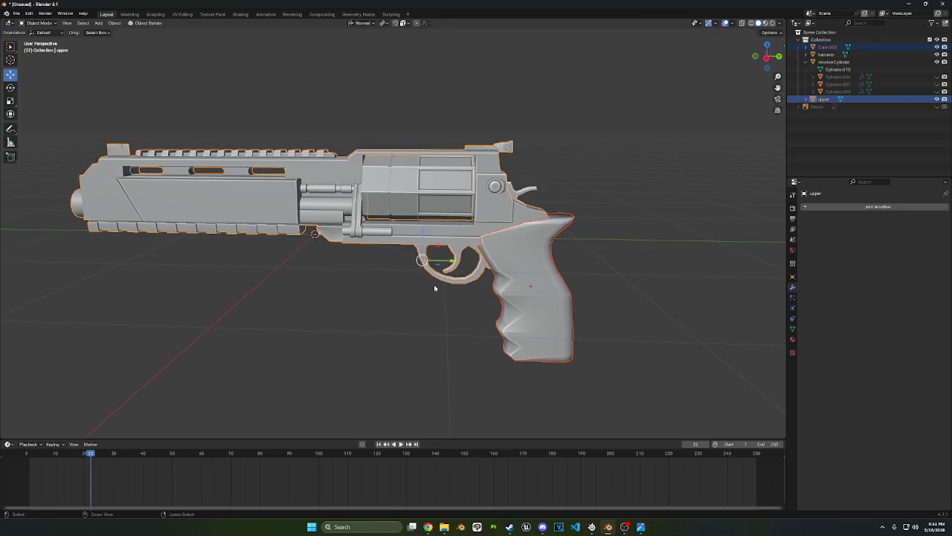
{"action": "key", "text": "ctrl+j"}
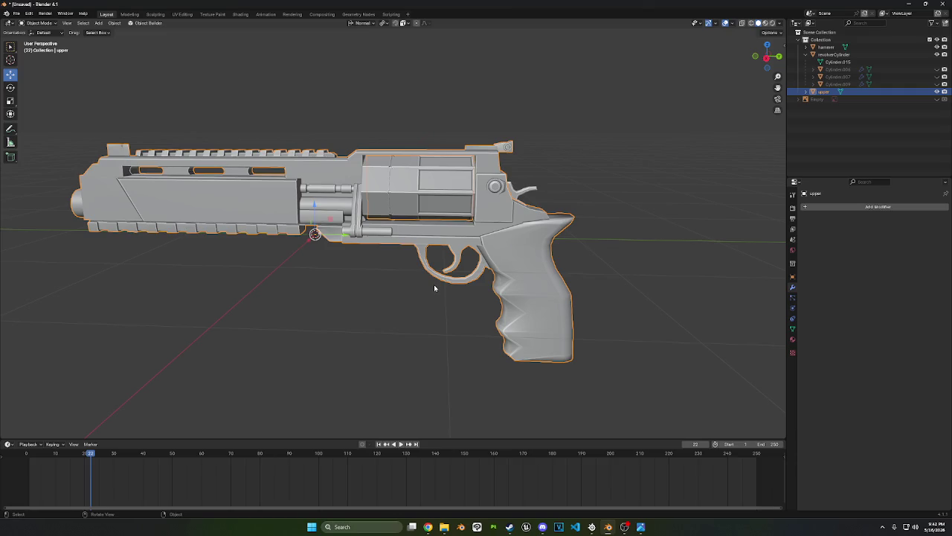
Orbit to a three-quarter view and select the revolver cylinder
{"action": "mouse_move", "coordinate": [341, 259]}
{"action": "middle_mouse_down"}
{"action": "mouse_move", "coordinate": [395, 241]}
{"action": "mouse_move", "coordinate": [387, 231]}
{"action": "mouse_move", "coordinate": [406, 215]}
{"action": "mouse_move", "coordinate": [556, 215]}
{"action": "middle_mouse_up"}
{"action": "left_click", "coordinate": [393, 239]}
{"action": "scroll", "coordinate": [387, 232], "scroll_direction": "down", "scroll_amount": 2}
{"action": "scroll", "coordinate": [406, 215], "scroll_direction": "up", "scroll_amount": 2}
{"action": "scroll", "coordinate": [358, 225], "scroll_direction": "down", "scroll_amount": 3}
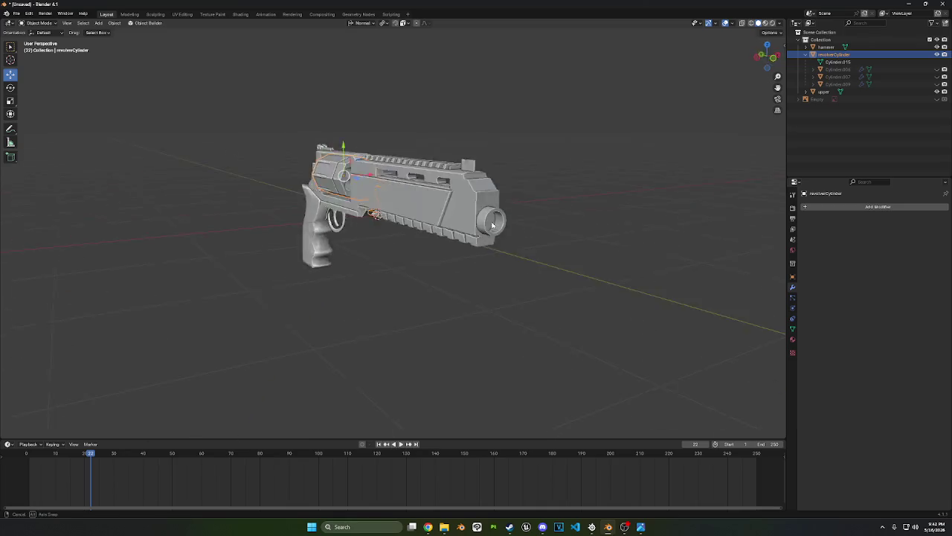
{"action": "left_click", "coordinate": [432, 269]}
{"action": "mouse_move", "coordinate": [432, 269]}
{"action": "middle_mouse_down"}
{"action": "mouse_move", "coordinate": [567, 281]}
{"action": "mouse_move", "coordinate": [555, 278]}
{"action": "middle_mouse_up"}
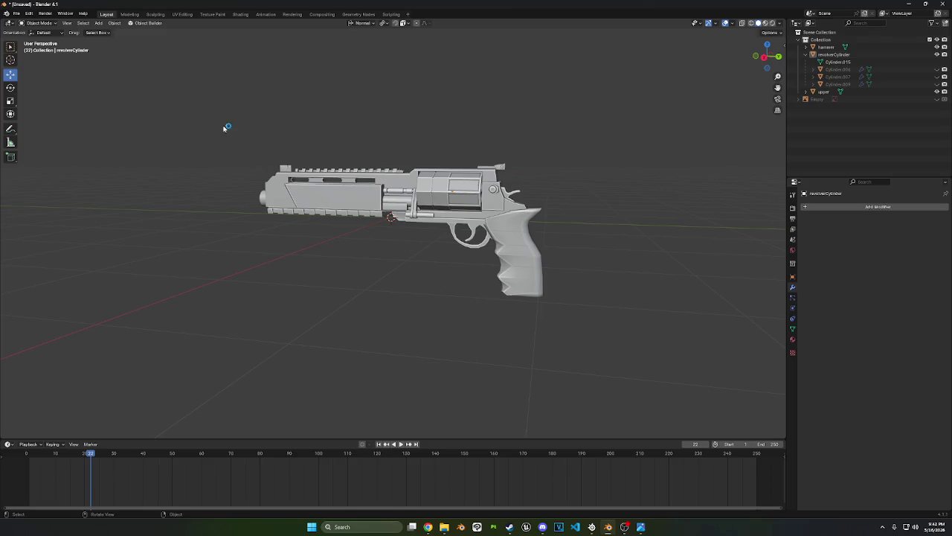
{"action": "key", "text": "super+shift+s"}
{"action": "left_click_drag", "start_coordinate": [171, 101], "coordinate": [600, 350]}
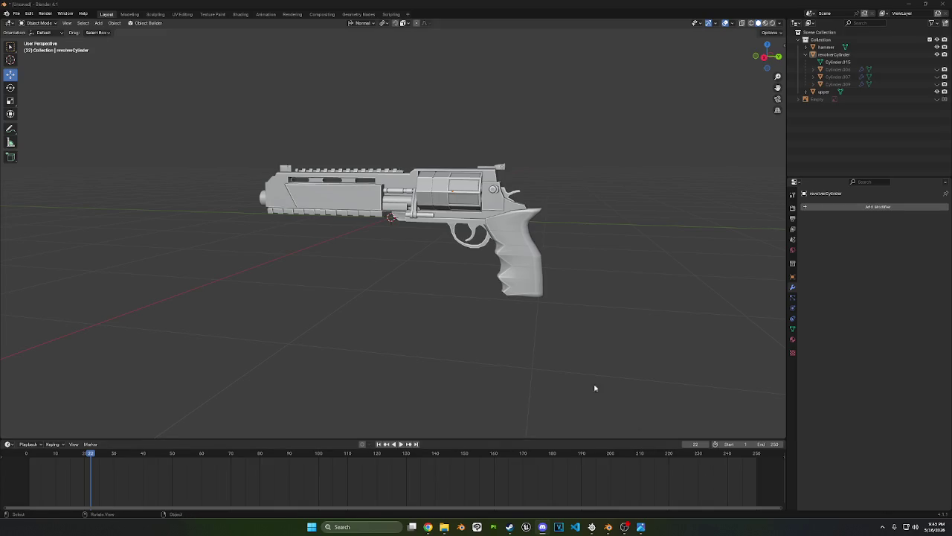
{"action": "mouse_move", "coordinate": [595, 387]}
{"action": "middle_mouse_down"}
{"action": "mouse_move", "coordinate": [630, 380]}
{"action": "mouse_move", "coordinate": [501, 287]}
{"action": "middle_mouse_up"}
{"action": "scroll", "coordinate": [512, 109], "scroll_direction": "up", "scroll_amount": 5}
{"action": "scroll", "coordinate": [511, 109], "scroll_direction": "up", "scroll_amount": 5}
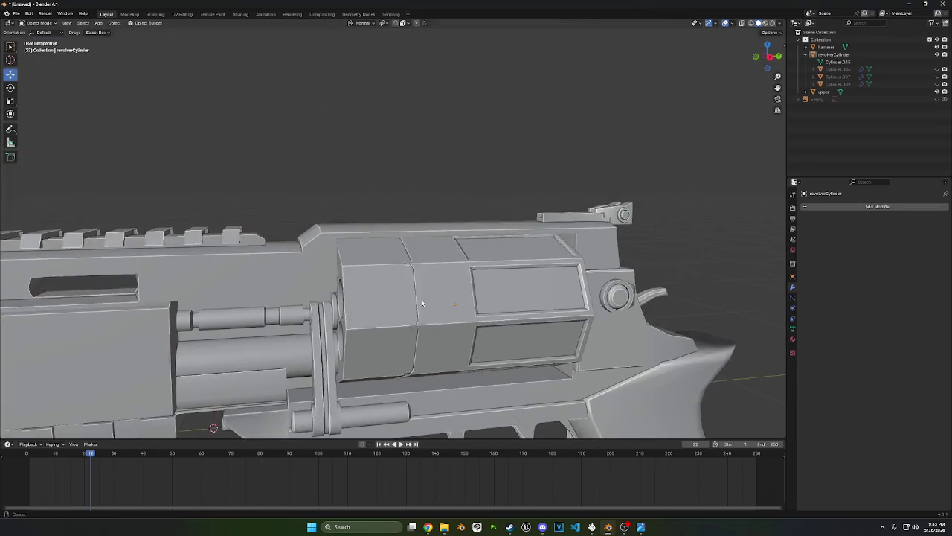
{"action": "mouse_move", "coordinate": [566, 178]}
{"action": "middle_mouse_down"}
{"action": "mouse_move", "coordinate": [628, 241]}
{"action": "mouse_move", "coordinate": [557, 246]}
{"action": "mouse_move", "coordinate": [570, 249]}
{"action": "mouse_move", "coordinate": [558, 247]}
{"action": "mouse_move", "coordinate": [796, 79]}
{"action": "middle_mouse_up"}
{"action": "left_click", "coordinate": [755, 56]}
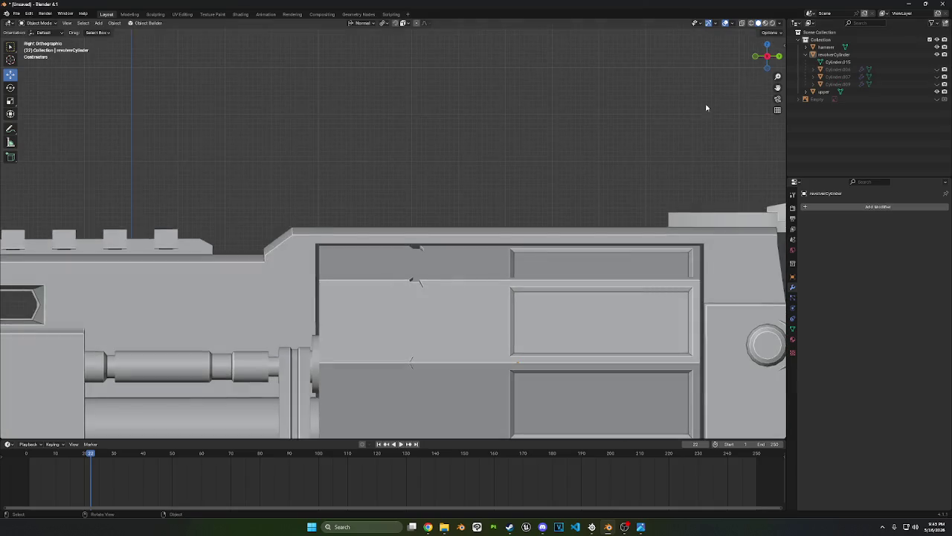
{"action": "scroll", "coordinate": [560, 174], "scroll_direction": "up", "scroll_amount": 4}
{"action": "scroll", "coordinate": [385, 180], "scroll_direction": "up", "scroll_amount": 3}
{"action": "scroll", "coordinate": [385, 180], "scroll_direction": "down", "scroll_amount": 2}
{"action": "scroll", "coordinate": [389, 181], "scroll_direction": "down", "scroll_amount": 2}
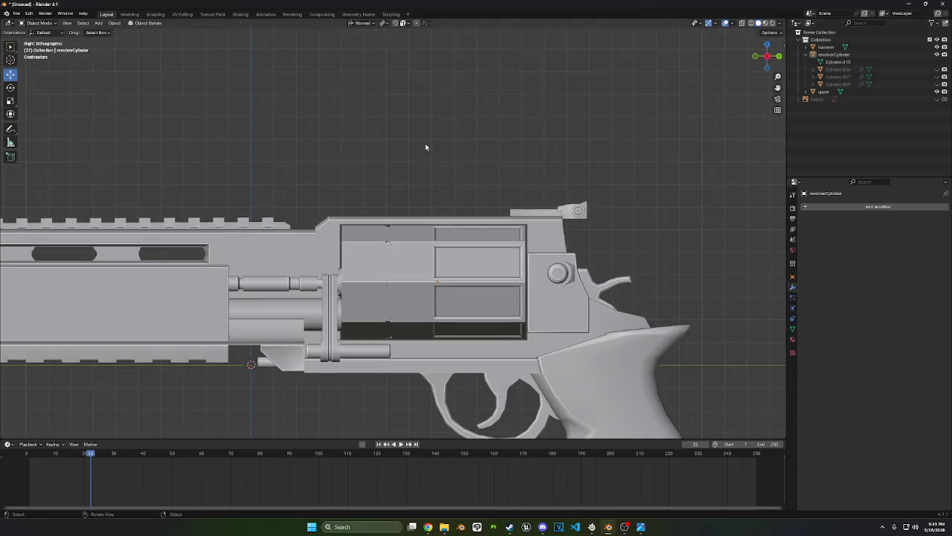
{"action": "scroll", "coordinate": [427, 147], "scroll_direction": "down", "scroll_amount": 1}
{"action": "scroll", "coordinate": [390, 180], "scroll_direction": "down", "scroll_amount": 2}
{"action": "scroll", "coordinate": [405, 177], "scroll_direction": "down", "scroll_amount": 3}
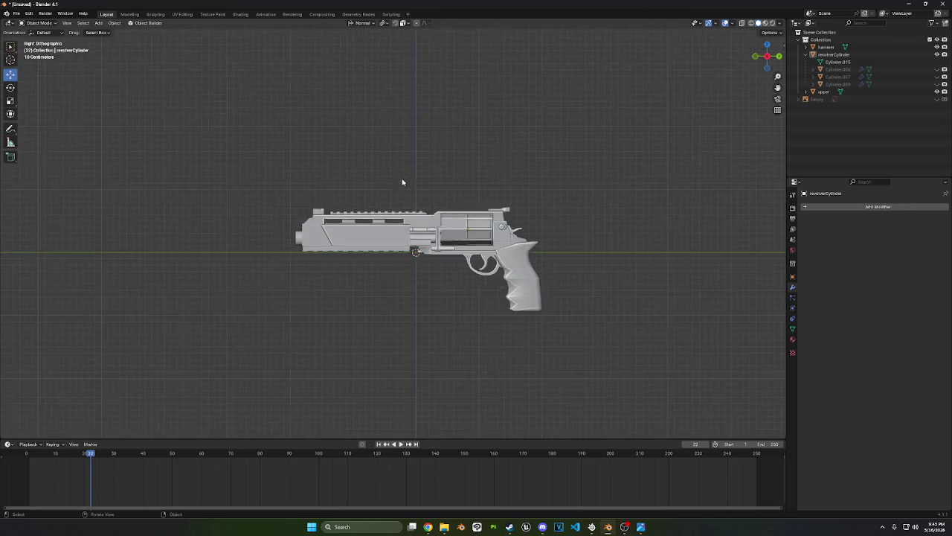
{"action": "mouse_move", "coordinate": [405, 177]}
{"action": "middle_mouse_down"}
{"action": "mouse_move", "coordinate": [427, 198]}
{"action": "mouse_move", "coordinate": [446, 183]}
{"action": "mouse_move", "coordinate": [383, 174]}
{"action": "middle_mouse_up"}
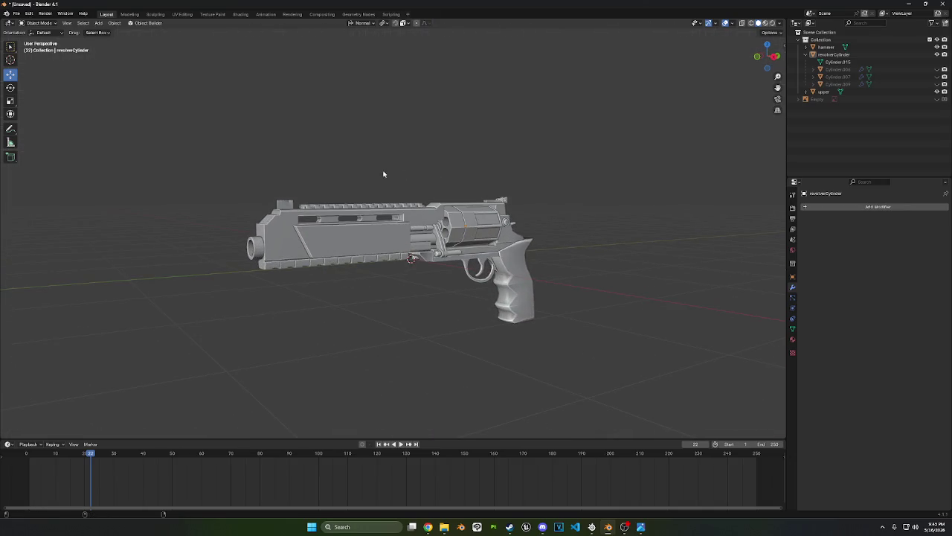
{"action": "key", "text": "super+shift+s"}
{"action": "left_click_drag", "start_coordinate": [182, 134], "coordinate": [588, 387]}
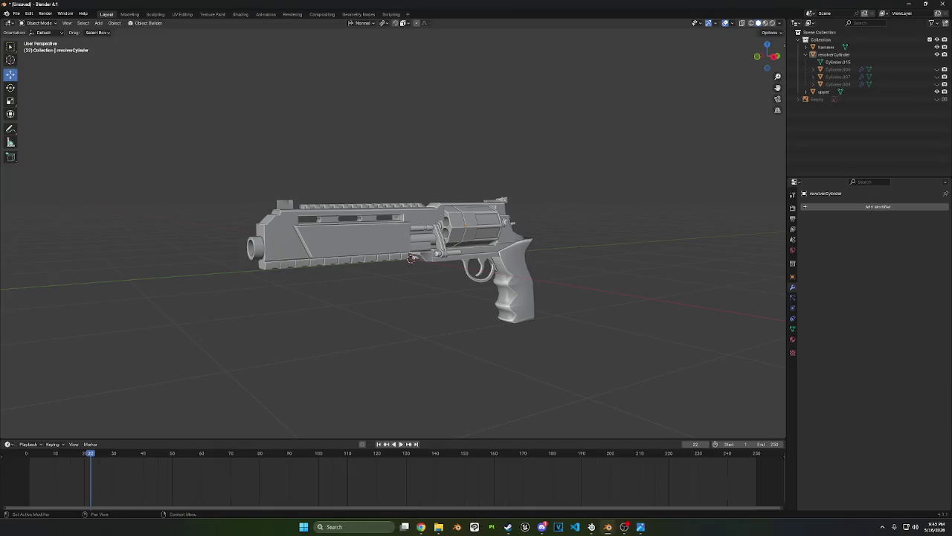
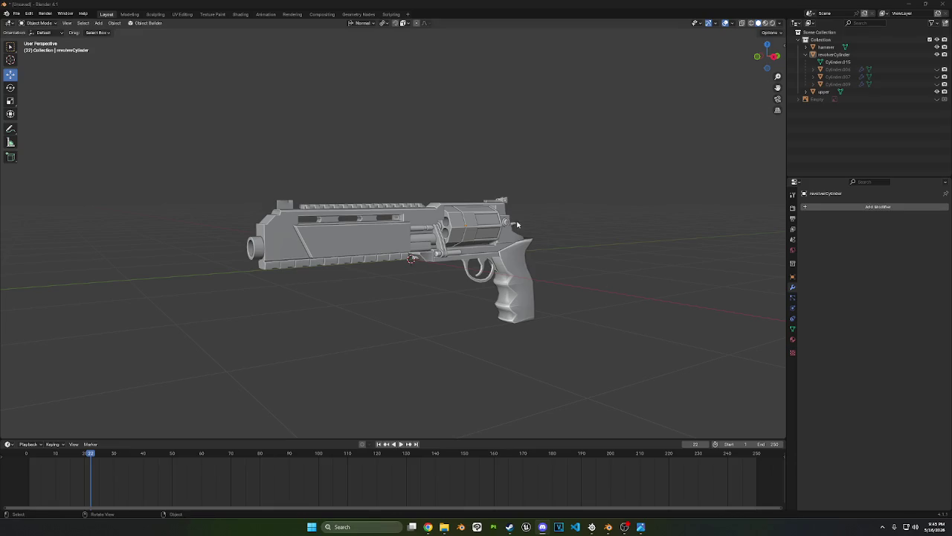
Orbit around the revolver, briefly enter Edit Mode, then return to Object Mode
{"action": "mouse_move", "coordinate": [519, 225]}
{"action": "middle_mouse_down"}
{"action": "mouse_move", "coordinate": [322, 239]}
{"action": "mouse_move", "coordinate": [502, 242]}
{"action": "middle_mouse_up"}
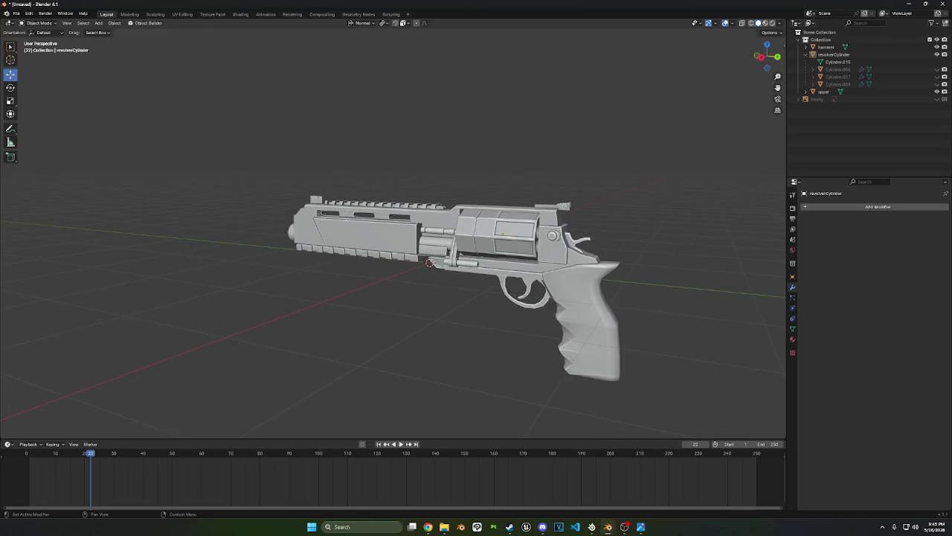
{"action": "mouse_move", "coordinate": [481, 383]}
{"action": "middle_mouse_down"}
{"action": "mouse_move", "coordinate": [540, 376]}
{"action": "mouse_move", "coordinate": [550, 385]}
{"action": "middle_mouse_up"}
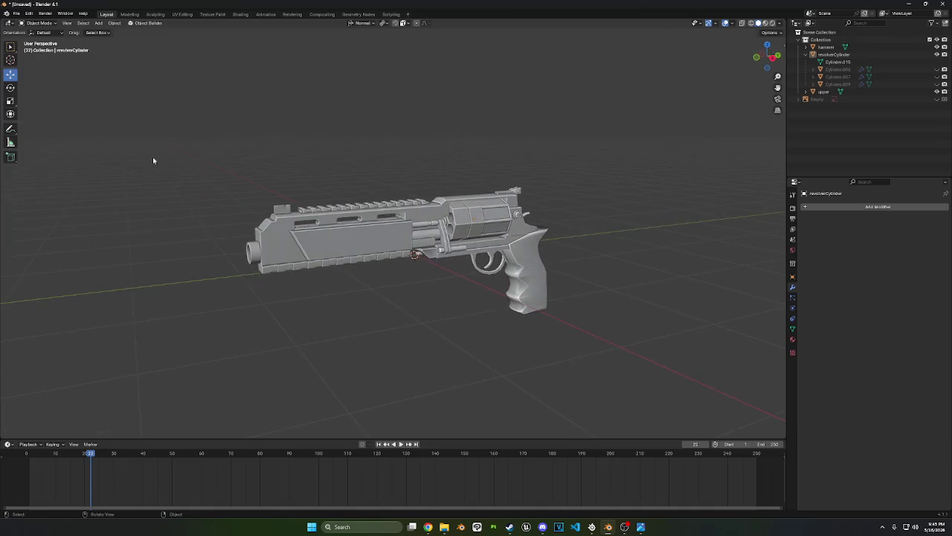
{"action": "scroll", "coordinate": [141, 171], "scroll_direction": "up", "scroll_amount": 4}
{"action": "scroll", "coordinate": [130, 184], "scroll_direction": "down", "scroll_amount": 3}
{"action": "key", "text": "Tab"}
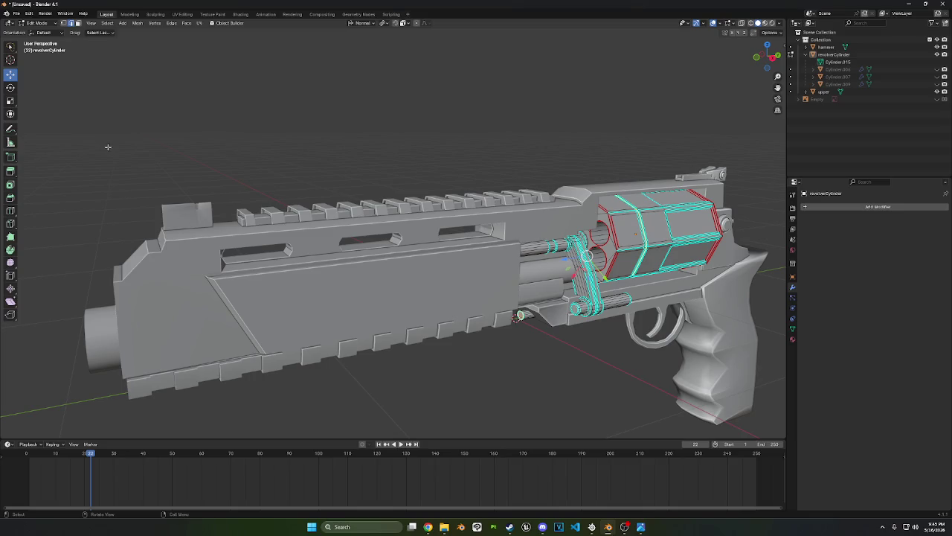
{"action": "left_click", "coordinate": [38, 24]}
{"action": "left_click", "coordinate": [38, 31]}
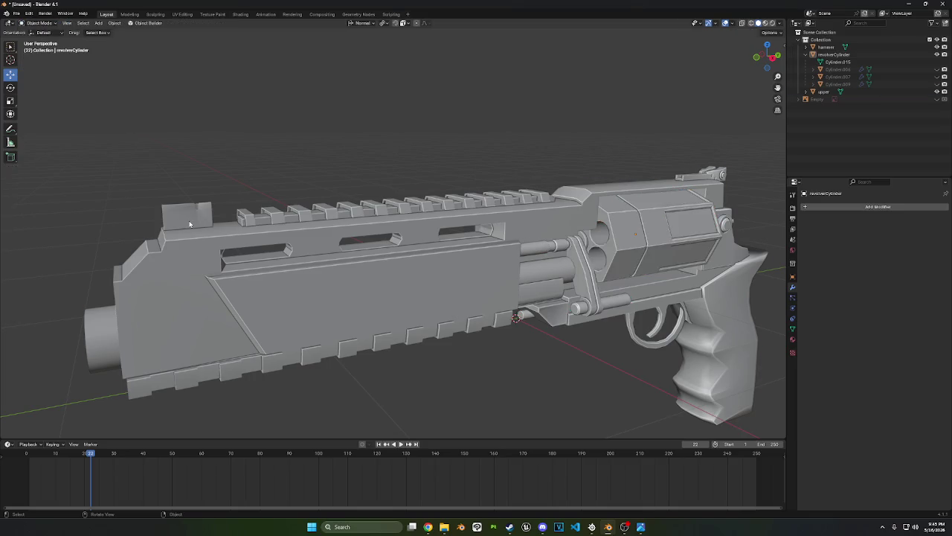
Select the upper gun body in Edit Mode and zoom in on the rear sight block
{"action": "left_click", "coordinate": [187, 218]}
{"action": "key", "text": "Tab"}
{"action": "scroll", "coordinate": [187, 218], "scroll_direction": "up", "scroll_amount": 3}
{"action": "middle_click_drag", "start_coordinate": [188, 218], "coordinate": [290, 190]}
{"action": "scroll", "coordinate": [292, 188], "scroll_direction": "up", "scroll_amount": 3}
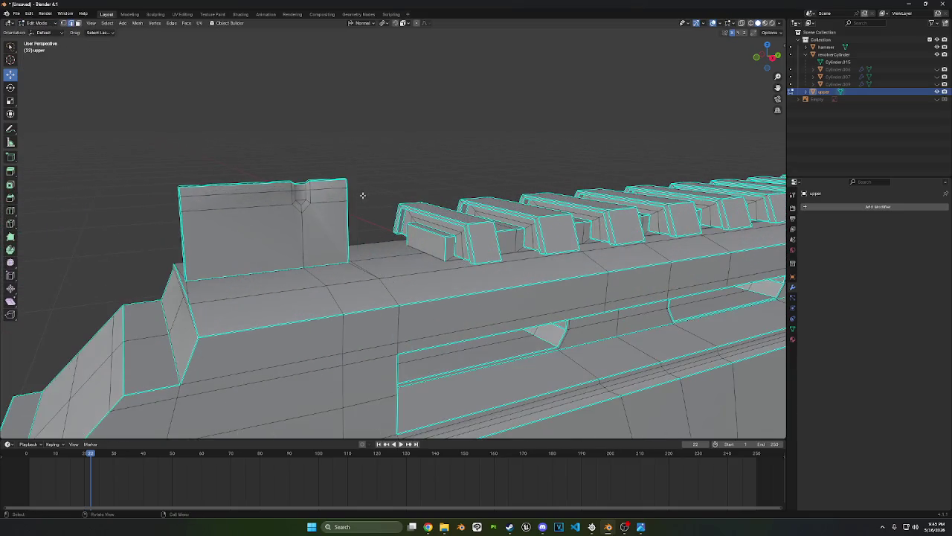
{"action": "left_click", "coordinate": [296, 195], "text": "ctrl"}
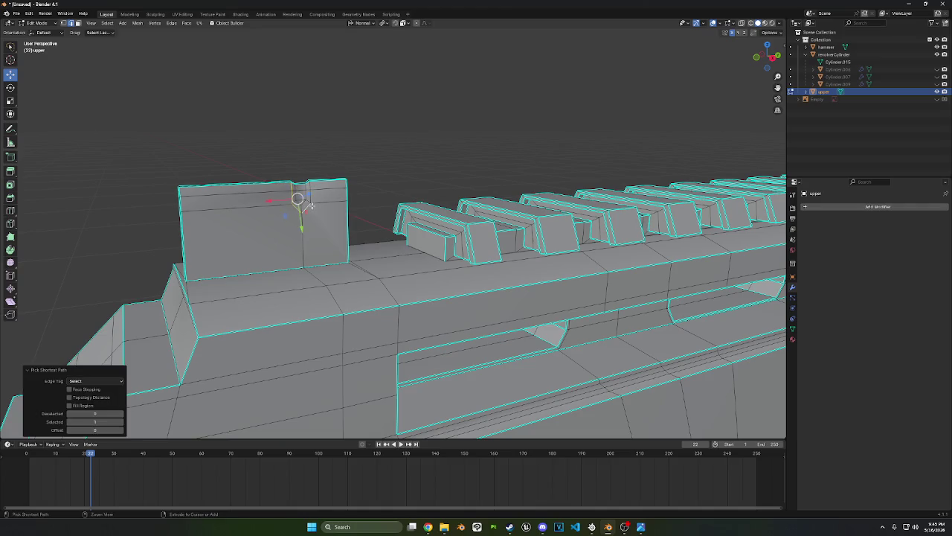
{"action": "middle_click_drag", "start_coordinate": [311, 190], "coordinate": [492, 243]}
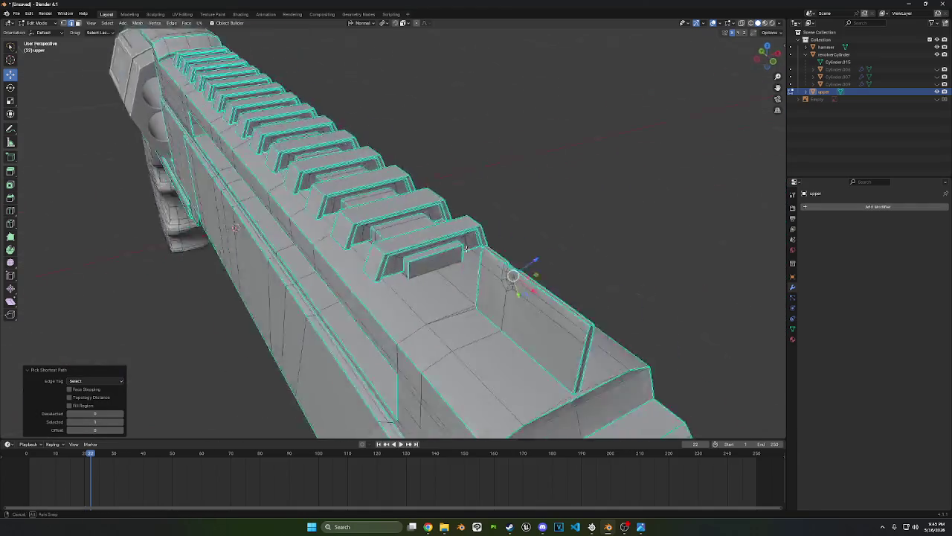
{"action": "scroll", "coordinate": [493, 243], "scroll_direction": "up", "scroll_amount": 3}
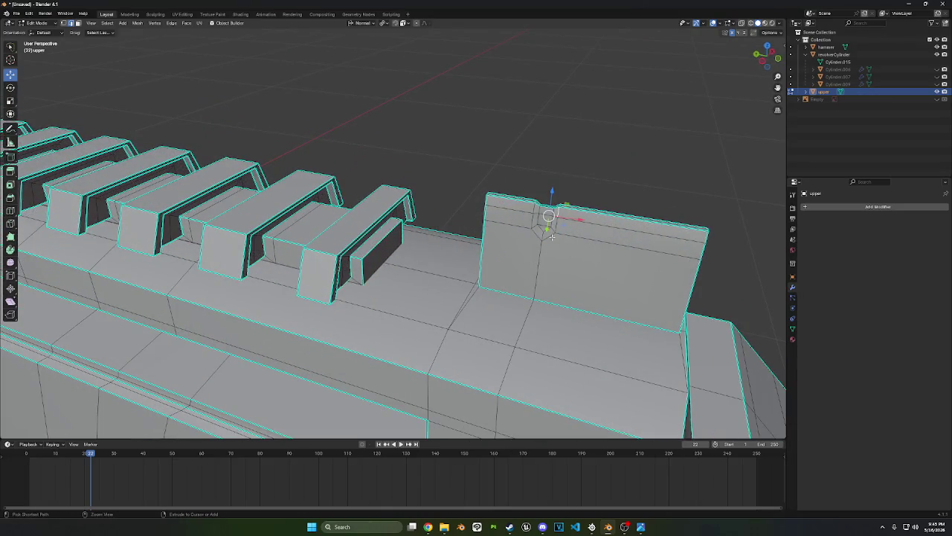
Mark the rear sight's notch edge as sharp and go back to Object Mode
{"action": "left_click", "coordinate": [533, 210], "text": "ctrl"}
{"action": "key", "text": "ctrl+e"}
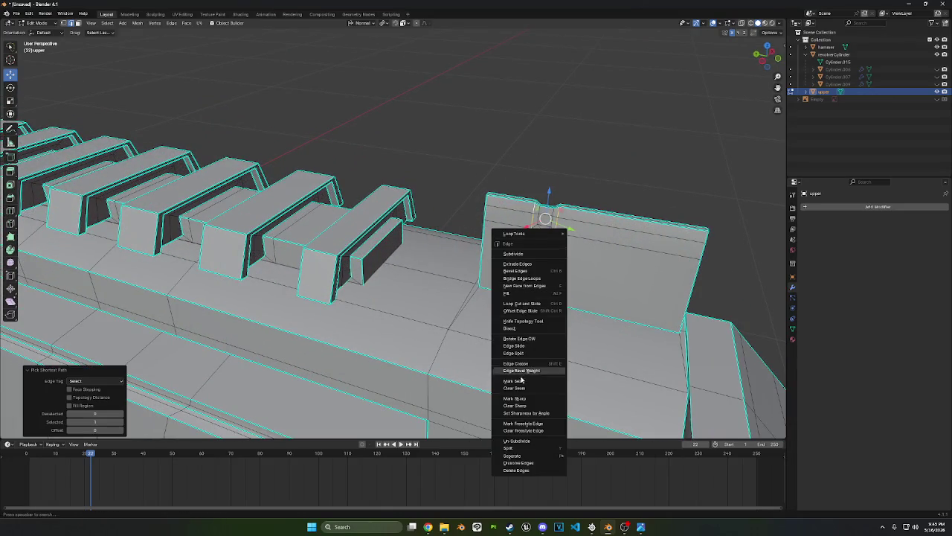
{"action": "left_click", "coordinate": [519, 398]}
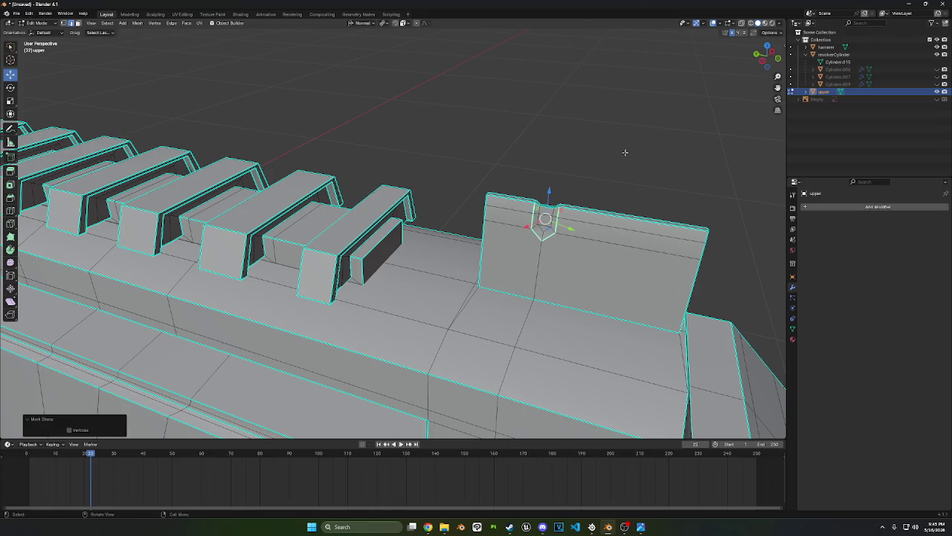
{"action": "left_click", "coordinate": [625, 153]}
{"action": "scroll", "coordinate": [627, 203], "scroll_direction": "down", "scroll_amount": 4}
{"action": "left_click", "coordinate": [39, 23]}
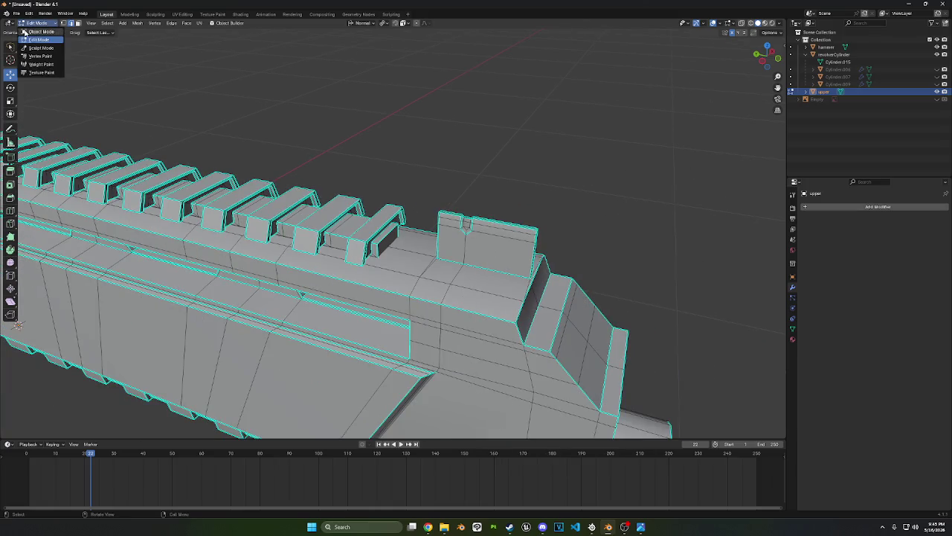
{"action": "left_click", "coordinate": [37, 35]}
{"action": "middle_click_drag", "start_coordinate": [357, 269], "coordinate": [363, 289]}
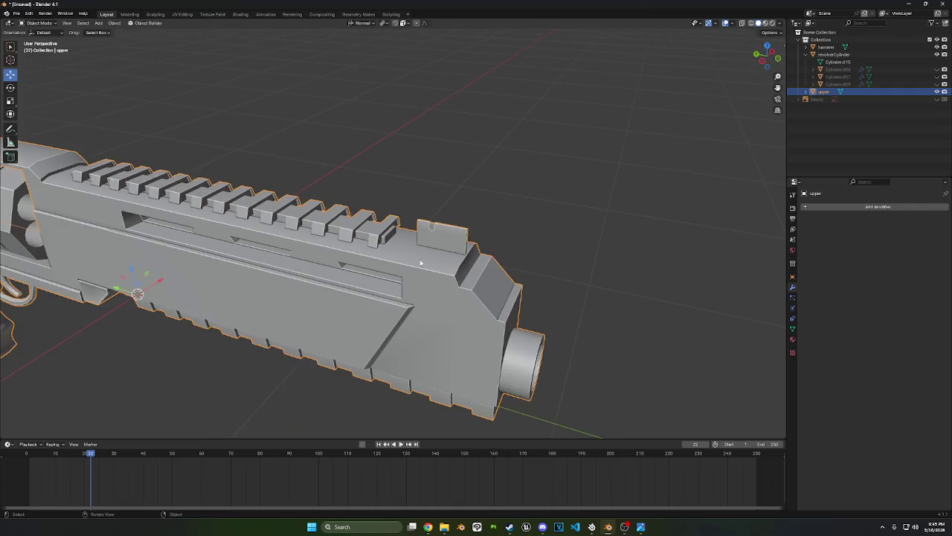
{"action": "scroll", "coordinate": [420, 263], "scroll_direction": "down", "scroll_amount": 3}
{"action": "middle_click_drag", "start_coordinate": [283, 293], "coordinate": [510, 233]}
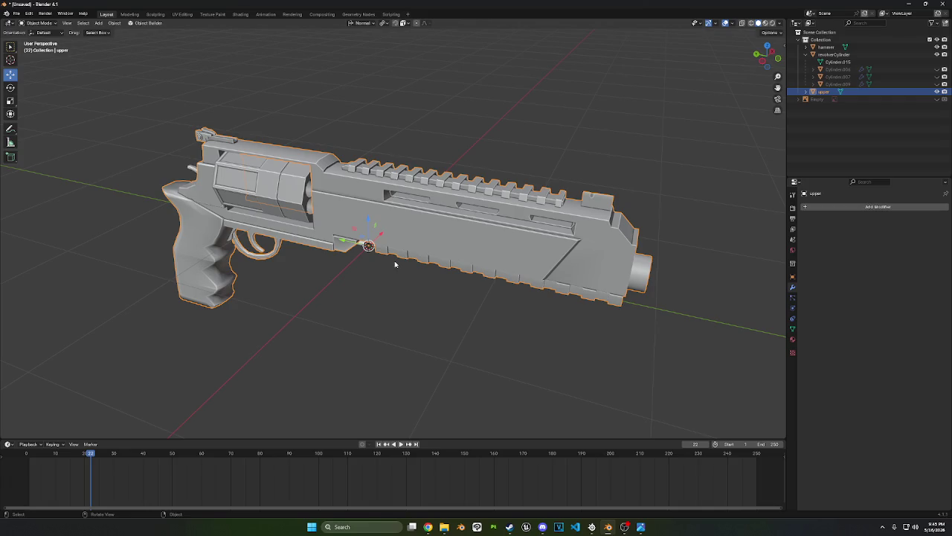
{"action": "middle_click_drag", "start_coordinate": [338, 256], "coordinate": [330, 261]}
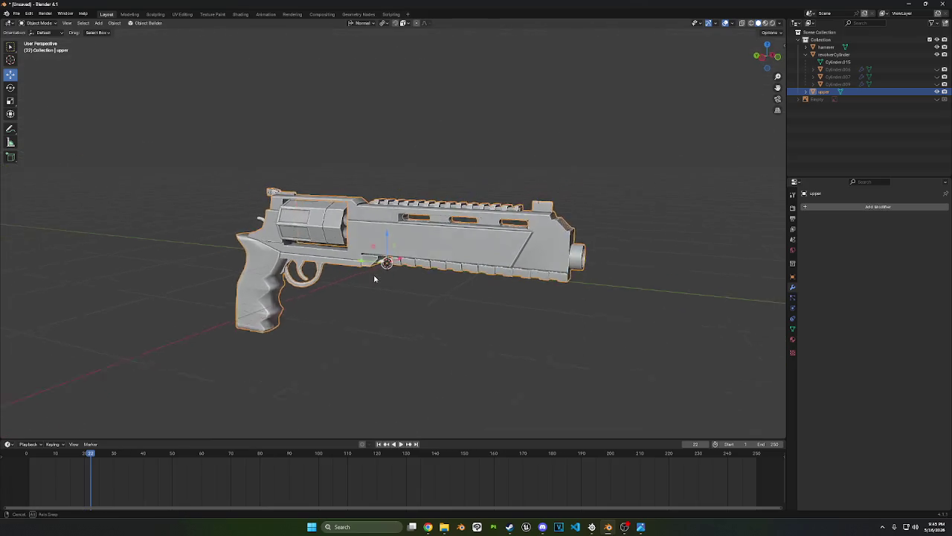
{"action": "middle_click_drag", "start_coordinate": [317, 284], "coordinate": [370, 275]}
{"action": "key", "text": "super+shift+s"}
{"action": "left_click_drag", "start_coordinate": [195, 132], "coordinate": [654, 397]}
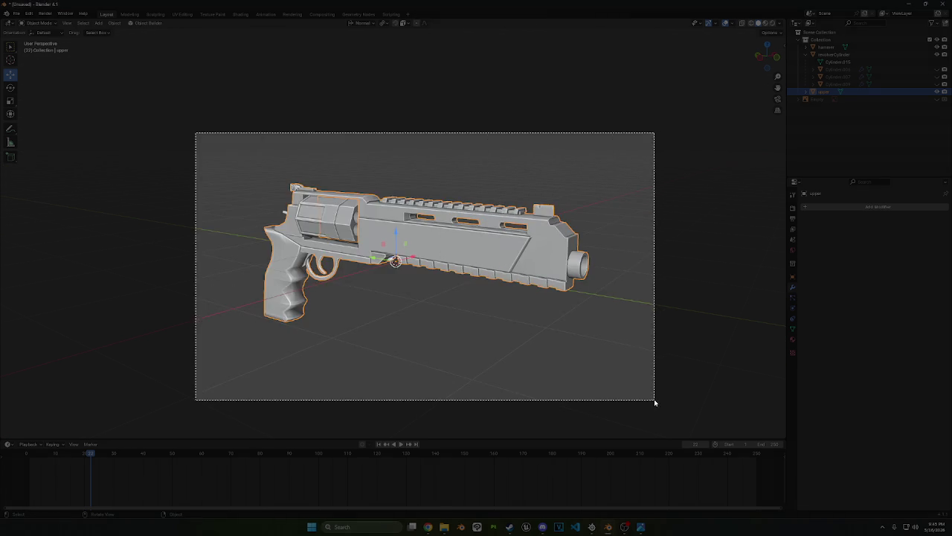
{"action": "scroll", "coordinate": [353, 237], "scroll_direction": "up", "scroll_amount": 5}
{"action": "scroll", "coordinate": [353, 237], "scroll_direction": "up", "scroll_amount": 2}
{"action": "middle_click_drag", "start_coordinate": [353, 246], "coordinate": [353, 236]}
{"action": "scroll", "coordinate": [353, 237], "scroll_direction": "down", "scroll_amount": 3}
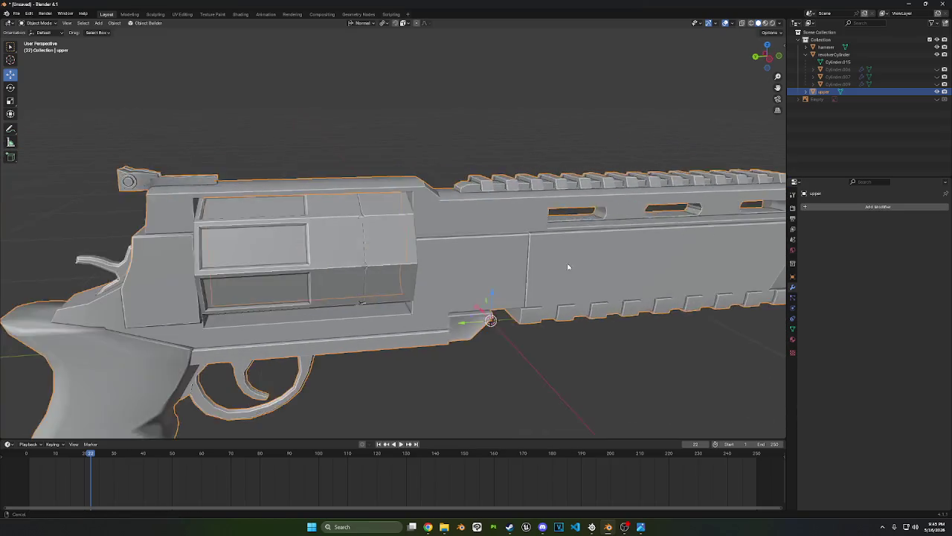
{"action": "scroll", "coordinate": [568, 266], "scroll_direction": "down", "scroll_amount": 3}
{"action": "mouse_move", "coordinate": [446, 280]}
{"action": "middle_mouse_down"}
{"action": "mouse_move", "coordinate": [431, 291]}
{"action": "mouse_move", "coordinate": [503, 300]}
{"action": "middle_mouse_up"}
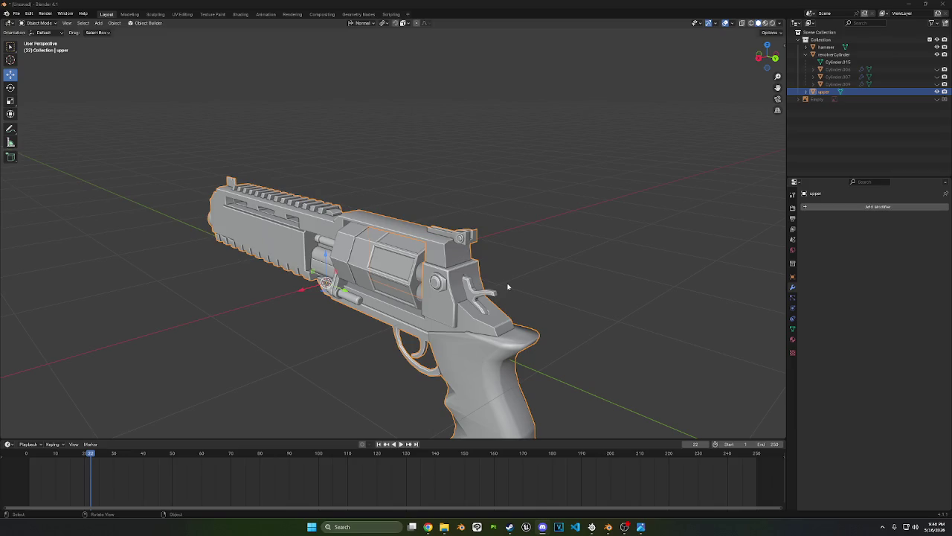
{"action": "middle_click_drag", "start_coordinate": [508, 287], "coordinate": [461, 223]}
{"action": "scroll", "coordinate": [461, 223], "scroll_direction": "up", "scroll_amount": 5}
{"action": "mouse_move", "coordinate": [446, 179]}
{"action": "middle_mouse_down"}
{"action": "mouse_move", "coordinate": [413, 133]}
{"action": "mouse_move", "coordinate": [389, 134]}
{"action": "middle_mouse_up"}
{"action": "scroll", "coordinate": [389, 138], "scroll_direction": "down", "scroll_amount": 1}
{"action": "scroll", "coordinate": [389, 142], "scroll_direction": "down", "scroll_amount": 1}
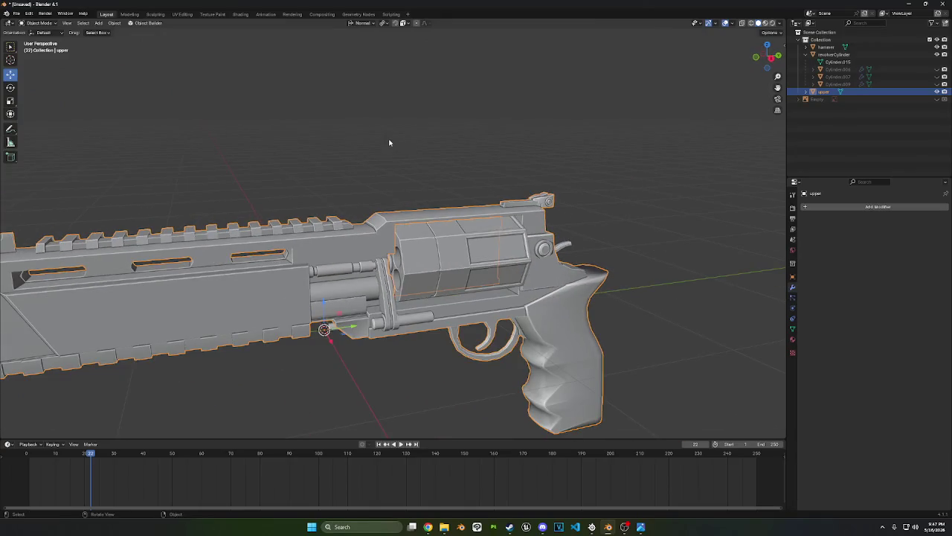
{"action": "scroll", "coordinate": [389, 142], "scroll_direction": "down", "scroll_amount": 2}
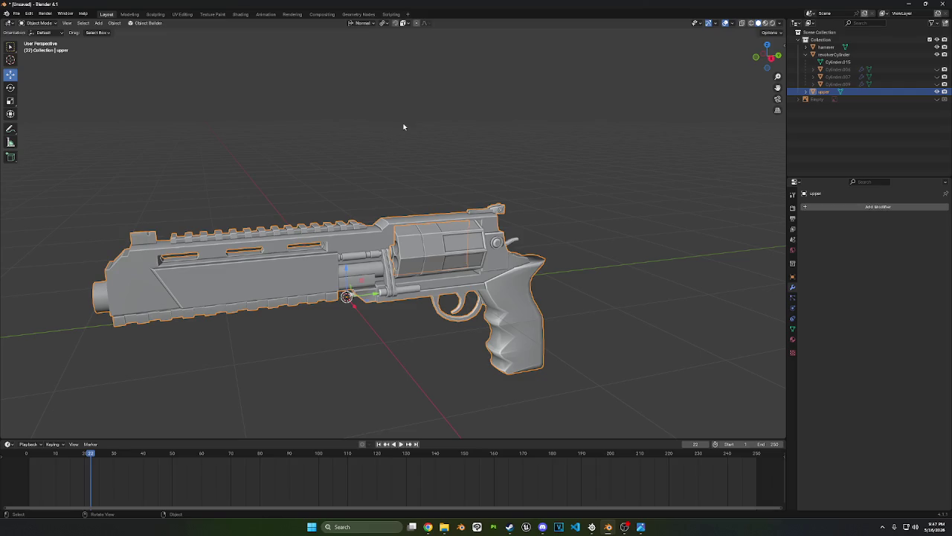
{"action": "scroll", "coordinate": [447, 136], "scroll_direction": "up", "scroll_amount": 3}
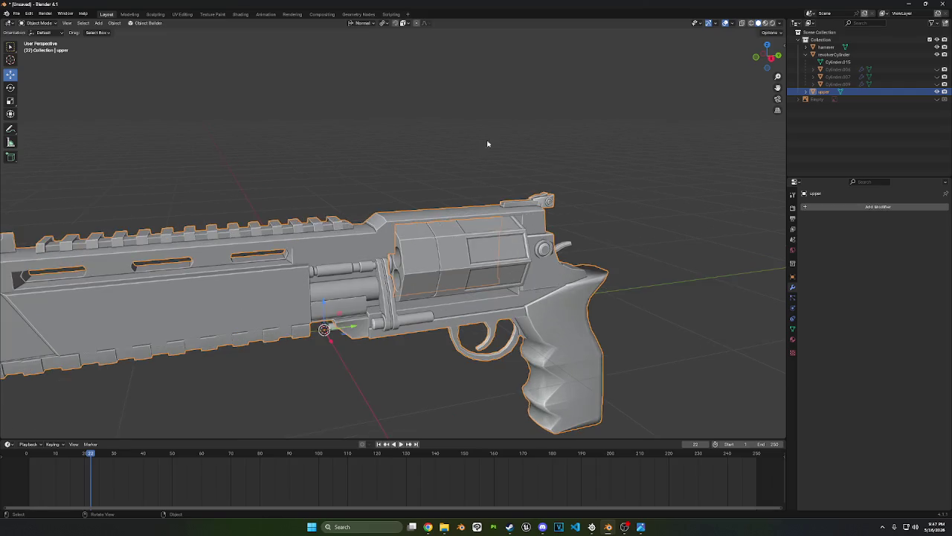
{"action": "scroll", "coordinate": [498, 130], "scroll_direction": "up", "scroll_amount": 1}
{"action": "left_click", "coordinate": [504, 117]}
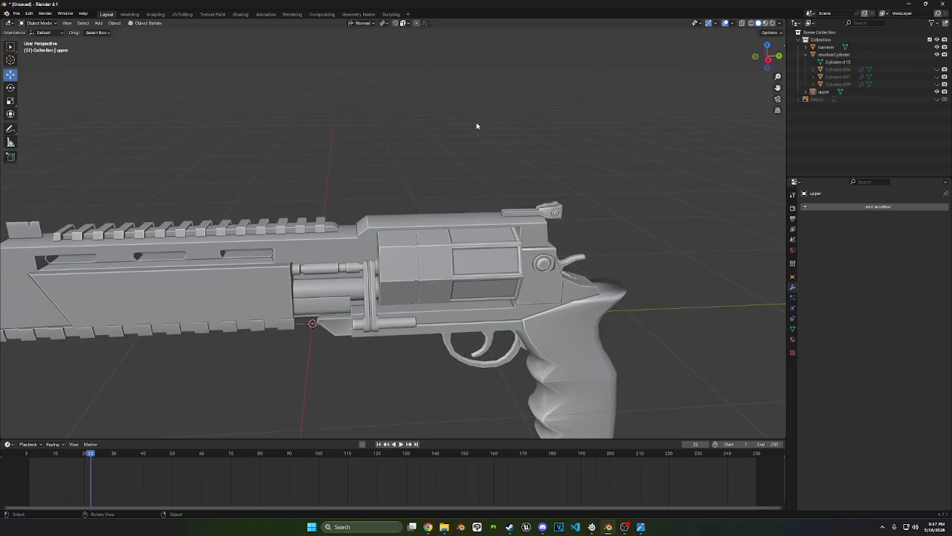
{"action": "mouse_move", "coordinate": [476, 127]}
{"action": "middle_mouse_down"}
{"action": "mouse_move", "coordinate": [428, 163]}
{"action": "mouse_move", "coordinate": [444, 146]}
{"action": "middle_mouse_up"}
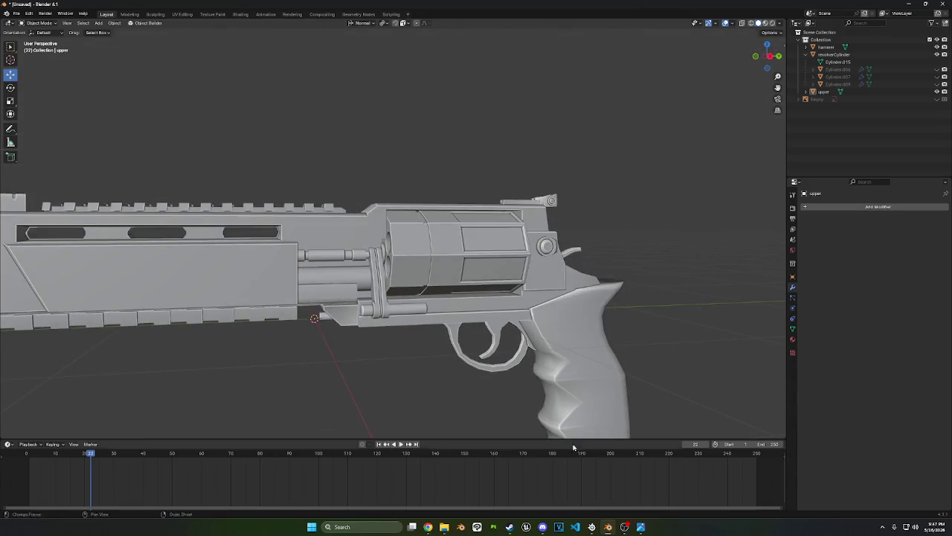
{"action": "left_click", "coordinate": [575, 526]}
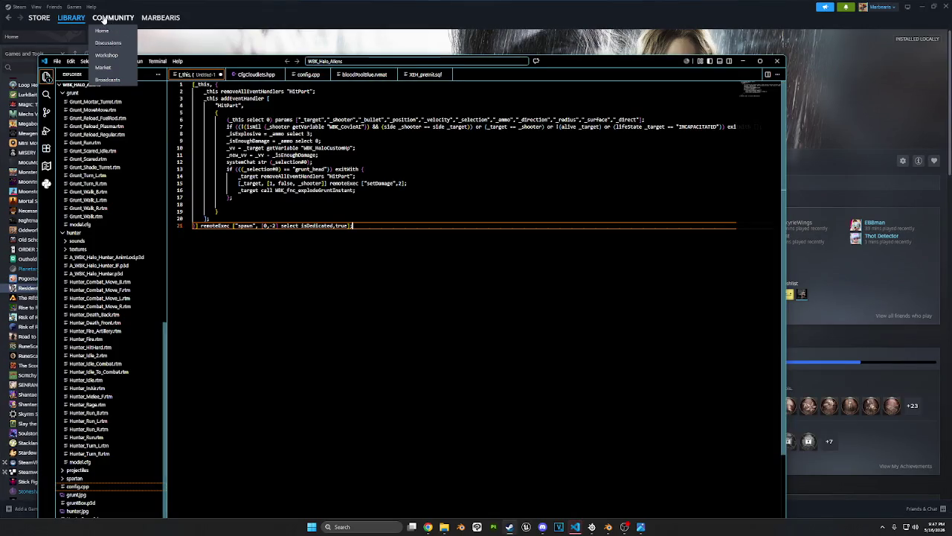
Open monsta_yapper as the workspace folder, discarding changes to the untitled HitPart script
{"action": "left_click", "coordinate": [57, 61]}
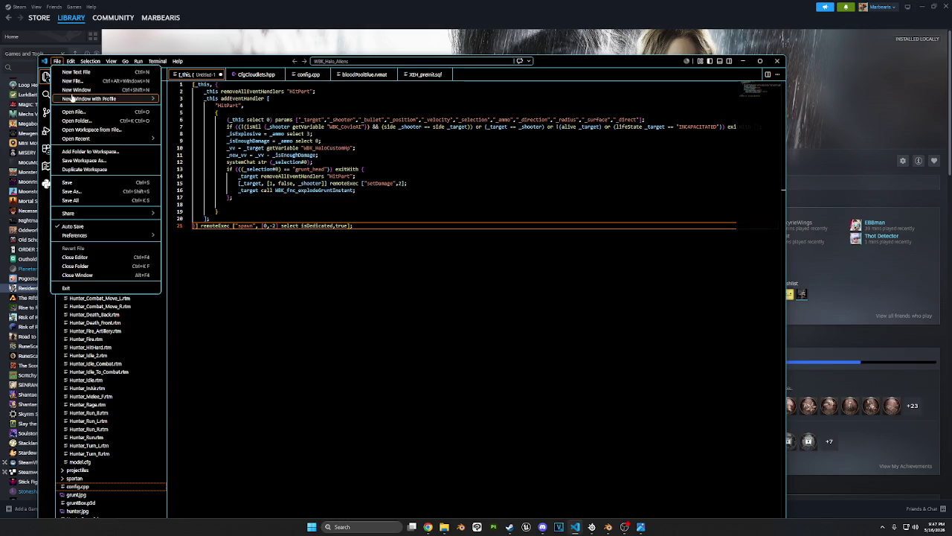
{"action": "left_click", "coordinate": [77, 120]}
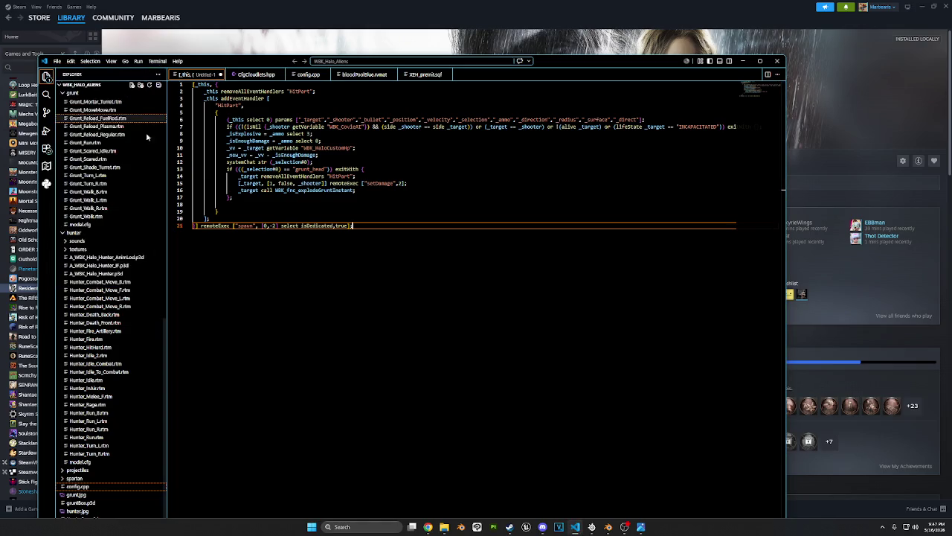
{"action": "scroll", "coordinate": [216, 160], "scroll_direction": "down", "scroll_amount": 5}
{"action": "scroll", "coordinate": [174, 171], "scroll_direction": "down", "scroll_amount": 5}
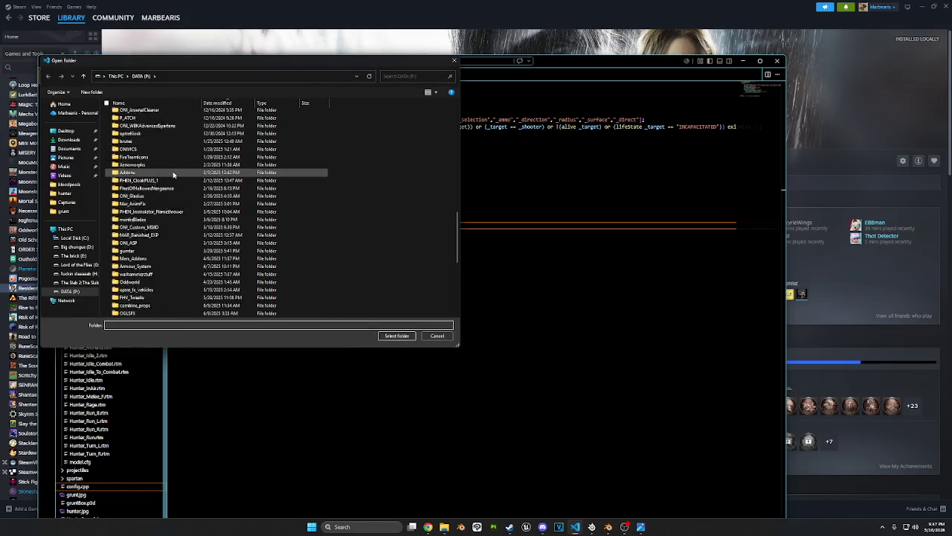
{"action": "scroll", "coordinate": [174, 175], "scroll_direction": "down", "scroll_amount": 5}
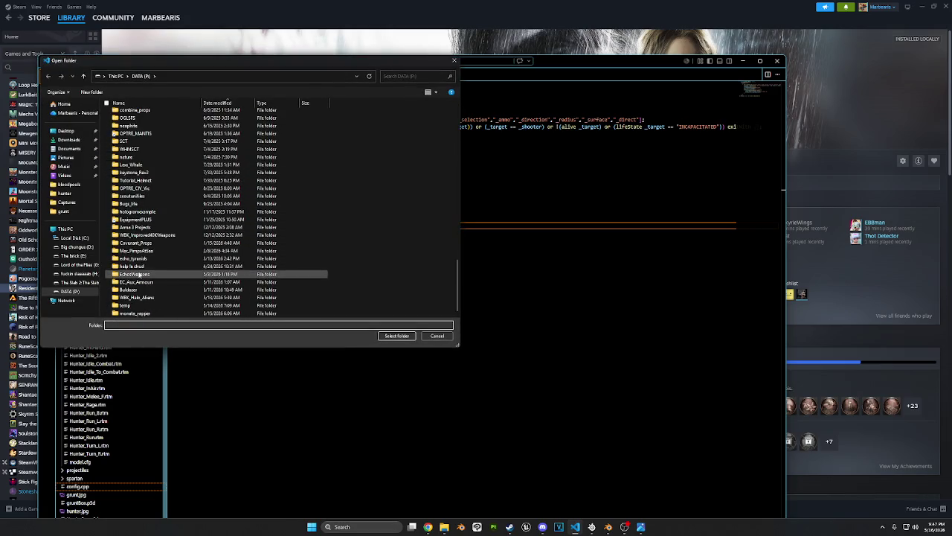
{"action": "double_click", "coordinate": [137, 313]}
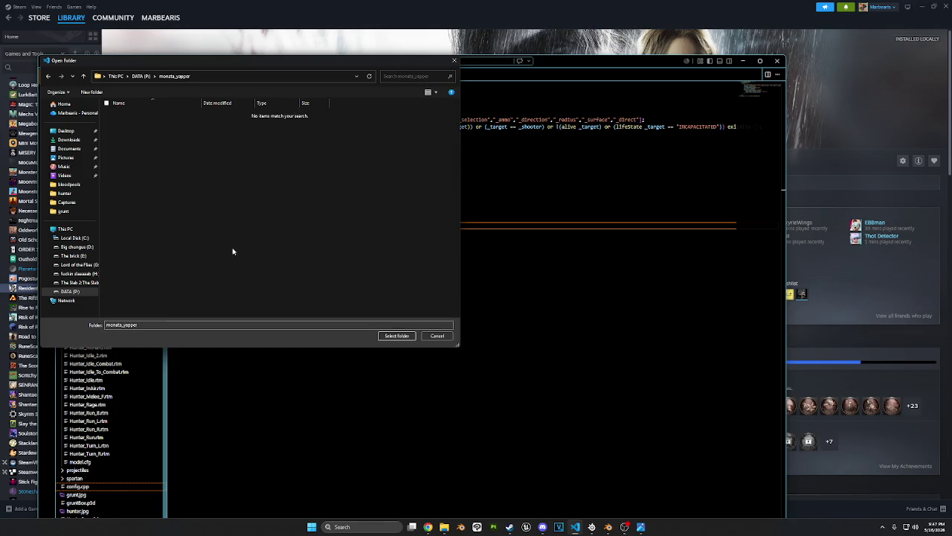
{"action": "left_click_drag", "start_coordinate": [189, 62], "coordinate": [269, 64]}
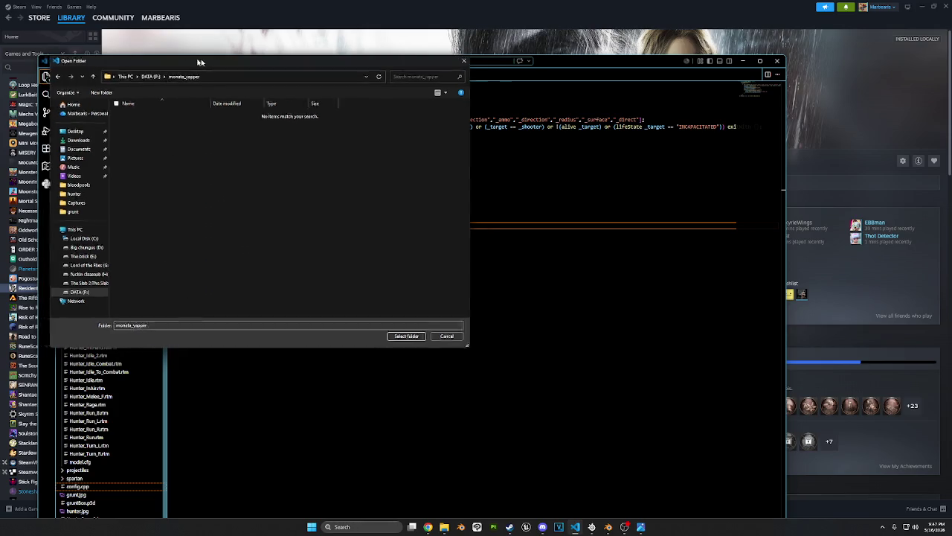
{"action": "left_click", "coordinate": [473, 337]}
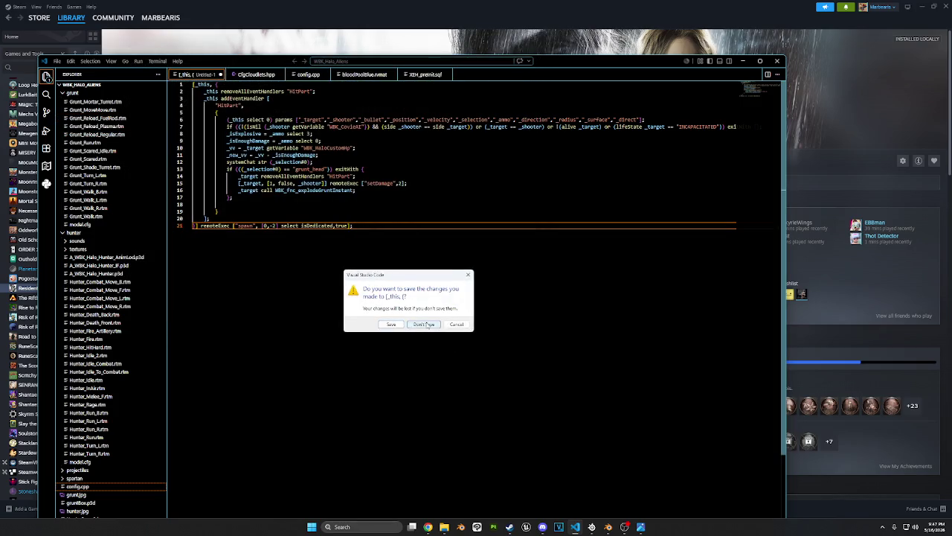
{"action": "left_click", "coordinate": [425, 325]}
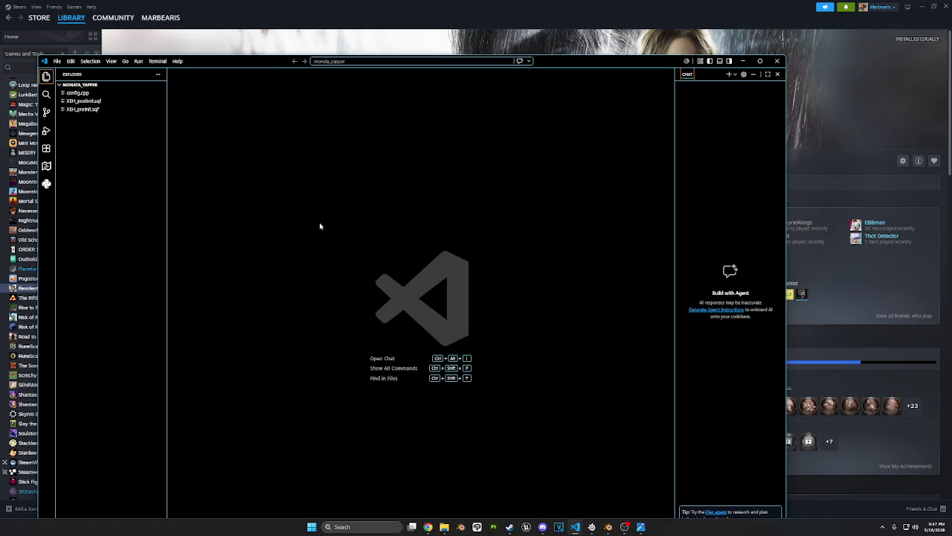
Open XEH_preInit.sqf and insert a blank line after Monata_fnc_Yap's params line
{"action": "left_click", "coordinate": [83, 110]}
{"action": "scroll", "coordinate": [242, 176], "scroll_direction": "down", "scroll_amount": 5}
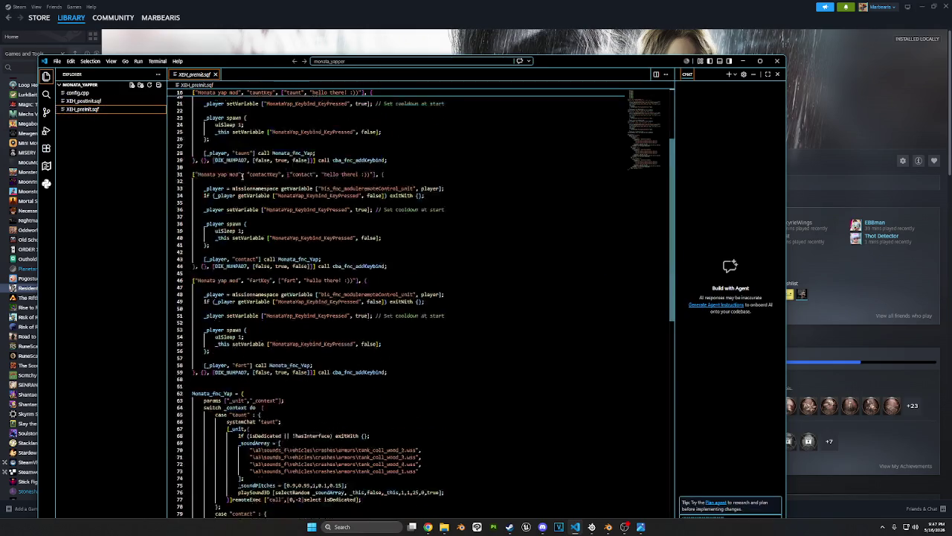
{"action": "scroll", "coordinate": [242, 176], "scroll_direction": "down", "scroll_amount": 3}
{"action": "scroll", "coordinate": [467, 265], "scroll_direction": "down", "scroll_amount": 10}
{"action": "scroll", "coordinate": [467, 268], "scroll_direction": "up", "scroll_amount": 8}
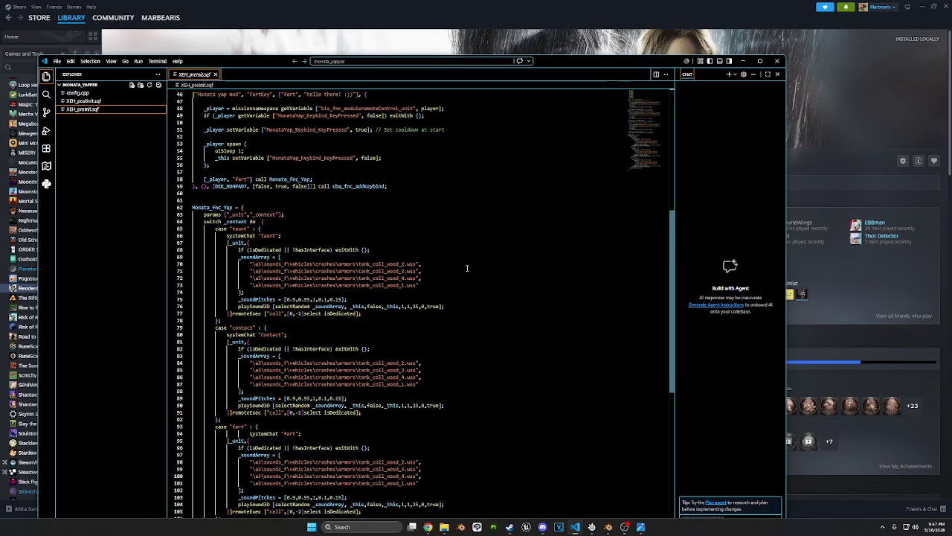
{"action": "scroll", "coordinate": [467, 268], "scroll_direction": "up", "scroll_amount": 4}
{"action": "scroll", "coordinate": [364, 327], "scroll_direction": "up", "scroll_amount": 1}
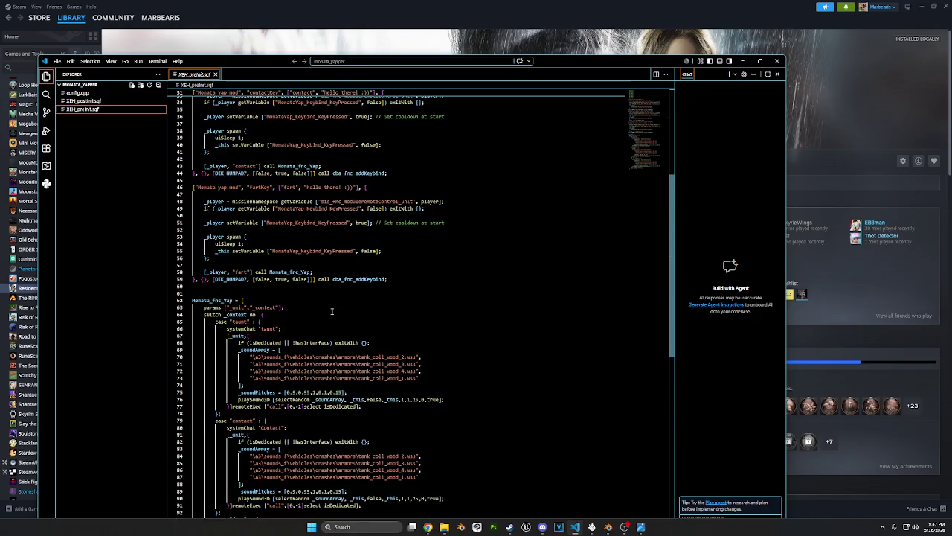
{"action": "left_click", "coordinate": [331, 311]}
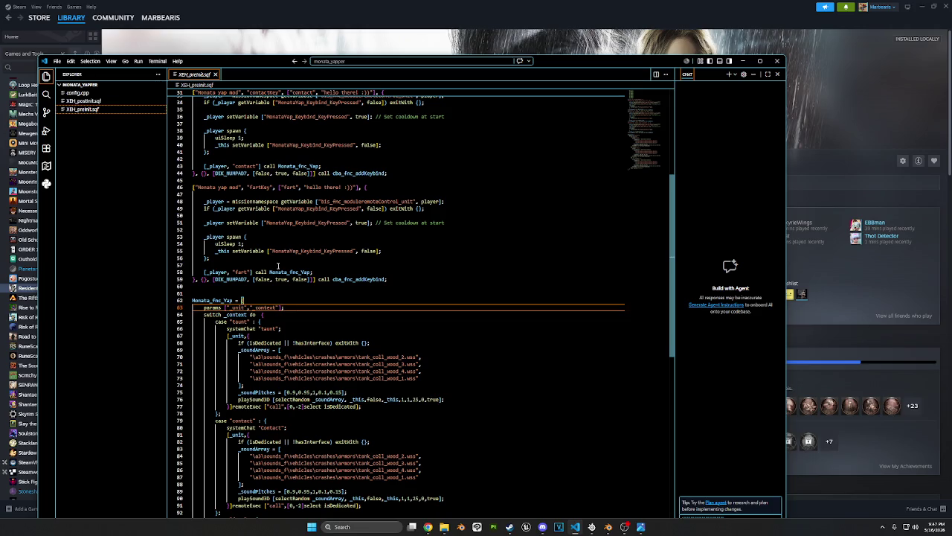
{"action": "key", "text": "Return"}
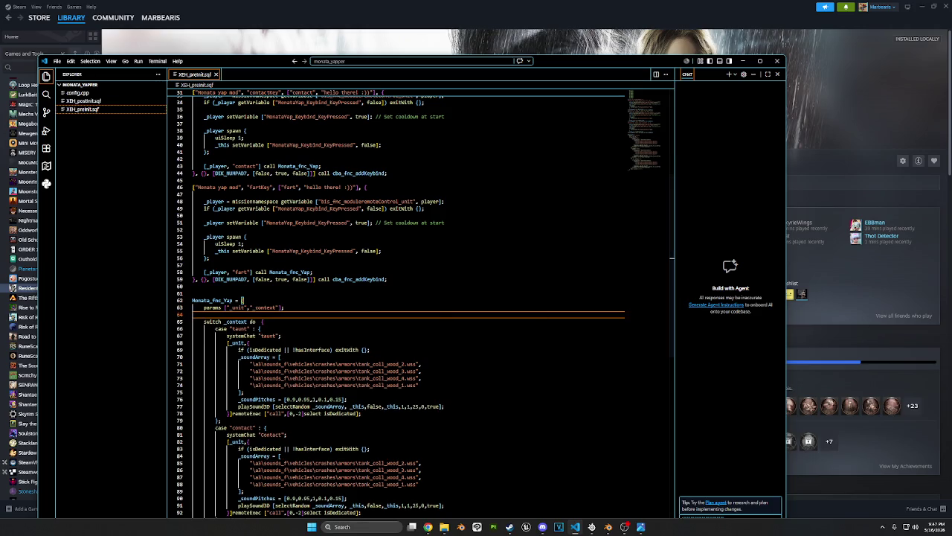
Switch windows briefly, then scroll down through the Monata_fnc_Yap cases
{"action": "key", "text": "alt+Tab"}
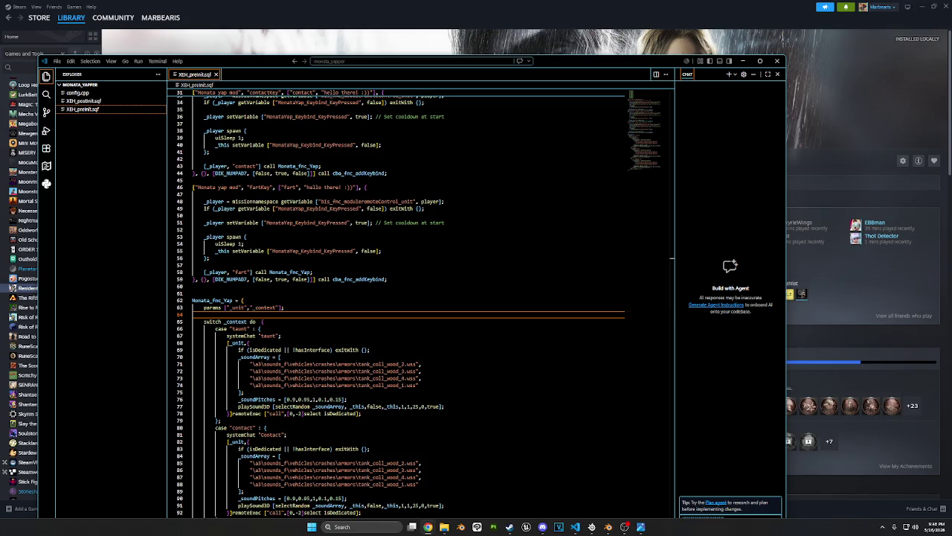
{"action": "scroll", "coordinate": [280, 321], "scroll_direction": "down", "scroll_amount": 2}
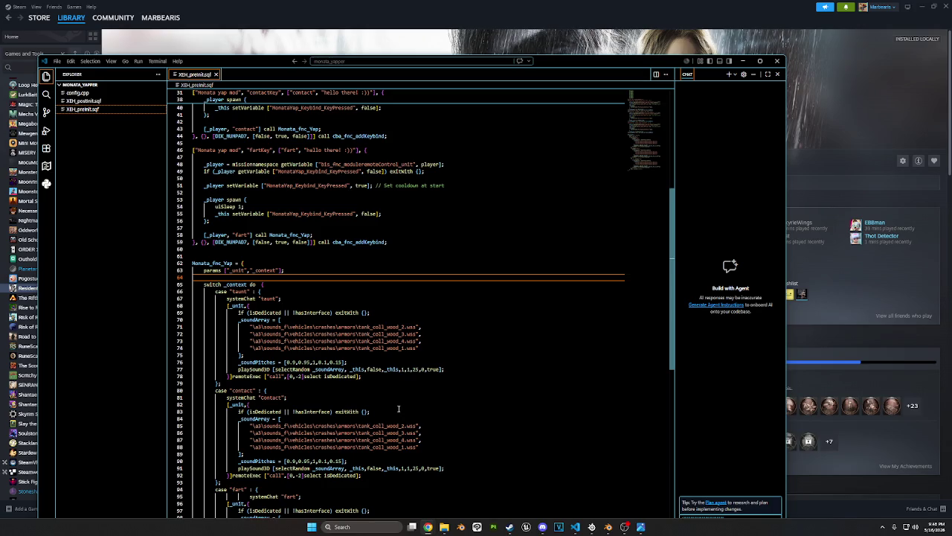
{"action": "scroll", "coordinate": [401, 408], "scroll_direction": "down", "scroll_amount": 1}
{"action": "scroll", "coordinate": [401, 408], "scroll_direction": "down", "scroll_amount": 1}
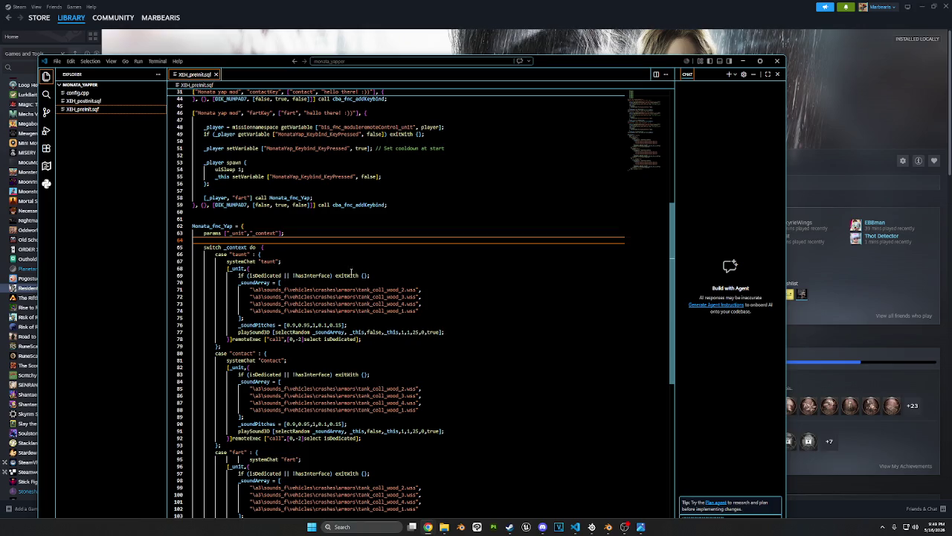
{"action": "left_click", "coordinate": [391, 275]}
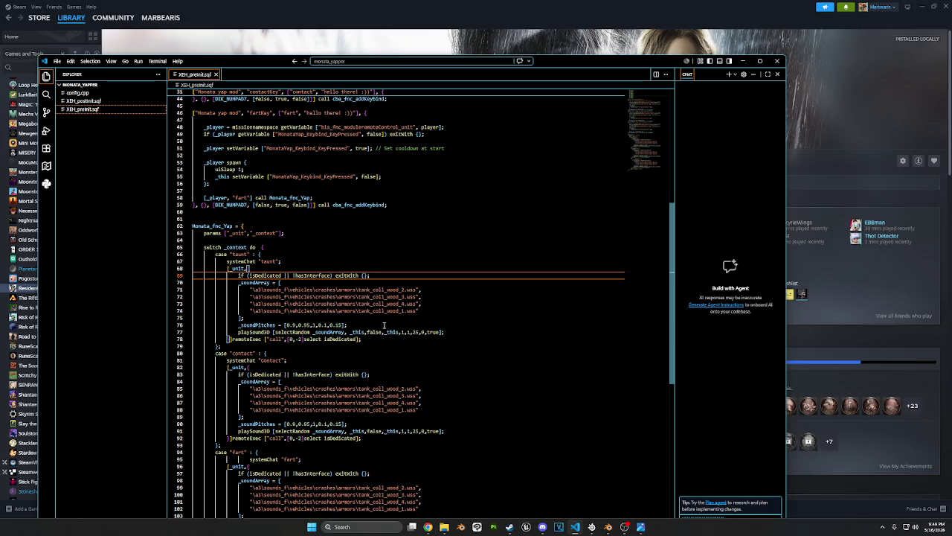
{"action": "left_click", "coordinate": [456, 332]}
Add uiSleep 1; and a waitUntil on soundParams being [] below the playSound3D call
{"action": "key", "text": "Return"}
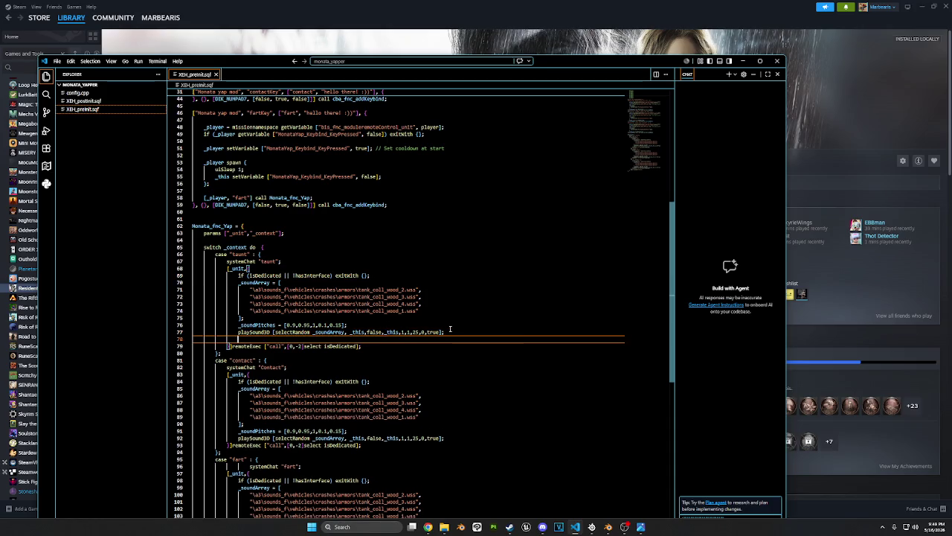
{"action": "type", "text": "uiSleep "}
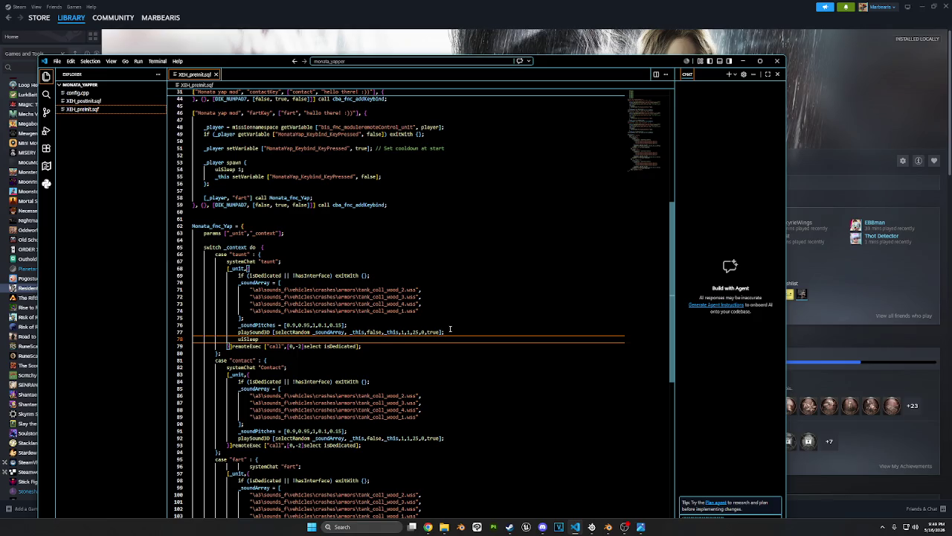
{"action": "type", "text": "1;"}
{"action": "key", "text": "Return"}
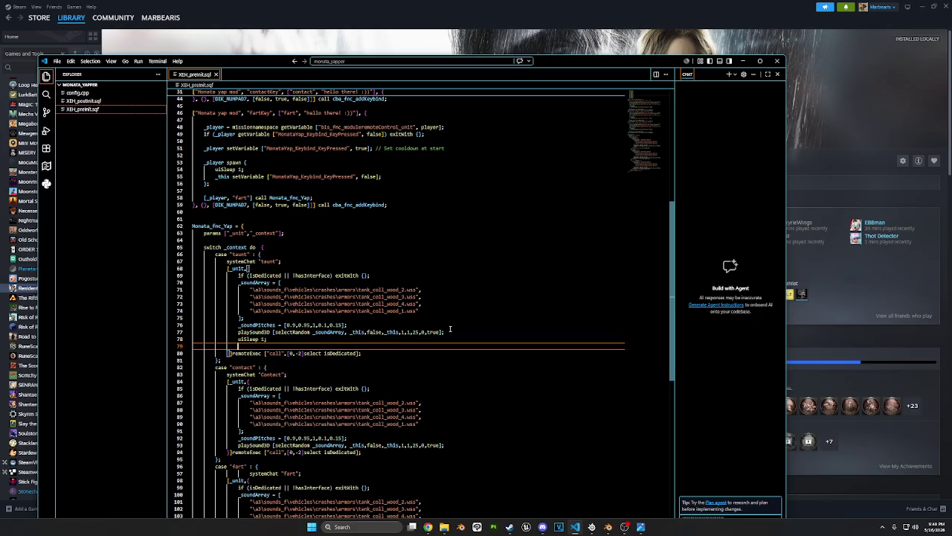
{"action": "type", "text": "waitUntil so"}
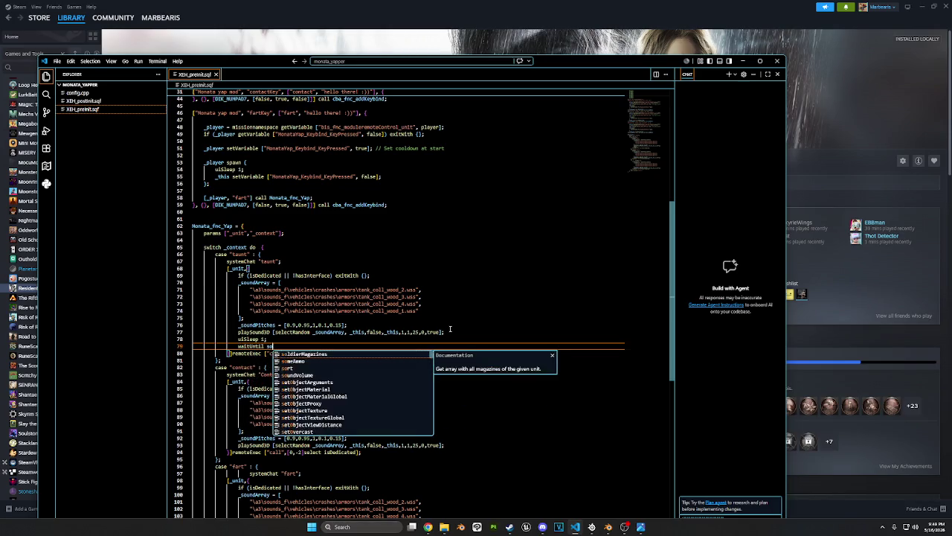
{"action": "type", "text": "undParams "}
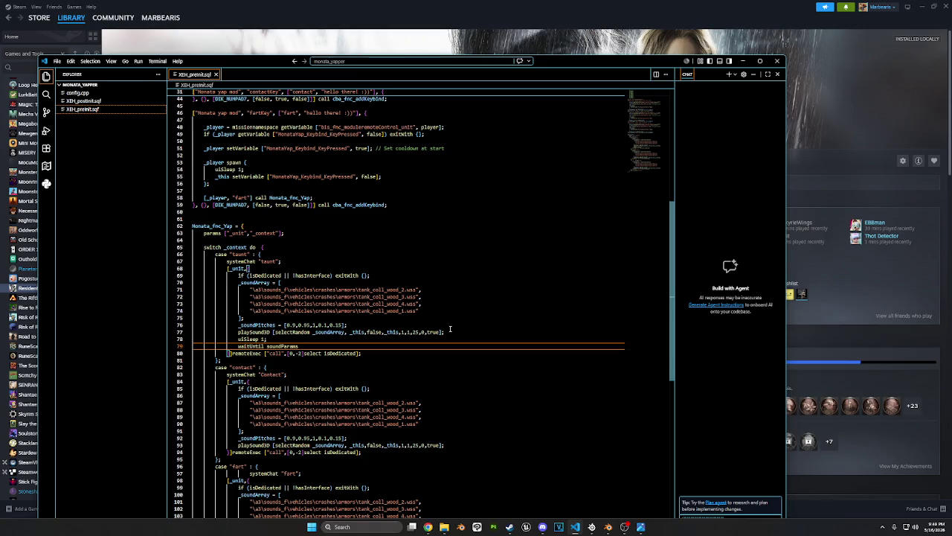
{"action": "type", "text": "_sound "}
{"action": "type", "text": "isEqual"}
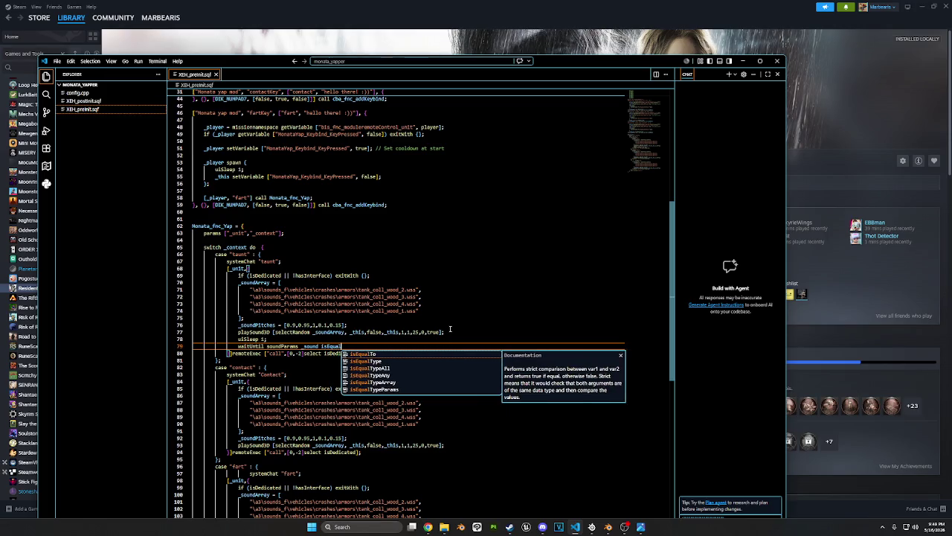
{"action": "key", "text": "Tab"}
{"action": "type", "text": "["}
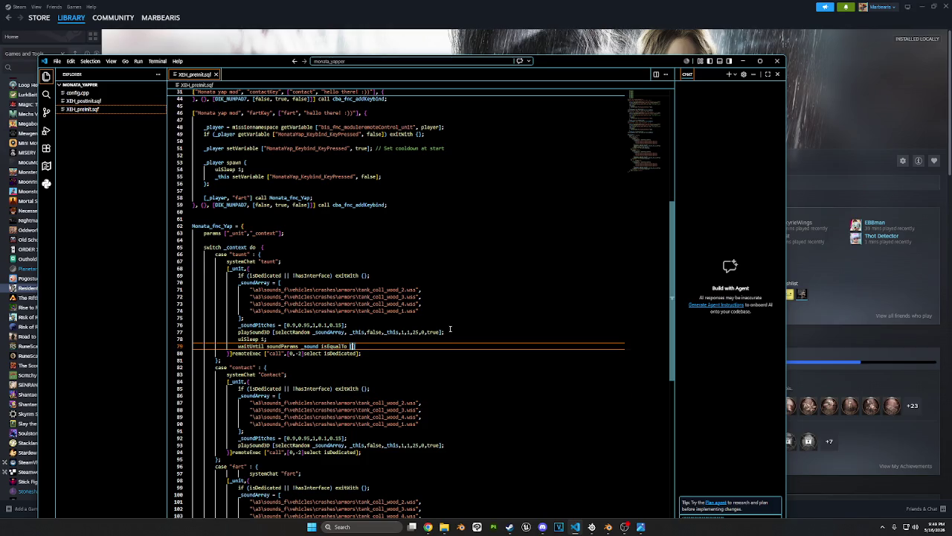
{"action": "type", "text": "];"}
Assign playSound3D to _unitSound and use _unitSound in the waitUntil condition
{"action": "left_click_drag", "start_coordinate": [357, 346], "coordinate": [267, 346]}
{"action": "mouse_move", "coordinate": [340, 352]}
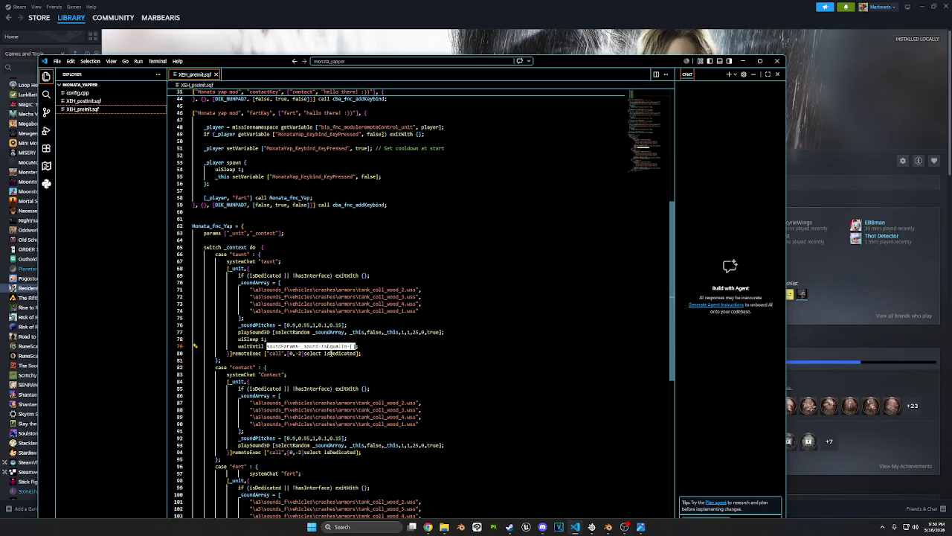
{"action": "left_click", "coordinate": [447, 360]}
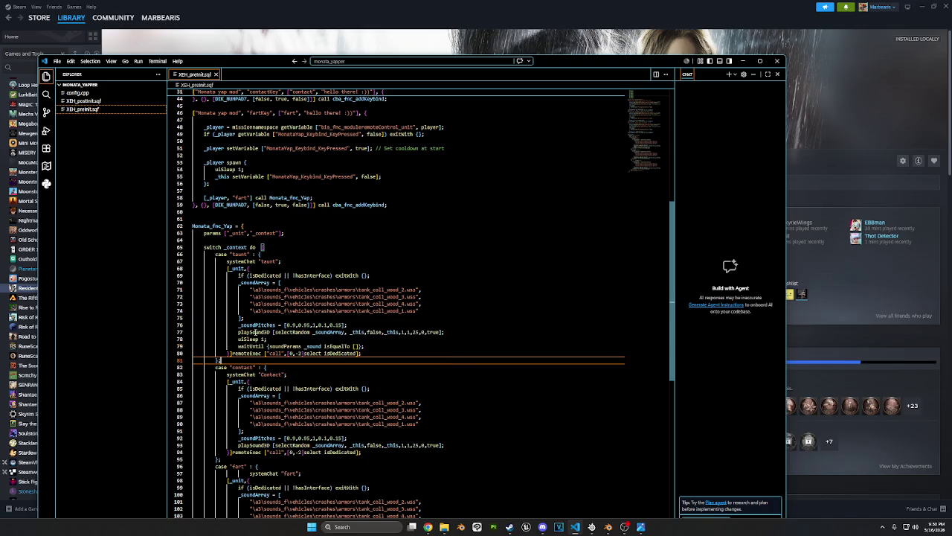
{"action": "left_click", "coordinate": [238, 332]}
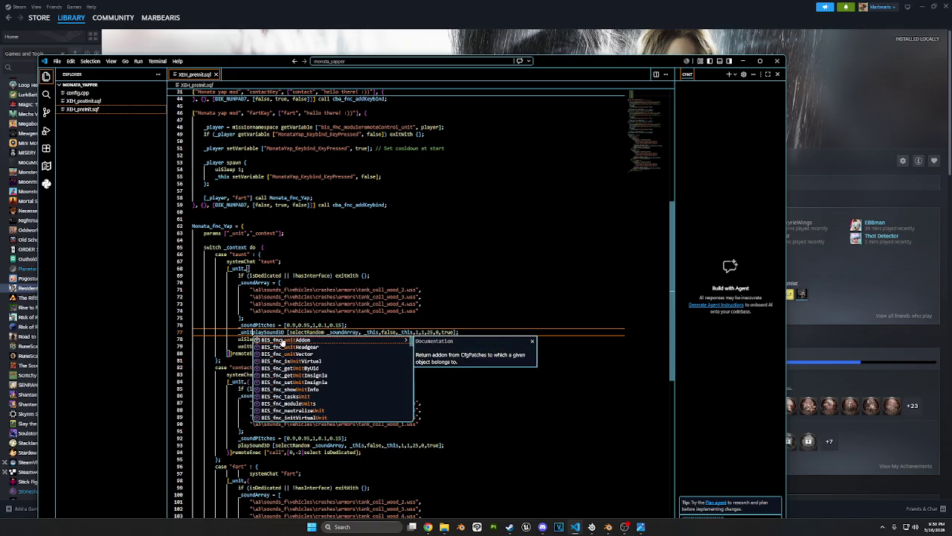
{"action": "type", "text": "unitSound ="}
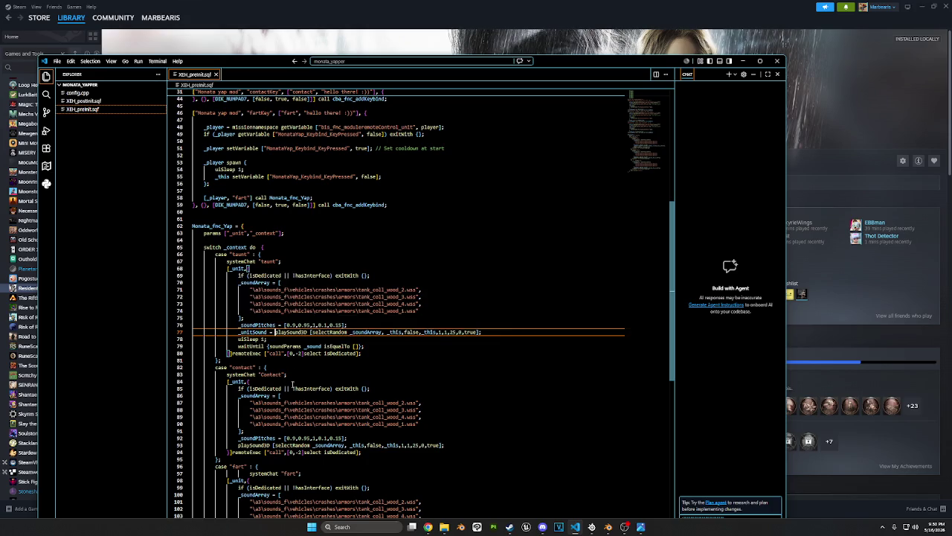
{"action": "double_click", "coordinate": [251, 332]}
{"action": "double_click", "coordinate": [311, 346]}
{"action": "type", "text": "_unitSound"}
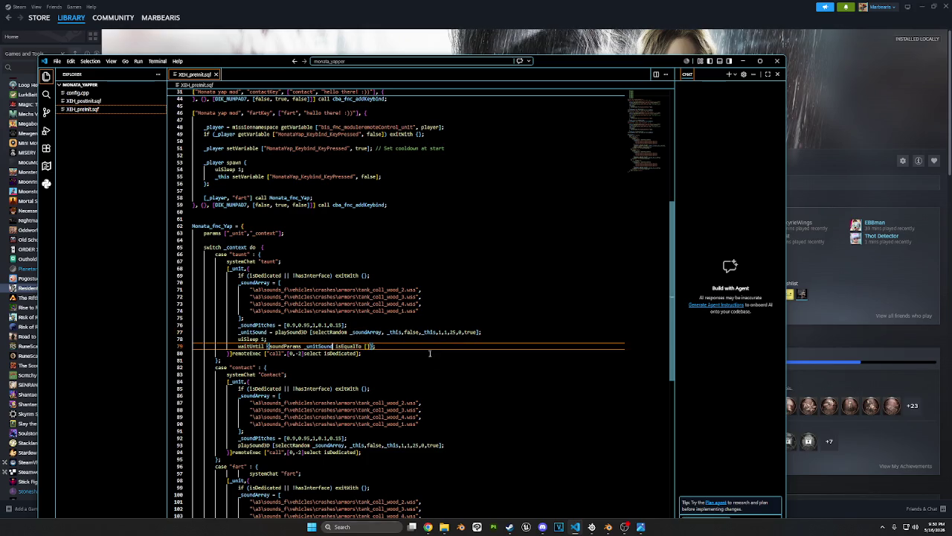
{"action": "left_click", "coordinate": [388, 347]}
{"action": "key", "text": "shift+Up"}
{"action": "key", "text": "shift+Up"}
{"action": "key", "text": "shift+Home"}
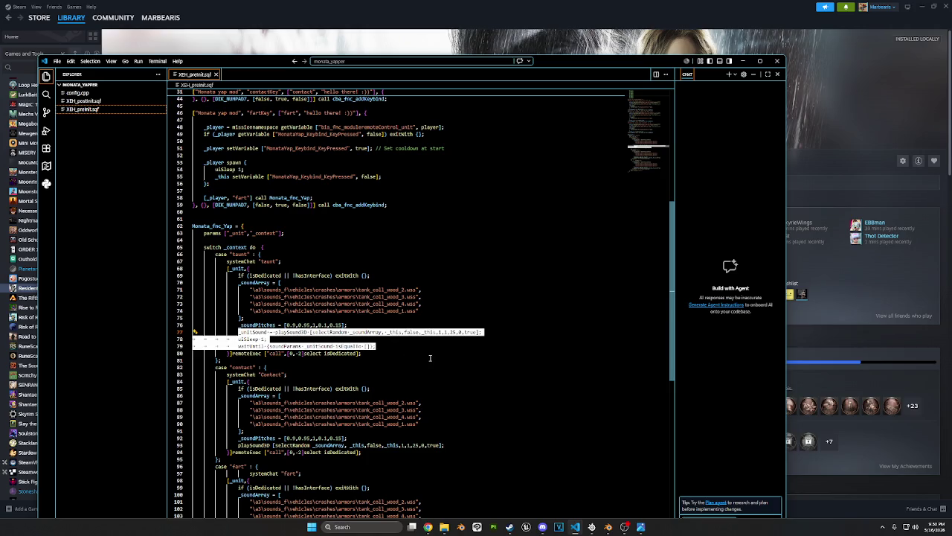
{"action": "left_click", "coordinate": [428, 360]}
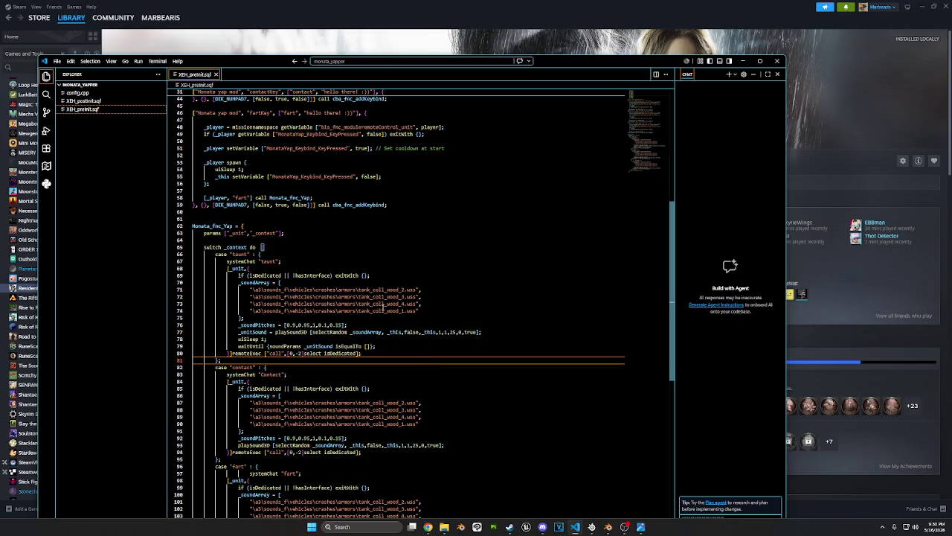
Add _this setVariable ["isSpeaking",true,true] after the isDedicated check
{"action": "left_click", "coordinate": [378, 277]}
{"action": "key", "text": "Return"}
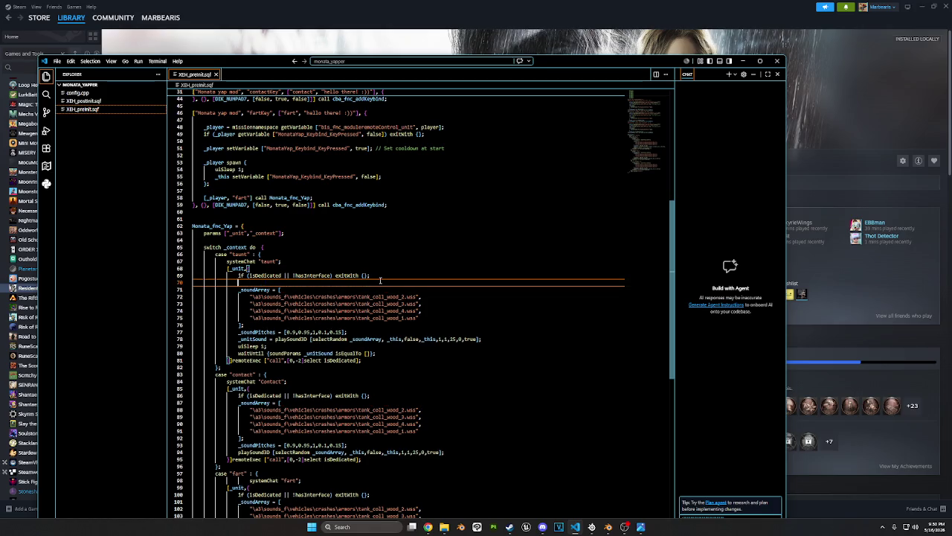
{"action": "type", "text": "_"}
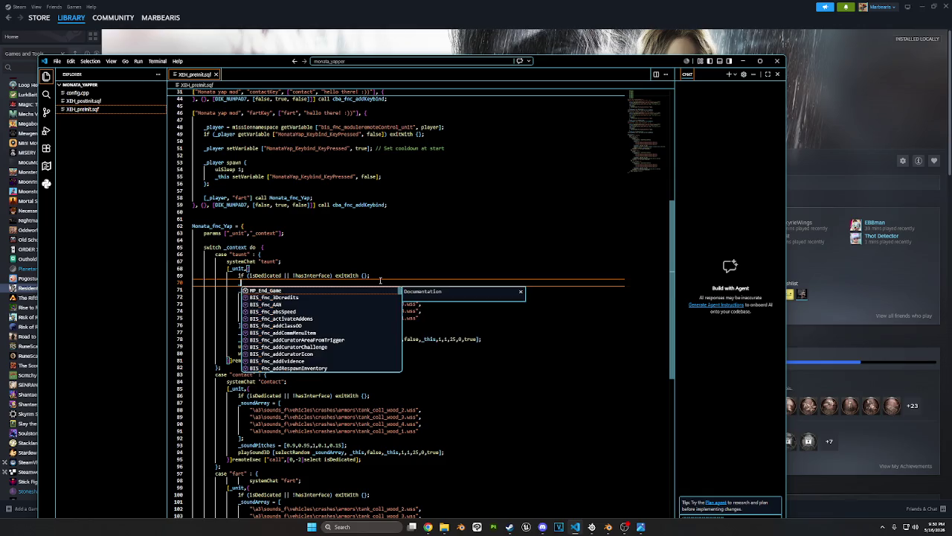
{"action": "type", "text": "this setVar"}
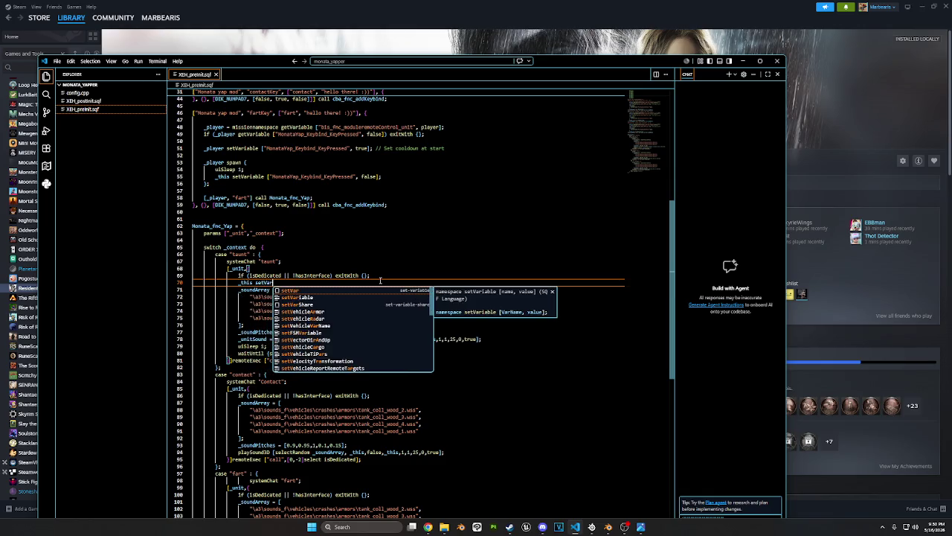
{"action": "type", "text": "iable ["}
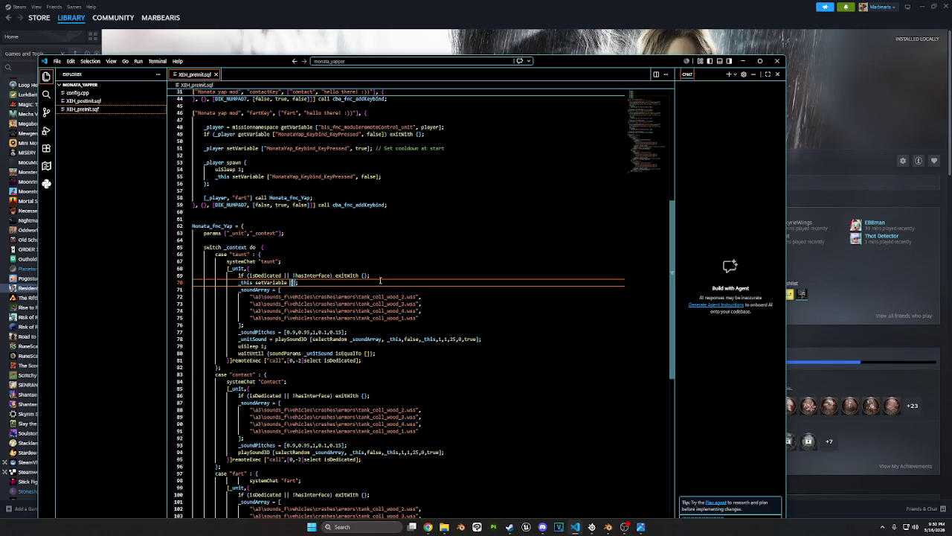
{"action": "type", "text": "\""}
{"action": "type", "text": "isSpeaking"}
{"action": "type", "text": "\",tru"}
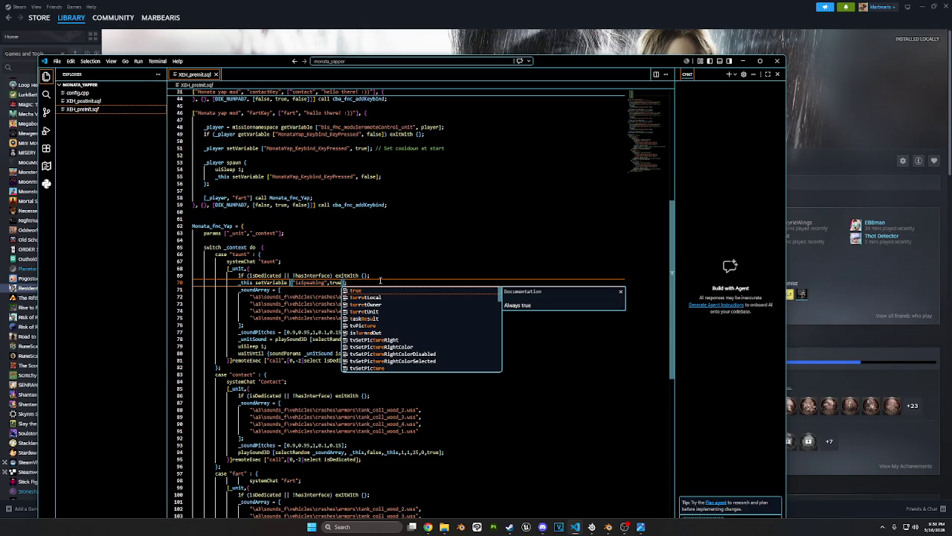
{"action": "type", "text": "e,true"}
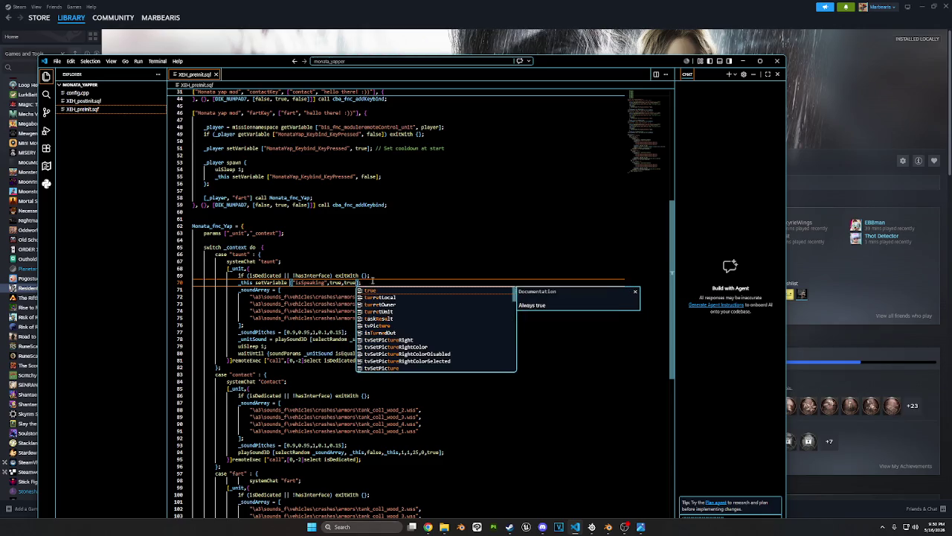
Start a guard line above it reading _this getVariable "isSpeaking", correcting getVariable's spelling
{"action": "left_click", "coordinate": [372, 276]}
{"action": "key", "text": "Return"}
{"action": "type", "text": "if"}
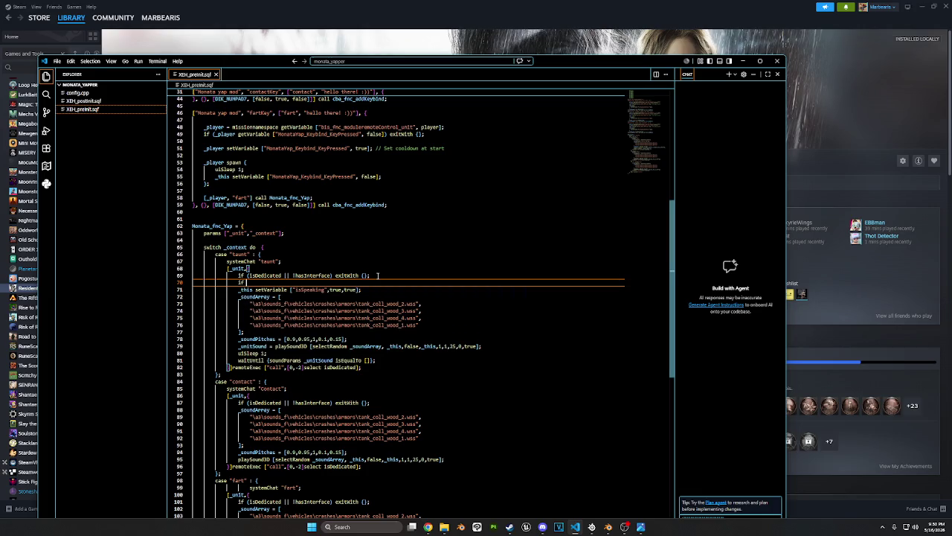
{"action": "type", "text": "_this get"}
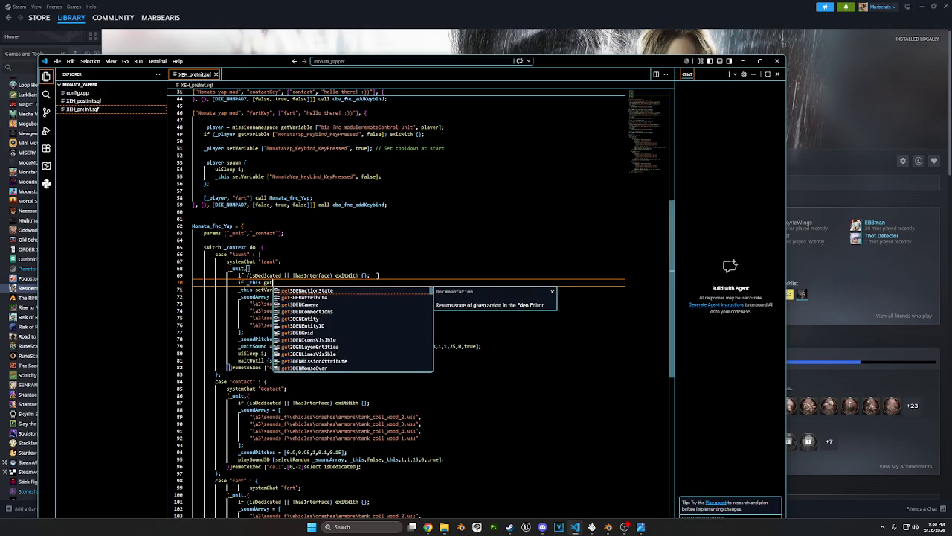
{"action": "type", "text": "Variable"}
{"action": "key", "text": "Tab"}
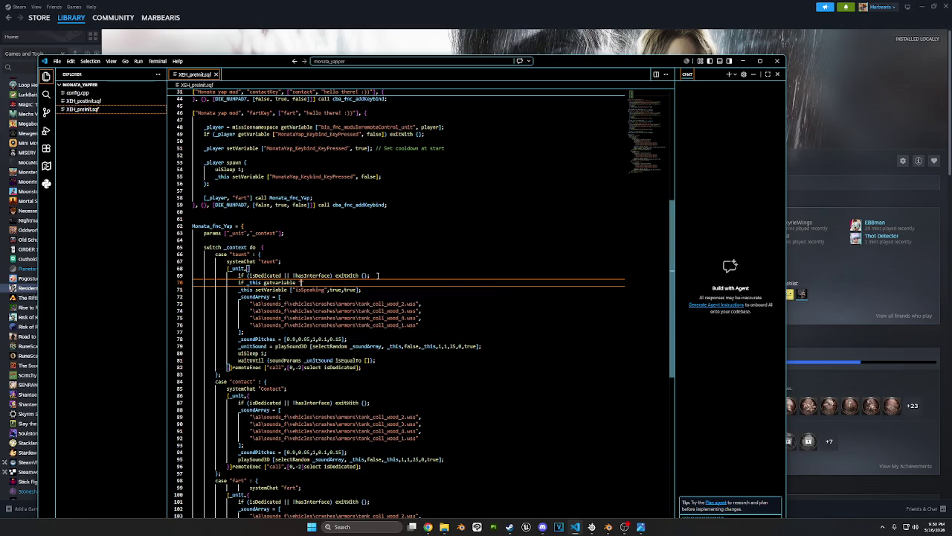
{"action": "type", "text": "\"isSpeaking\""}
{"action": "double_click", "coordinate": [310, 289]}
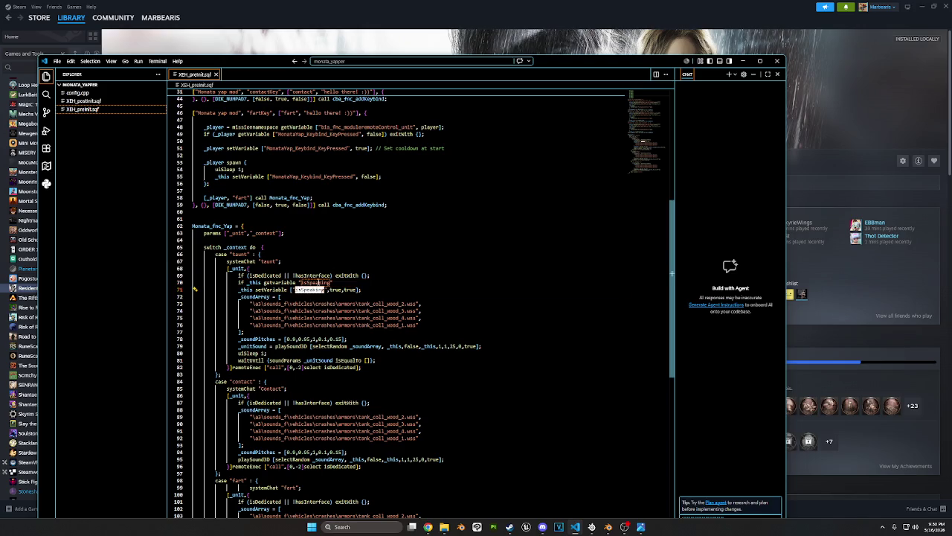
{"action": "left_click", "coordinate": [298, 282]}
{"action": "key", "text": "BackSpace"}
{"action": "type", "text": "V"}
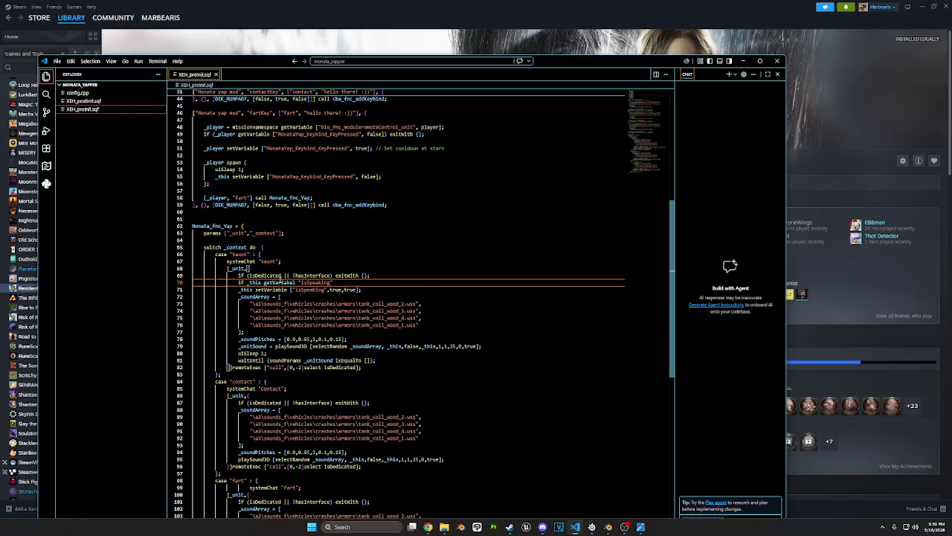
{"action": "key", "text": "BackSpace"}
{"action": "type", "text": "e"}
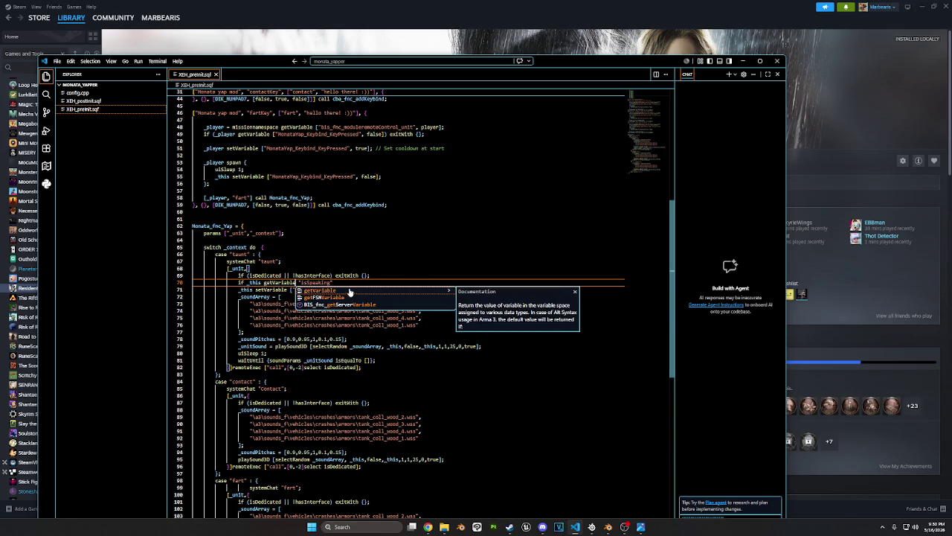
{"action": "left_click", "coordinate": [305, 282]}
Complete the guard as if (_this getVariable ["isSpeaking",false]) exitWith {};
{"action": "left_click_drag", "start_coordinate": [328, 282], "coordinate": [248, 283]}
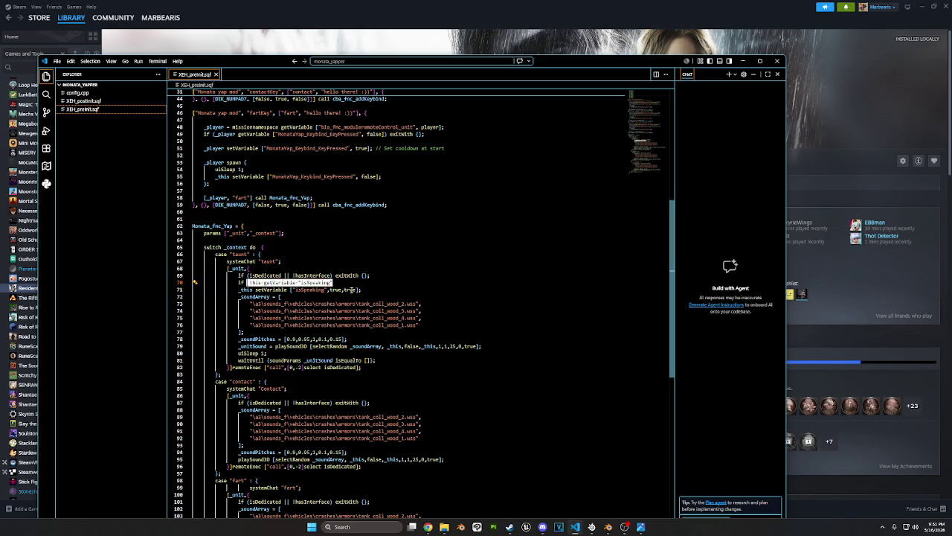
{"action": "type", "text": "("}
{"action": "left_click", "coordinate": [339, 283]}
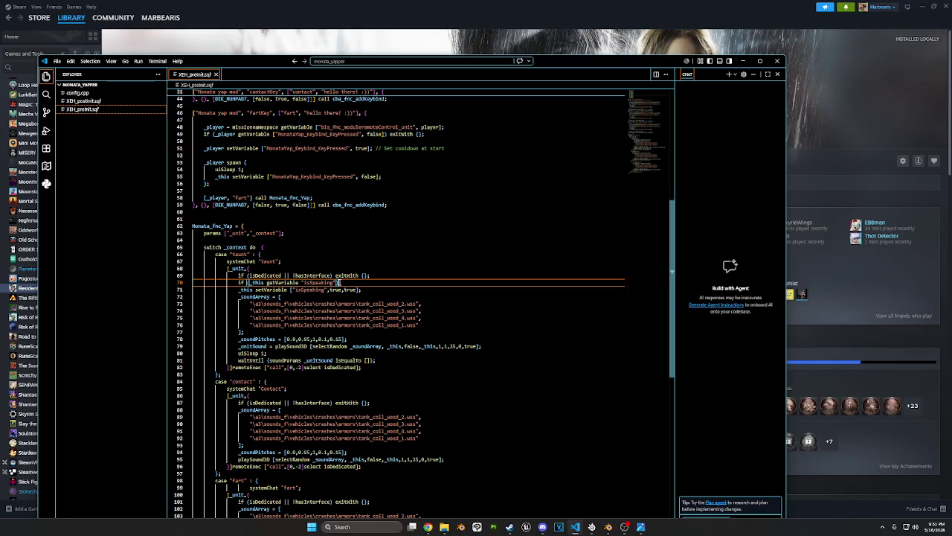
{"action": "double_click", "coordinate": [311, 283]}
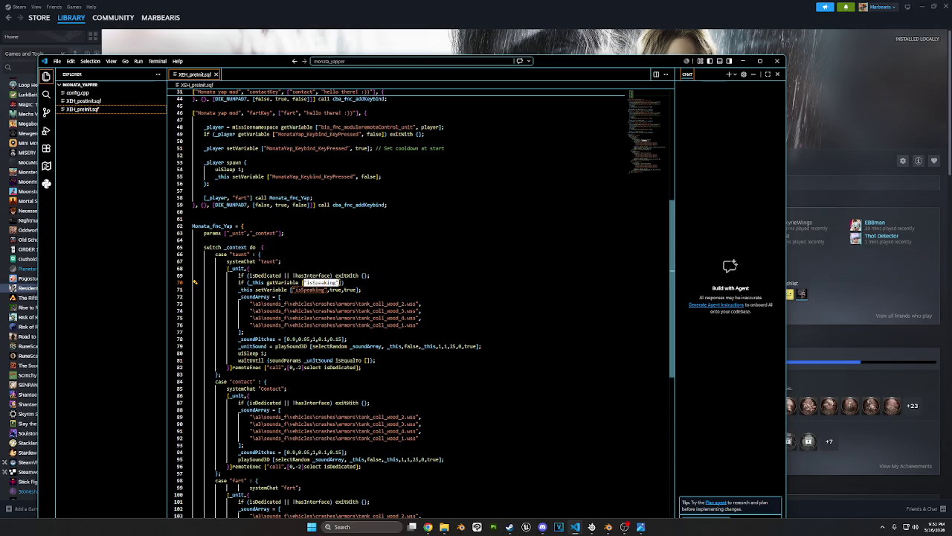
{"action": "left_click", "coordinate": [340, 282]}
{"action": "type", "text": ",fal"}
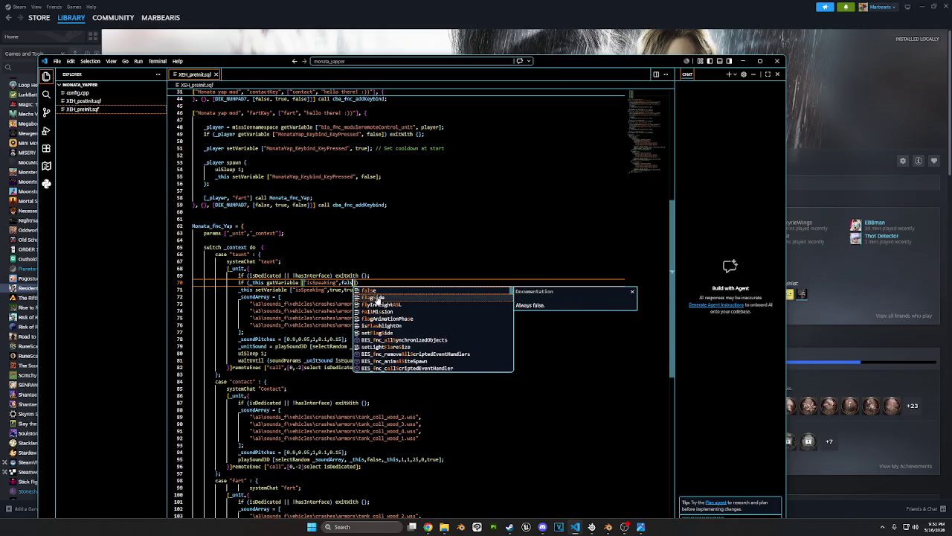
{"action": "type", "text": "se]) e"}
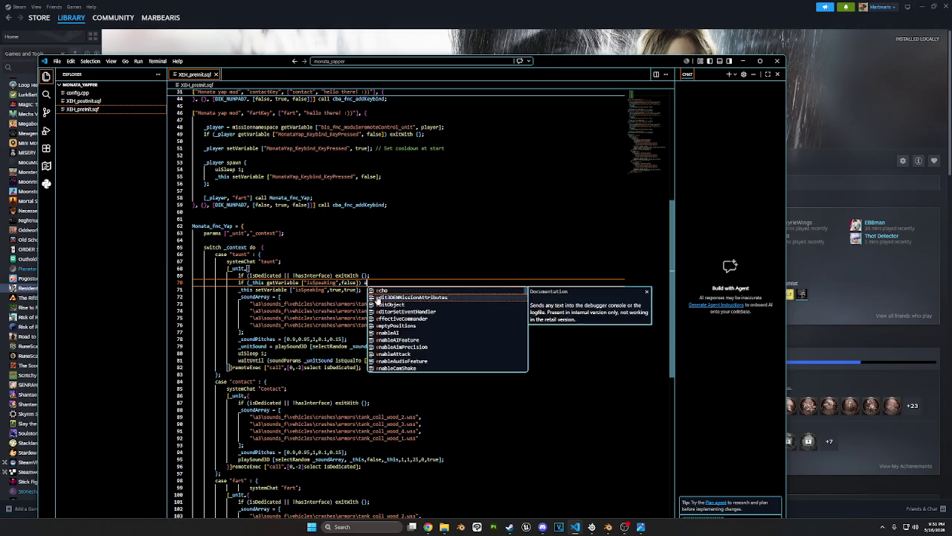
{"action": "type", "text": "xitWith "}
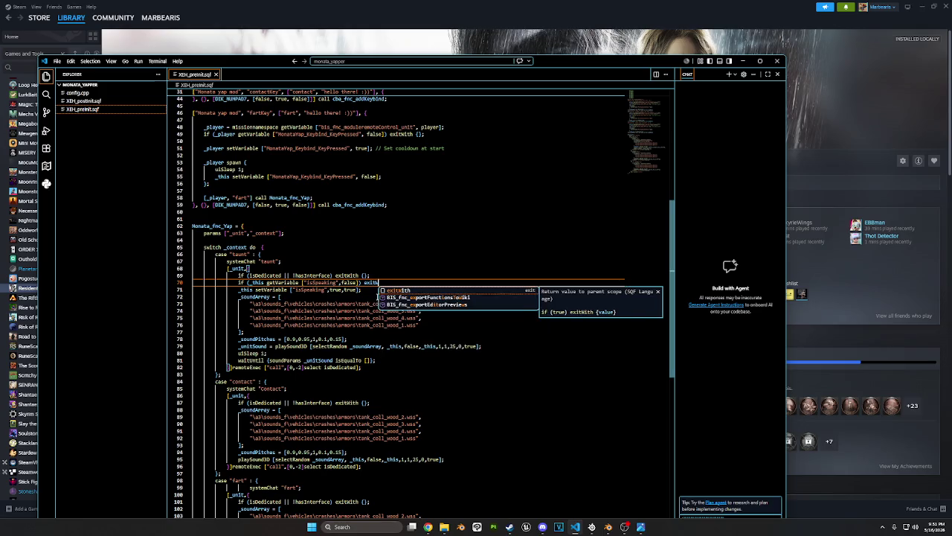
{"action": "type", "text": "{}"}
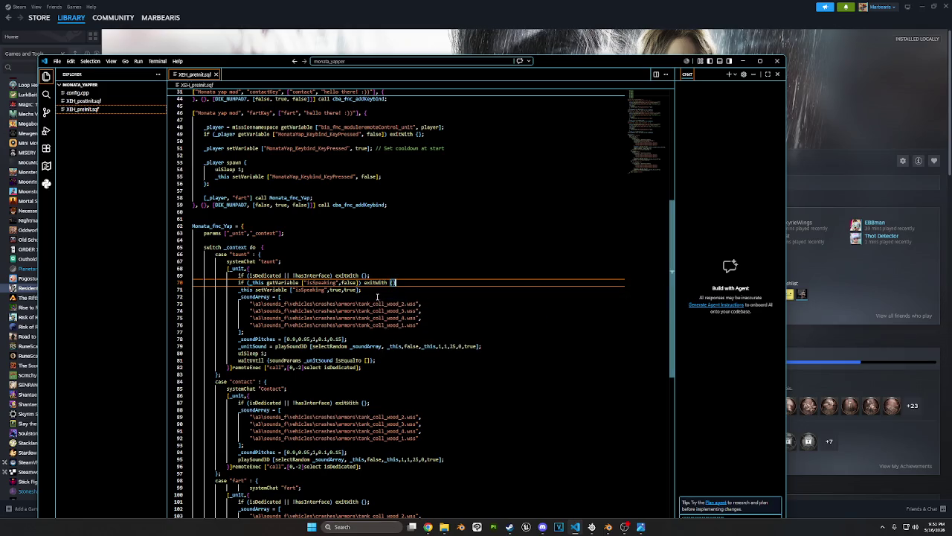
{"action": "type", "text": ";"}
{"action": "left_click", "coordinate": [377, 297]}
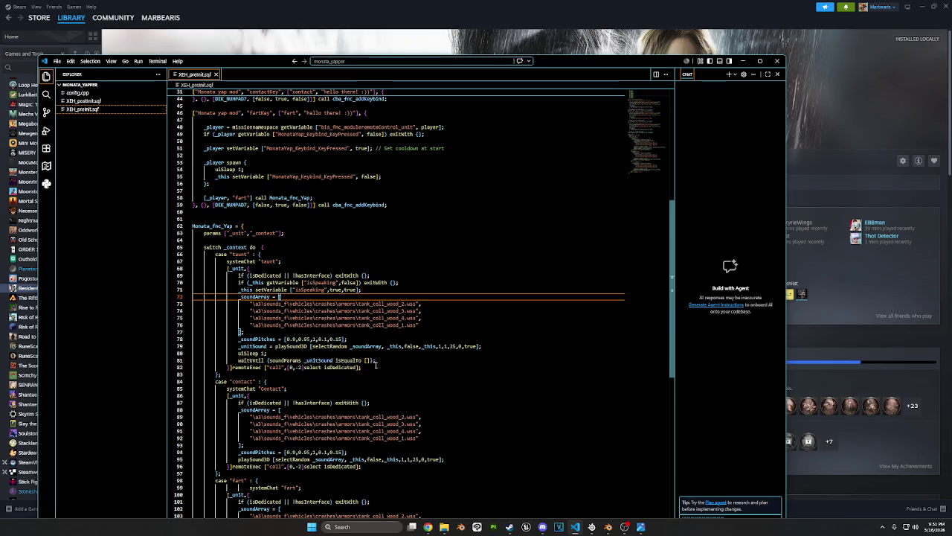
{"action": "left_click_drag", "start_coordinate": [386, 360], "coordinate": [236, 276]}
{"action": "key", "text": "ctrl+c"}
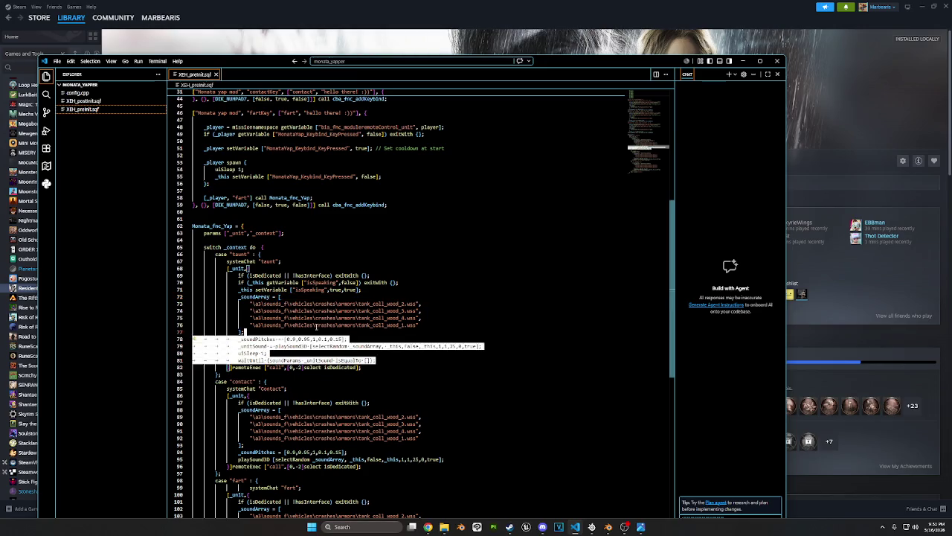
Paste the taunt code over the contact and fart case bodies, fixing systemChat indentation
{"action": "scroll", "coordinate": [465, 420], "scroll_direction": "down", "scroll_amount": 1}
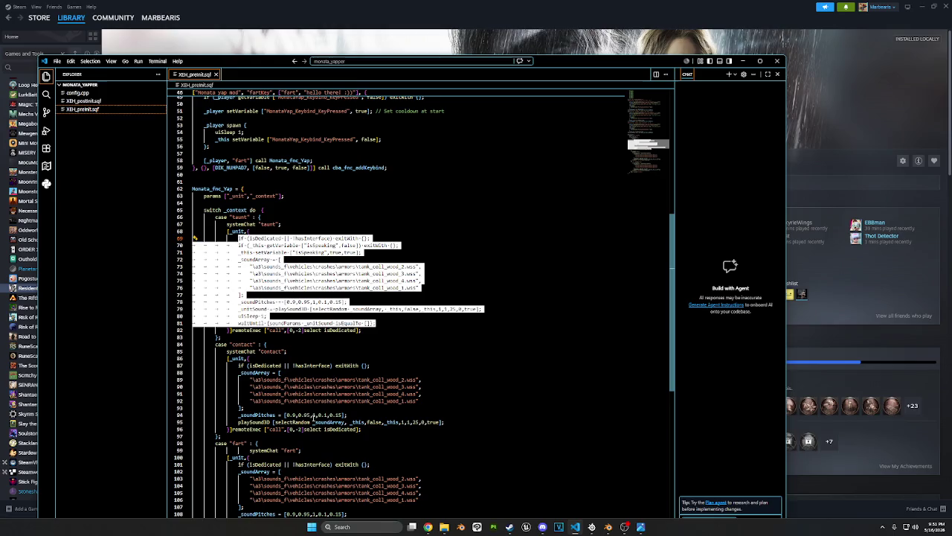
{"action": "left_click_drag", "start_coordinate": [465, 421], "coordinate": [237, 365]}
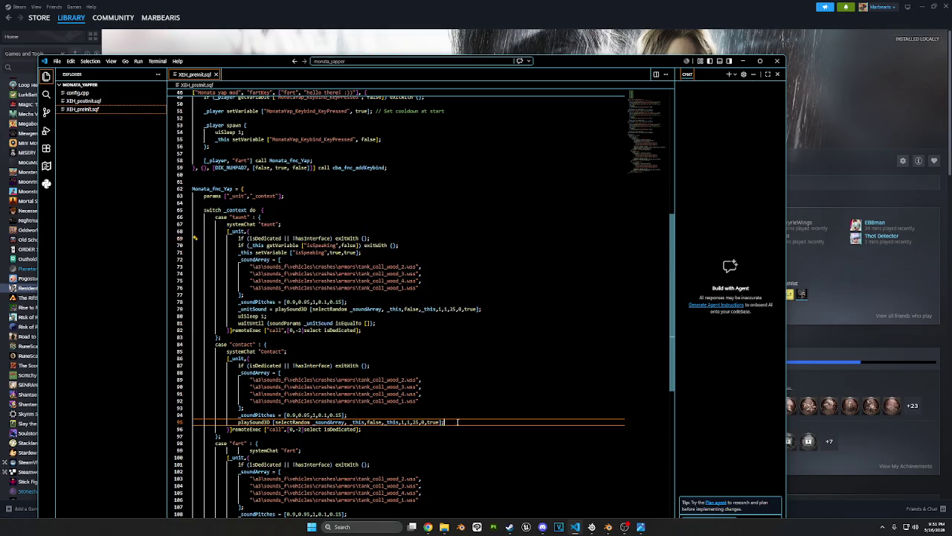
{"action": "key", "text": "ctrl+v"}
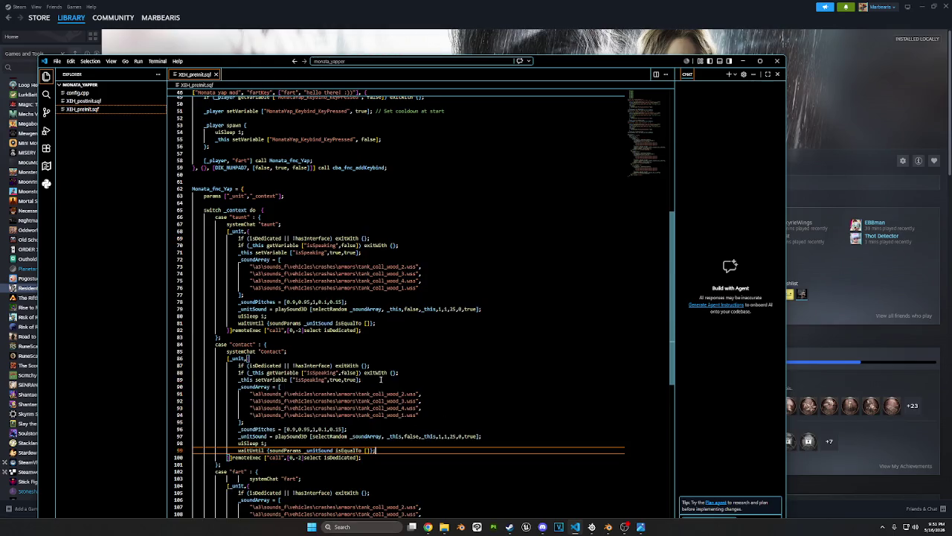
{"action": "scroll", "coordinate": [379, 422], "scroll_direction": "down", "scroll_amount": 3}
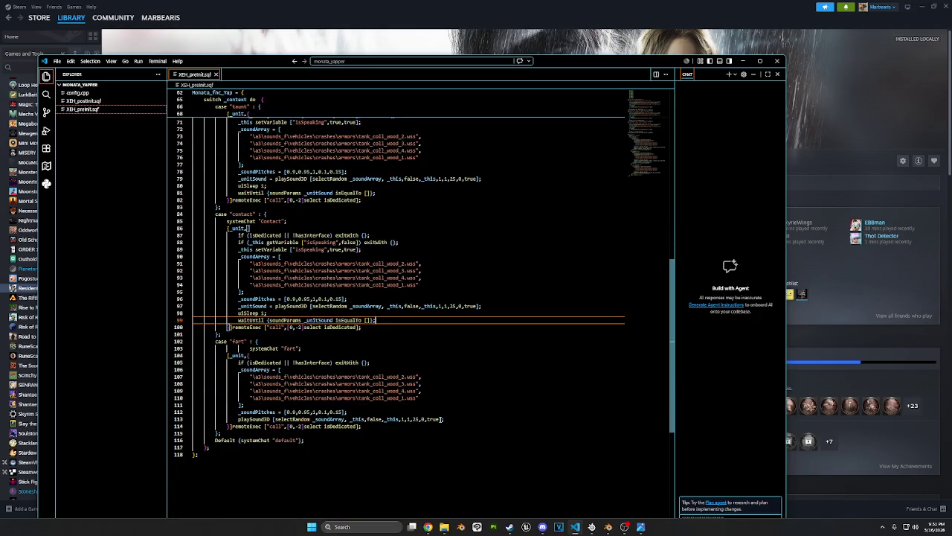
{"action": "left_click_drag", "start_coordinate": [443, 418], "coordinate": [238, 363]}
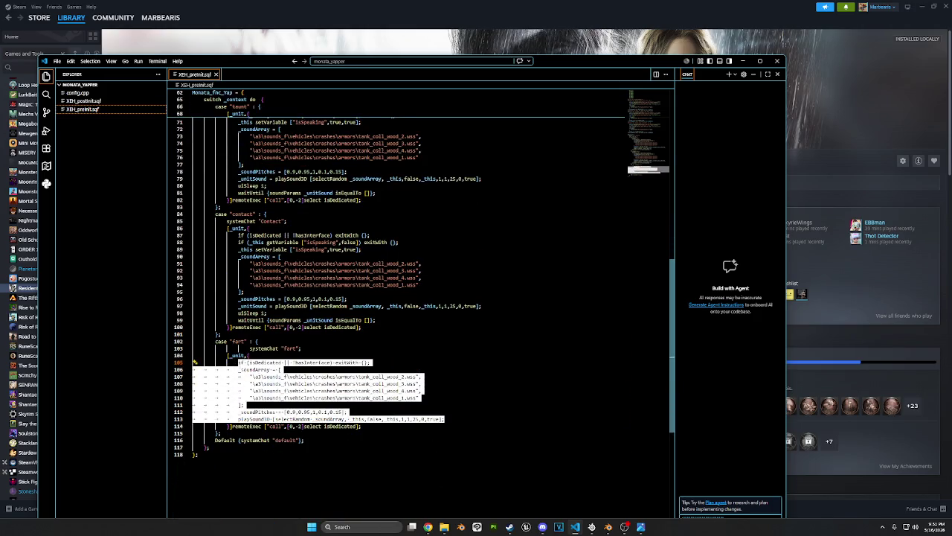
{"action": "key", "text": "ctrl+v"}
{"action": "left_click", "coordinate": [249, 348]}
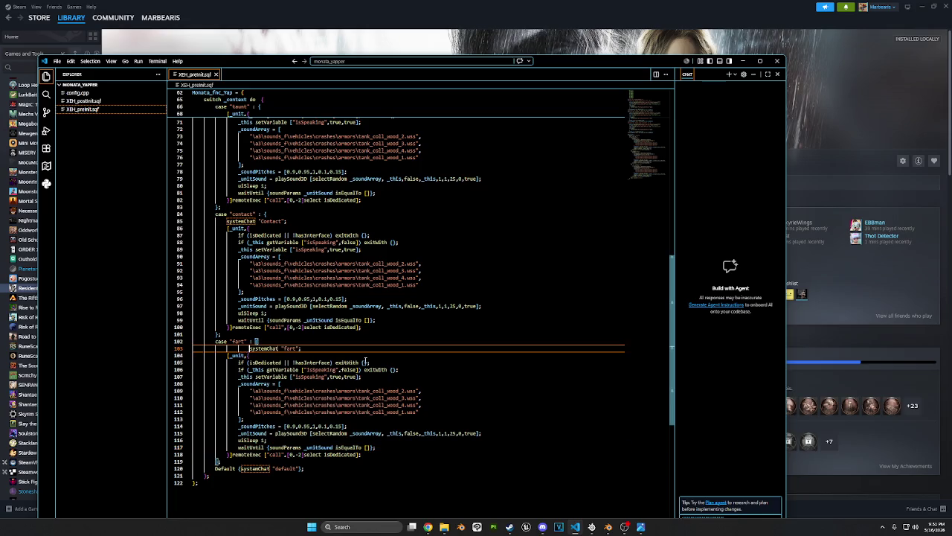
{"action": "key", "text": "BackSpace"}
{"action": "key", "text": "BackSpace"}
Check the setVariable, uiSleep and closing lines of the fart and contact cases
{"action": "left_click", "coordinate": [390, 343]}
{"action": "left_click", "coordinate": [386, 441]}
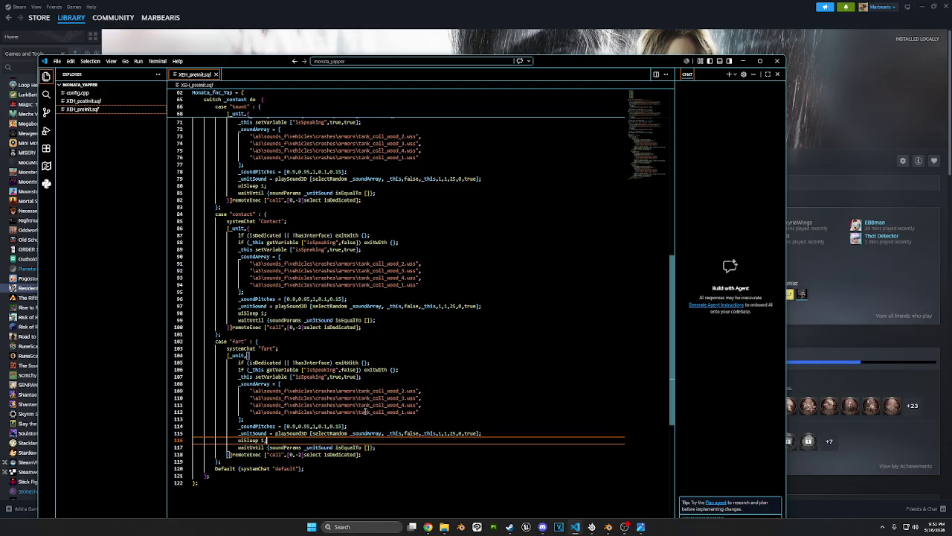
{"action": "left_click_drag", "start_coordinate": [374, 375], "coordinate": [238, 376]}
{"action": "key", "text": "ctrl+c"}
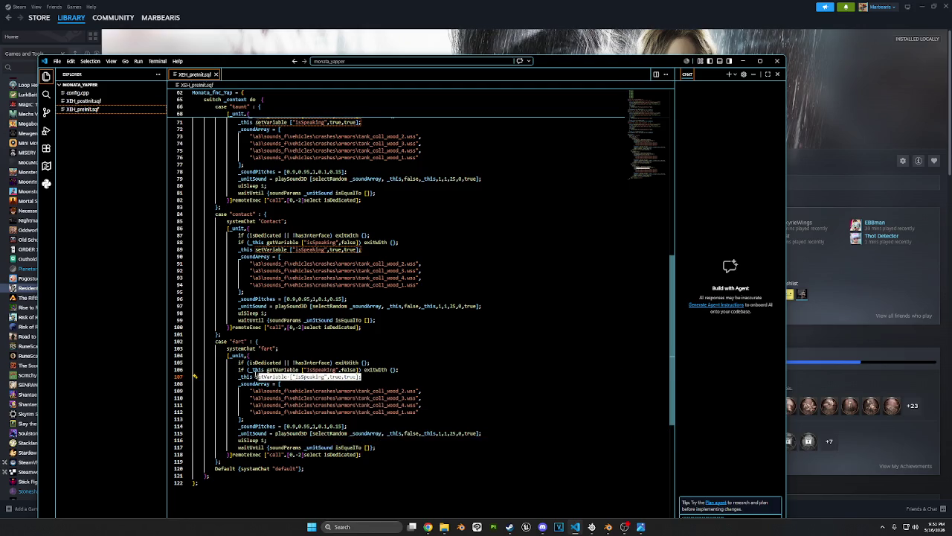
{"action": "left_click", "coordinate": [370, 456]}
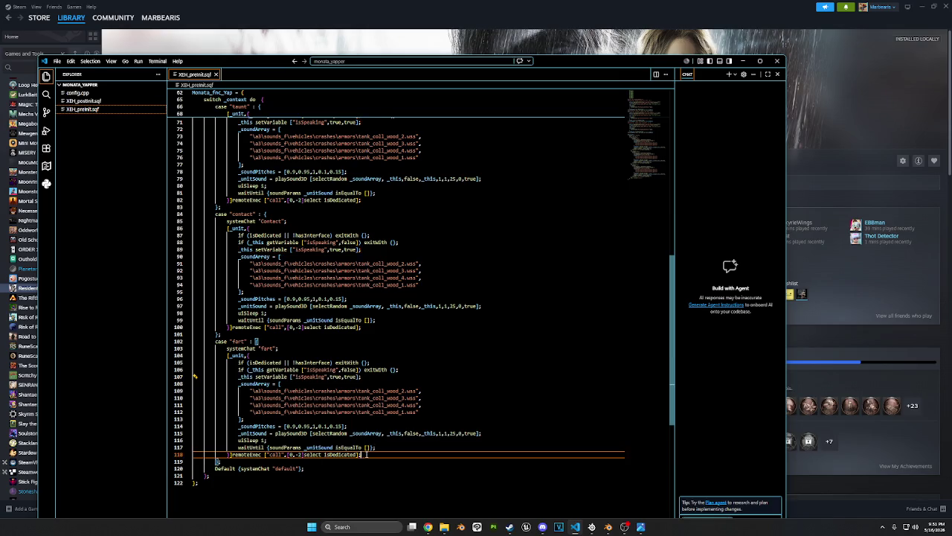
{"action": "left_click", "coordinate": [375, 328]}
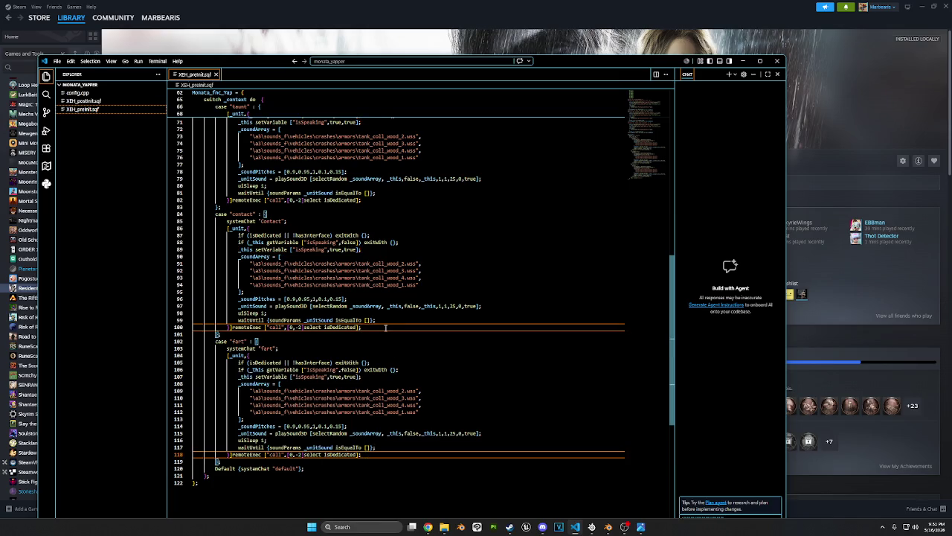
Add a setVariable isSpeaking false line after each waitUntil in taunt, contact and fart
{"action": "left_click", "coordinate": [383, 447]}
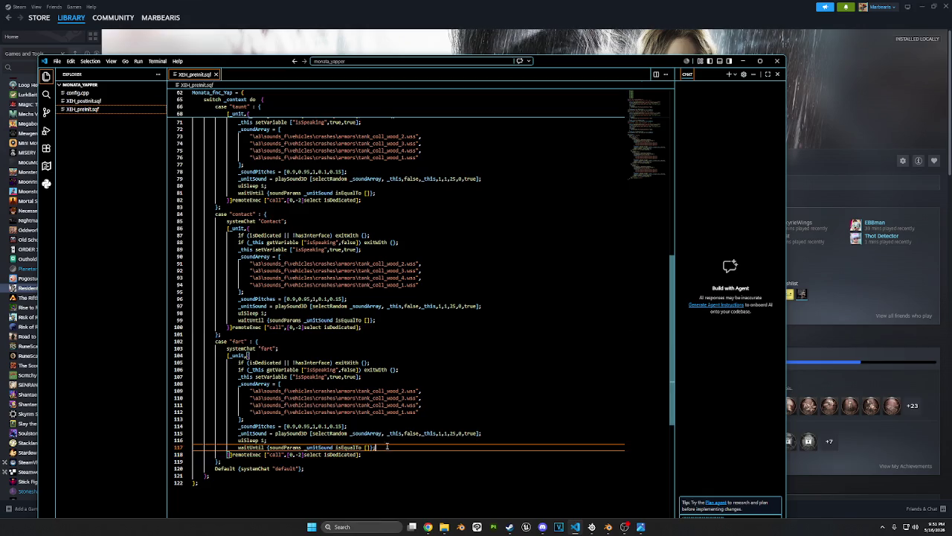
{"action": "scroll", "coordinate": [389, 442], "scroll_direction": "up", "scroll_amount": 2}
{"action": "left_click", "coordinate": [377, 358]}
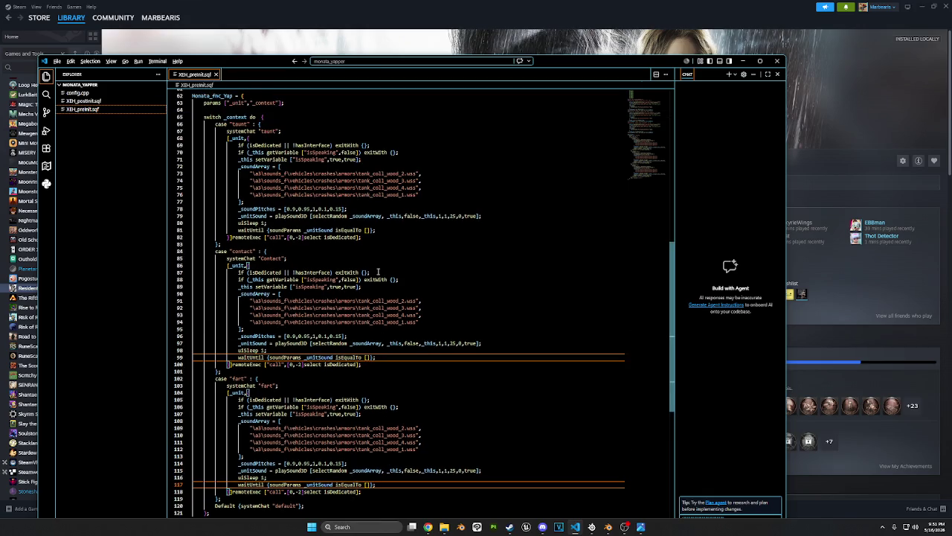
{"action": "left_click", "coordinate": [378, 231], "text": "alt"}
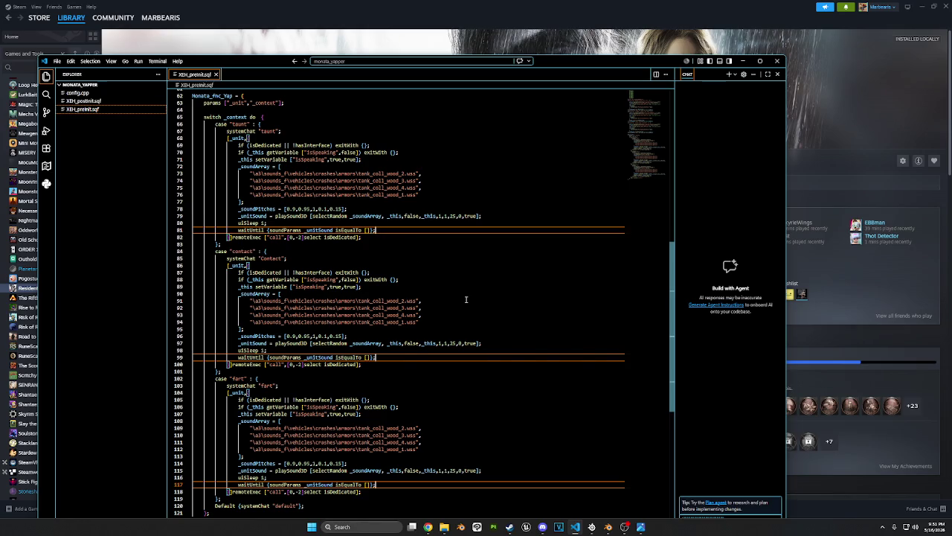
{"action": "key", "text": "Return"}
{"action": "key", "text": "ctrl+v"}
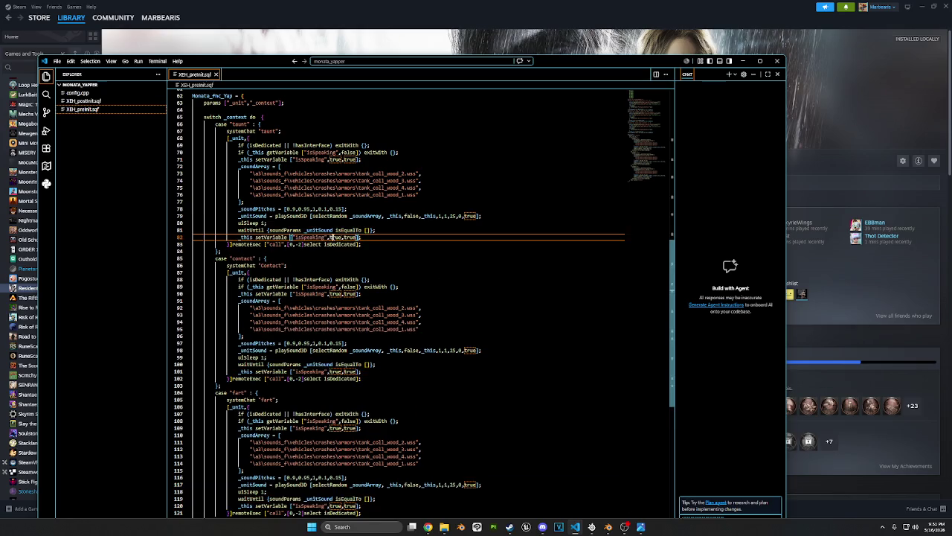
{"action": "double_click", "coordinate": [336, 236]}
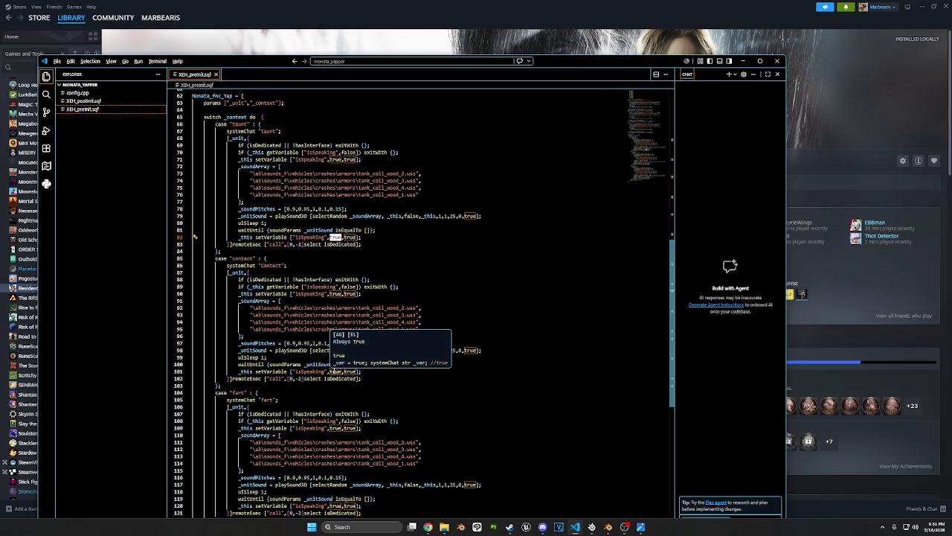
{"action": "double_click", "coordinate": [336, 370], "text": "alt"}
{"action": "double_click", "coordinate": [336, 505], "text": "alt"}
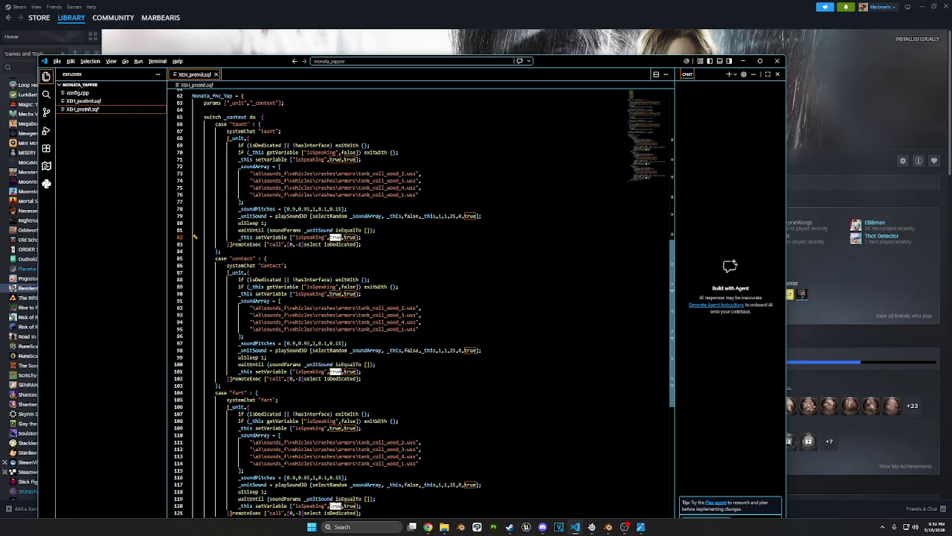
{"action": "scroll", "coordinate": [461, 474], "scroll_direction": "down", "scroll_amount": 3}
{"action": "type", "text": "false"}
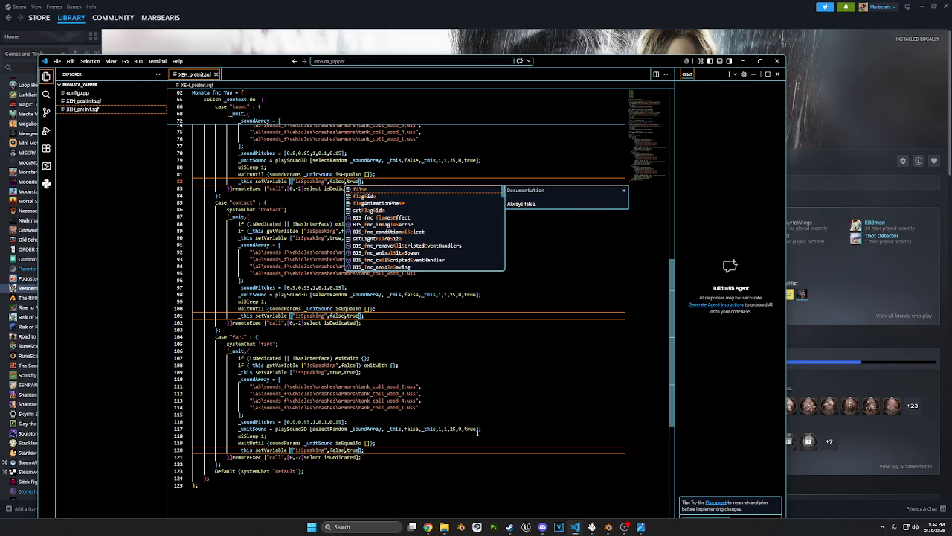
{"action": "scroll", "coordinate": [413, 462], "scroll_direction": "up", "scroll_amount": 3}
{"action": "scroll", "coordinate": [412, 462], "scroll_direction": "up", "scroll_amount": 2}
{"action": "left_click", "coordinate": [412, 462]}
{"action": "scroll", "coordinate": [413, 462], "scroll_direction": "up", "scroll_amount": 1}
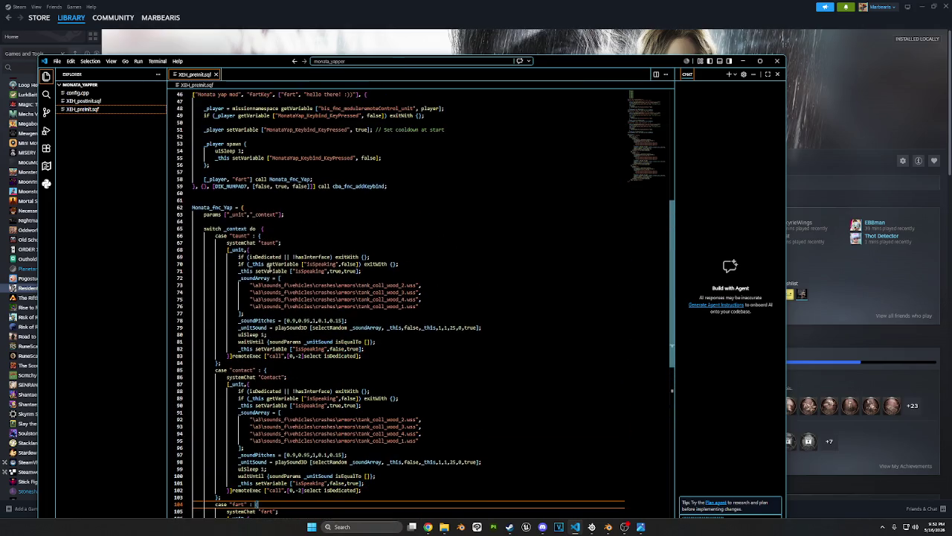
Review the contact case and the switch line of Monata_fnc_Yap
{"action": "left_click", "coordinate": [247, 383]}
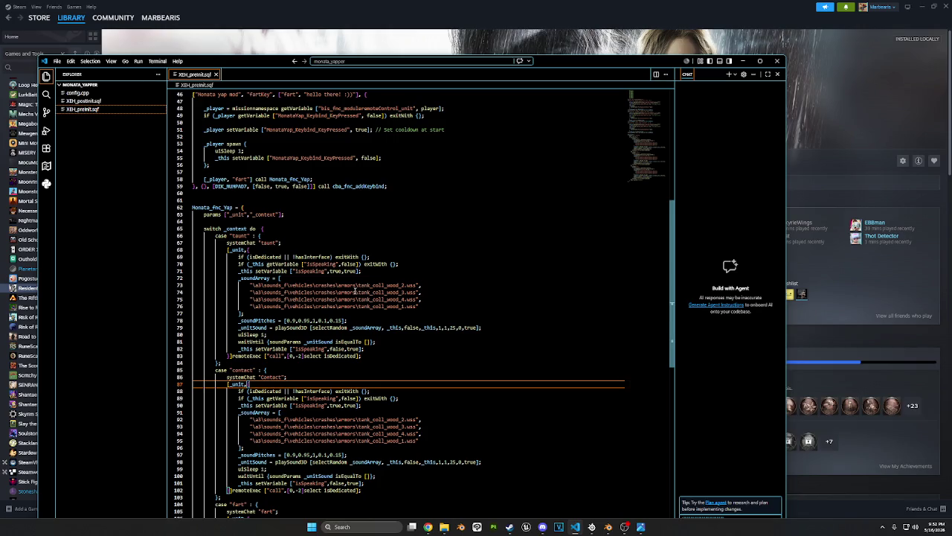
{"action": "scroll", "coordinate": [354, 303], "scroll_direction": "up", "scroll_amount": 3}
{"action": "scroll", "coordinate": [352, 305], "scroll_direction": "up", "scroll_amount": 2}
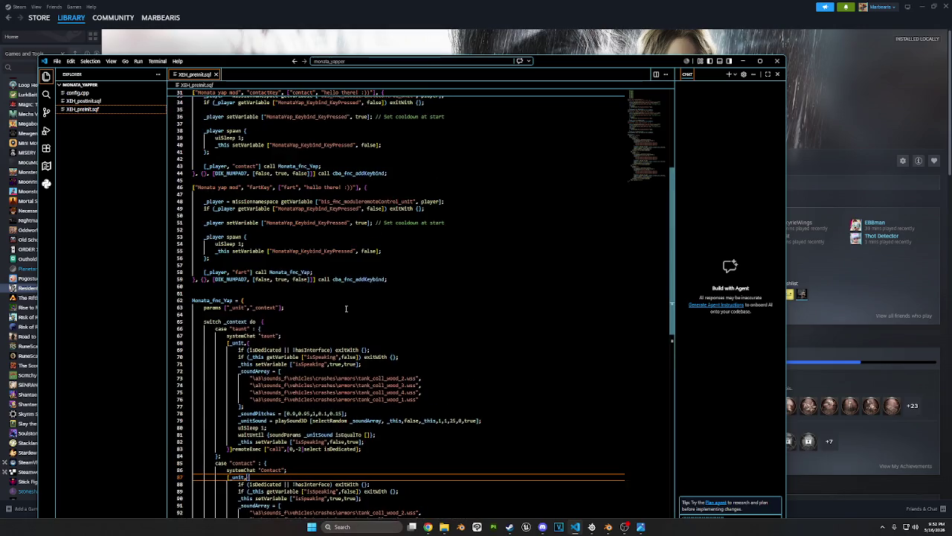
{"action": "scroll", "coordinate": [447, 260], "scroll_direction": "down", "scroll_amount": 3}
{"action": "scroll", "coordinate": [549, 216], "scroll_direction": "down", "scroll_amount": 2}
{"action": "left_click", "coordinate": [549, 210]}
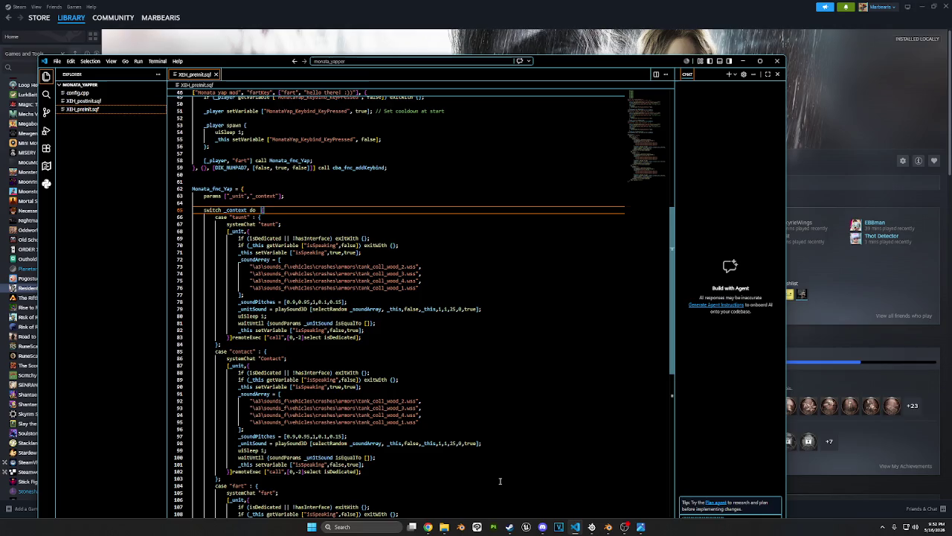
{"action": "mouse_move", "coordinate": [444, 527]}
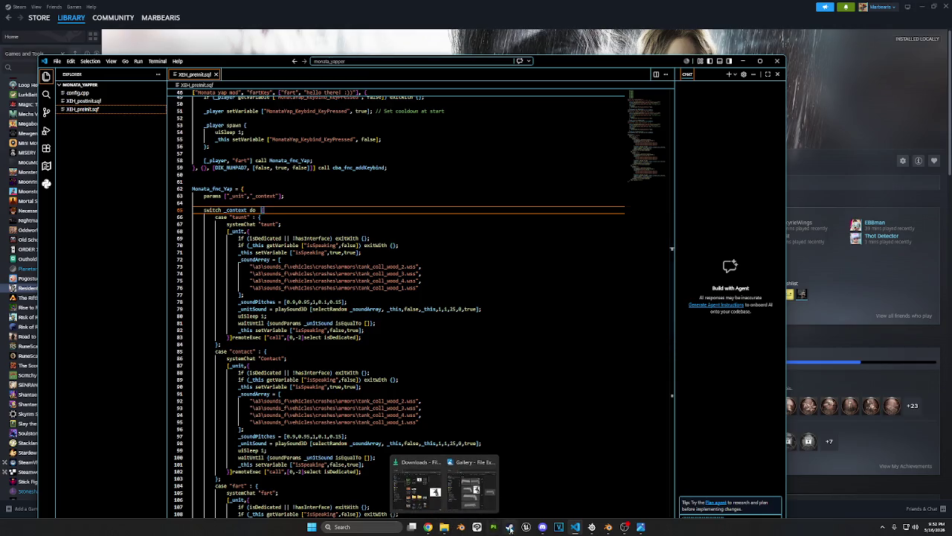
{"action": "left_click", "coordinate": [509, 527]}
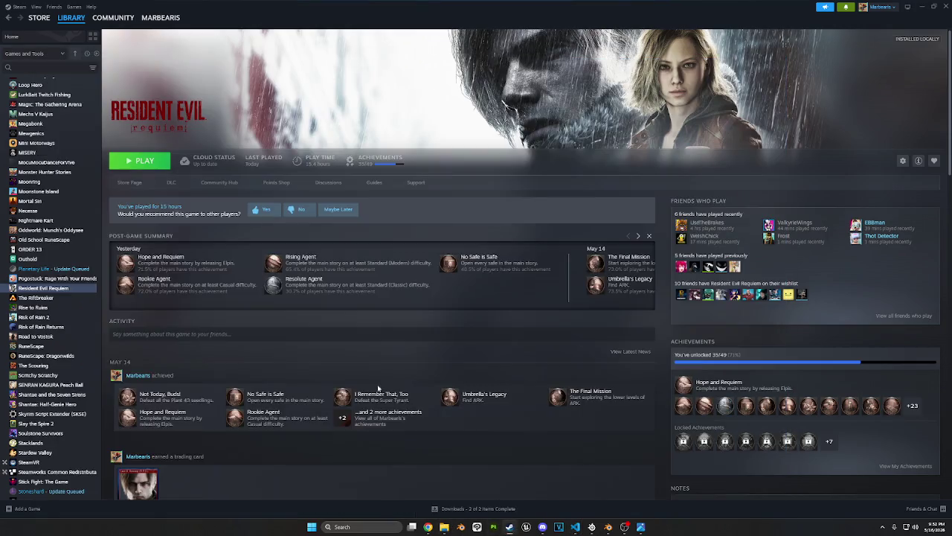
Launch Arma 3 from the Steam library, then save the Blender scene as requiem.blend and quit
{"action": "left_click", "coordinate": [74, 28]}
{"action": "double_click", "coordinate": [357, 245]}
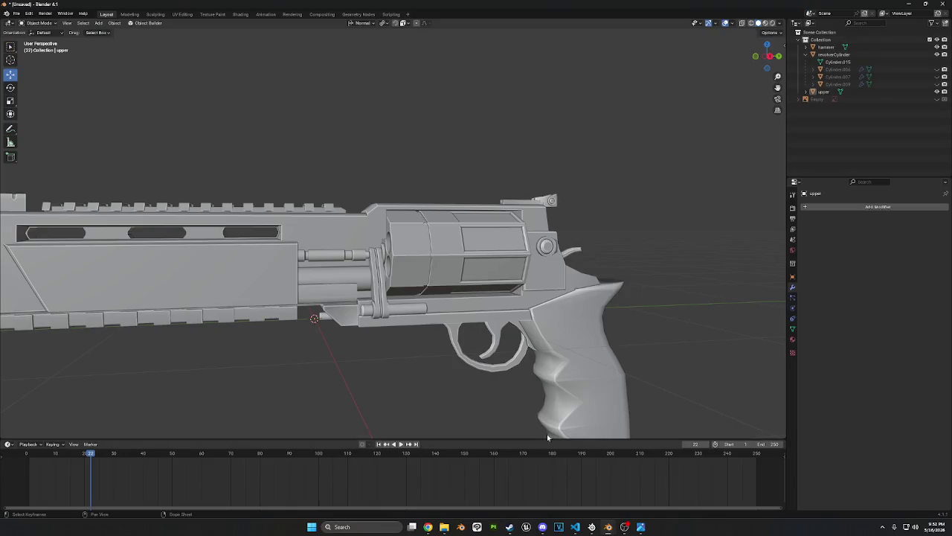
{"action": "key", "text": "ctrl+s"}
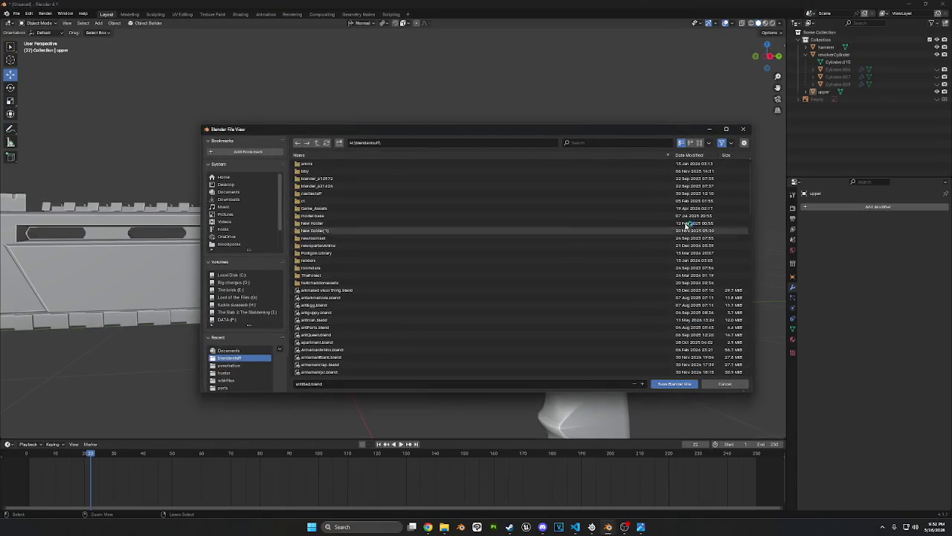
{"action": "left_click", "coordinate": [298, 384]}
{"action": "type", "text": "r"}
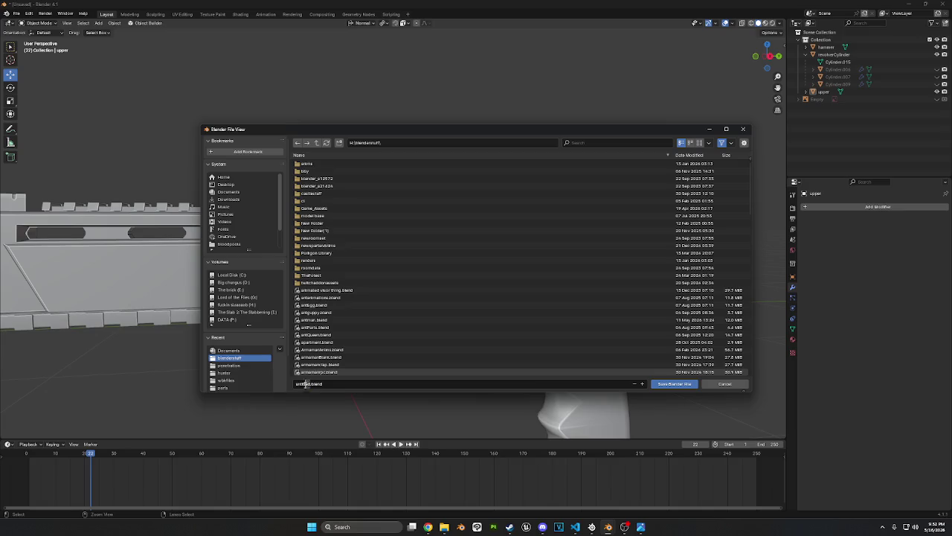
{"action": "type", "text": "equ"}
{"action": "type", "text": "iem"}
{"action": "left_click", "coordinate": [674, 384]}
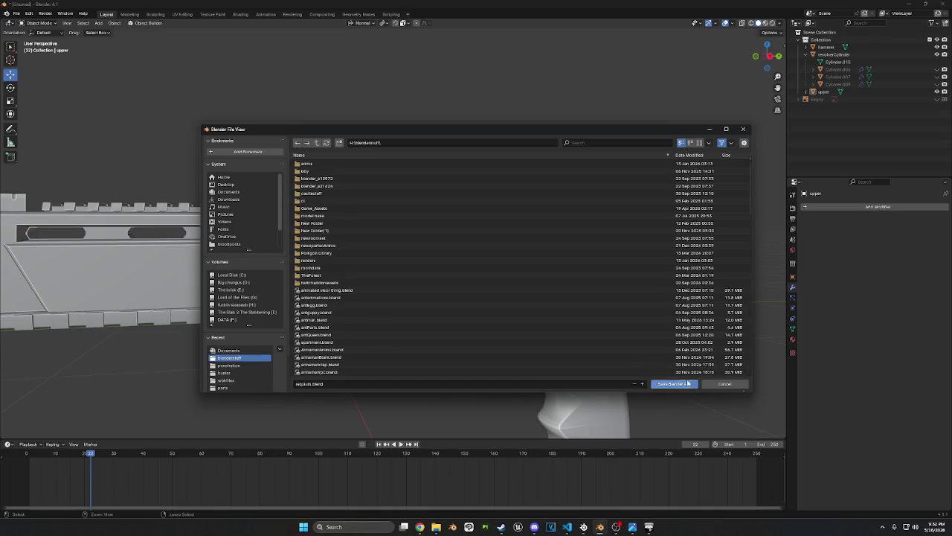
{"action": "left_click", "coordinate": [943, 4]}
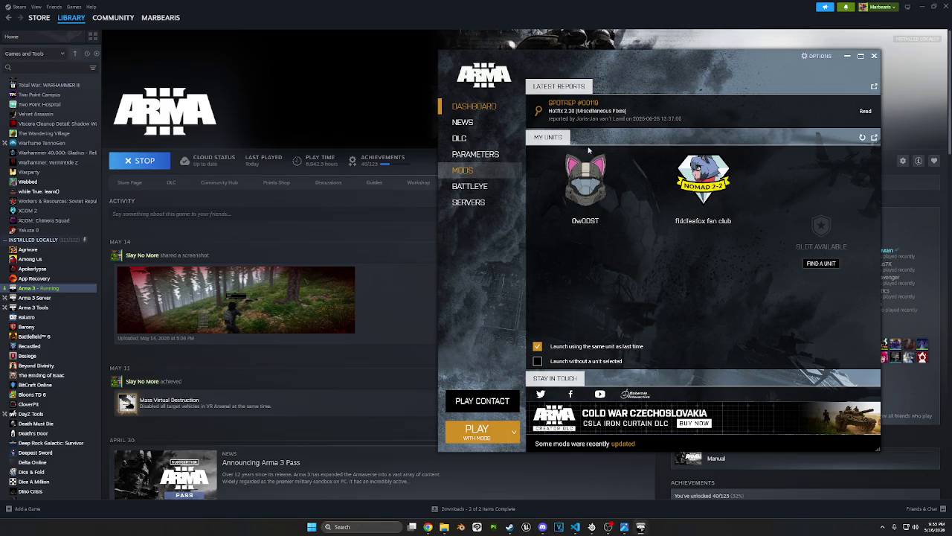
View the launcher's Mods page, then bring XEH_preInit.sqf in Visual Studio Code back up
{"action": "left_click", "coordinate": [467, 170]}
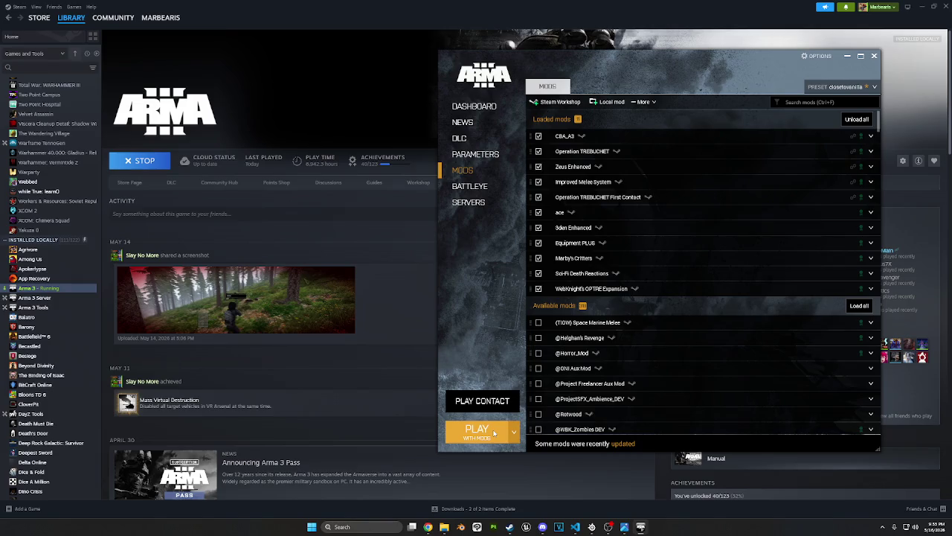
{"action": "left_click", "coordinate": [575, 526]}
{"action": "scroll", "coordinate": [355, 381], "scroll_direction": "down", "scroll_amount": 5}
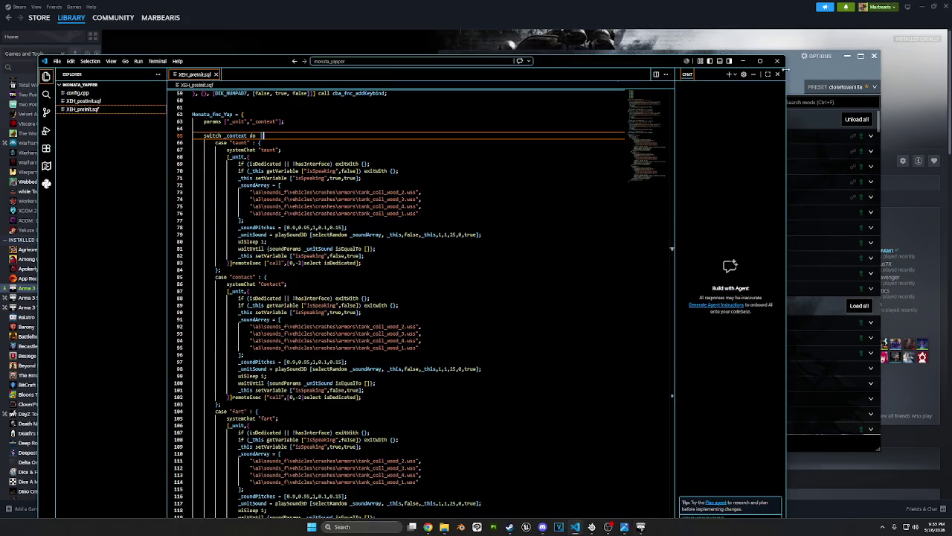
Add systemChat "doink" inside the exitWith braces of the contact and fart cases
{"action": "left_click", "coordinate": [393, 305]}
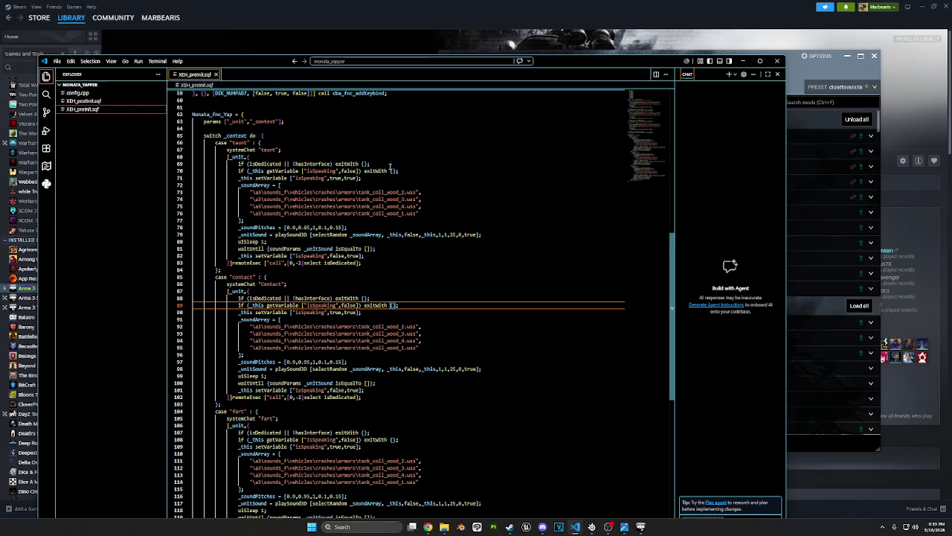
{"action": "scroll", "coordinate": [409, 237], "scroll_direction": "down", "scroll_amount": 3}
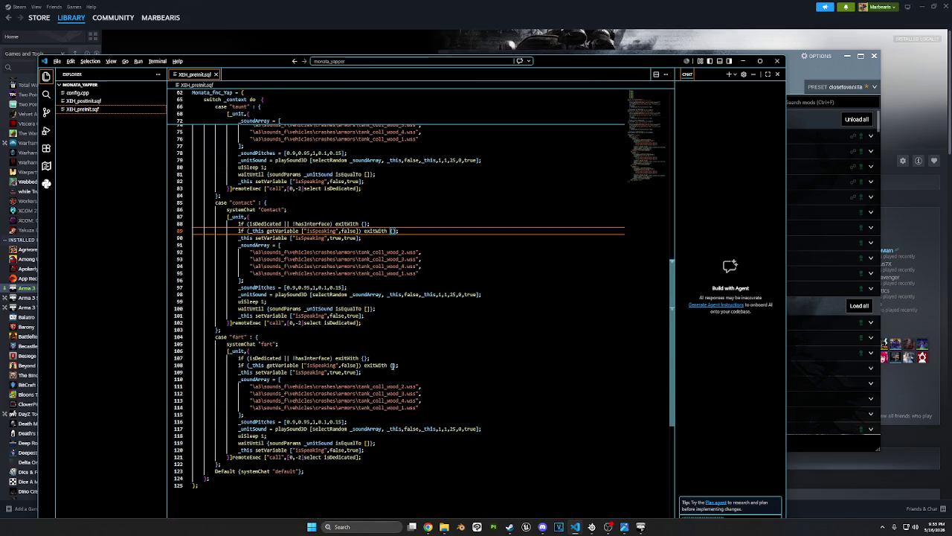
{"action": "left_click", "coordinate": [394, 365], "text": "alt"}
{"action": "scroll", "coordinate": [446, 355], "scroll_direction": "up", "scroll_amount": 4}
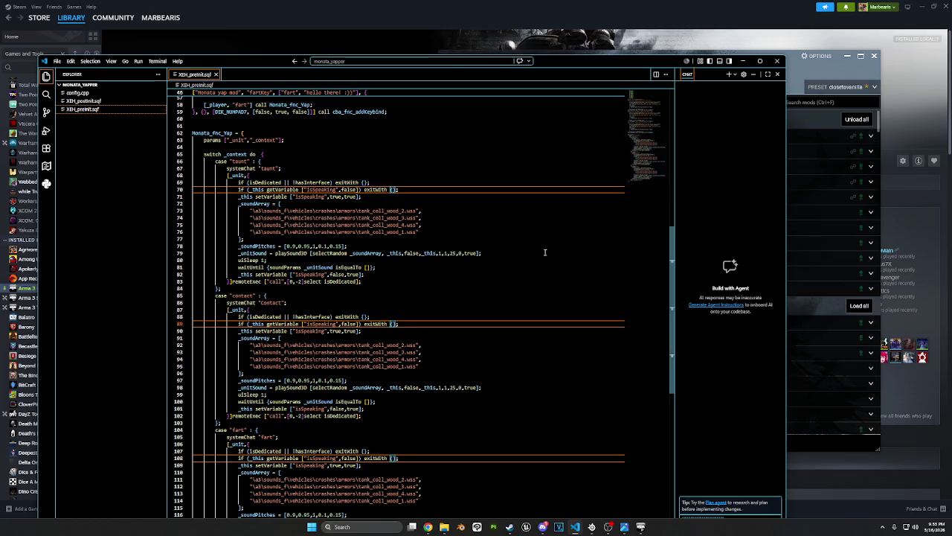
{"action": "type", "text": "s"}
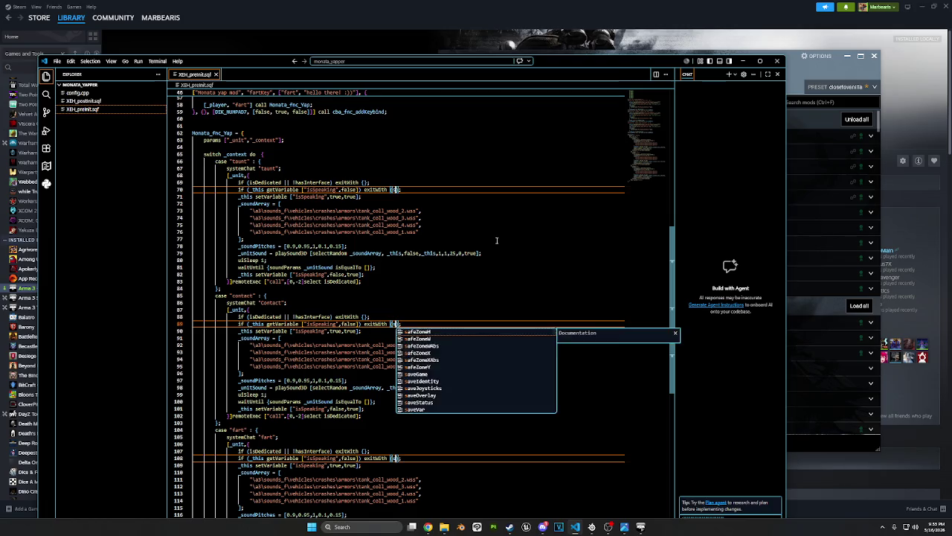
{"action": "type", "text": "ystem"}
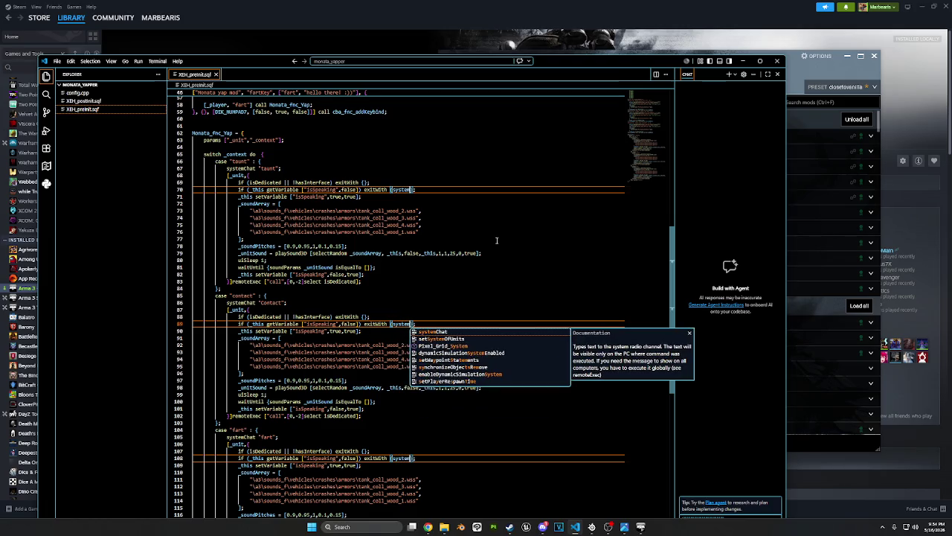
{"action": "type", "text": "Chat"}
{"action": "key", "text": "Tab"}
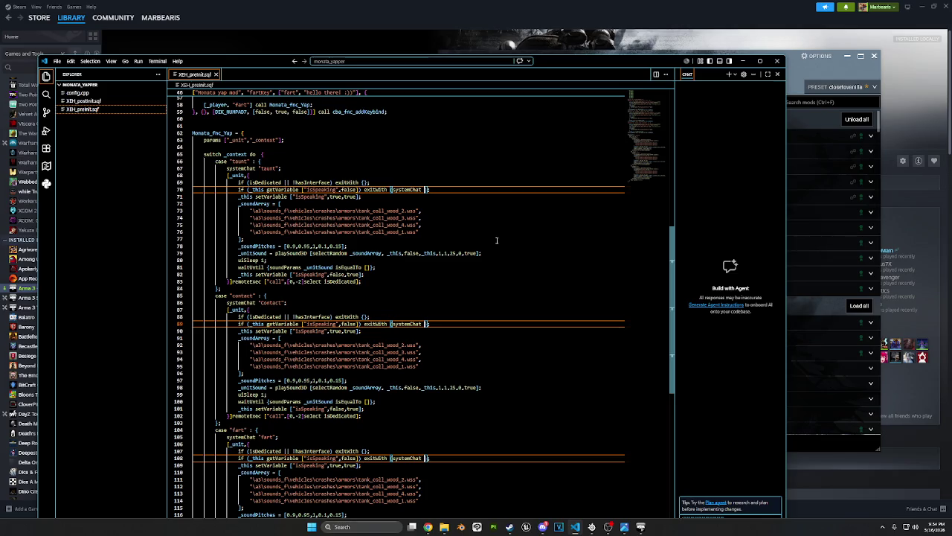
{"action": "type", "text": "\"do"}
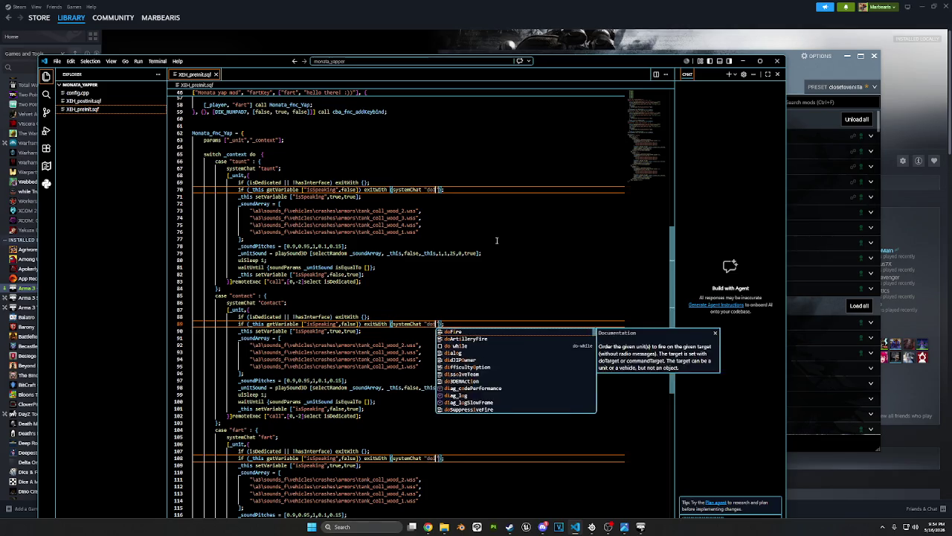
{"action": "type", "text": "in"}
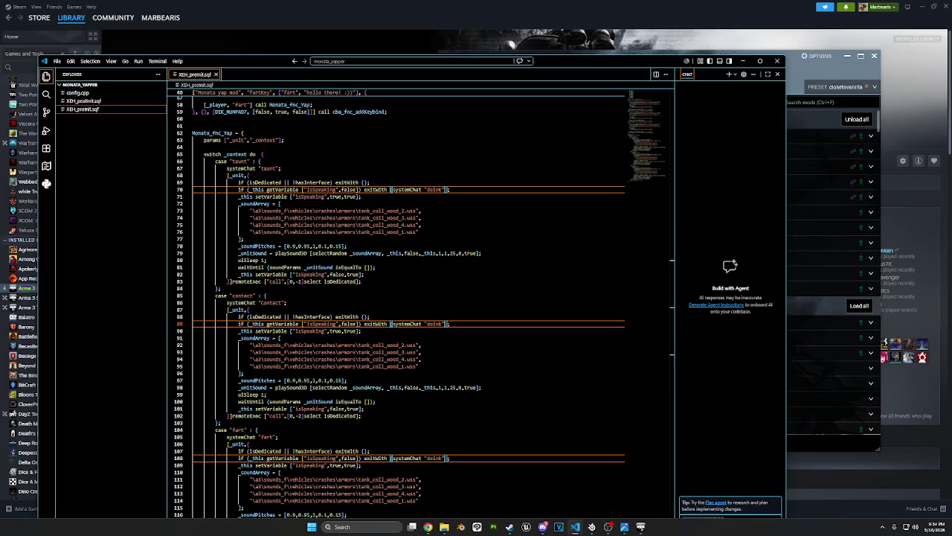
Bring the Arma 3 launcher to the front
{"action": "key", "text": "alt+Tab"}
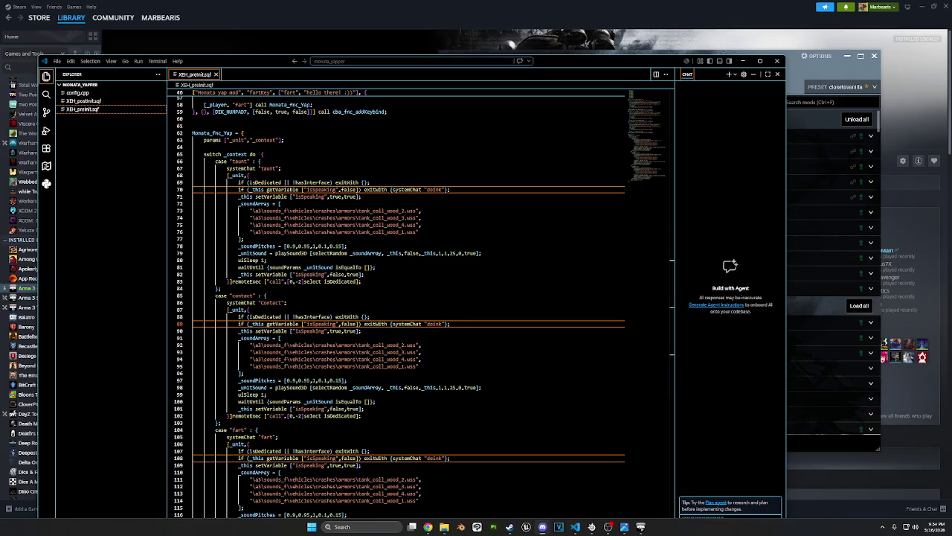
{"action": "key", "text": "alt+Tab"}
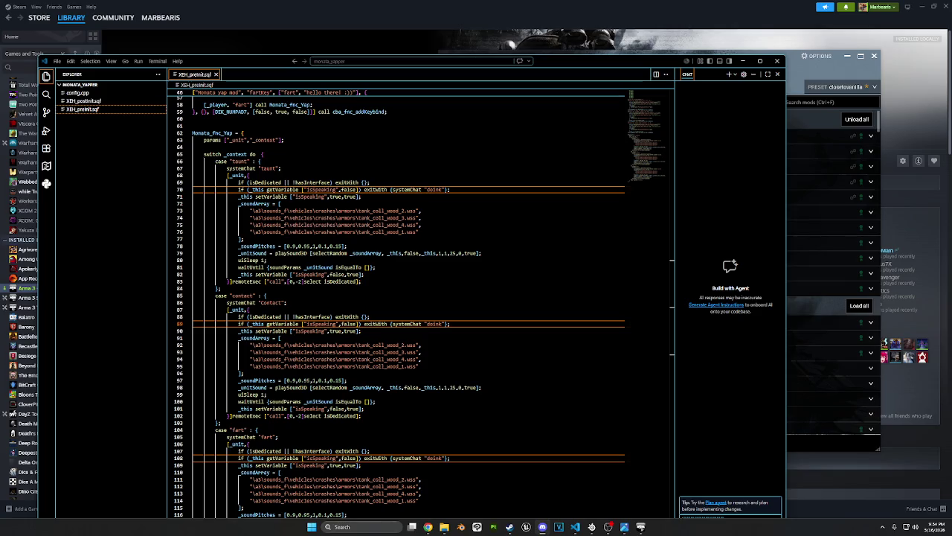
{"action": "scroll", "coordinate": [402, 298], "scroll_direction": "down", "scroll_amount": 3}
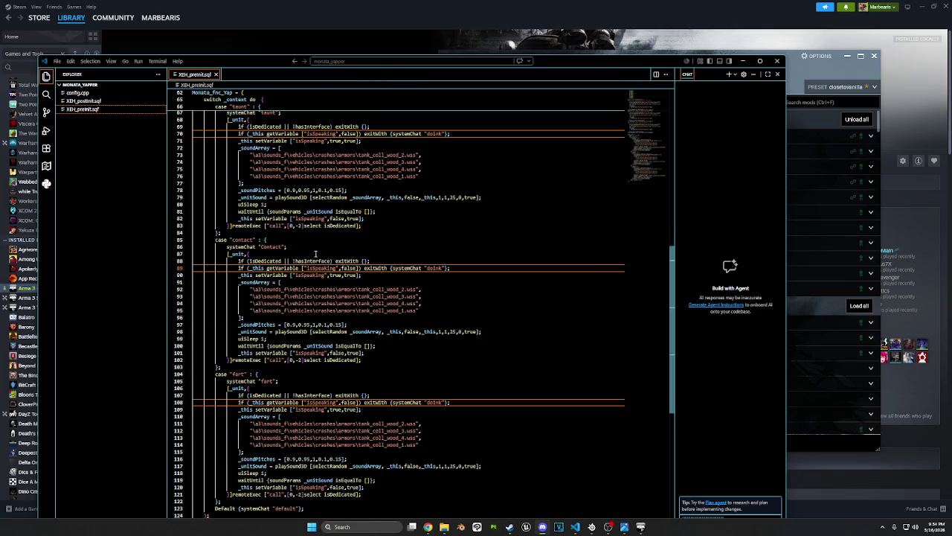
{"action": "scroll", "coordinate": [402, 298], "scroll_direction": "up", "scroll_amount": 3}
{"action": "left_click", "coordinate": [640, 527]}
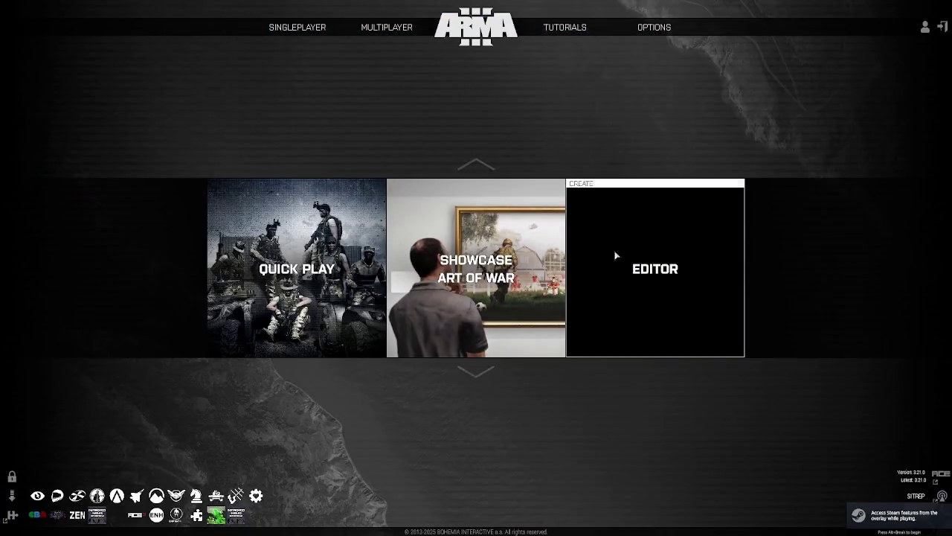
Open the Eden editor on the Virtual Reality map
{"action": "left_click", "coordinate": [615, 256]}
{"action": "scroll", "coordinate": [329, 372], "scroll_direction": "down", "scroll_amount": 2}
{"action": "left_click", "coordinate": [328, 378]}
{"action": "double_click", "coordinate": [328, 378]}
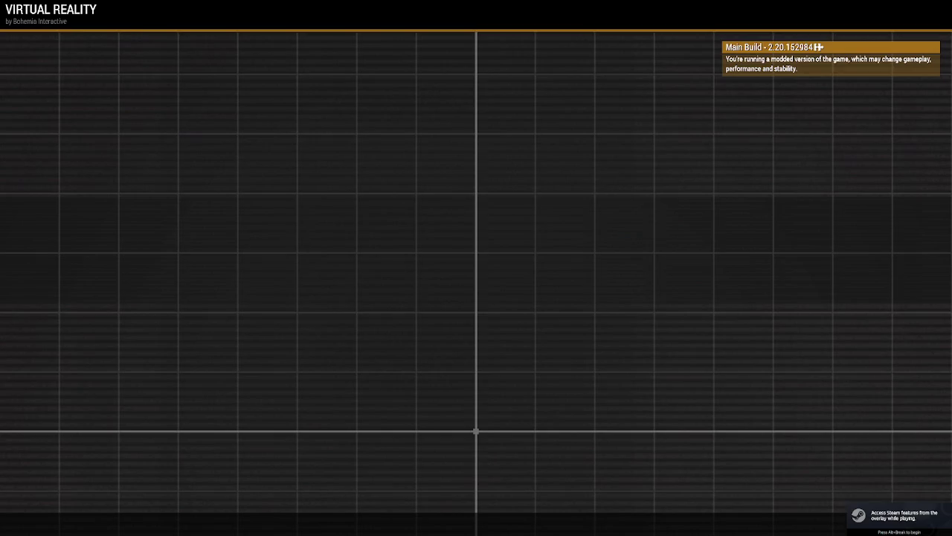
Select all the script code, then place an Ammo Bearer soldier and play the scenario
{"action": "key", "text": "alt+Tab"}
{"action": "key", "text": "ctrl+a"}
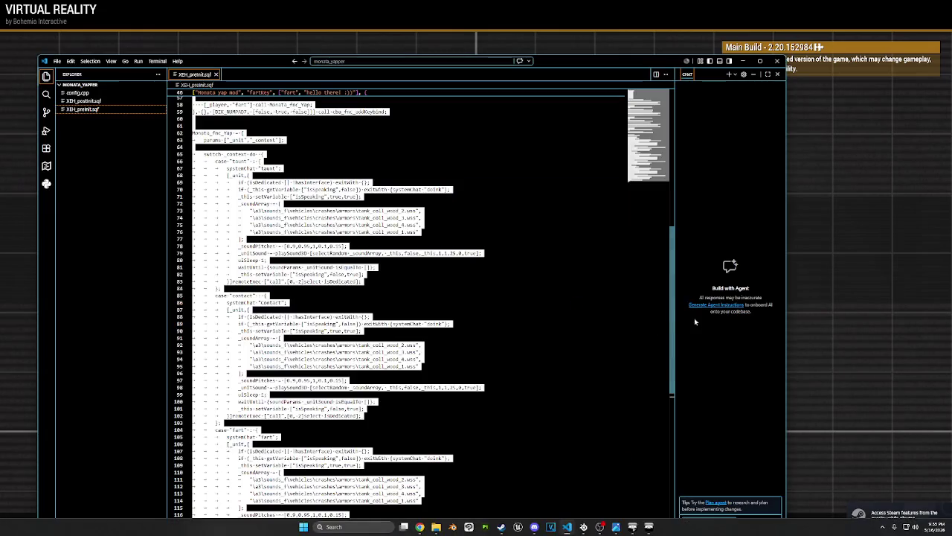
{"action": "key", "text": "alt+Tab"}
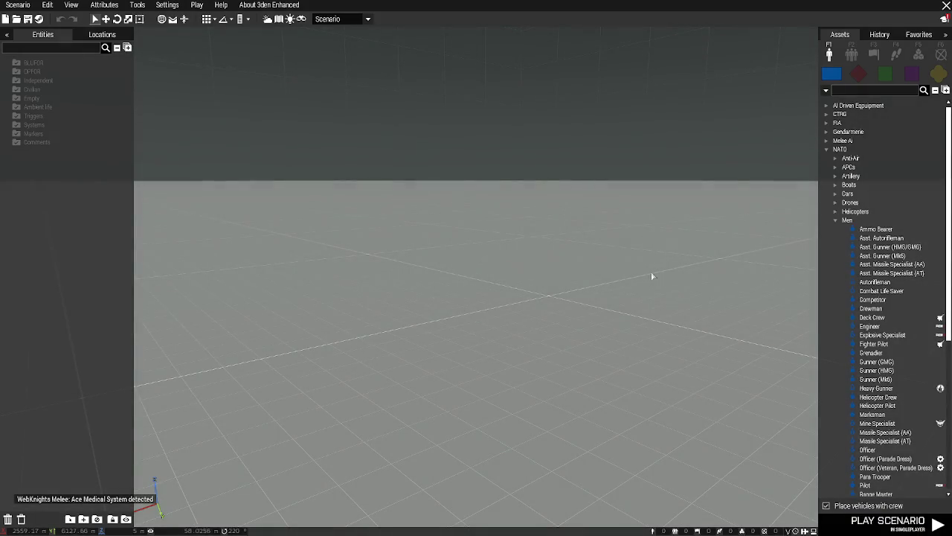
{"action": "left_click", "coordinate": [877, 229]}
{"action": "left_click", "coordinate": [393, 344]}
{"action": "left_click", "coordinate": [889, 521]}
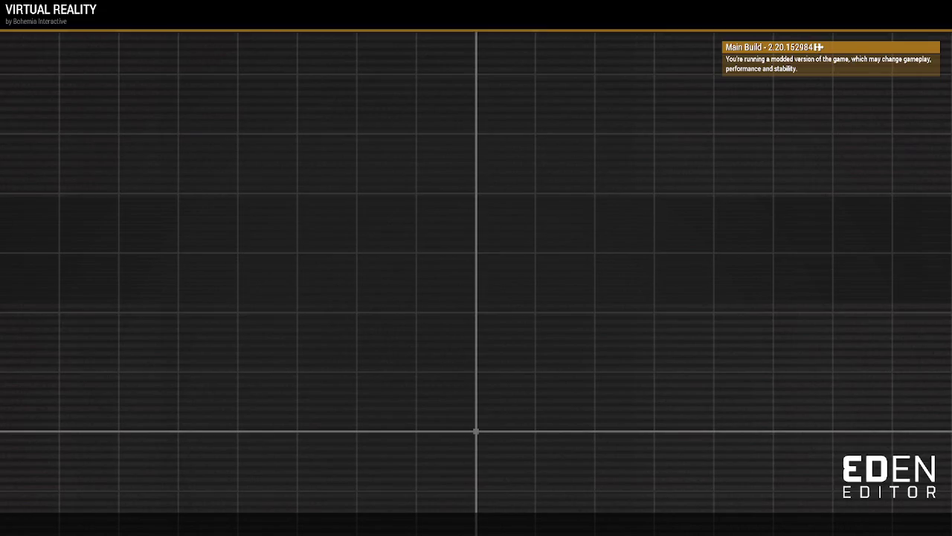
Put the voice-line script into the pause-menu debug console and run it locally
{"action": "key", "text": "Escape"}
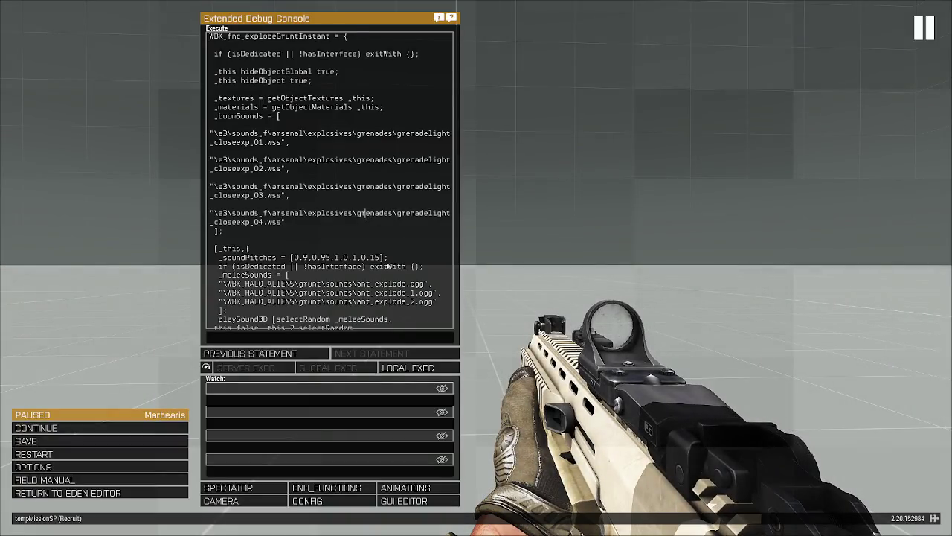
{"action": "left_click", "coordinate": [401, 354]}
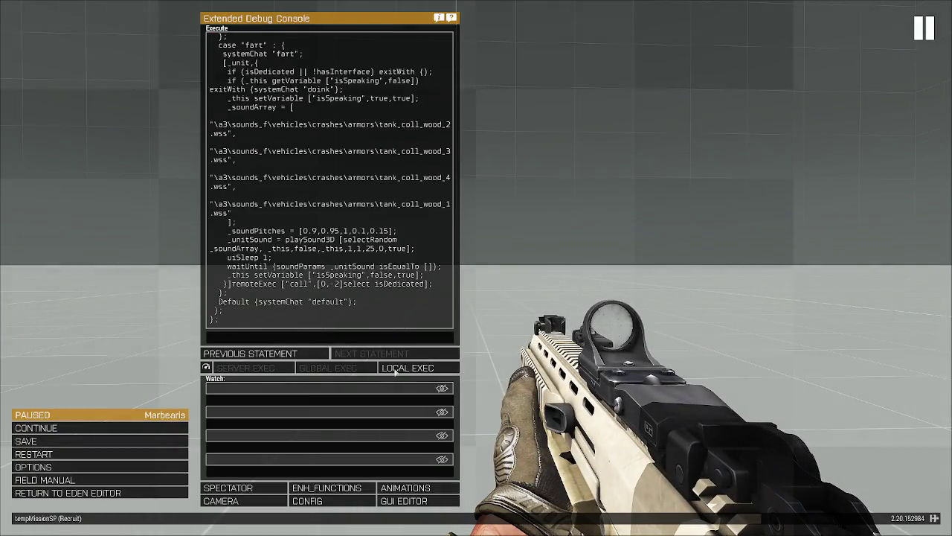
{"action": "left_click", "coordinate": [402, 367]}
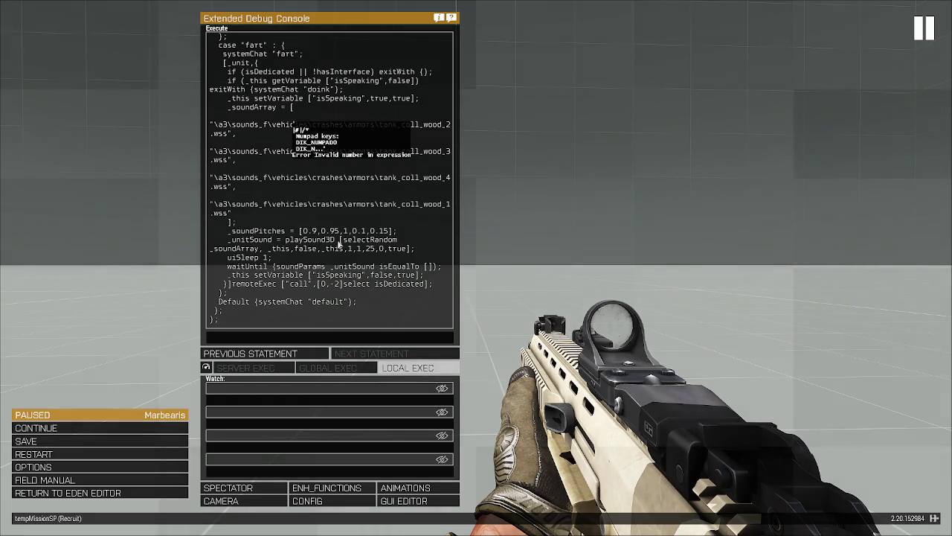
Add blank lines after the include line and remove the keybind code from line 18 onward
{"action": "key", "text": "alt+Tab"}
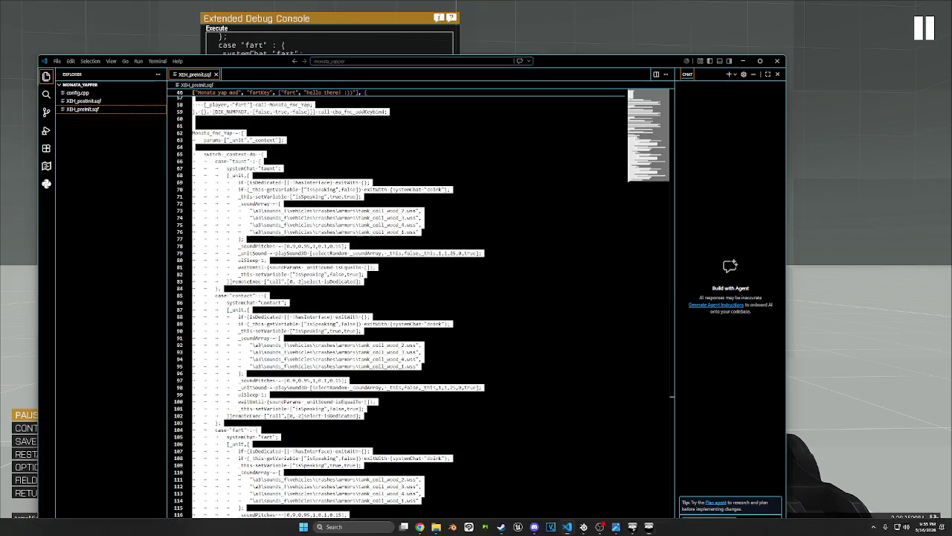
{"action": "scroll", "coordinate": [223, 212], "scroll_direction": "up", "scroll_amount": 5}
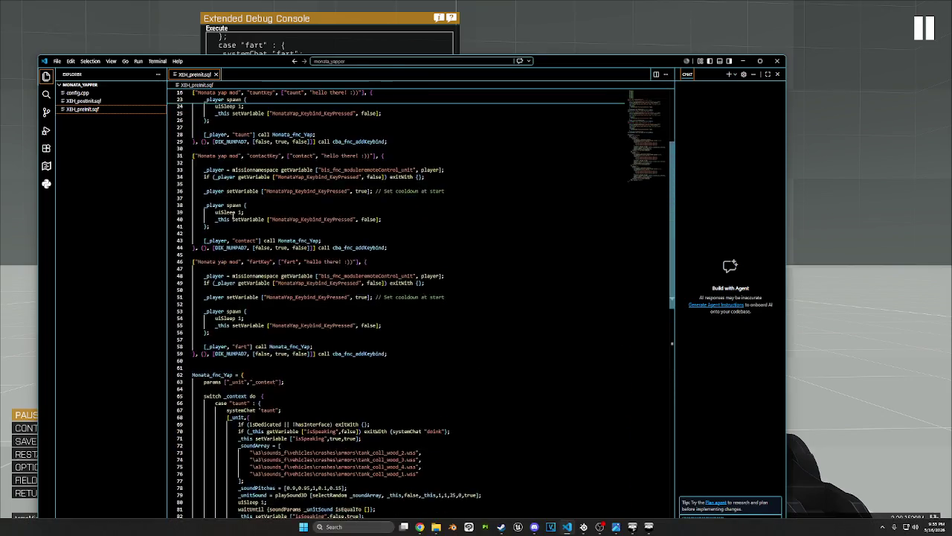
{"action": "scroll", "coordinate": [197, 202], "scroll_direction": "up", "scroll_amount": 5}
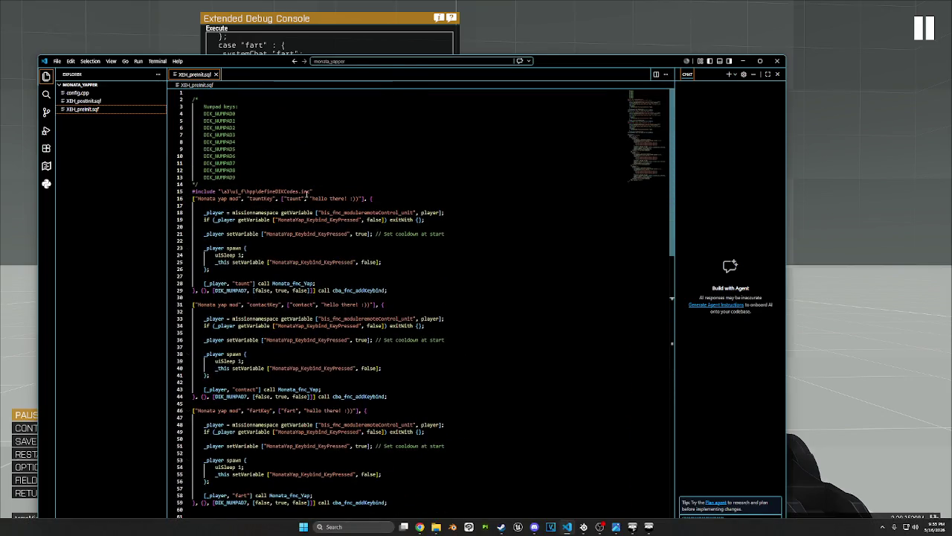
{"action": "left_click", "coordinate": [318, 192]}
{"action": "key", "text": "Return"}
{"action": "key", "text": "Return"}
{"action": "mouse_move", "coordinate": [199, 208]}
{"action": "left_mouse_down"}
{"action": "mouse_move", "coordinate": [460, 415]}
{"action": "mouse_move", "coordinate": [398, 382]}
{"action": "left_mouse_up"}
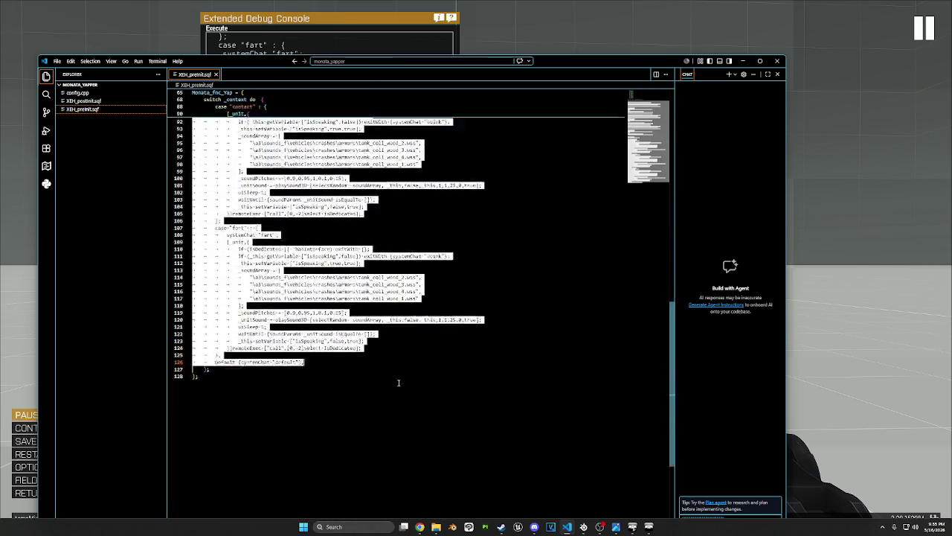
{"action": "key", "text": "Delete"}
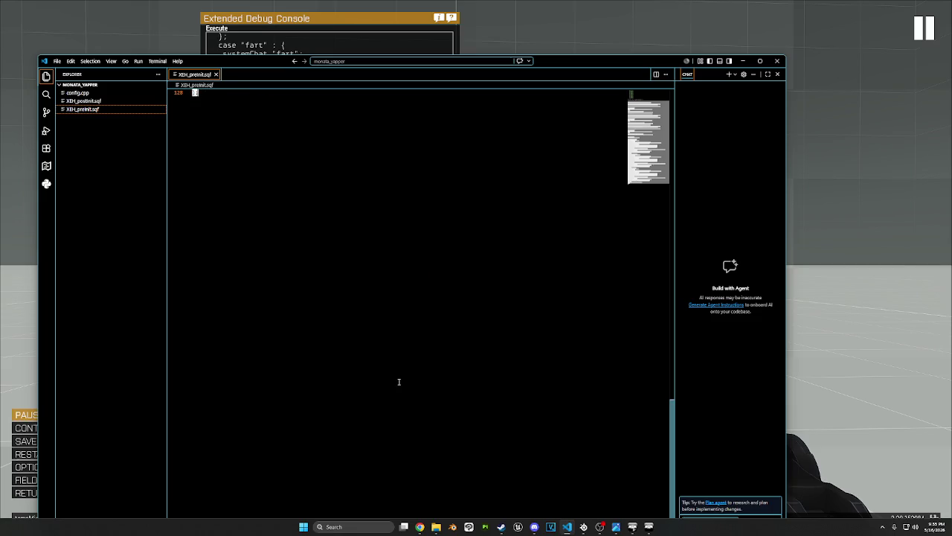
Paste the trimmed script into the debug console, run it, and trigger the taunt line
{"action": "left_click", "coordinate": [310, 40]}
{"action": "key", "text": "ctrl+a"}
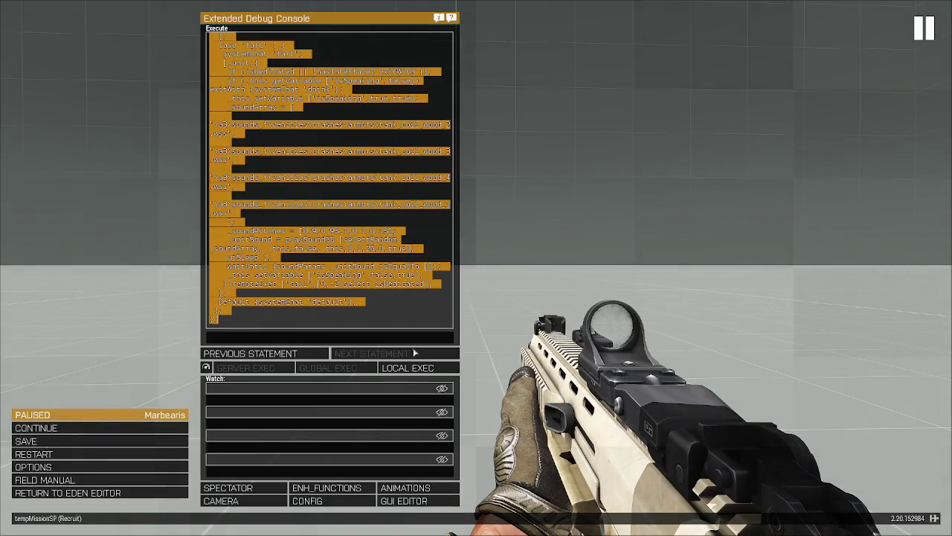
{"action": "key", "text": "ctrl+v"}
{"action": "left_click", "coordinate": [408, 367]}
{"action": "key", "text": "Escape"}
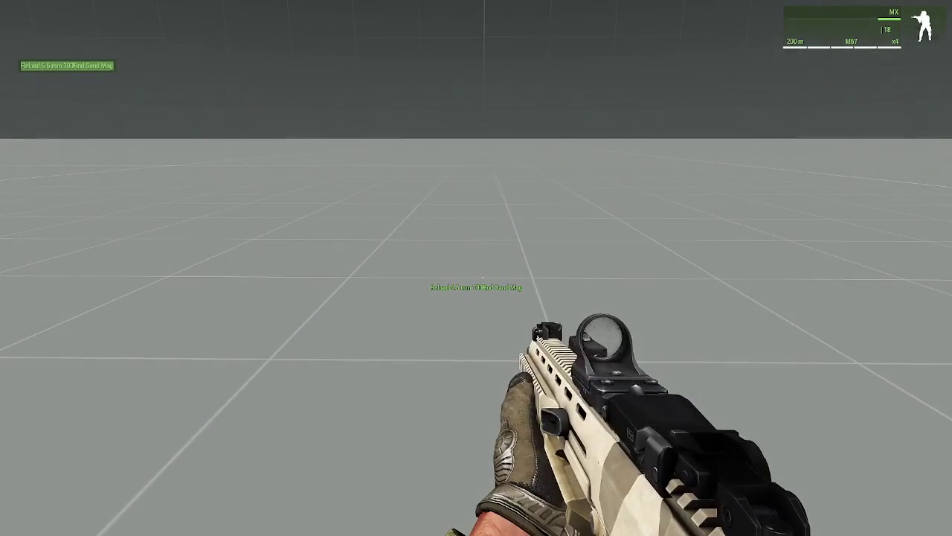
{"action": "key", "text": "t"}
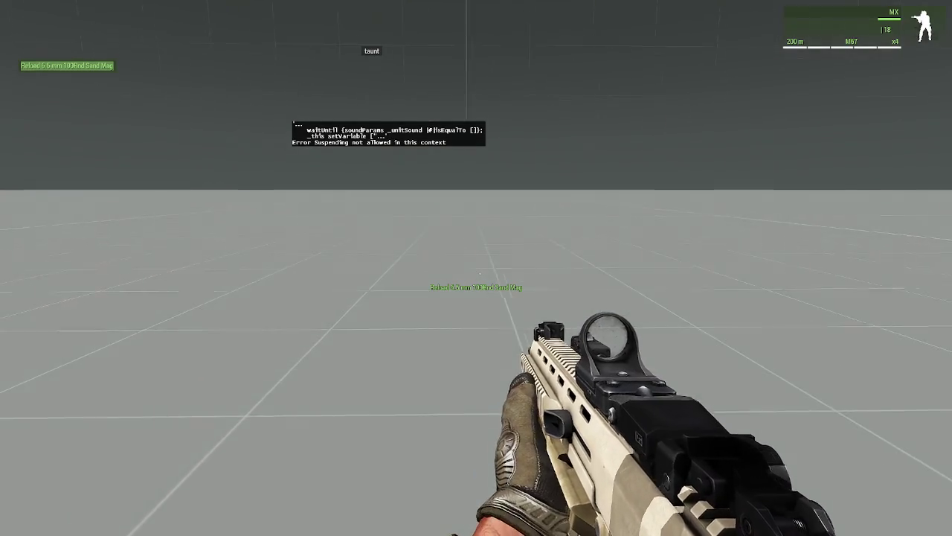
{"action": "key", "text": "Escape"}
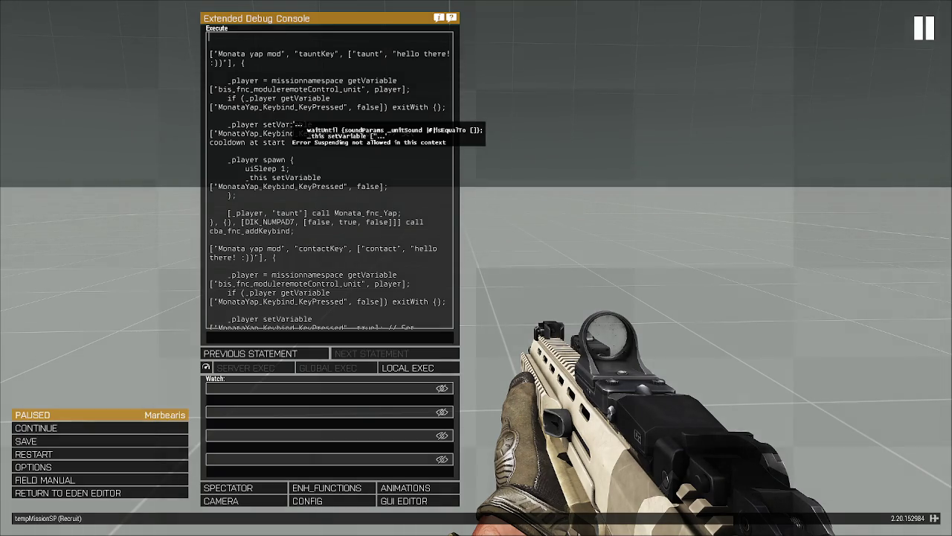
{"action": "key", "text": "alt+Tab"}
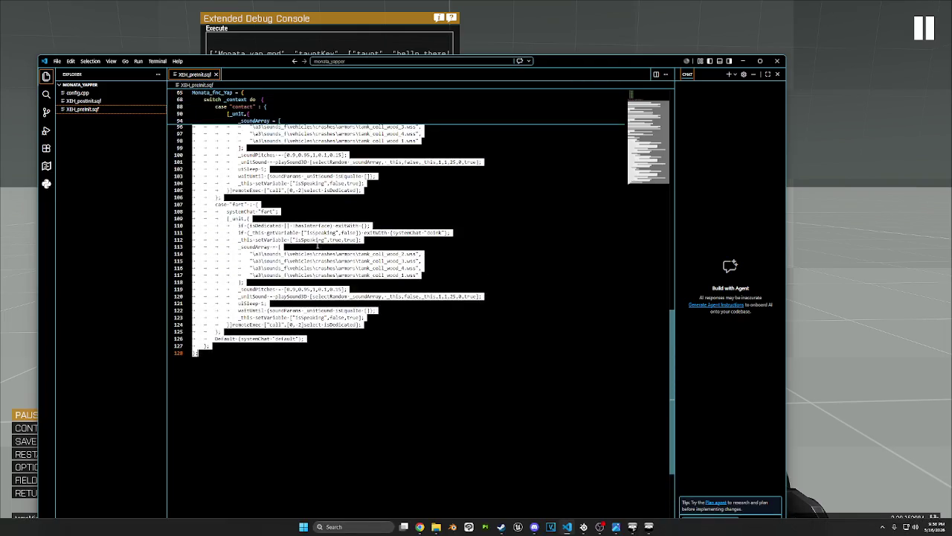
Replace "call" with "spawn" on lines 105 and 86, then fold Monata_fnc_Yap
{"action": "left_click", "coordinate": [471, 363]}
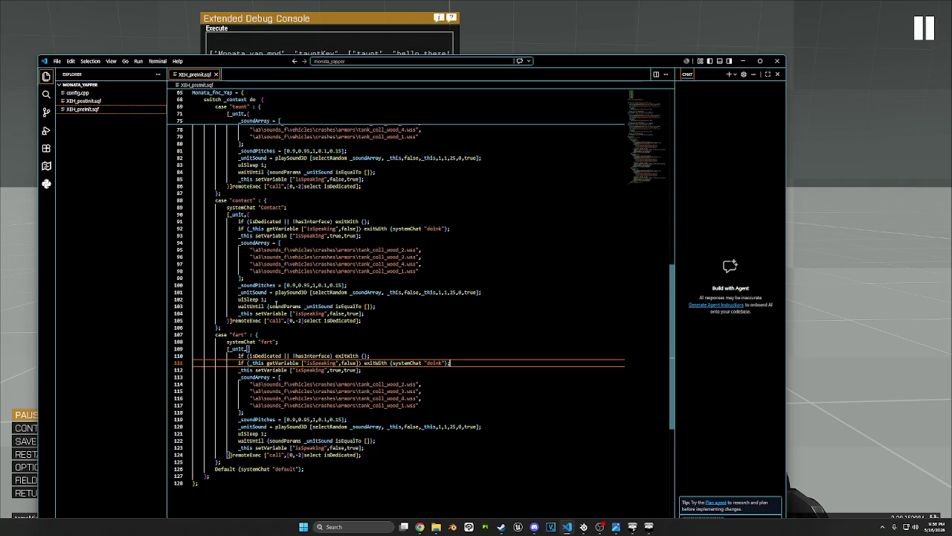
{"action": "double_click", "coordinate": [281, 306]}
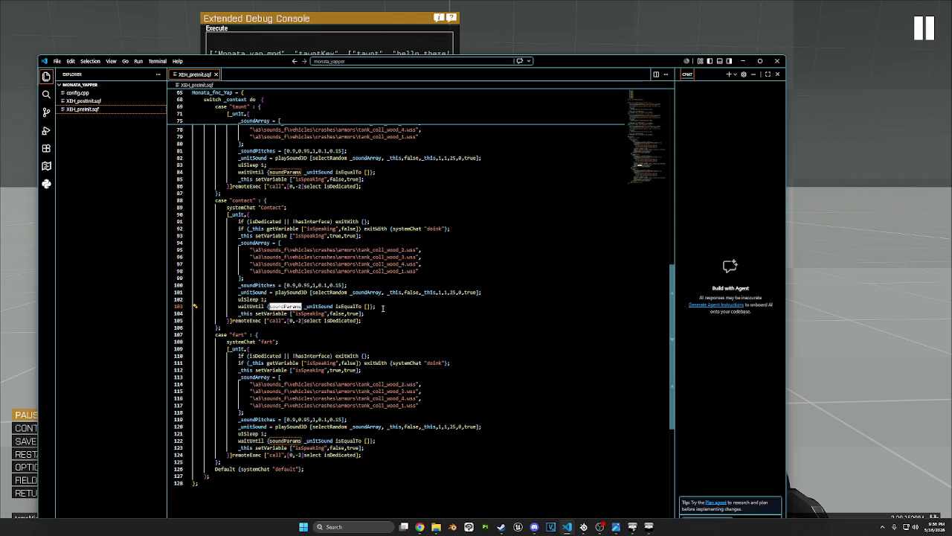
{"action": "left_click", "coordinate": [383, 307]}
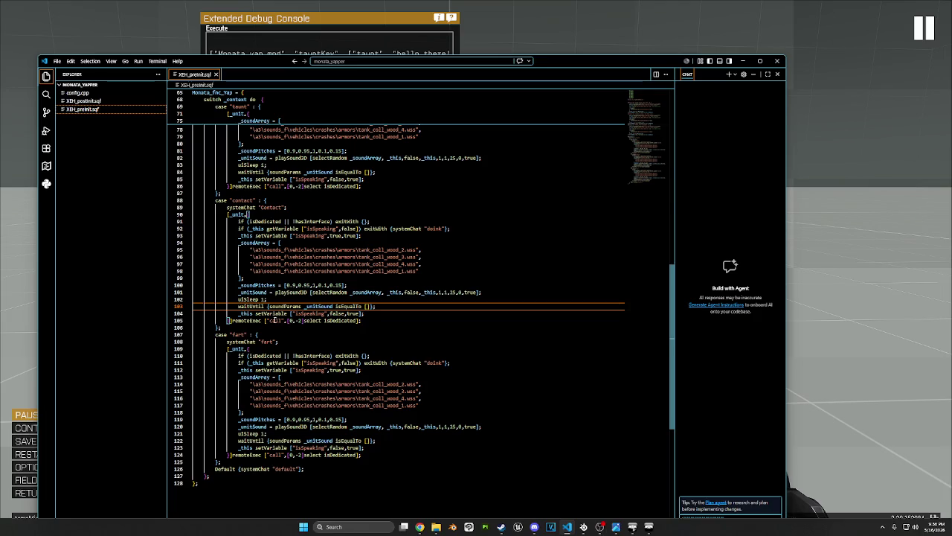
{"action": "double_click", "coordinate": [275, 320]}
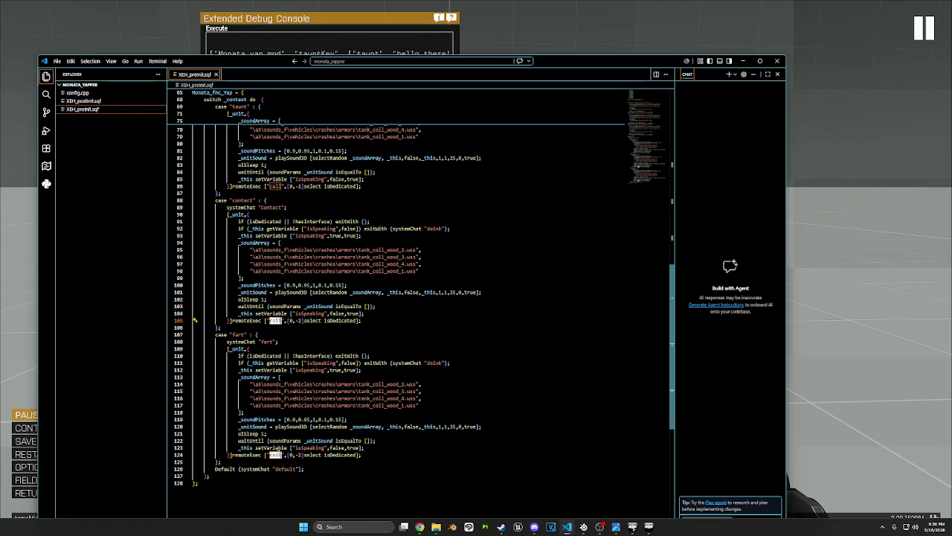
{"action": "scroll", "coordinate": [282, 260], "scroll_direction": "up", "scroll_amount": 3}
{"action": "key", "text": "ctrl+d"}
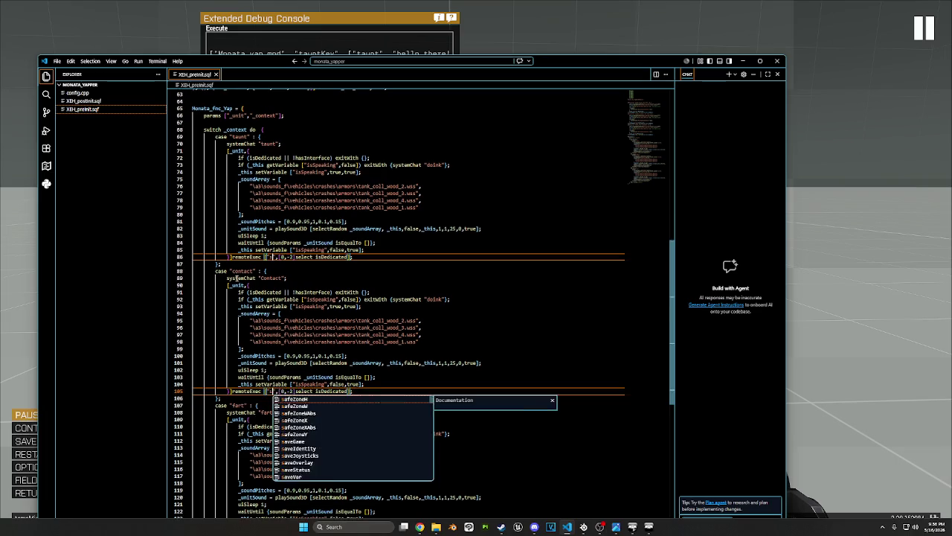
{"action": "type", "text": "spawn"}
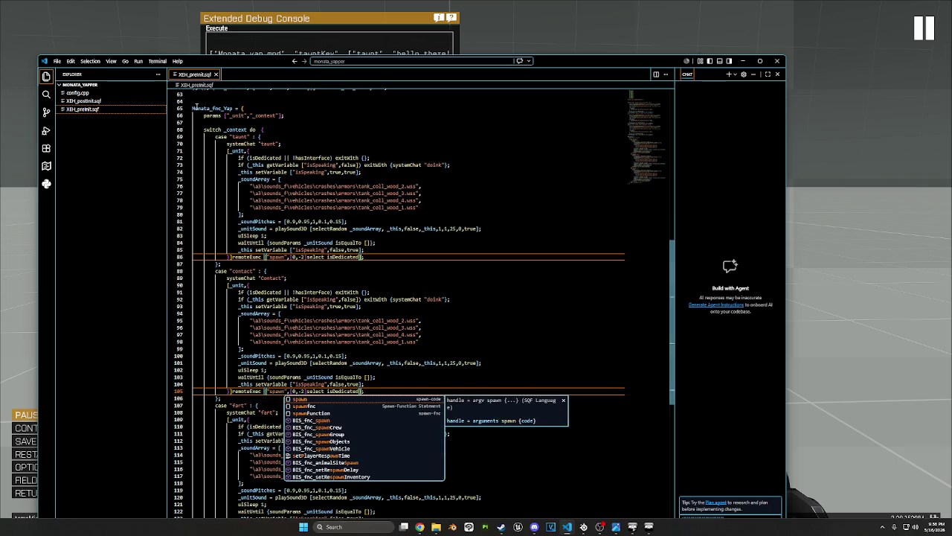
{"action": "left_click", "coordinate": [188, 108]}
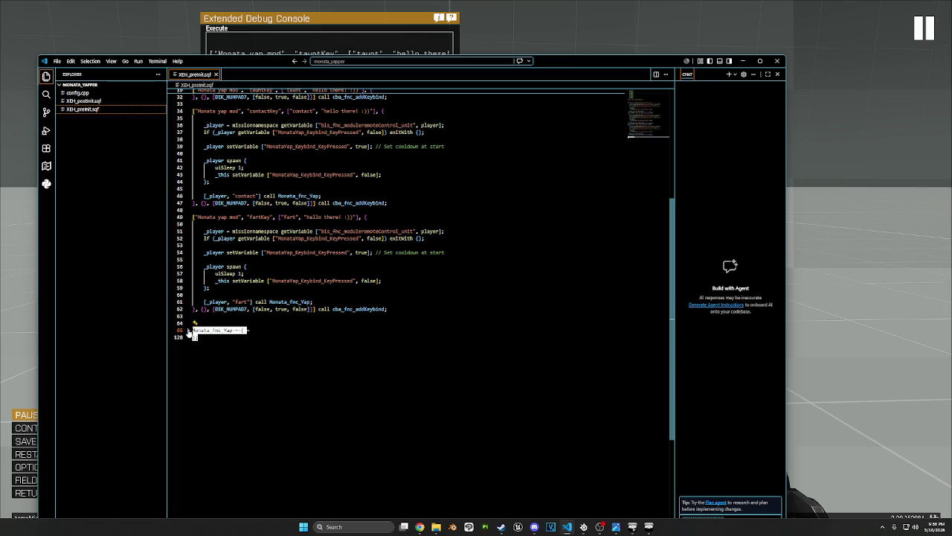
Paste the updated script into Arma 3's debug console and run it locally
{"action": "key", "text": "alt+Tab"}
{"action": "key", "text": "ctrl+a"}
{"action": "key", "text": "ctrl+v"}
{"action": "left_click", "coordinate": [408, 368]}
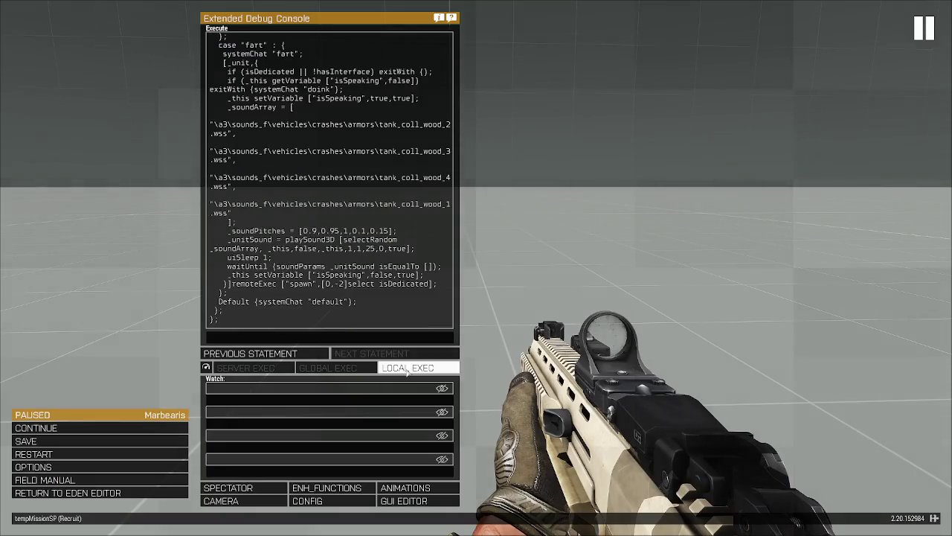
Test the voice lines in game: taunt three times, contact twice, fart three times
{"action": "key", "text": "Escape"}
{"action": "key", "text": "t"}
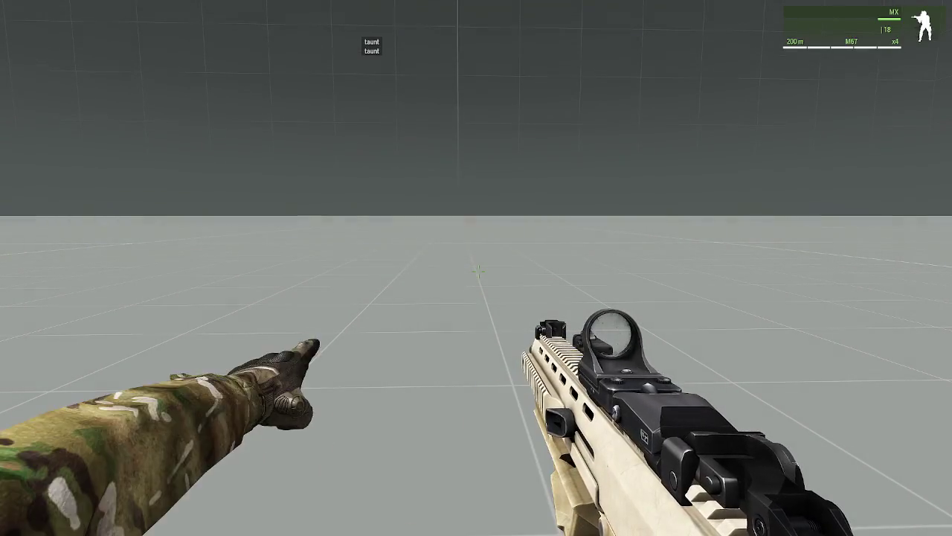
{"action": "key", "text": "t"}
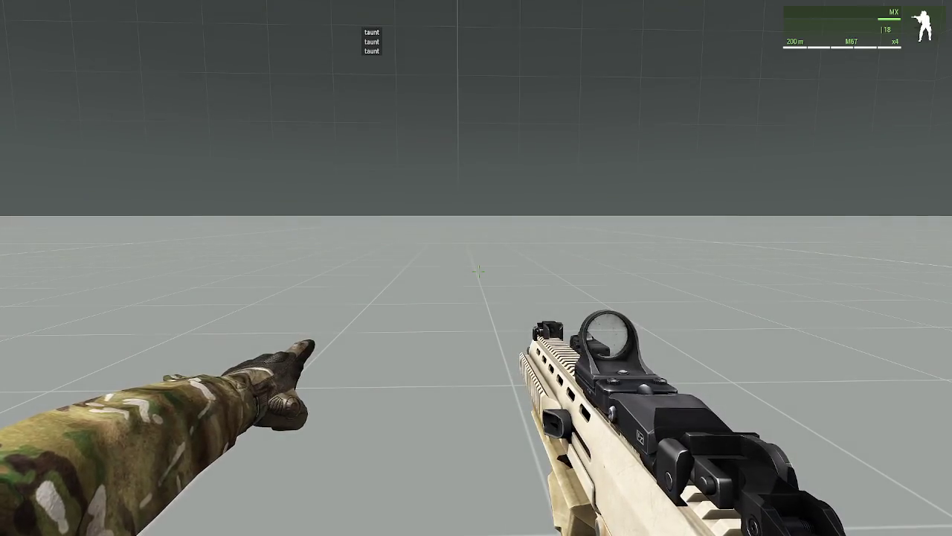
{"action": "key", "text": "t"}
{"action": "key", "text": "c"}
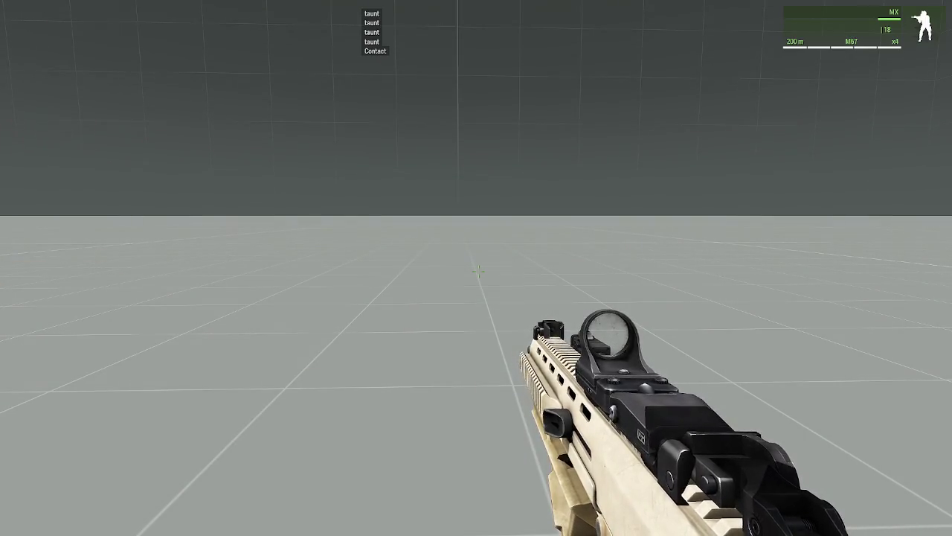
{"action": "key", "text": "c"}
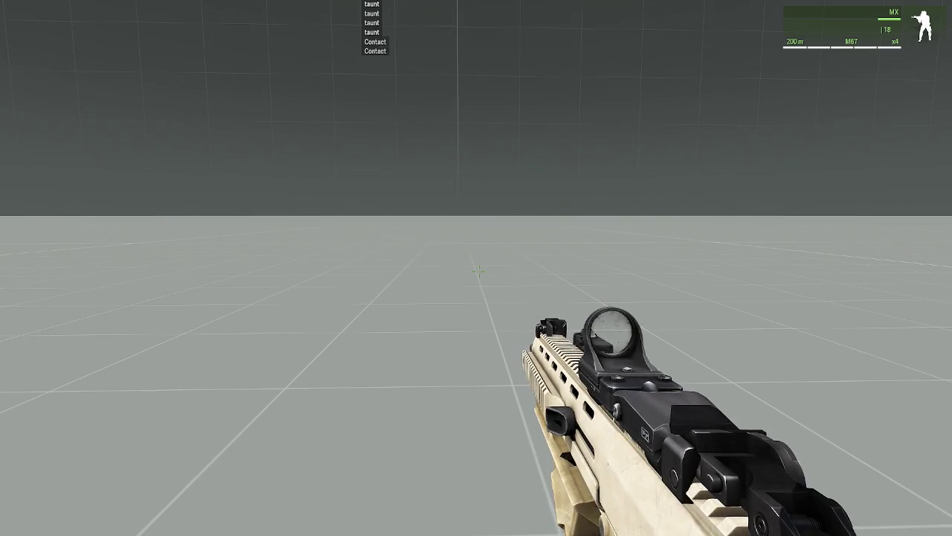
{"action": "key", "text": "f"}
{"action": "key", "text": "f"}
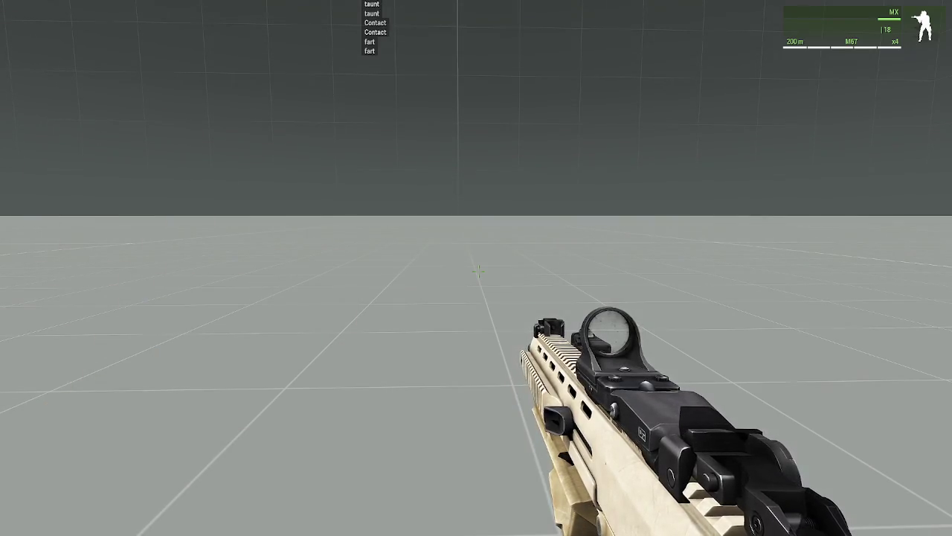
{"action": "key", "text": "f"}
{"action": "key", "text": "f"}
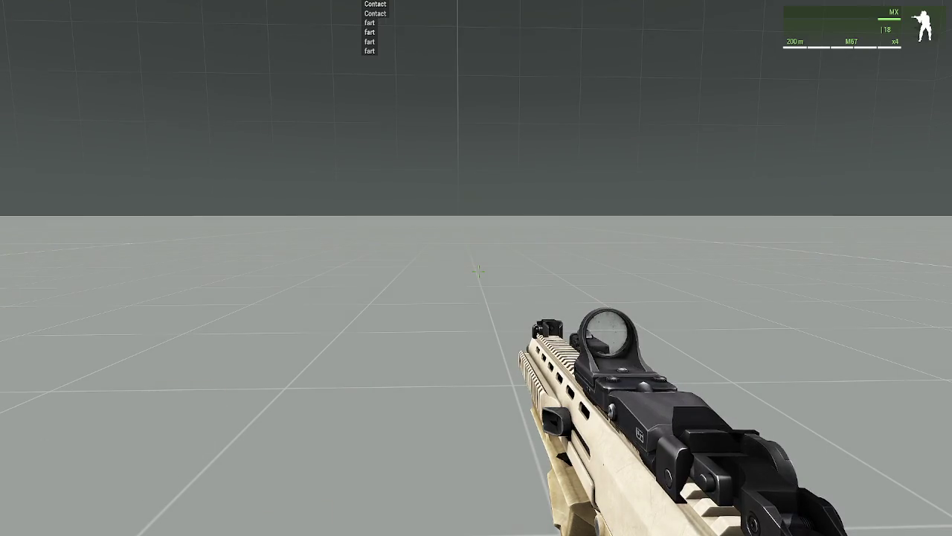
{"action": "key", "text": "f"}
Pause the game with the debug console showing, then switch to the code editor
{"action": "key", "text": "Escape"}
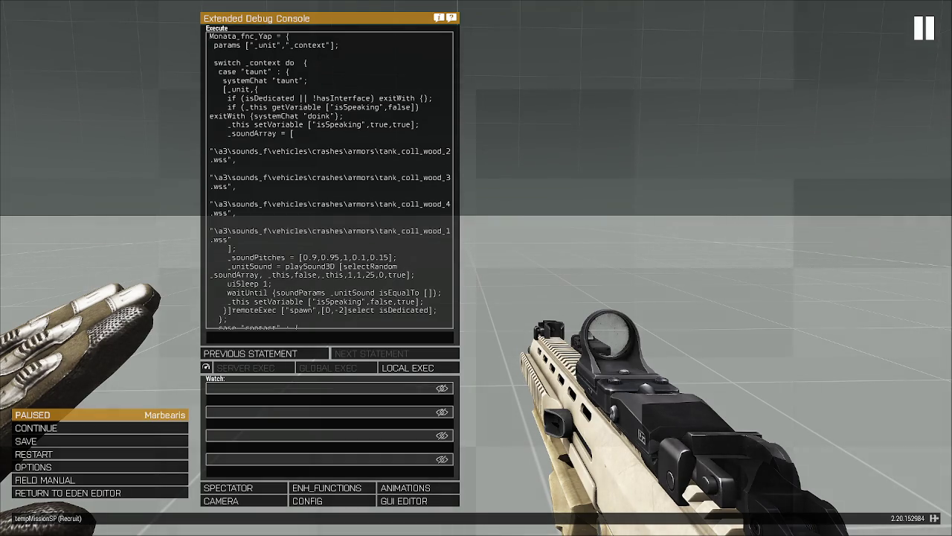
{"action": "key", "text": "Escape"}
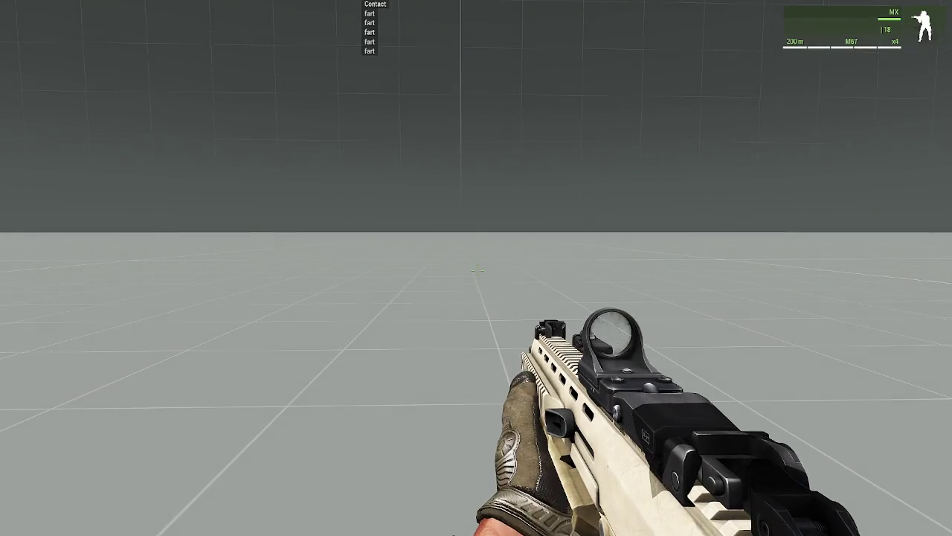
{"action": "key", "text": "Escape"}
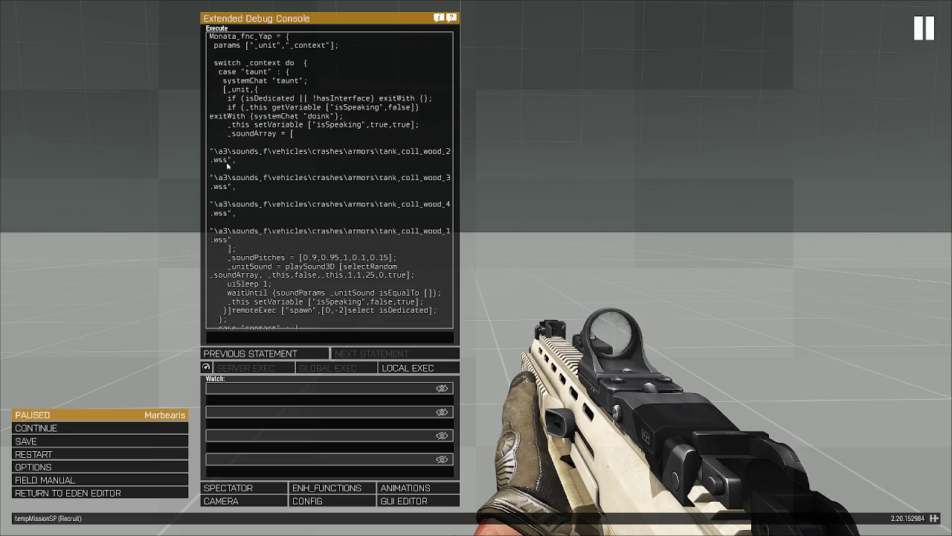
{"action": "key", "text": "alt+Tab"}
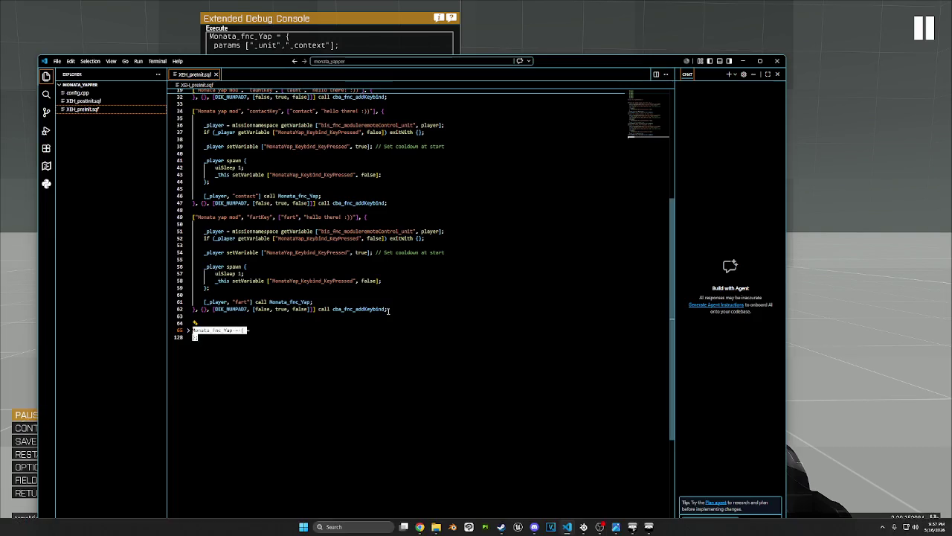
Replace the taunt case's four sound paths with grass_acts_hubabriefing.wss
{"action": "scroll", "coordinate": [190, 352], "scroll_direction": "up", "scroll_amount": 1}
{"action": "left_click", "coordinate": [188, 349]}
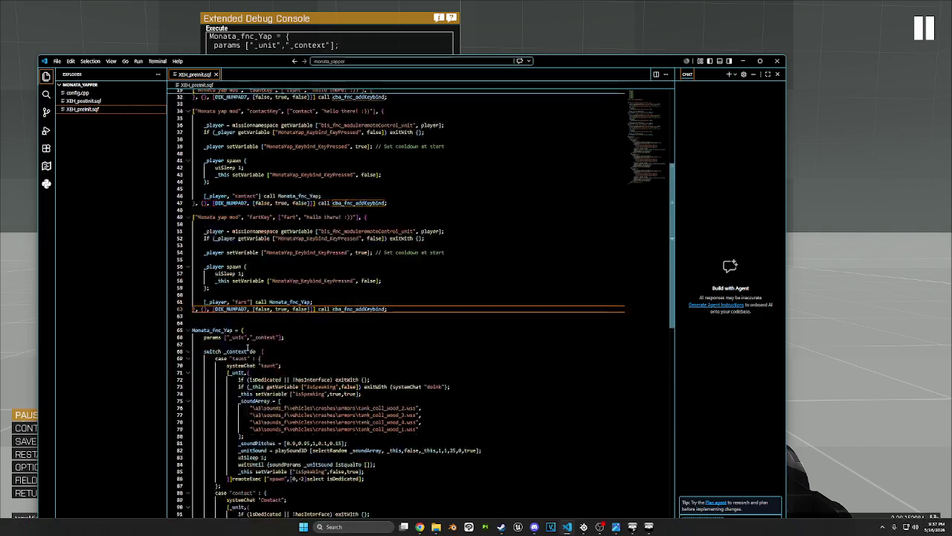
{"action": "scroll", "coordinate": [415, 262], "scroll_direction": "down", "scroll_amount": 10}
{"action": "scroll", "coordinate": [415, 262], "scroll_direction": "up", "scroll_amount": 1}
{"action": "scroll", "coordinate": [415, 262], "scroll_direction": "up", "scroll_amount": 1}
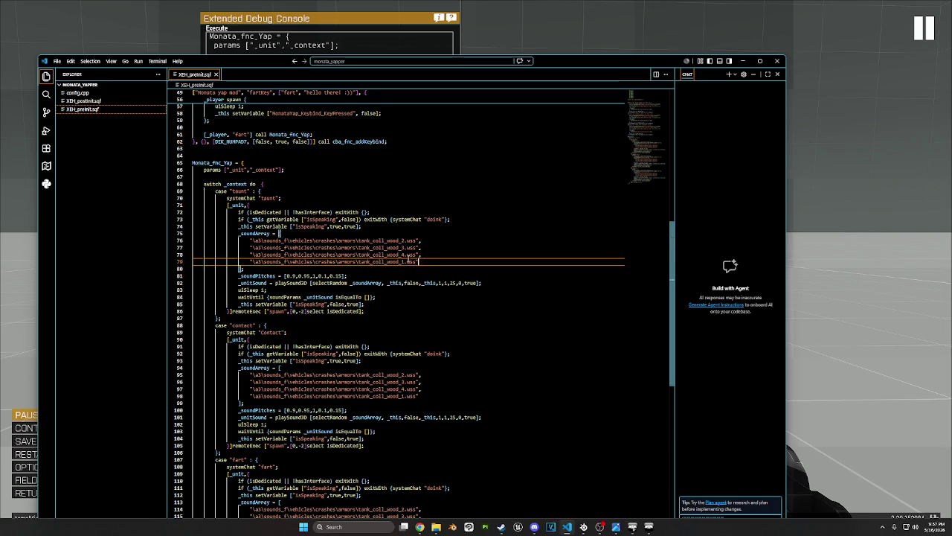
{"action": "left_click_drag", "start_coordinate": [415, 262], "coordinate": [250, 240]}
{"action": "type", "text": "\"P:\\a3\\sounds_f\\characters\\cutscenes\\grass_acts_hubabriefing.wss\""}
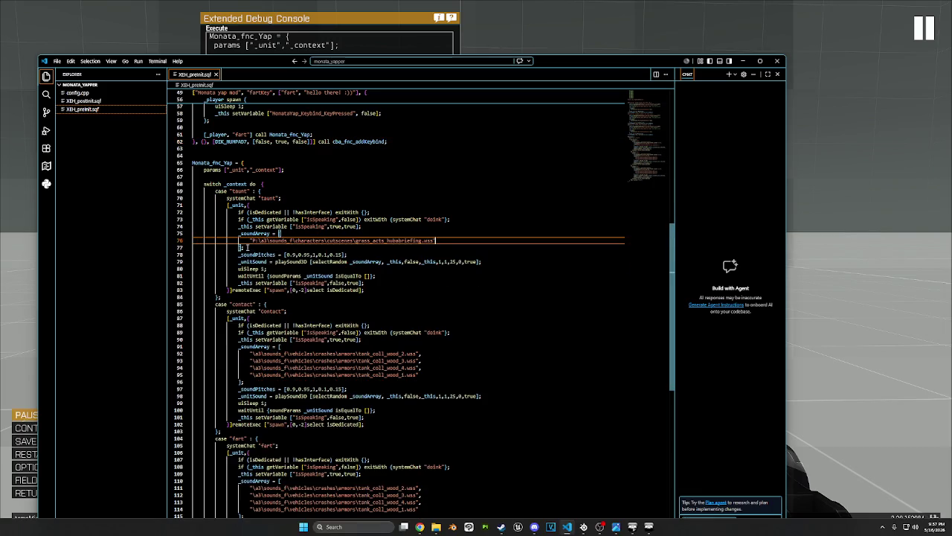
{"action": "left_click", "coordinate": [439, 241]}
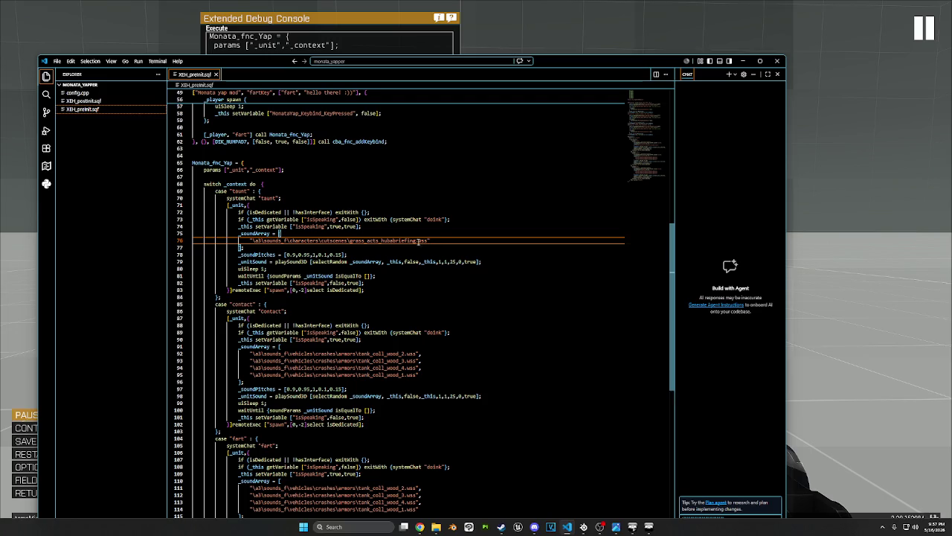
Fold Monata_fnc_Yap and paste it over the code in the game's debug console
{"action": "left_click", "coordinate": [192, 165]}
{"action": "triple_click", "coordinate": [195, 163]}
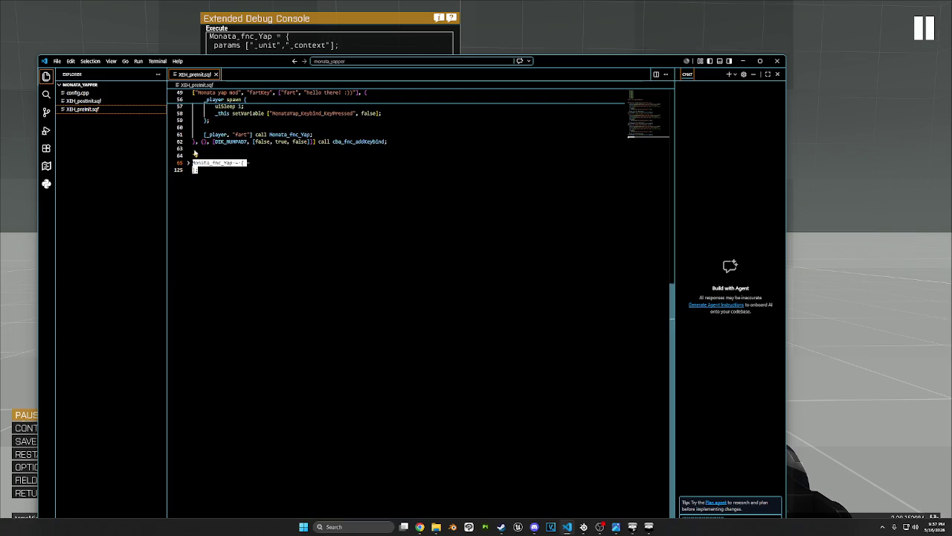
{"action": "left_click", "coordinate": [177, 41]}
{"action": "key", "text": "ctrl+a"}
{"action": "key", "text": "ctrl+v"}
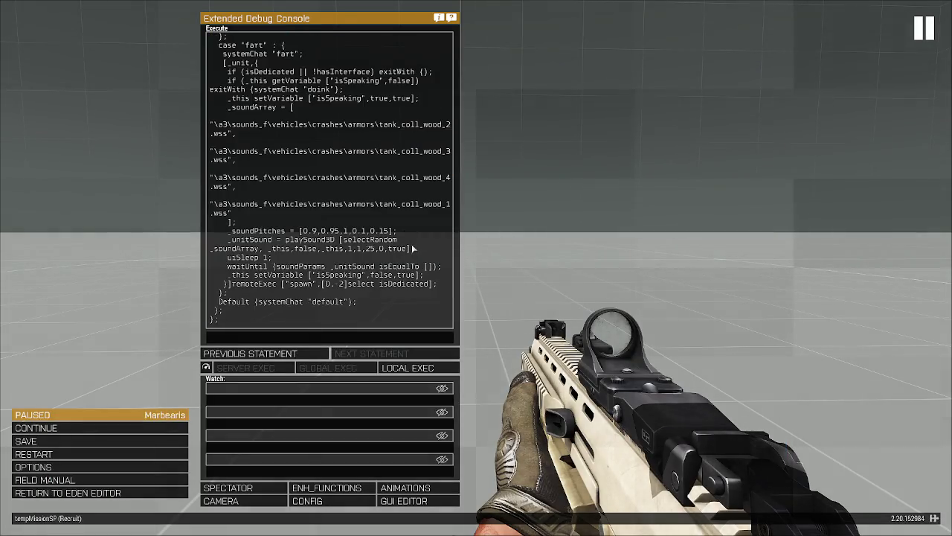
Execute the pasted function locally and resume the game
{"action": "left_click", "coordinate": [408, 368]}
{"action": "key", "text": "Escape"}
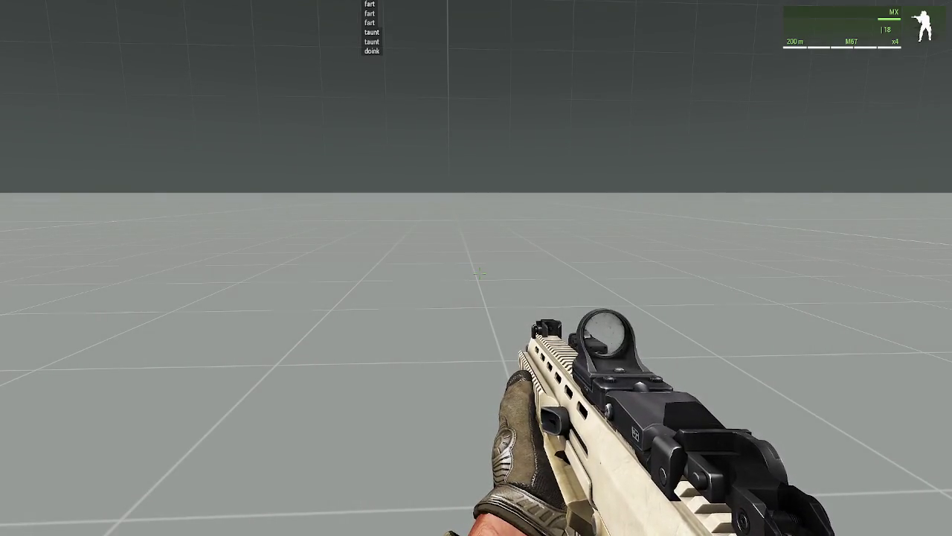
{"action": "key", "text": "Escape"}
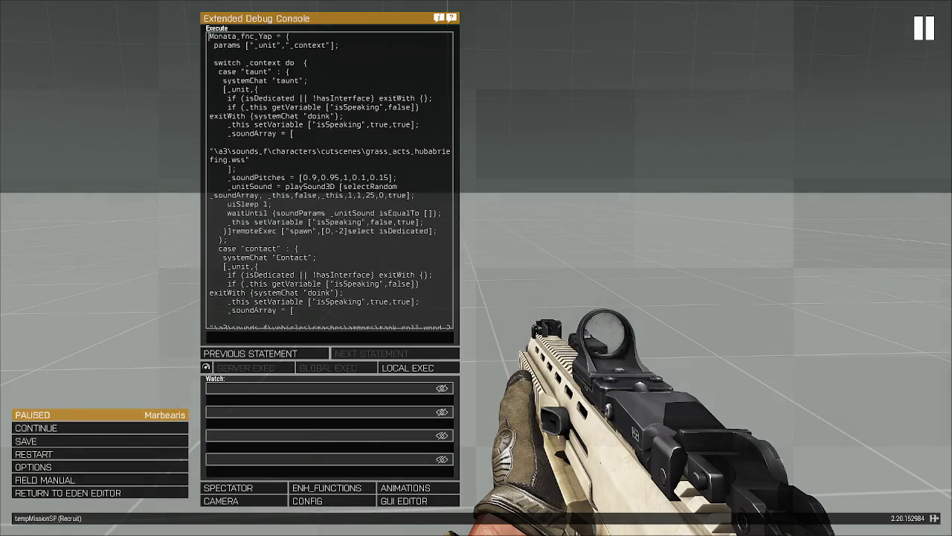
{"action": "key", "text": "Escape"}
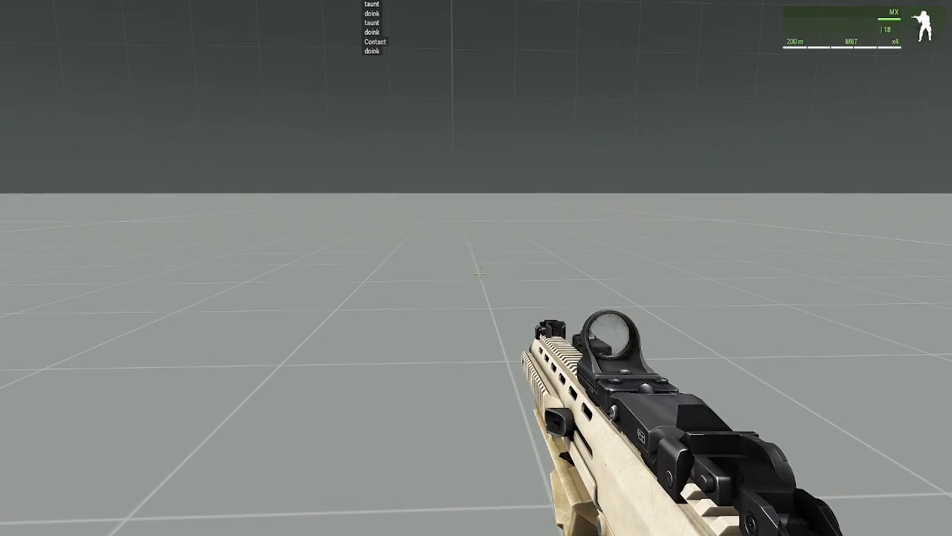
Test the fart line once, taunt six times, and Contact (Ctrl+1) twice
{"action": "key", "text": "f"}
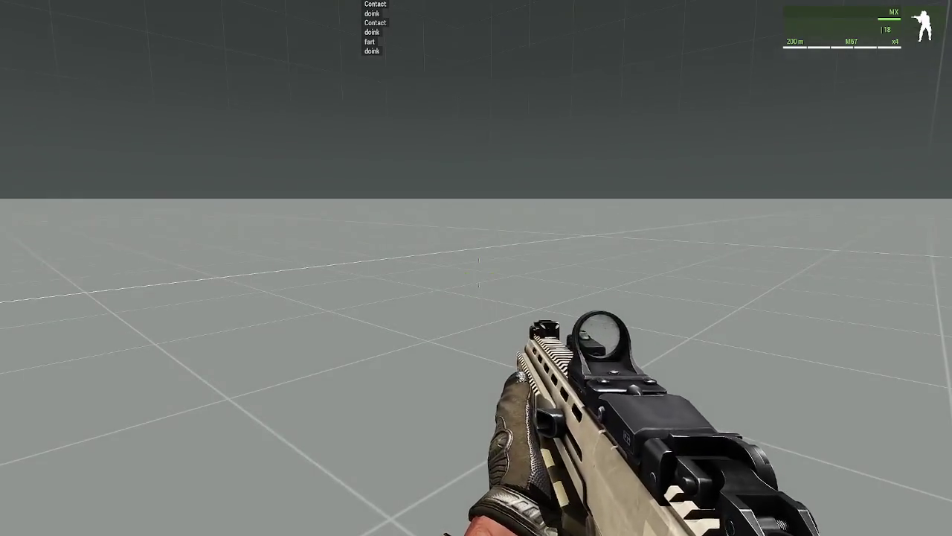
{"action": "key", "text": "t"}
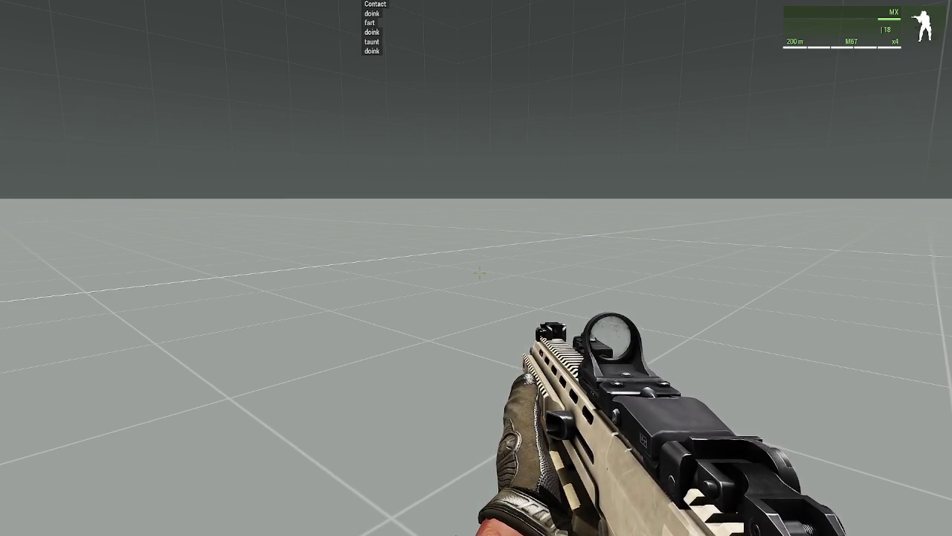
{"action": "key", "text": "t"}
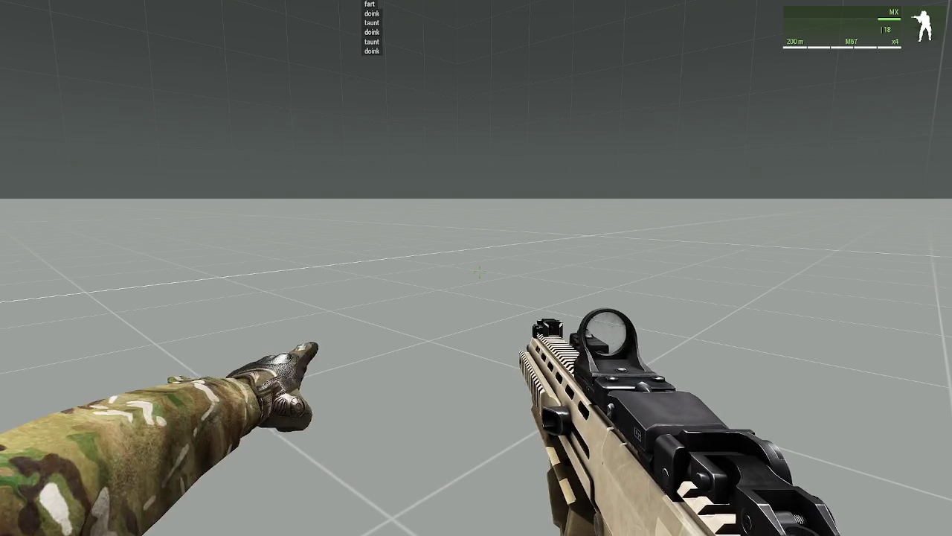
{"action": "key", "text": "t"}
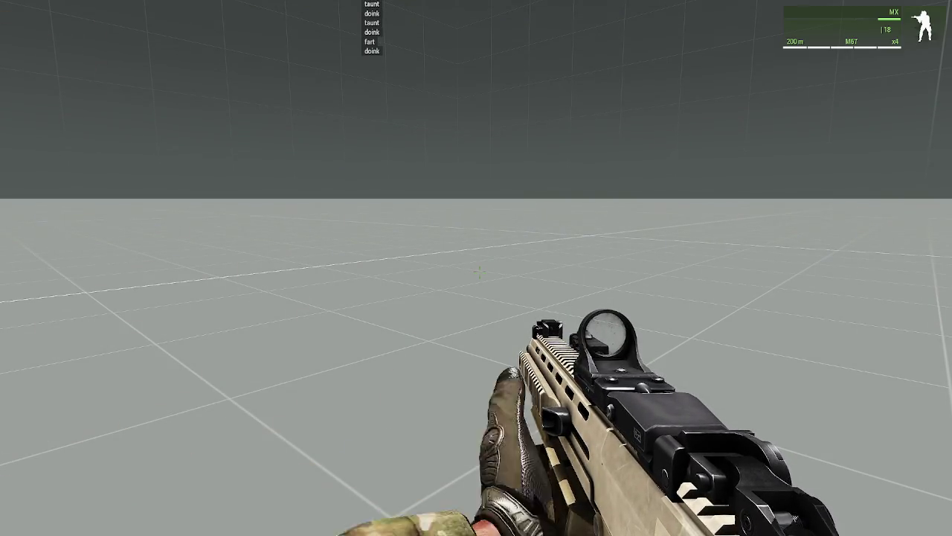
{"action": "key", "text": "t"}
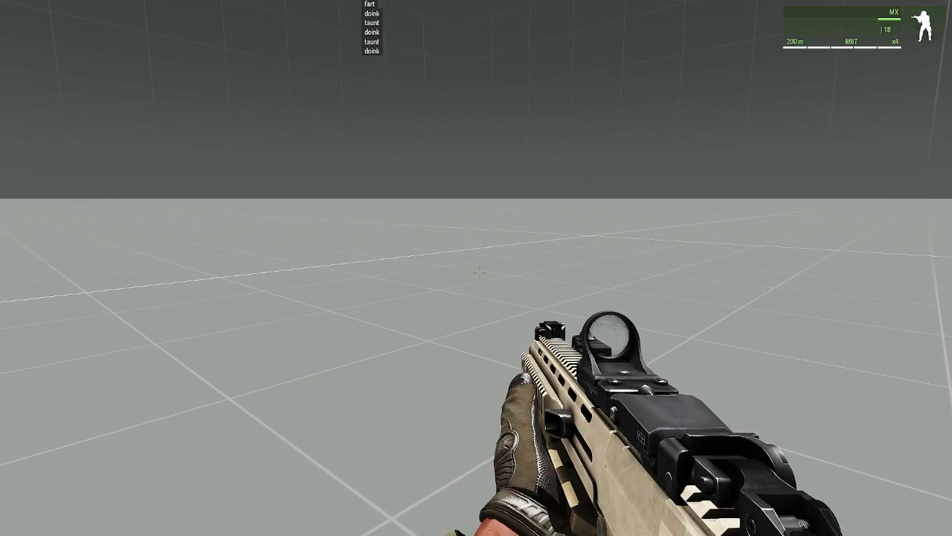
{"action": "key", "text": "t"}
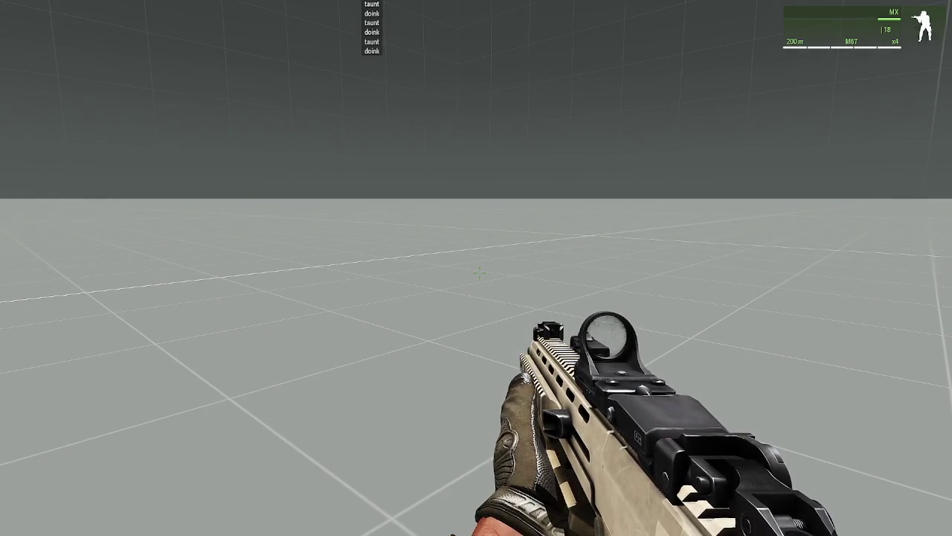
{"action": "key", "text": "t"}
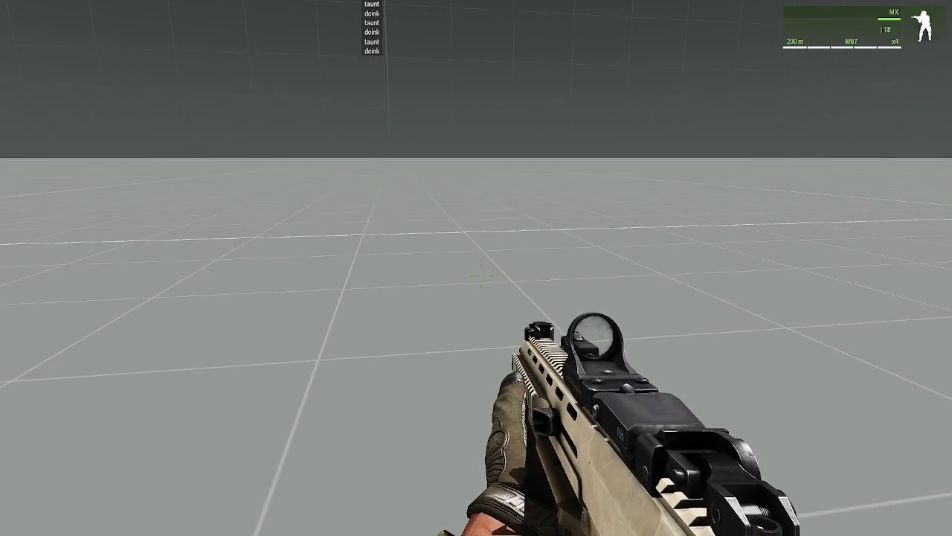
{"action": "key", "text": "ctrl+1"}
{"action": "key", "text": "ctrl+1"}
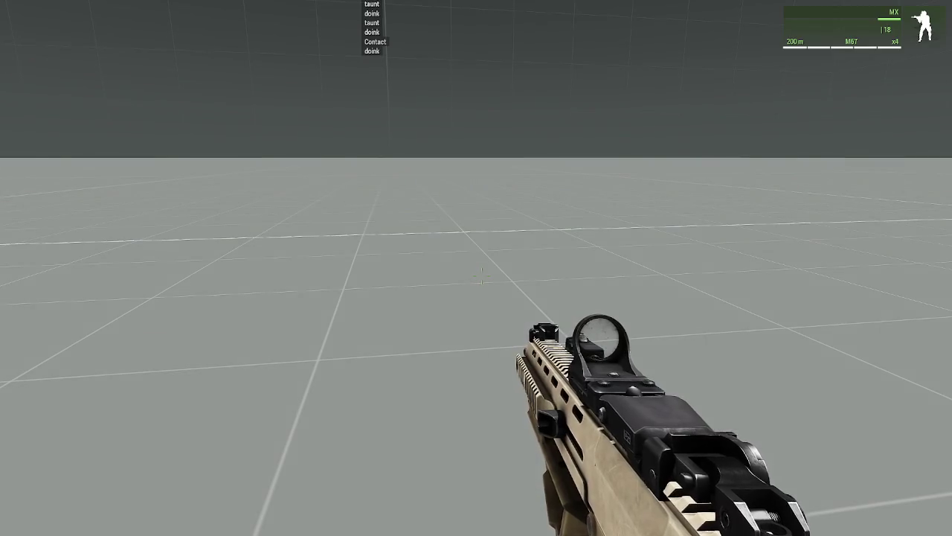
{"action": "key", "text": "ctrl+1"}
In third-person view, test Contact (Ctrl+1) and fart (Ctrl+2) lines, then pause
{"action": "key", "text": "q"}
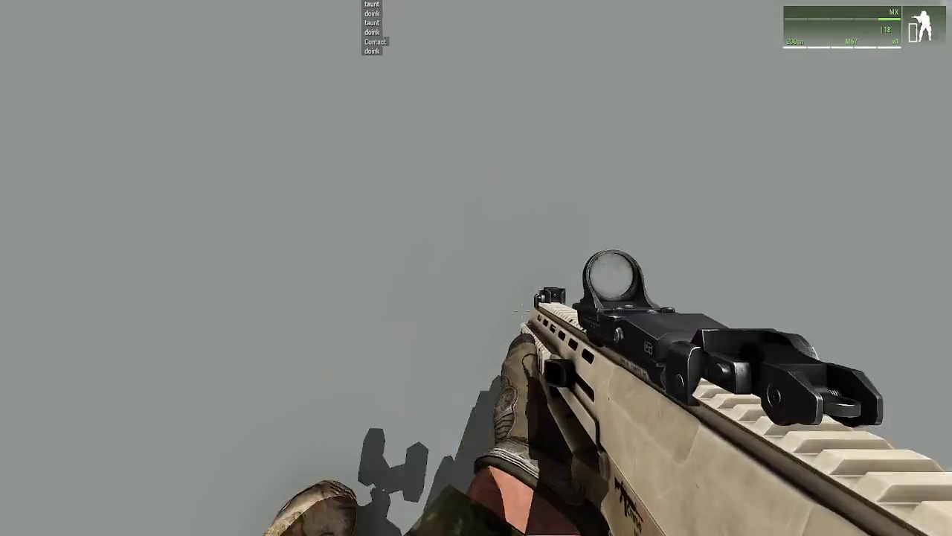
{"action": "key", "text": "KP_Enter"}
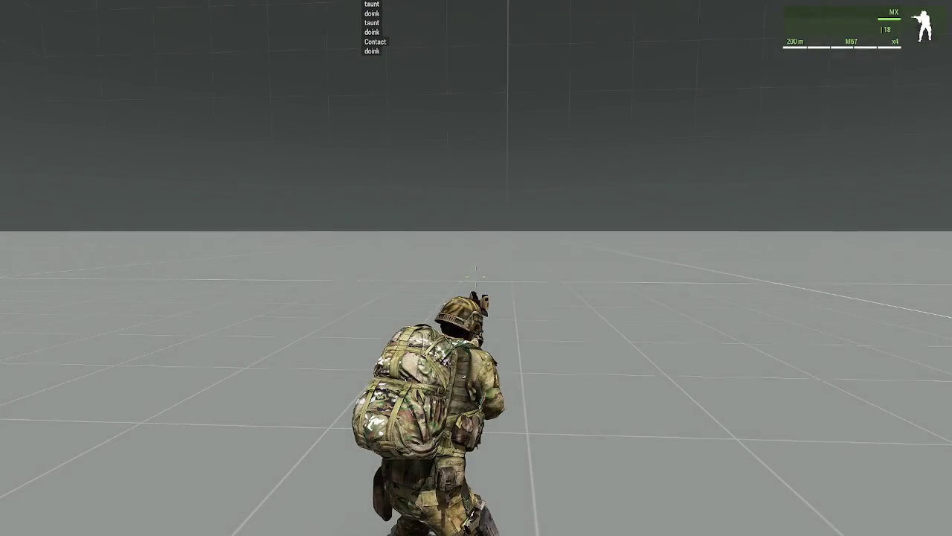
{"action": "key", "text": "ctrl+1"}
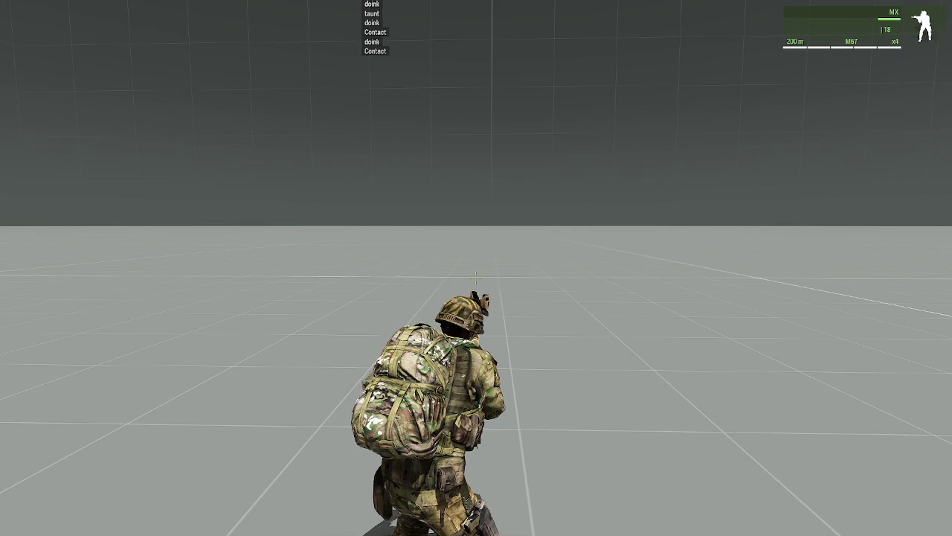
{"action": "key", "text": "ctrl+2"}
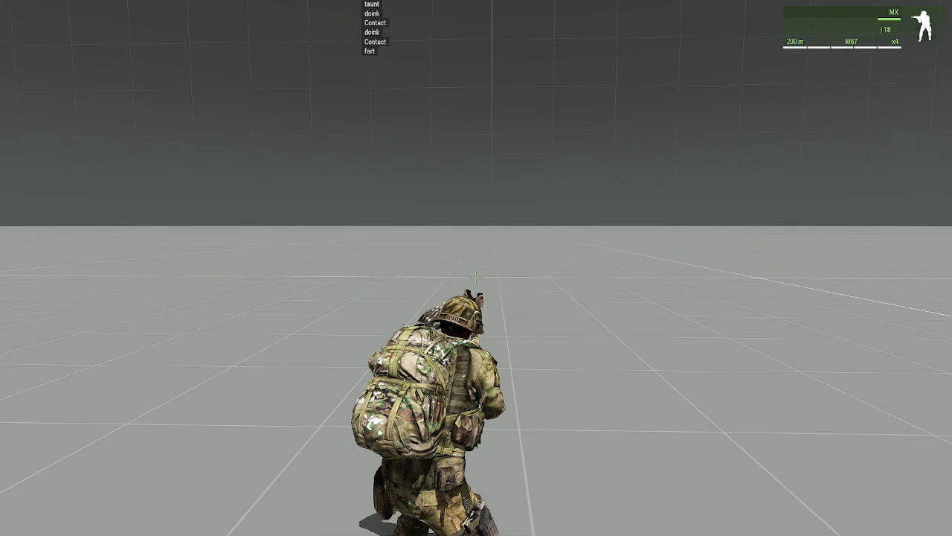
{"action": "key", "text": "ctrl+1"}
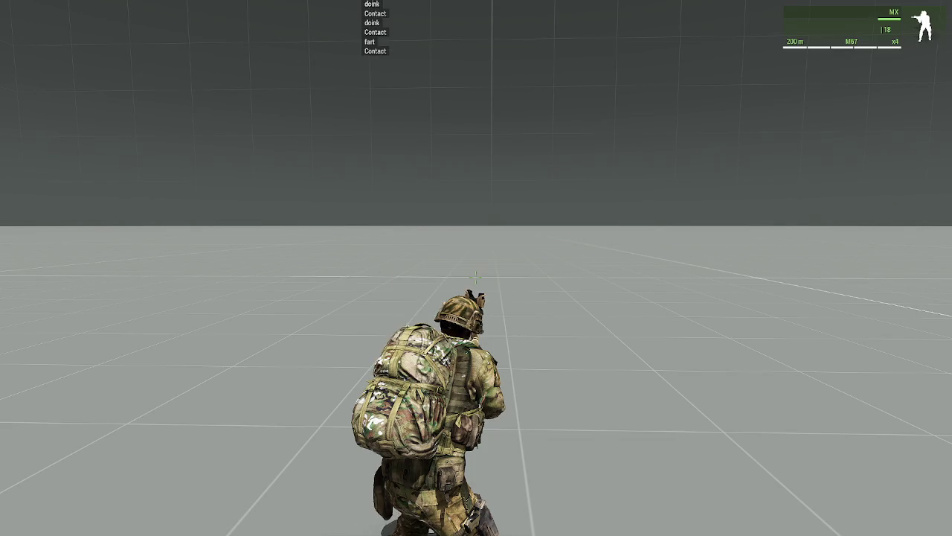
{"action": "key", "text": "ctrl+2"}
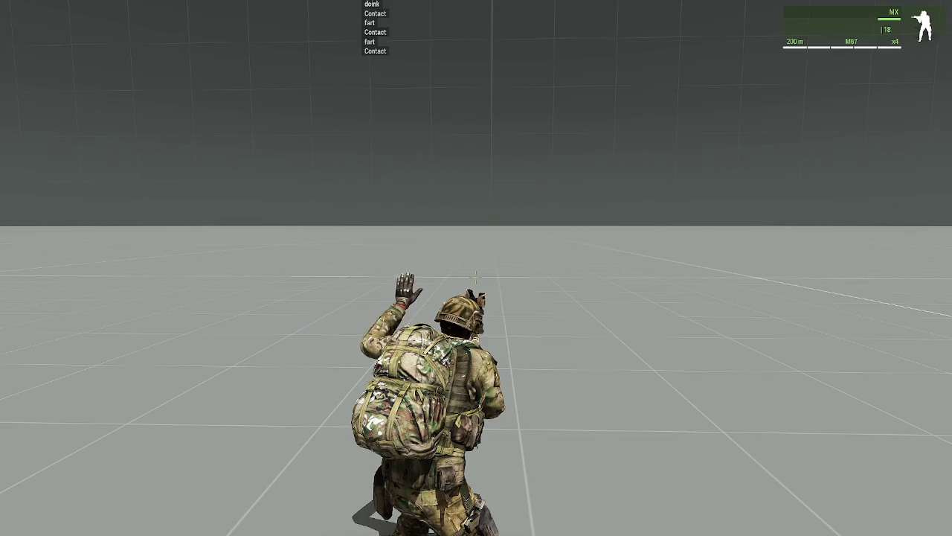
{"action": "key", "text": "Escape"}
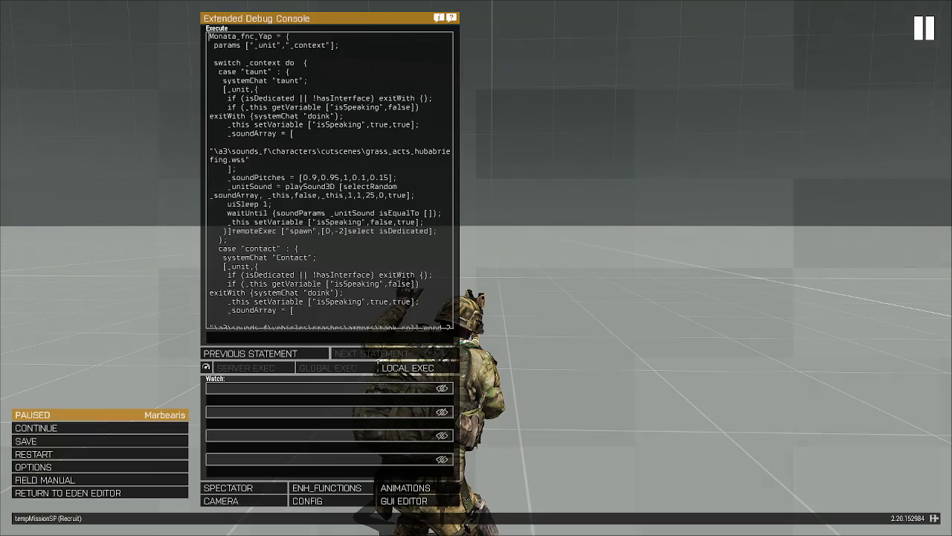
Switch to VS Code and expand the Monata_fnc_Yap block at line 65
{"action": "key", "text": "alt+Tab"}
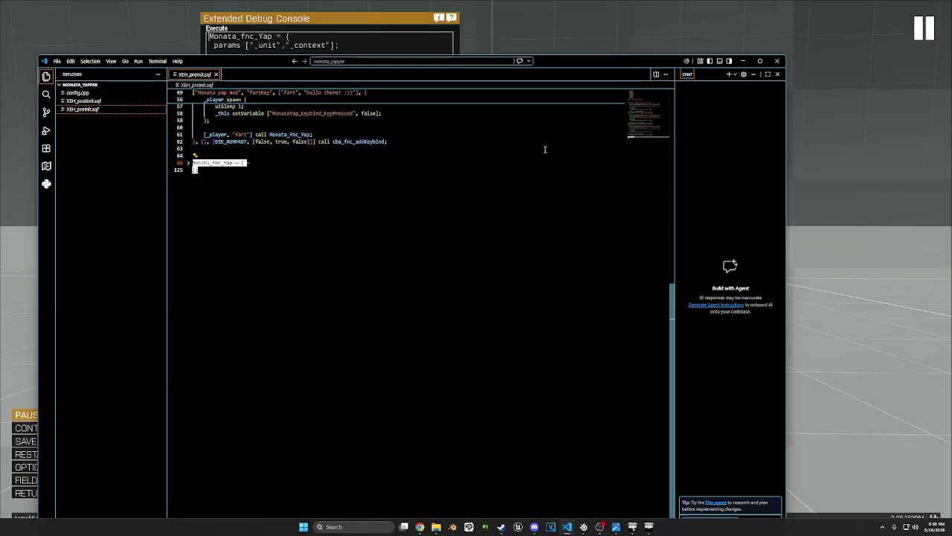
{"action": "left_click", "coordinate": [189, 162]}
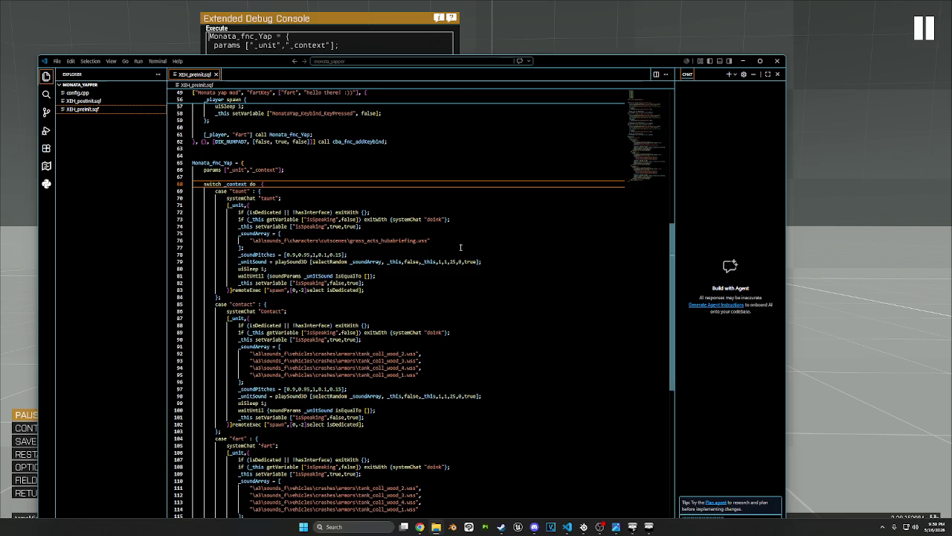
Delete the systemChat "taunt", "Contact" and fart debug lines
{"action": "left_click", "coordinate": [334, 247]}
{"action": "scroll", "coordinate": [334, 171], "scroll_direction": "down", "scroll_amount": 3}
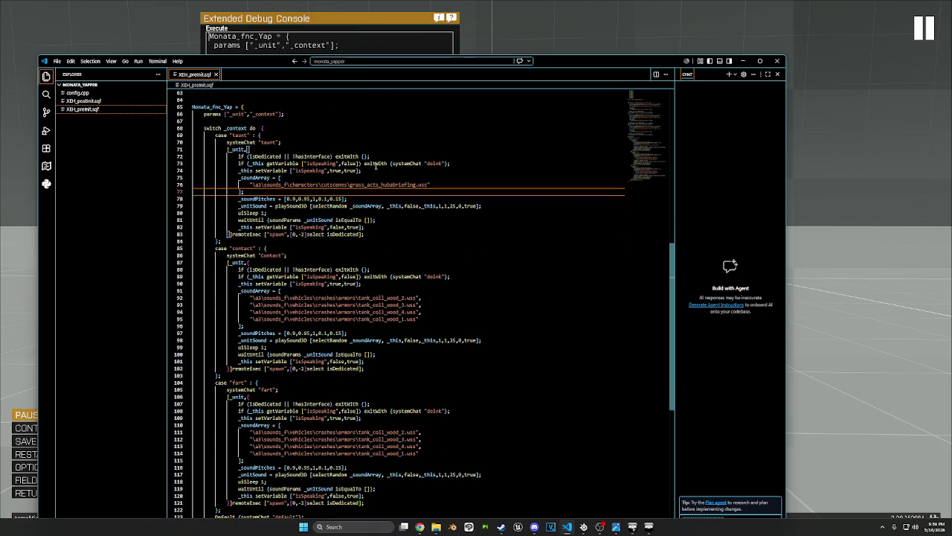
{"action": "left_click_drag", "start_coordinate": [280, 142], "coordinate": [227, 142]}
{"action": "key", "text": "BackSpace"}
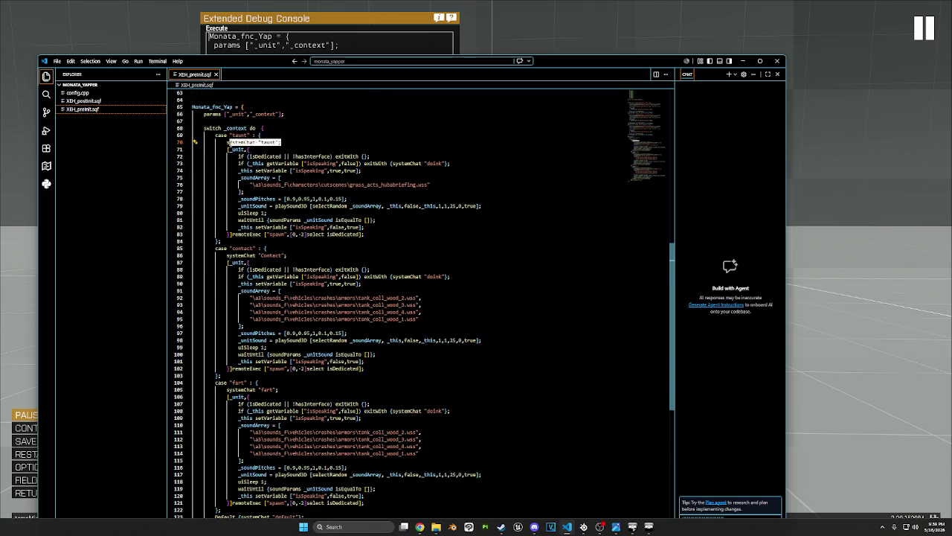
{"action": "left_click_drag", "start_coordinate": [288, 255], "coordinate": [227, 255]}
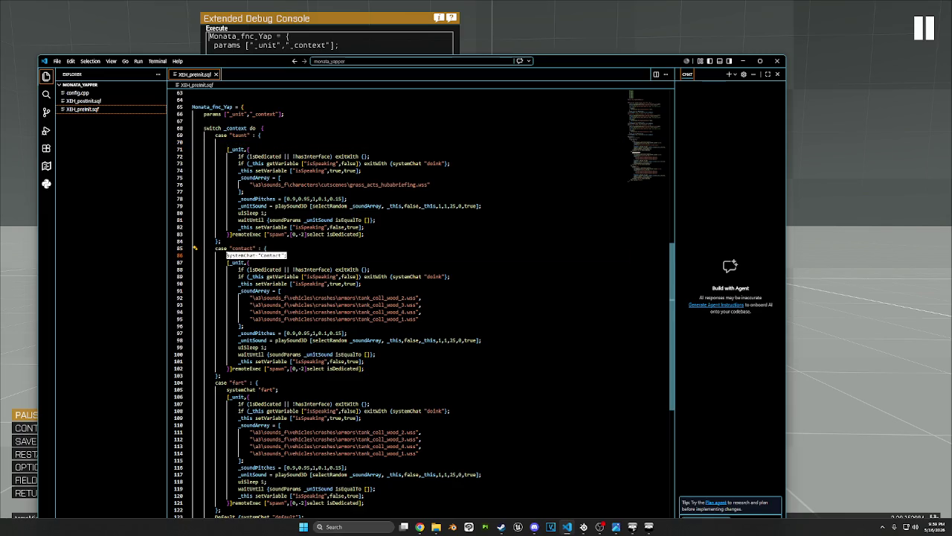
{"action": "key", "text": "BackSpace"}
{"action": "left_click_drag", "start_coordinate": [281, 389], "coordinate": [193, 389]}
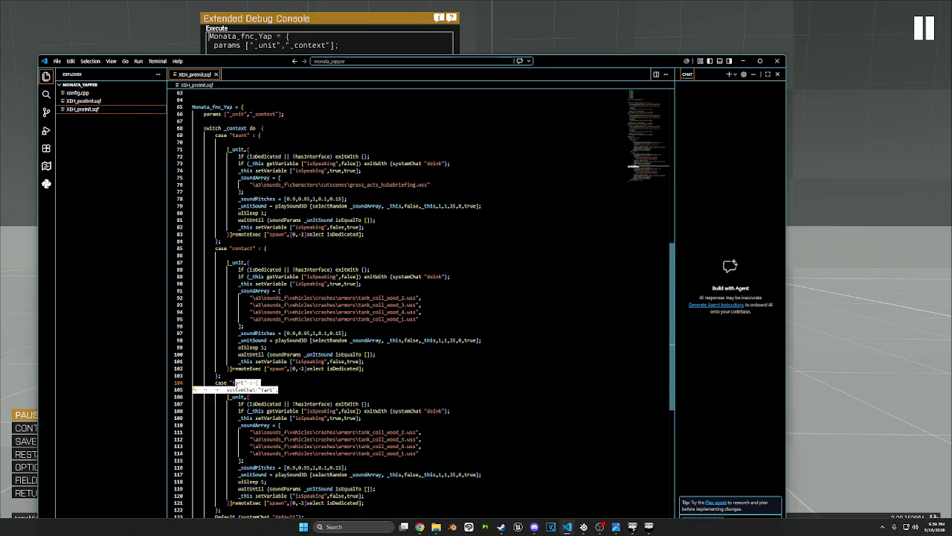
{"action": "key", "text": "BackSpace"}
Scroll back up through the edited Monata_fnc_Yap code
{"action": "scroll", "coordinate": [343, 384], "scroll_direction": "down", "scroll_amount": 3}
{"action": "scroll", "coordinate": [446, 350], "scroll_direction": "up", "scroll_amount": 4}
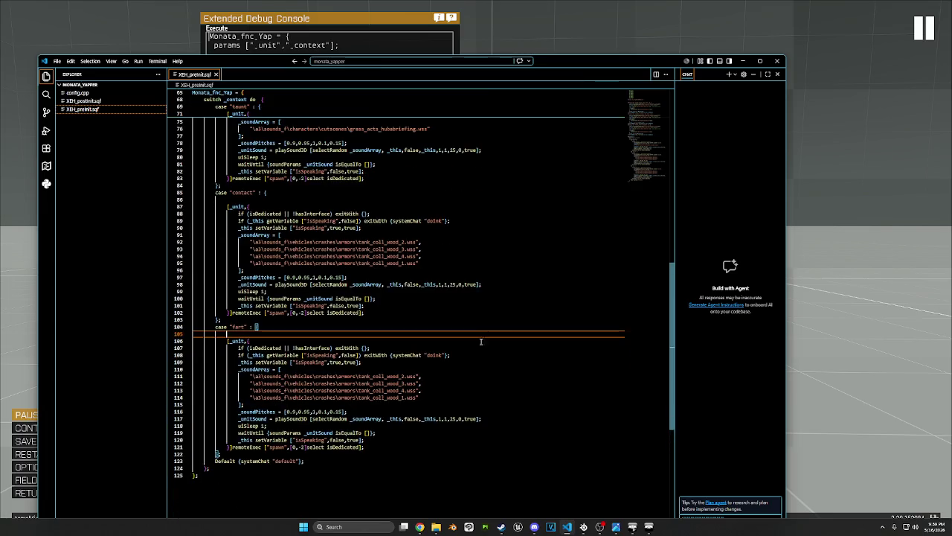
{"action": "scroll", "coordinate": [461, 298], "scroll_direction": "up", "scroll_amount": 4}
{"action": "scroll", "coordinate": [461, 298], "scroll_direction": "up", "scroll_amount": 4}
{"action": "scroll", "coordinate": [483, 268], "scroll_direction": "up", "scroll_amount": 2}
{"action": "left_click", "coordinate": [511, 247]}
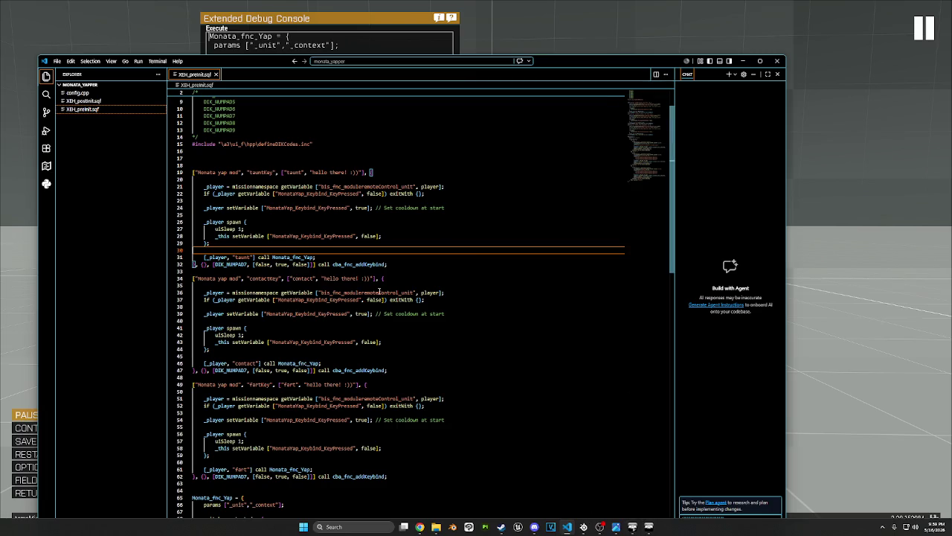
{"action": "scroll", "coordinate": [377, 288], "scroll_direction": "up", "scroll_amount": 2}
{"action": "scroll", "coordinate": [377, 288], "scroll_direction": "down", "scroll_amount": 2}
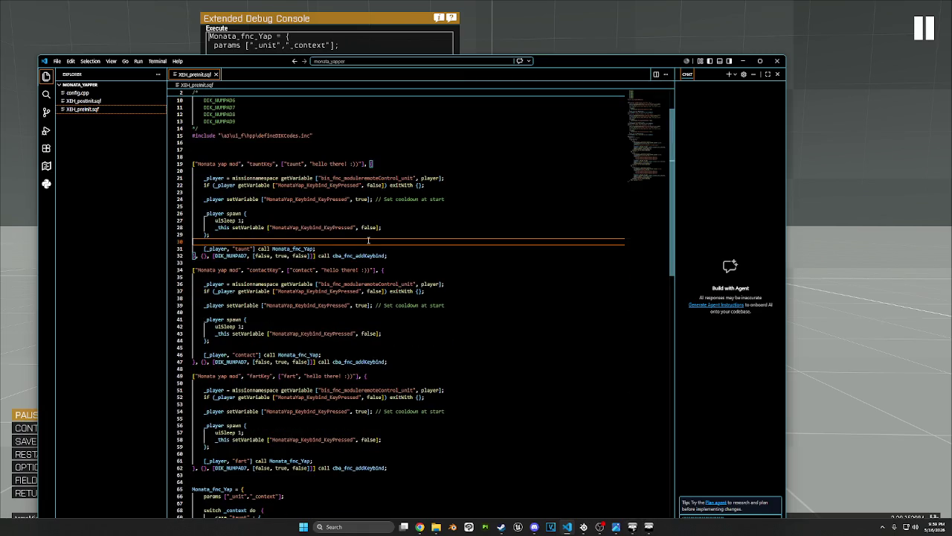
Fold the taunt, contact and fart keybind blocks and the Monata_fnc_Yap function
{"action": "scroll", "coordinate": [368, 239], "scroll_direction": "down", "scroll_amount": 3}
{"action": "left_click", "coordinate": [511, 258]}
{"action": "scroll", "coordinate": [511, 258], "scroll_direction": "down", "scroll_amount": 3}
{"action": "scroll", "coordinate": [411, 389], "scroll_direction": "up", "scroll_amount": 2}
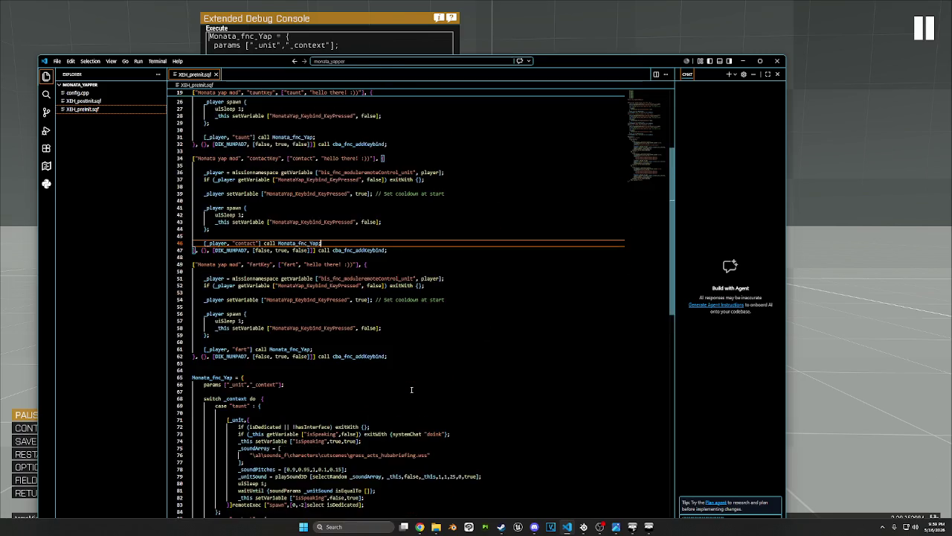
{"action": "scroll", "coordinate": [412, 389], "scroll_direction": "up", "scroll_amount": 6}
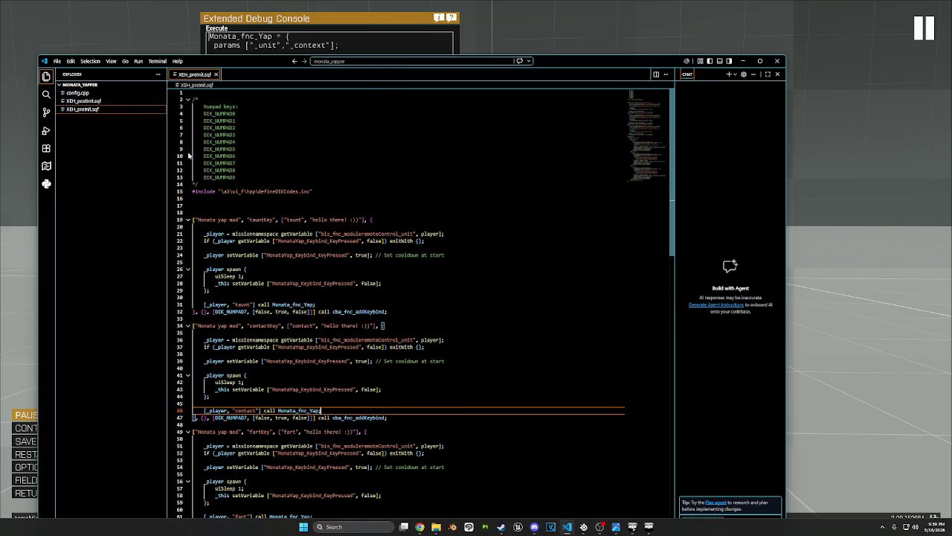
{"action": "left_click", "coordinate": [188, 219]}
{"action": "left_click", "coordinate": [188, 240]}
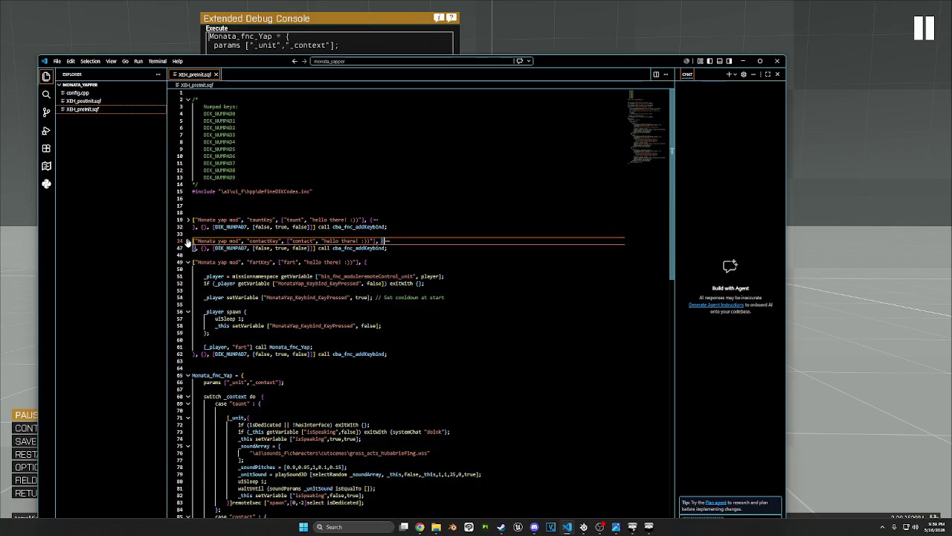
{"action": "left_click", "coordinate": [188, 262]}
{"action": "left_click", "coordinate": [188, 290]}
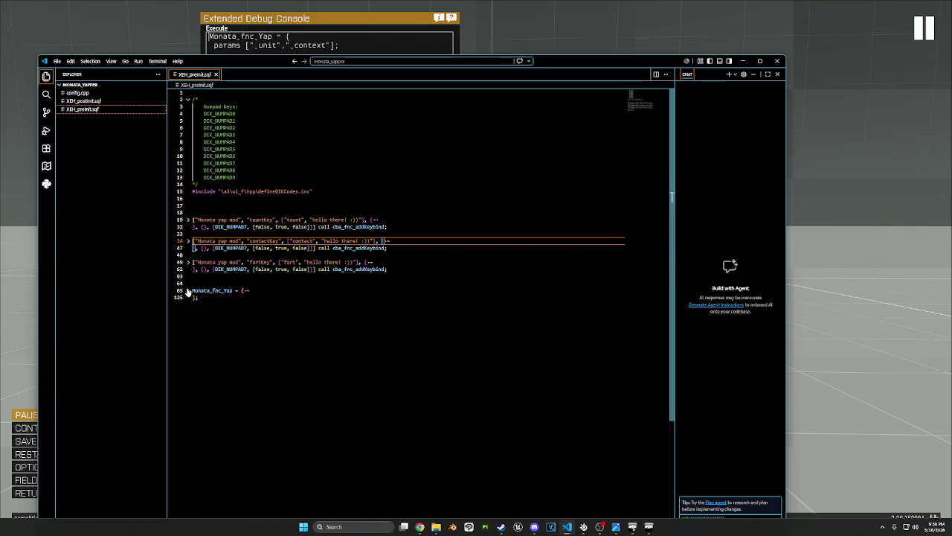
Copy Monata_fnc_Yap into Arma 3's debug console, execute it locally, and resume
{"action": "left_click", "coordinate": [215, 321]}
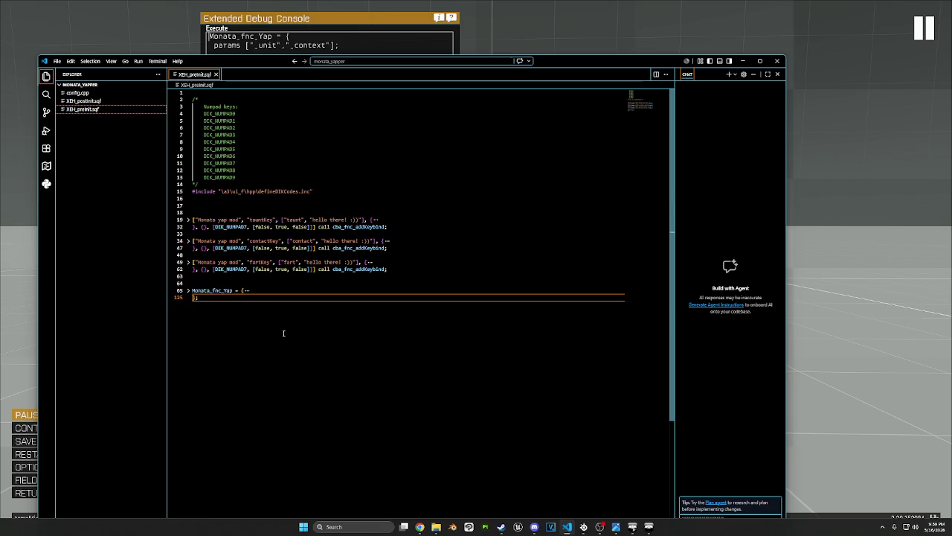
{"action": "left_click", "coordinate": [192, 290], "text": "shift"}
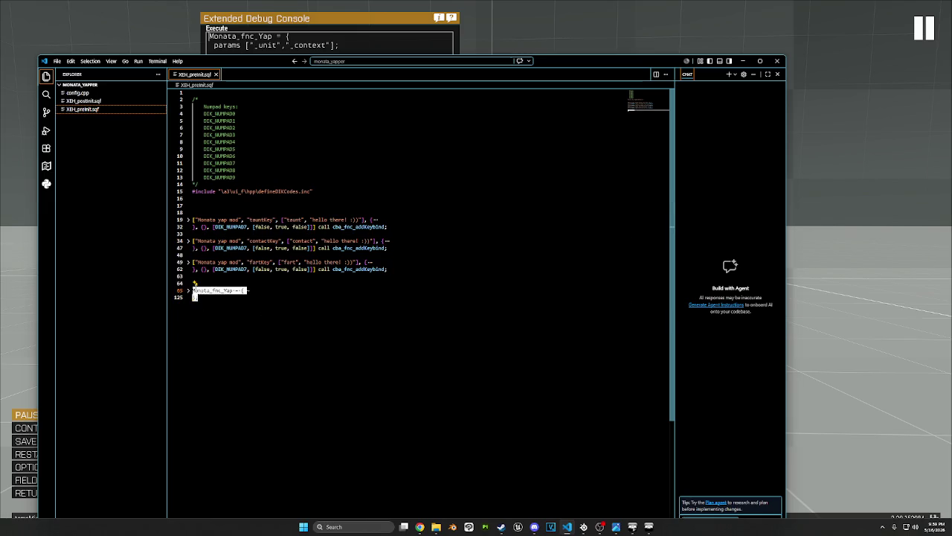
{"action": "key", "text": "ctrl+c"}
{"action": "key", "text": "alt+Tab"}
{"action": "key", "text": "ctrl+v"}
{"action": "left_click", "coordinate": [417, 366]}
{"action": "key", "text": "Escape"}
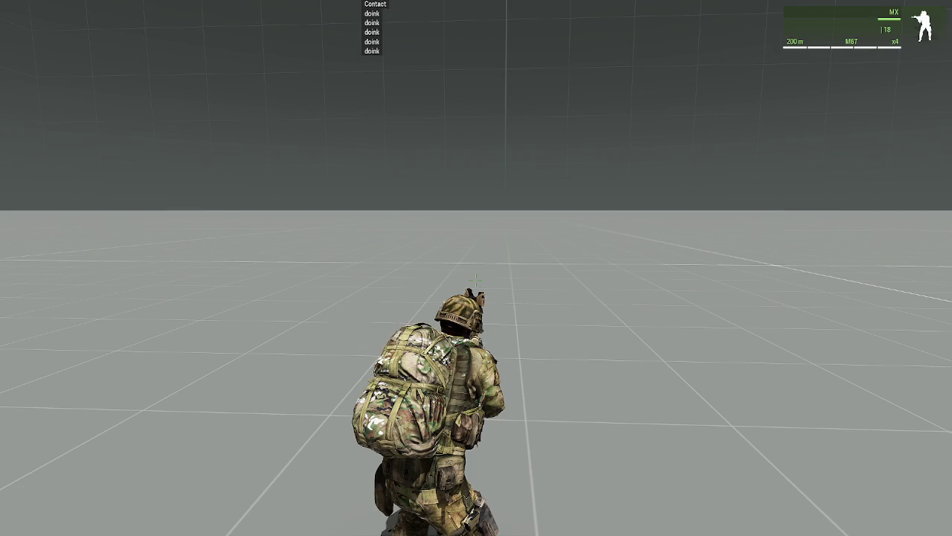
Pause the game and return to XEH_preInit.sqf in VS Code
{"action": "key", "text": "Escape"}
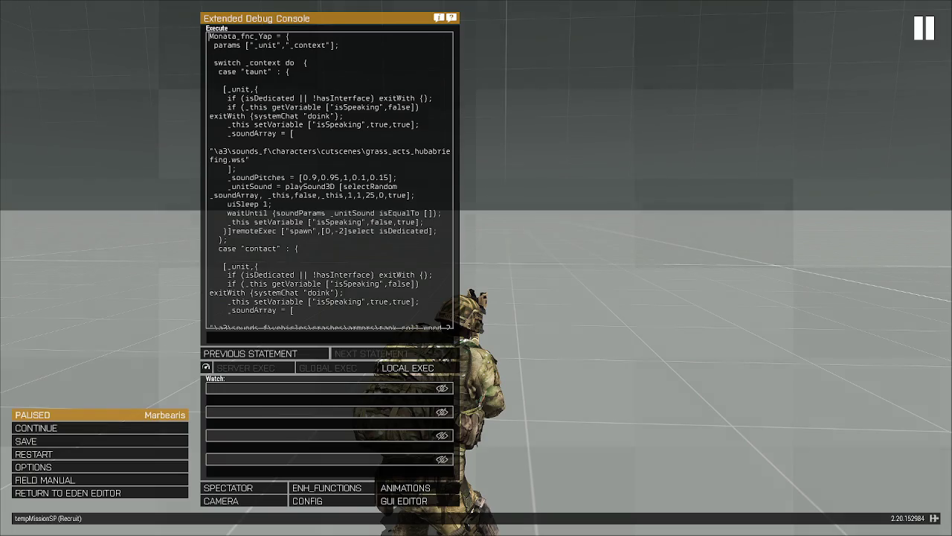
{"action": "key", "text": "Escape"}
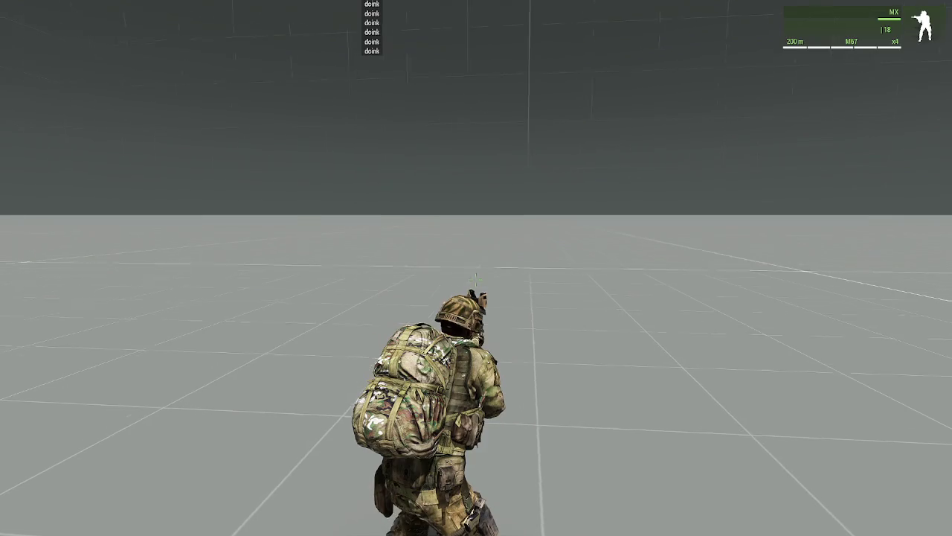
{"action": "key", "text": "Escape"}
{"action": "key", "text": "alt+Tab"}
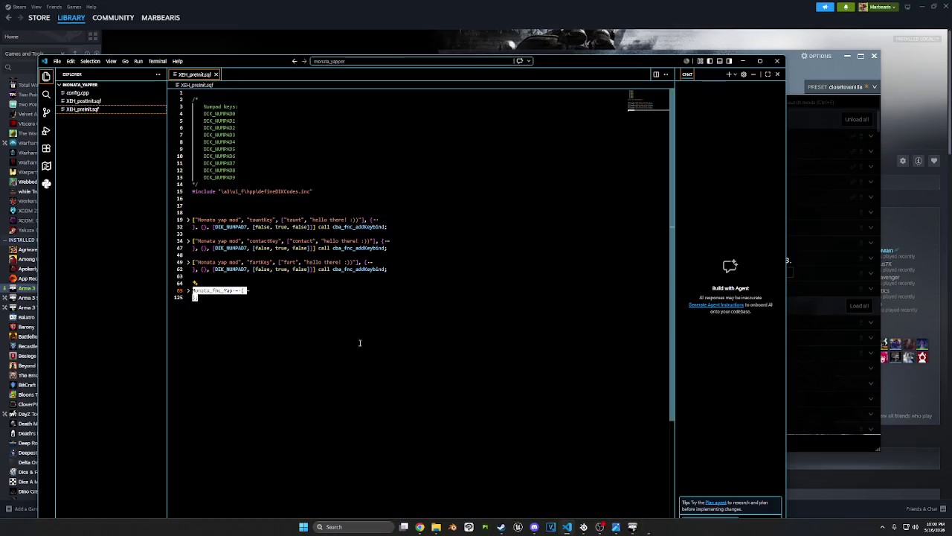
{"action": "key", "text": "ctrl+a"}
Look through XEH_postinit.sqf and XEH_preinit.sqf, ending on config.cpp
{"action": "left_click", "coordinate": [376, 329]}
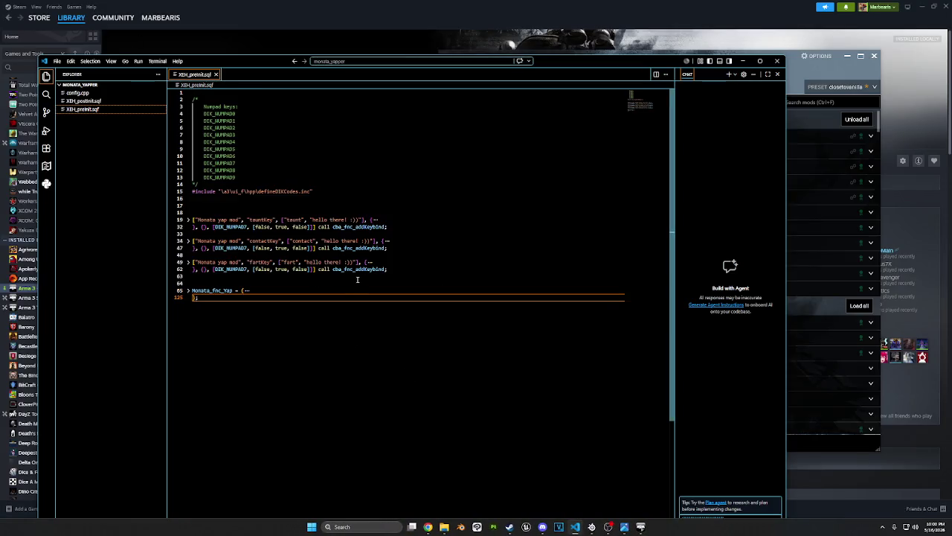
{"action": "left_click", "coordinate": [104, 101]}
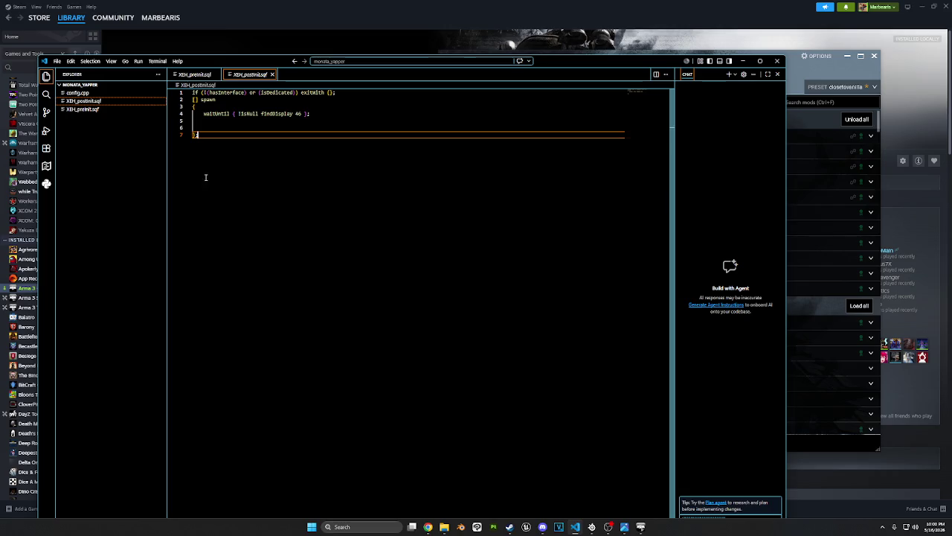
{"action": "left_click", "coordinate": [74, 93]}
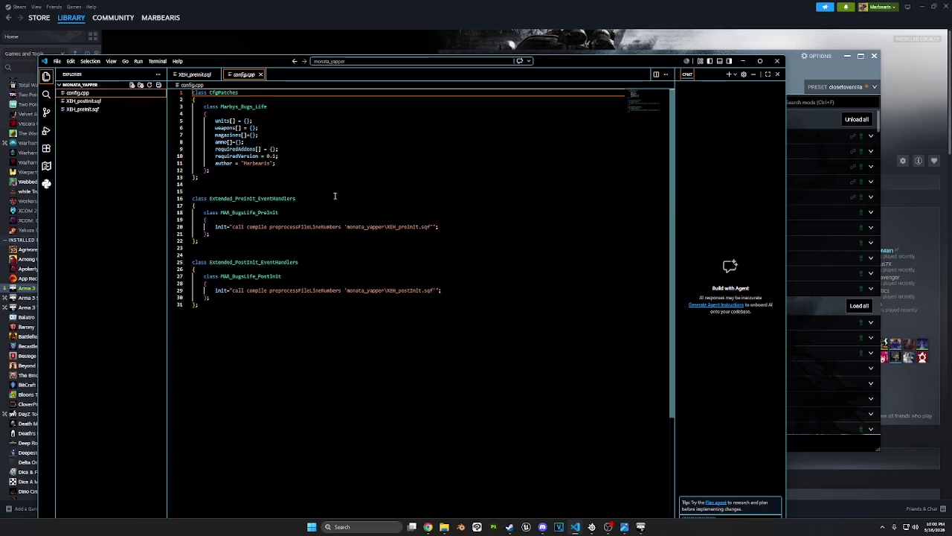
{"action": "left_click", "coordinate": [83, 109]}
{"action": "left_click", "coordinate": [449, 240]}
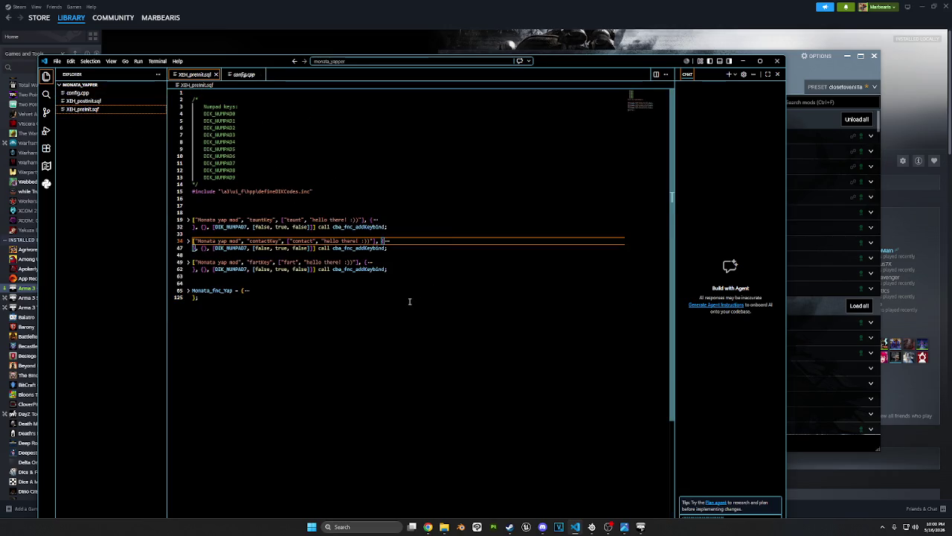
{"action": "left_click", "coordinate": [411, 300]}
{"action": "left_click", "coordinate": [79, 94]}
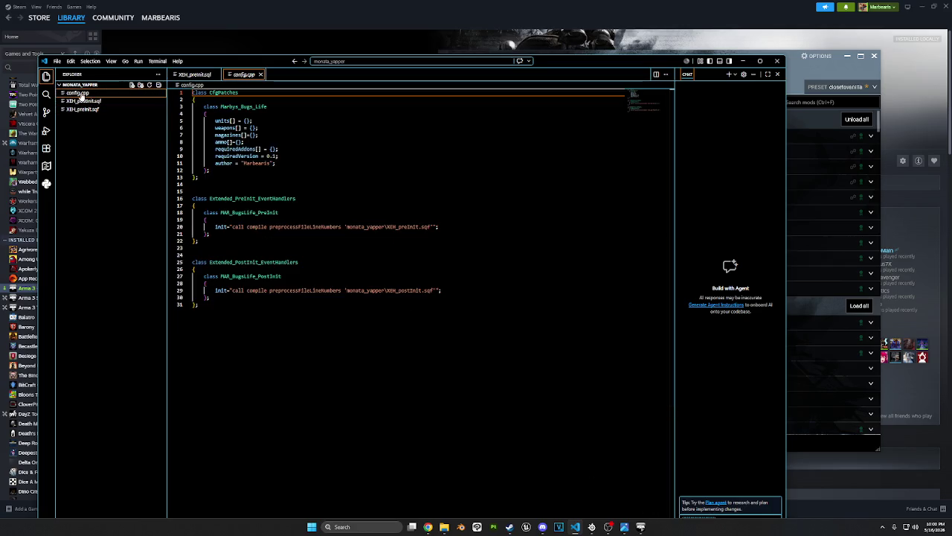
{"action": "double_click", "coordinate": [365, 290]}
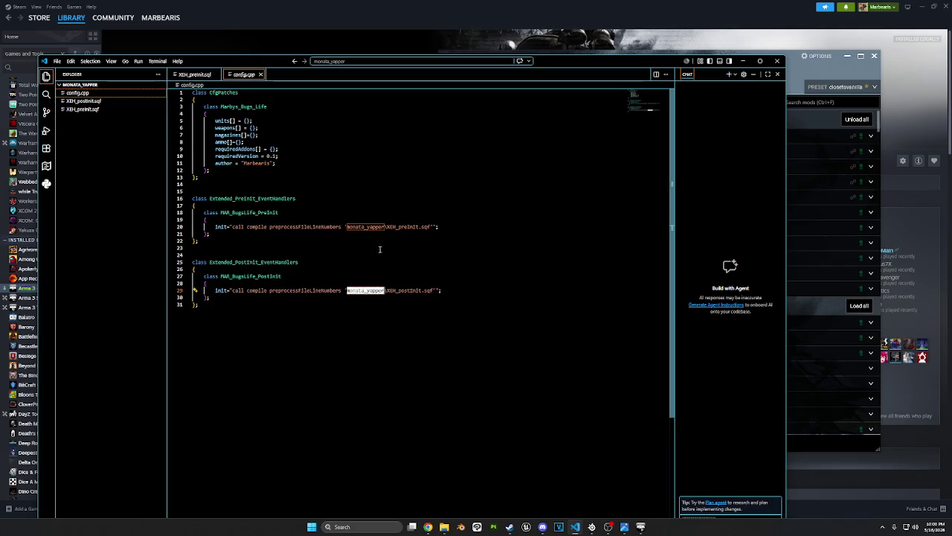
{"action": "left_click", "coordinate": [478, 225]}
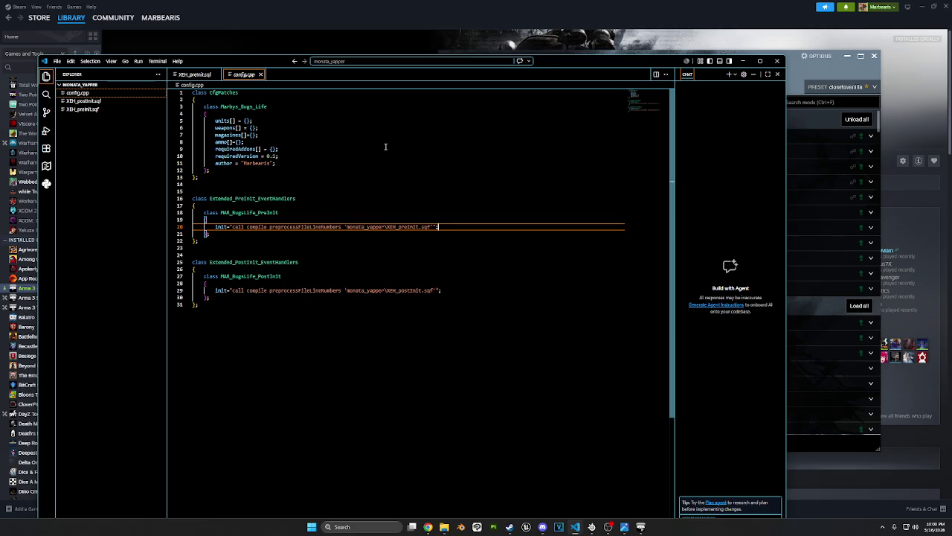
Rename the config.cpp event-handler classes to Monata_yap_postInit and Monata_yap_PreInit
{"action": "double_click", "coordinate": [275, 275]}
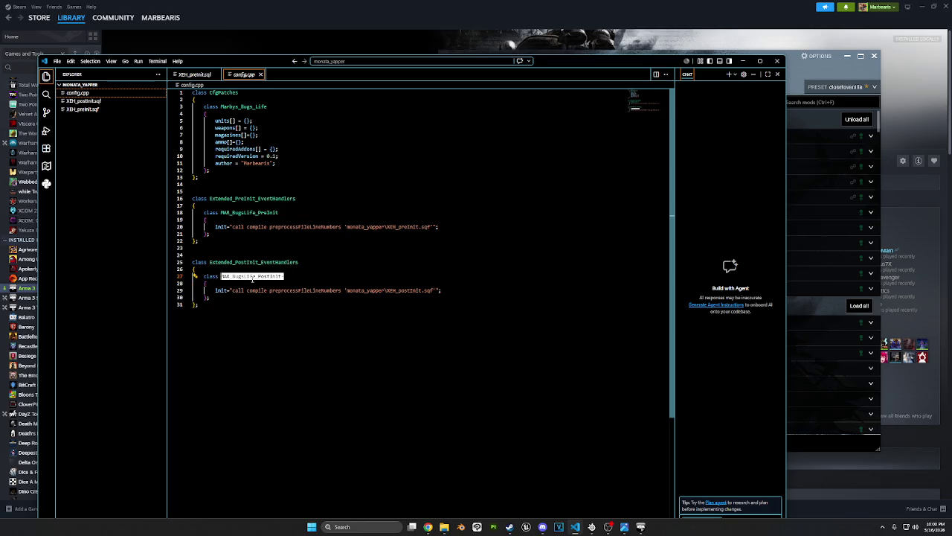
{"action": "type", "text": "Monate"}
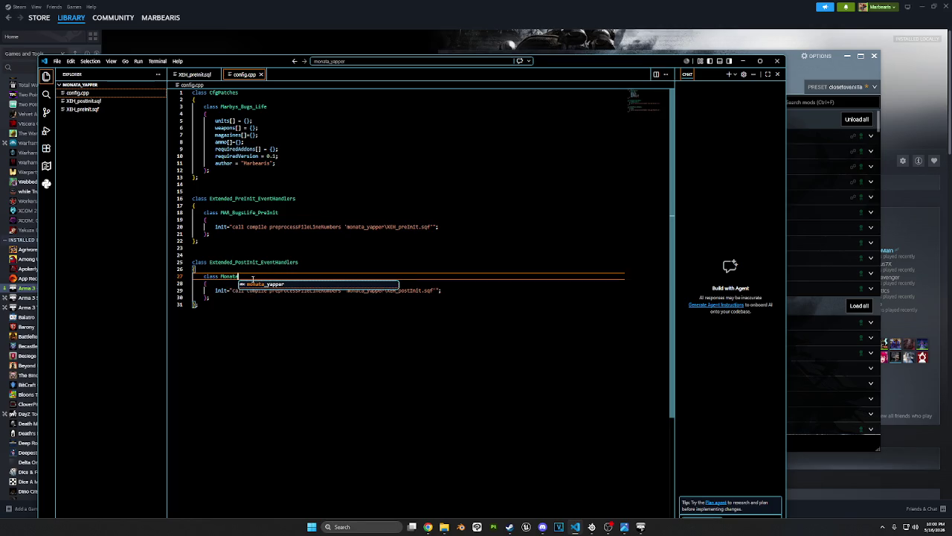
{"action": "type", "text": " yap"}
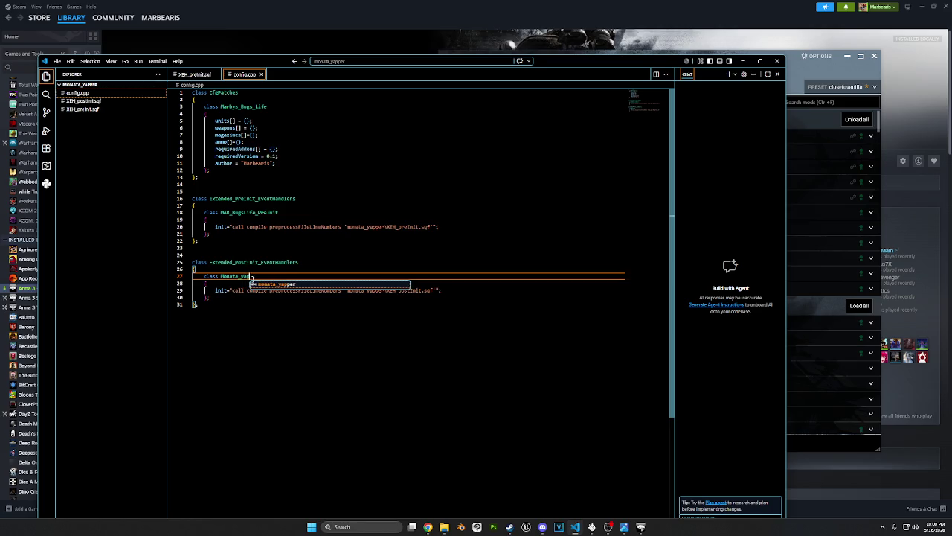
{"action": "type", "text": "_postIn"}
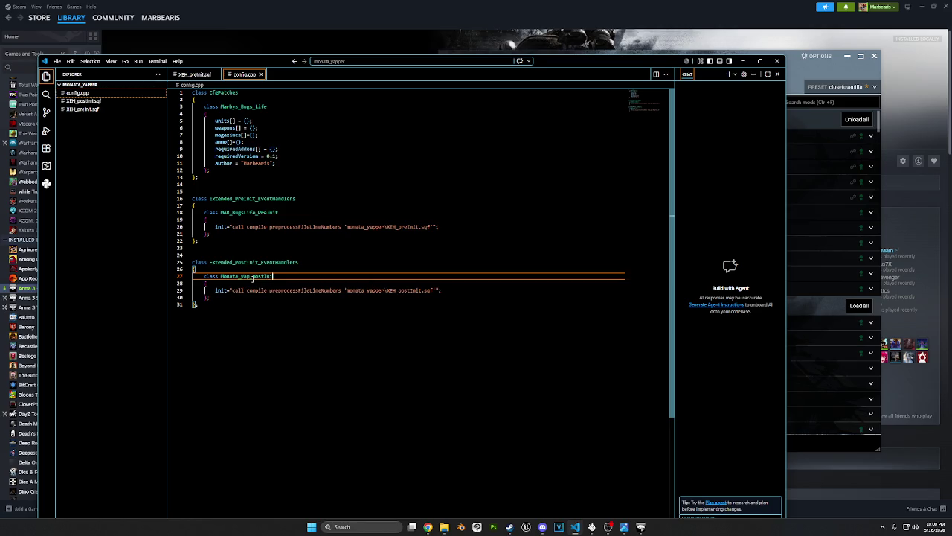
{"action": "type", "text": "it"}
{"action": "left_click_drag", "start_coordinate": [255, 213], "coordinate": [221, 213]}
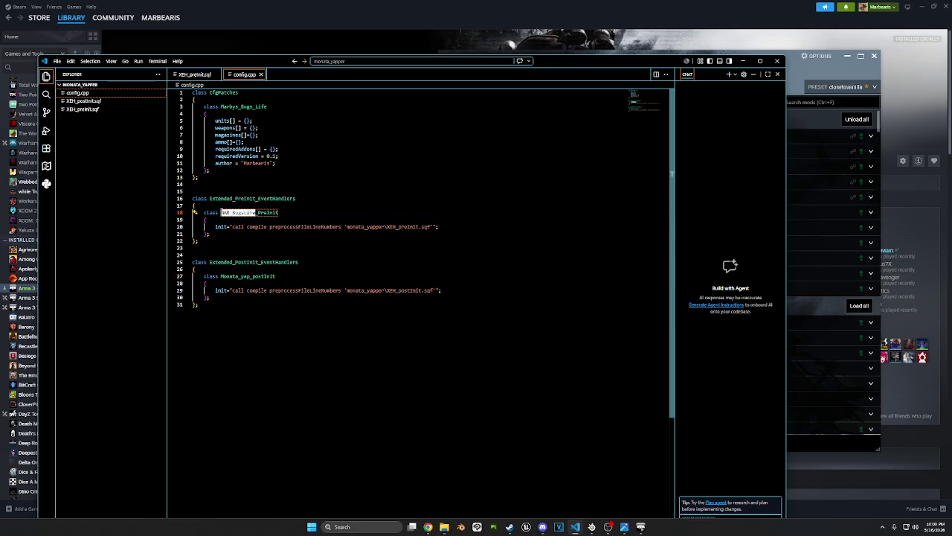
{"action": "type", "text": "Mona"}
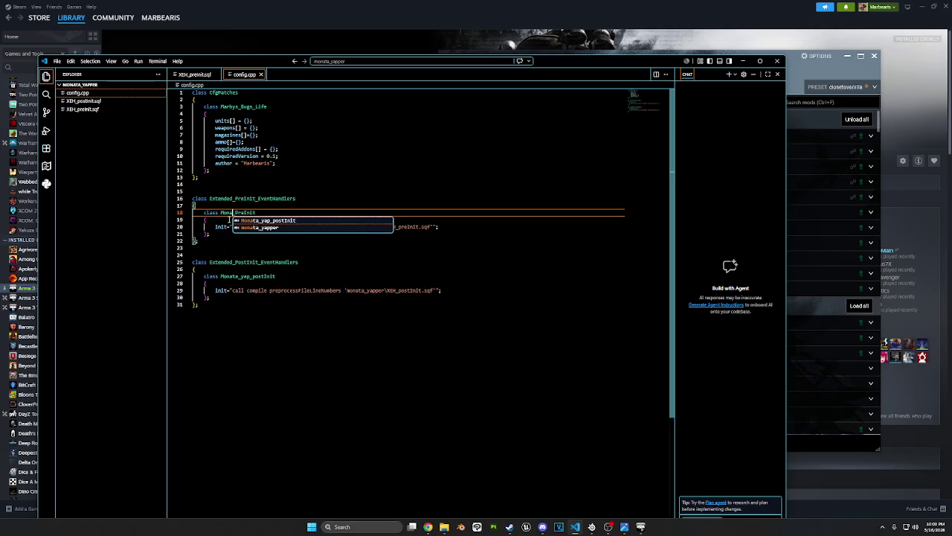
{"action": "type", "text": "ta_yap"}
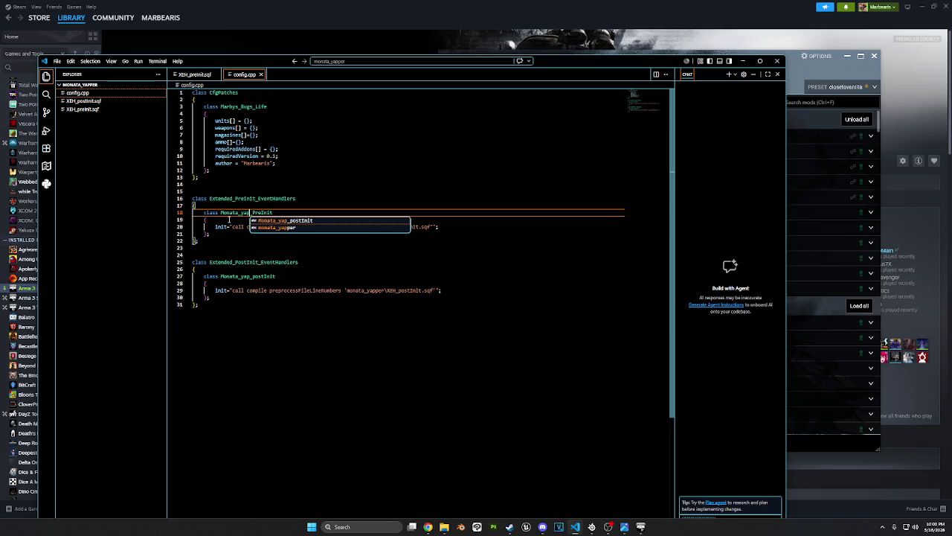
{"action": "left_click", "coordinate": [245, 269]}
{"action": "left_click", "coordinate": [329, 340]}
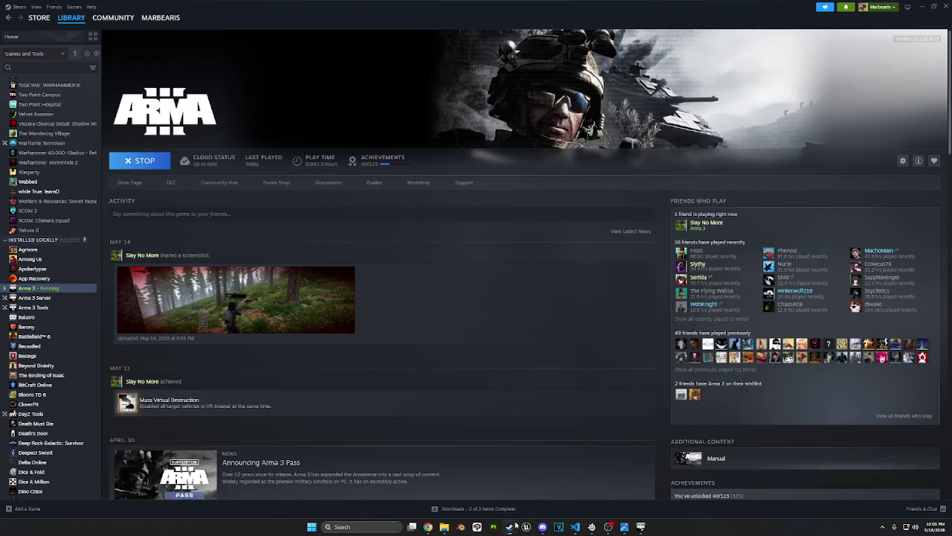
Launch Arma 3 Tools from the Steam library and start Addon Builder
{"action": "left_click", "coordinate": [509, 527]}
{"action": "left_click", "coordinate": [37, 308]}
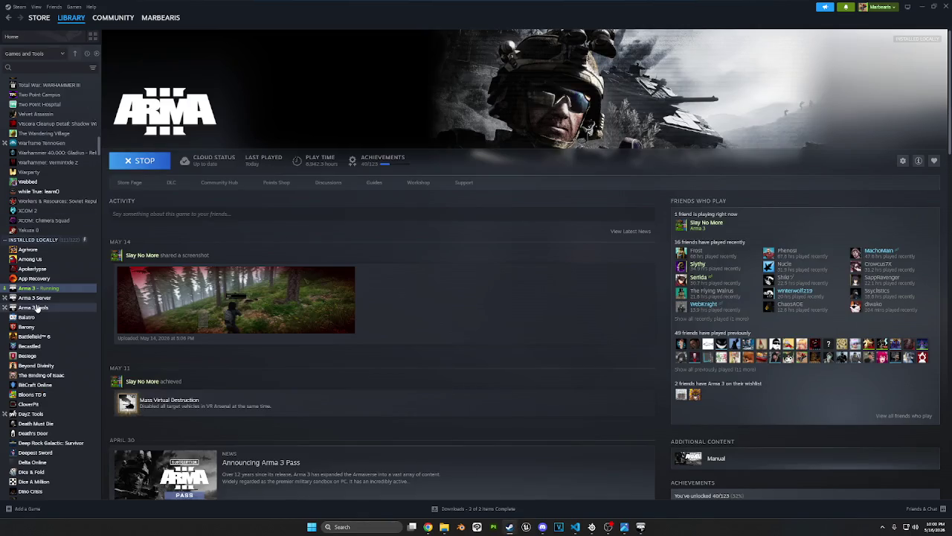
{"action": "left_click", "coordinate": [149, 163]}
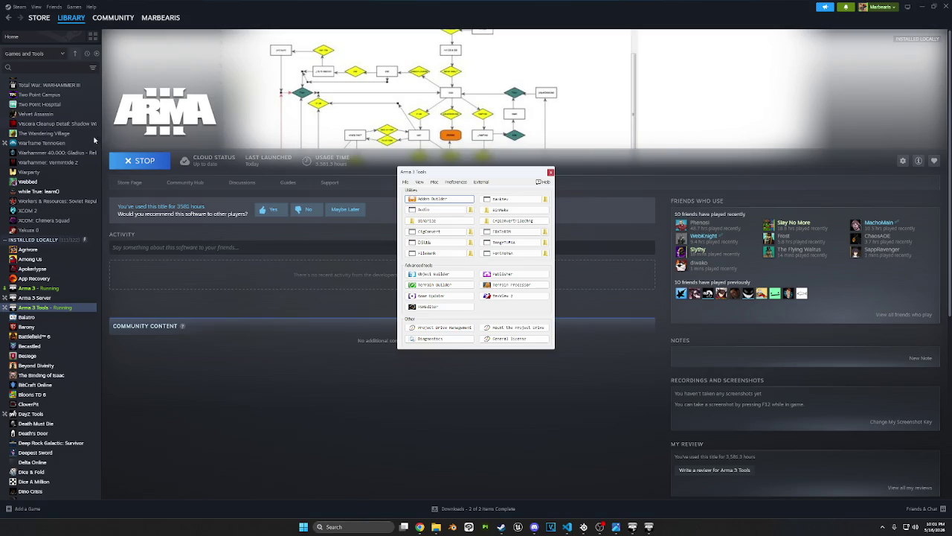
{"action": "left_click", "coordinate": [446, 201]}
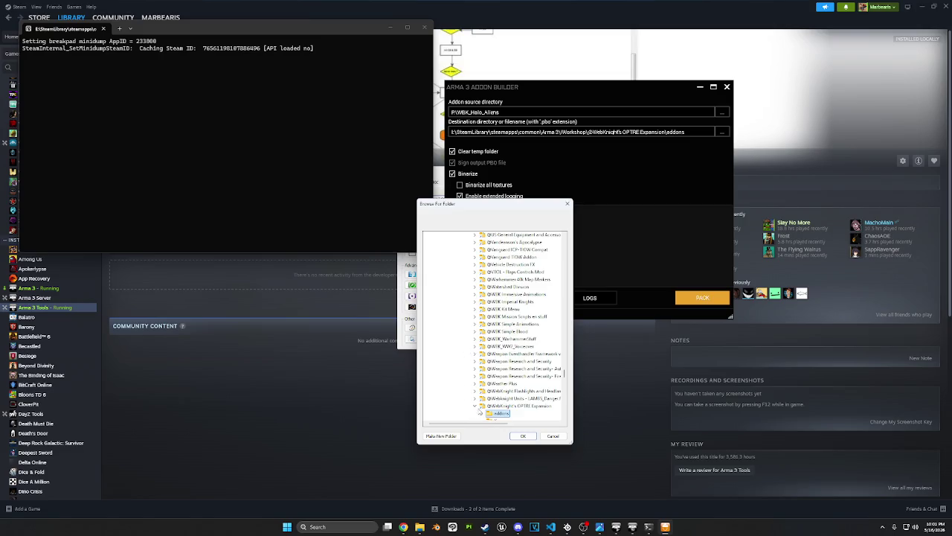
Set the Addon Builder destination to the Workshop mod's addons folder
{"action": "scroll", "coordinate": [476, 394], "scroll_direction": "up", "scroll_amount": 10}
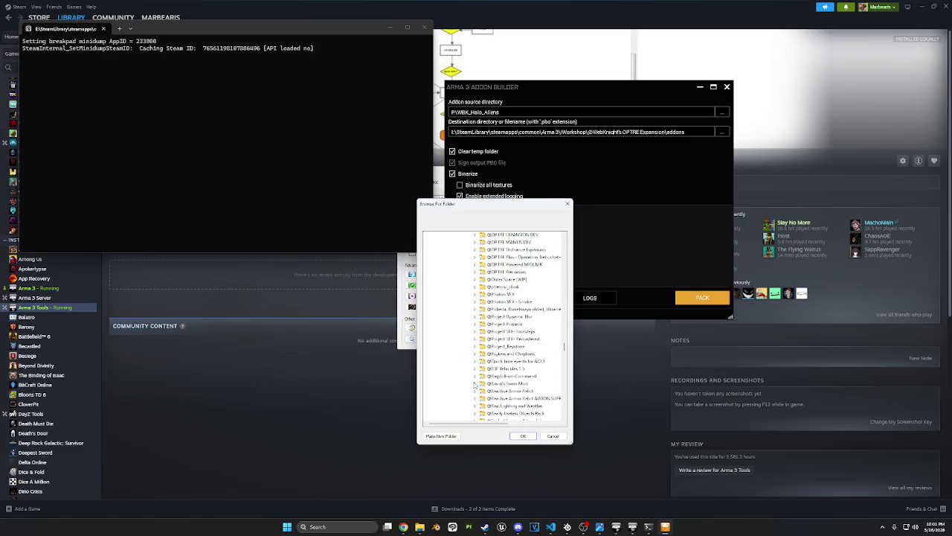
{"action": "scroll", "coordinate": [476, 379], "scroll_direction": "down", "scroll_amount": 5}
{"action": "scroll", "coordinate": [484, 364], "scroll_direction": "down", "scroll_amount": 5}
{"action": "scroll", "coordinate": [494, 350], "scroll_direction": "down", "scroll_amount": 5}
{"action": "scroll", "coordinate": [506, 339], "scroll_direction": "down", "scroll_amount": 5}
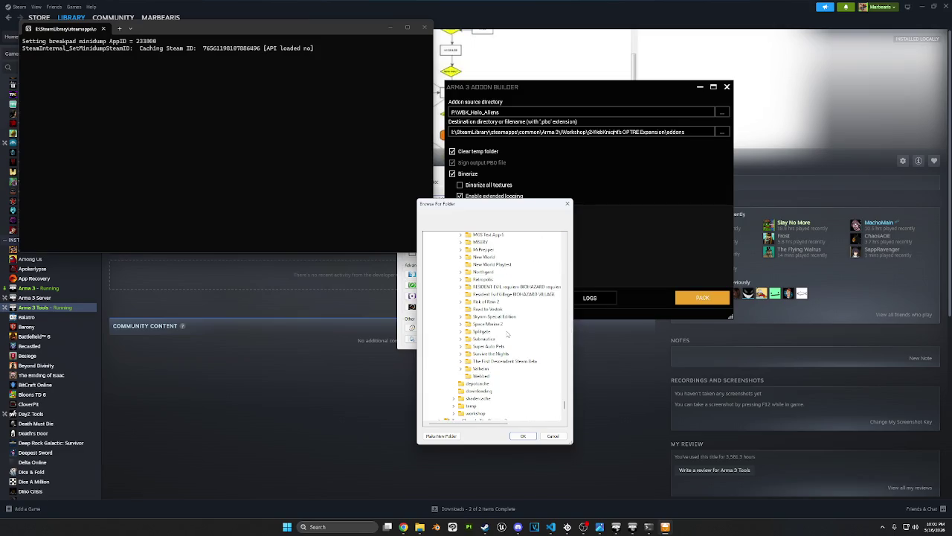
{"action": "scroll", "coordinate": [497, 364], "scroll_direction": "up", "scroll_amount": 10}
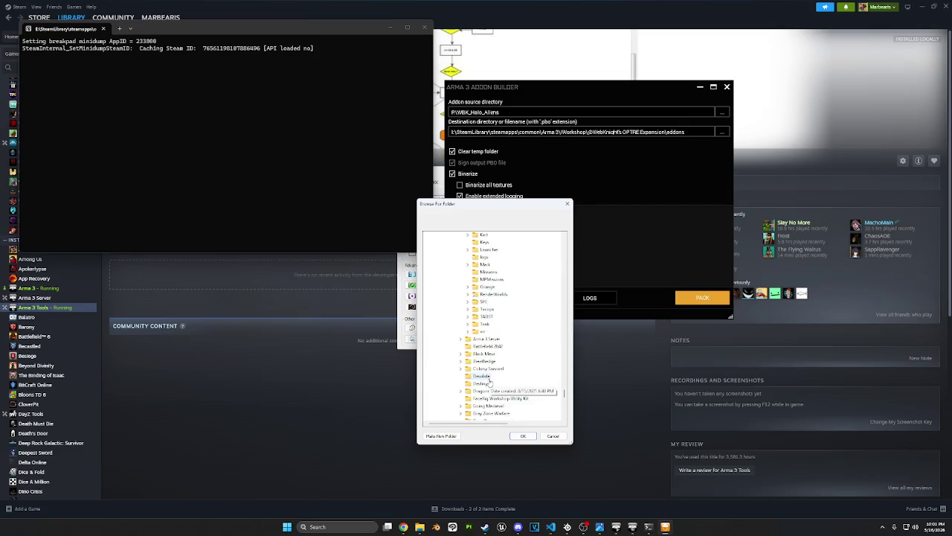
{"action": "scroll", "coordinate": [491, 372], "scroll_direction": "up", "scroll_amount": 5}
{"action": "scroll", "coordinate": [498, 350], "scroll_direction": "up", "scroll_amount": 5}
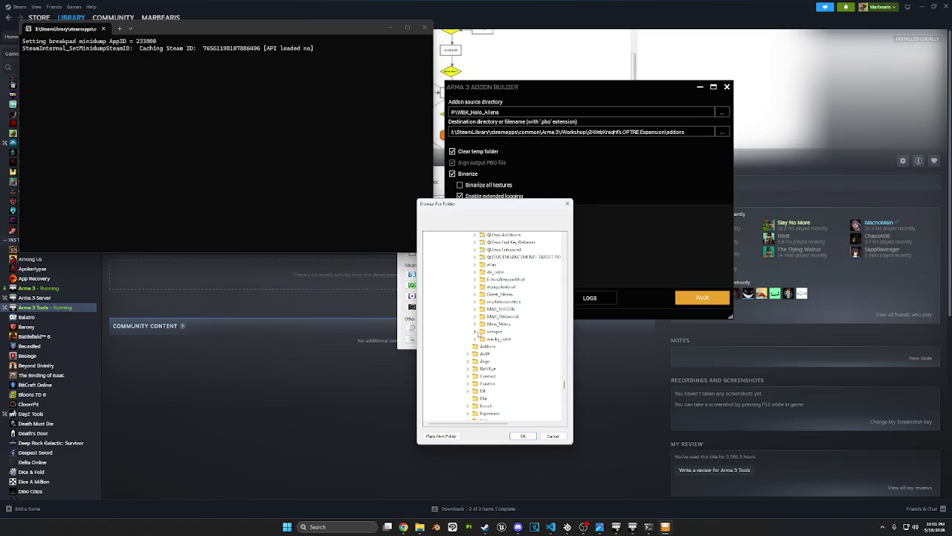
{"action": "left_click", "coordinate": [493, 331]}
{"action": "left_click", "coordinate": [523, 436]}
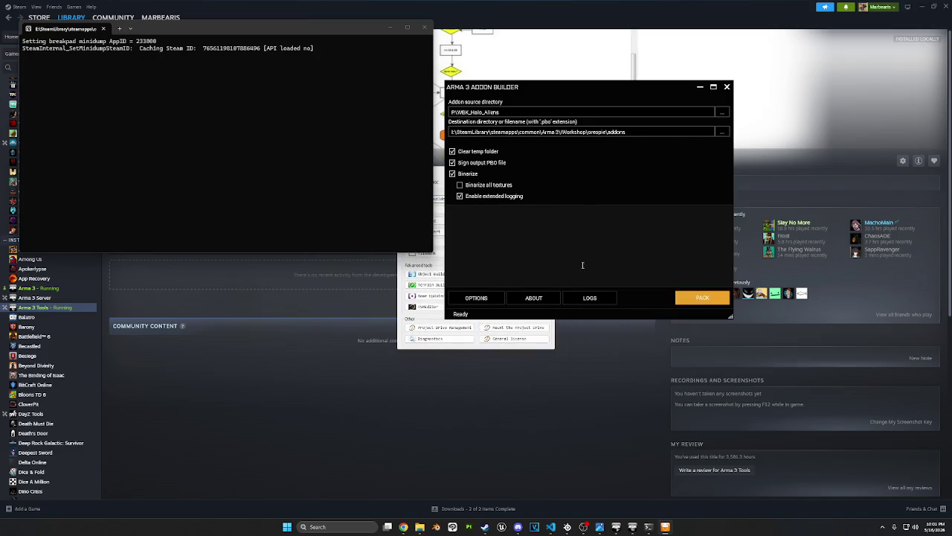
Set the source folder to P:\monata_yapper and start packing the PBO
{"action": "left_click", "coordinate": [722, 111]}
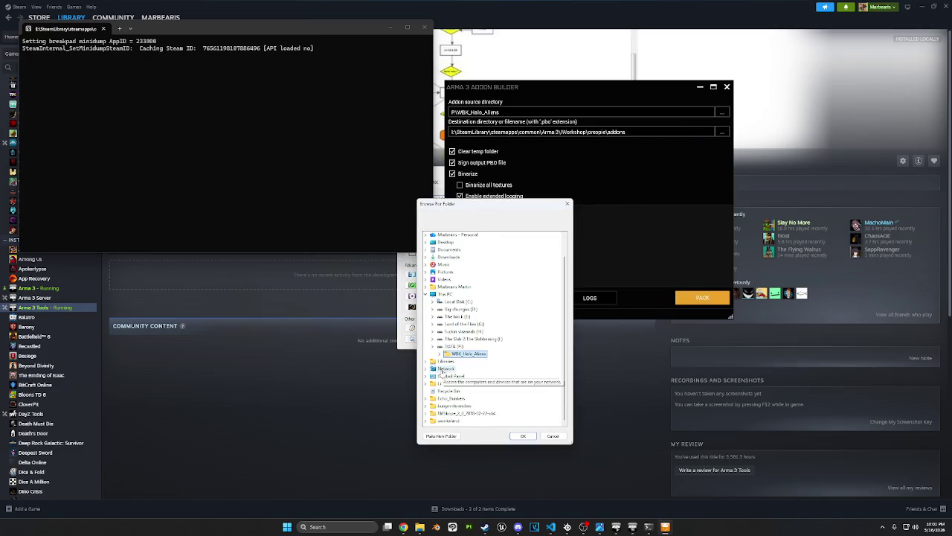
{"action": "scroll", "coordinate": [440, 387], "scroll_direction": "down", "scroll_amount": 1}
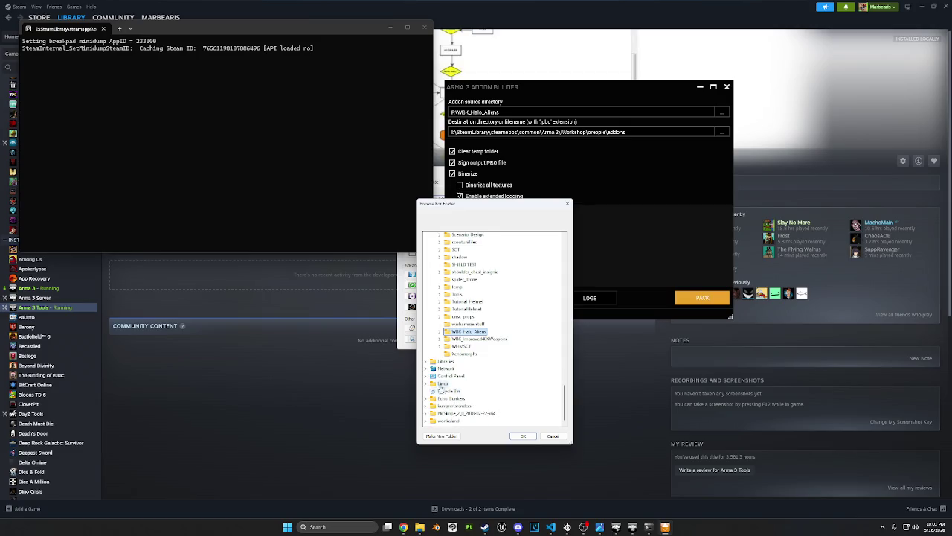
{"action": "scroll", "coordinate": [442, 376], "scroll_direction": "up", "scroll_amount": 3}
{"action": "scroll", "coordinate": [446, 361], "scroll_direction": "up", "scroll_amount": 3}
{"action": "scroll", "coordinate": [449, 347], "scroll_direction": "up", "scroll_amount": 3}
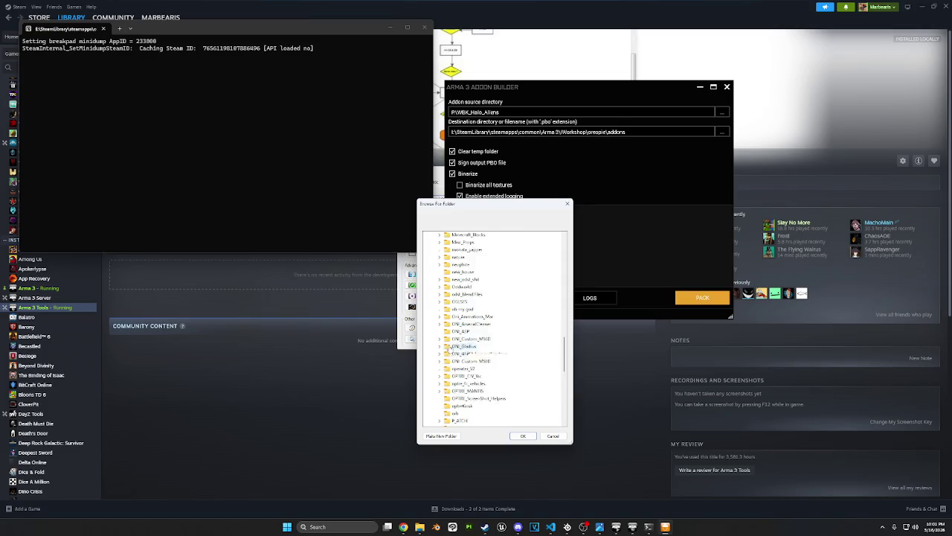
{"action": "scroll", "coordinate": [454, 320], "scroll_direction": "up", "scroll_amount": 2}
{"action": "left_click", "coordinate": [465, 294]}
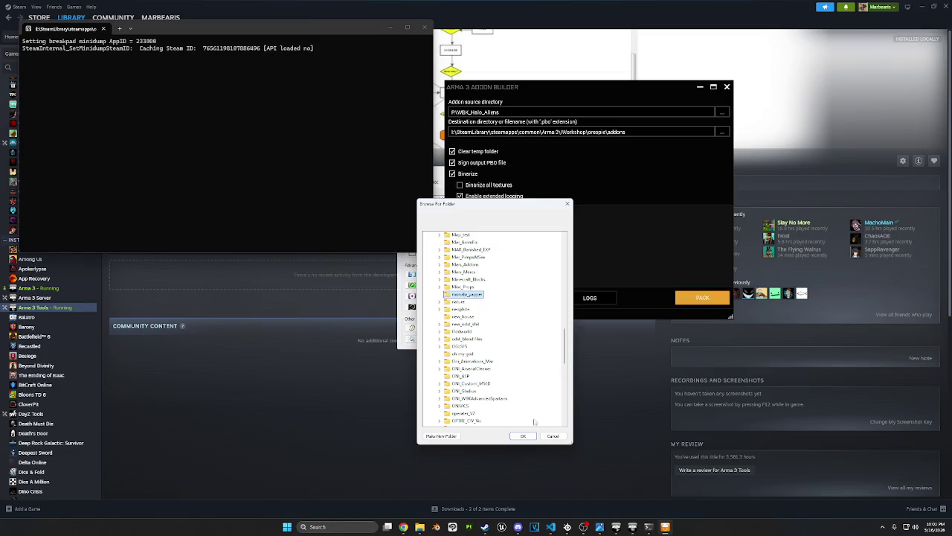
{"action": "left_click", "coordinate": [526, 439]}
{"action": "left_click", "coordinate": [699, 298]}
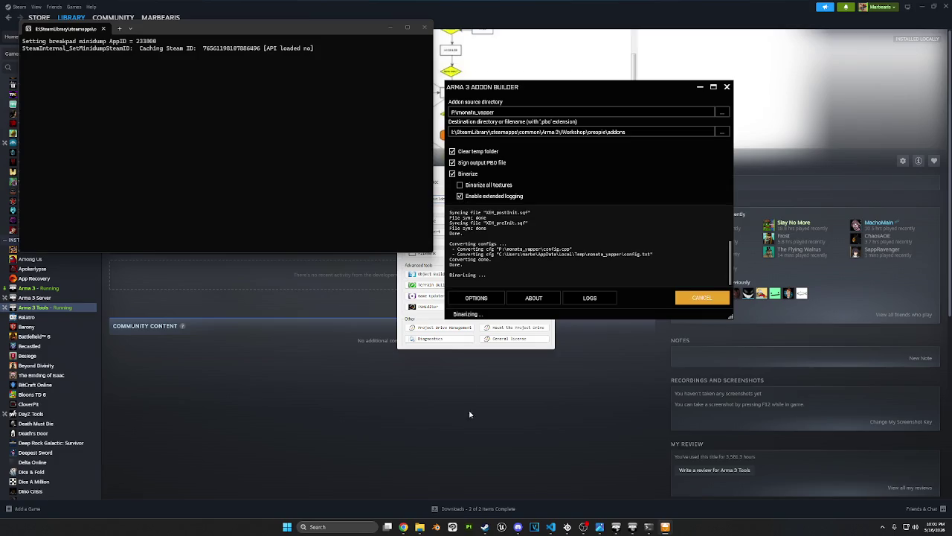
{"action": "mouse_move", "coordinate": [420, 527]}
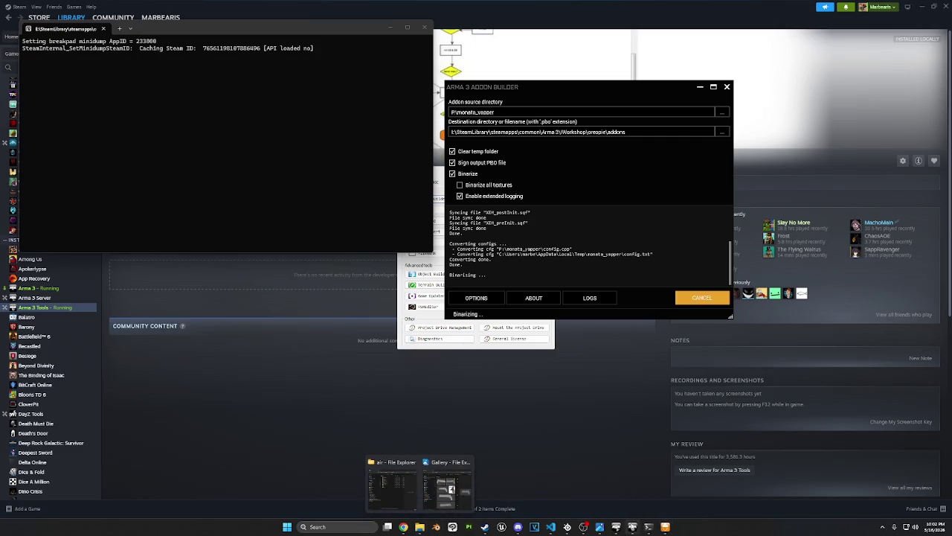
{"action": "left_click", "coordinate": [616, 526]}
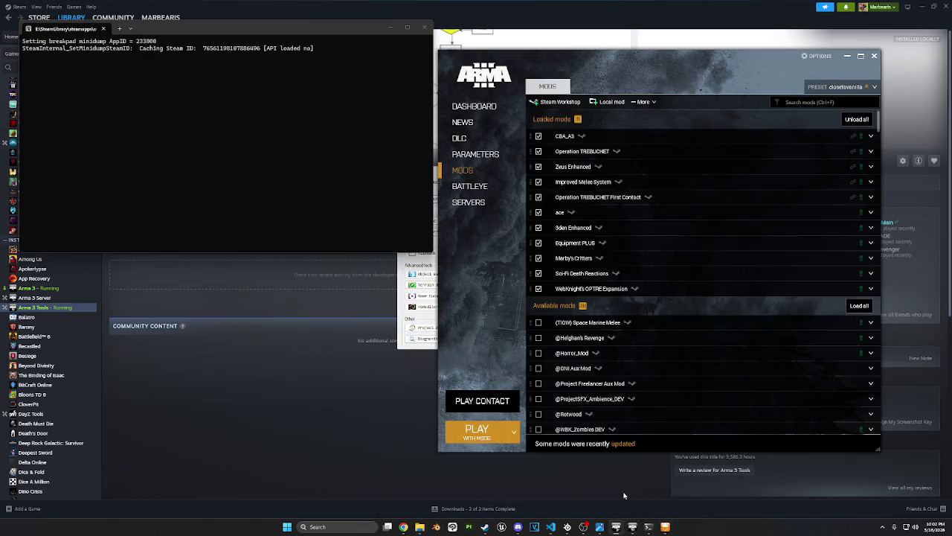
Repair WebKnight's OPTRE Expansion in the Launcher, then check the running Addon Builder build
{"action": "left_click", "coordinate": [871, 288]}
{"action": "left_click", "coordinate": [841, 383]}
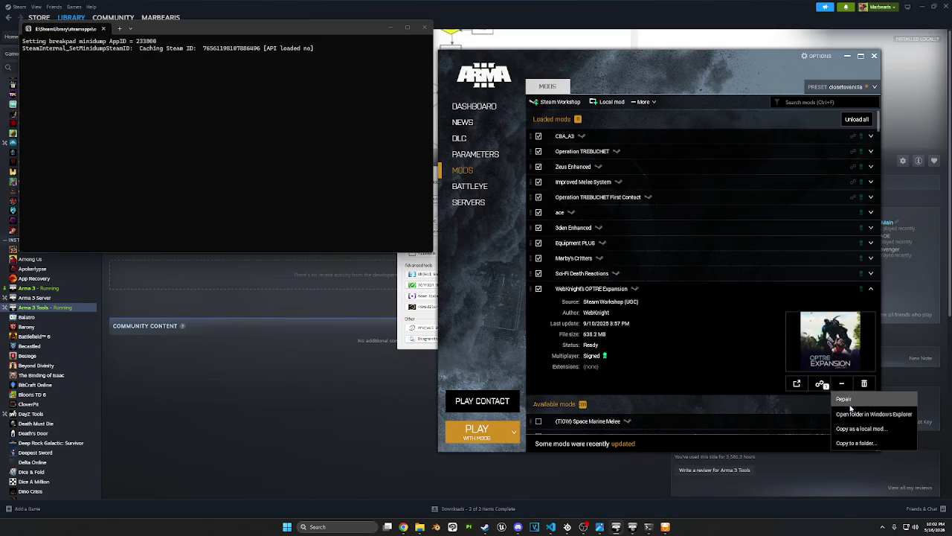
{"action": "left_click", "coordinate": [850, 407]}
{"action": "left_click", "coordinate": [470, 285]}
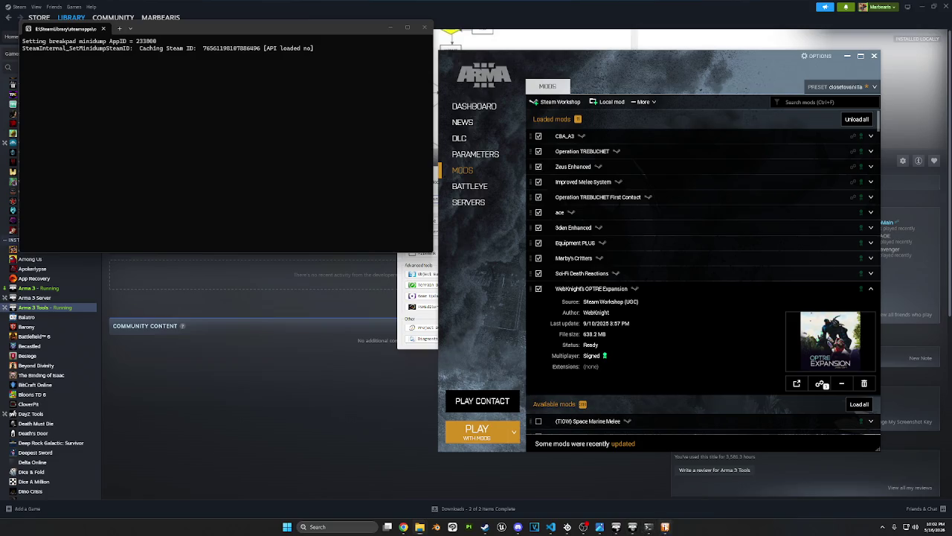
{"action": "left_click", "coordinate": [665, 526]}
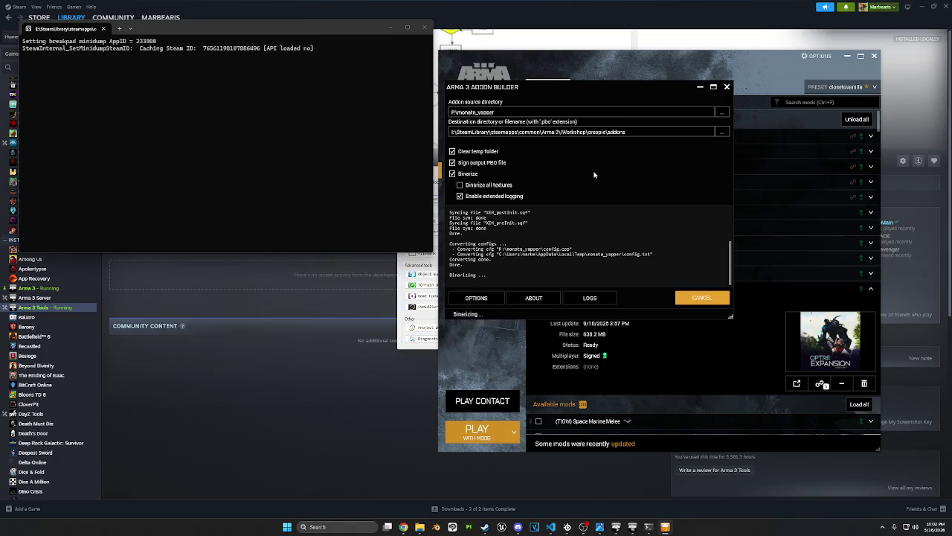
{"action": "left_click_drag", "start_coordinate": [253, 32], "coordinate": [279, 96]}
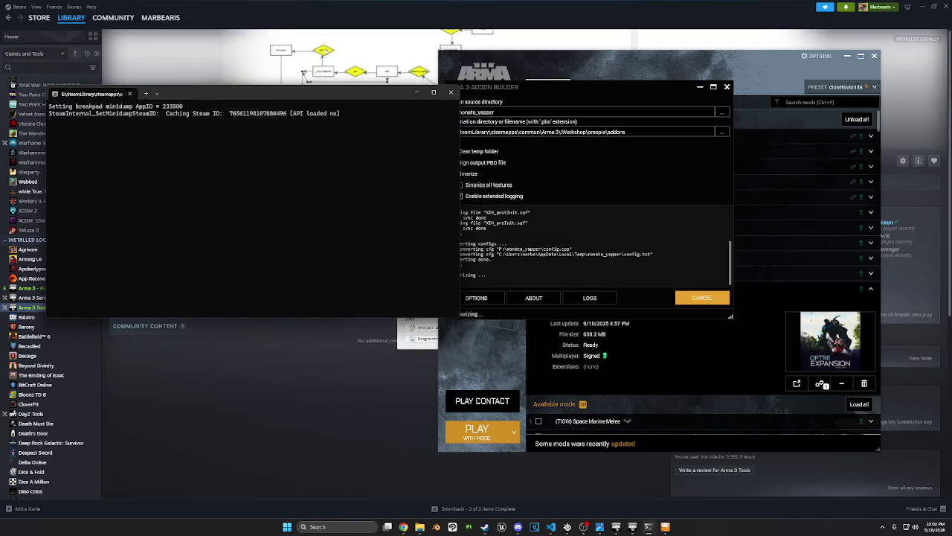